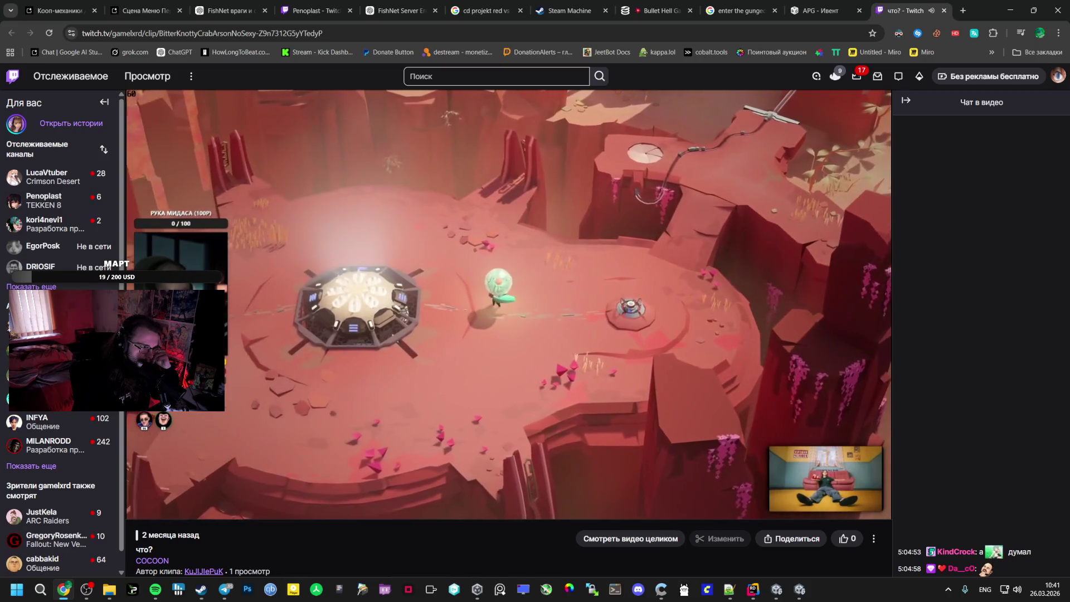
Pause the Call of Duty 4 clip and close the 'айм а снейк' and 'что?' Twitch tabs
mouse_move(337, 409)
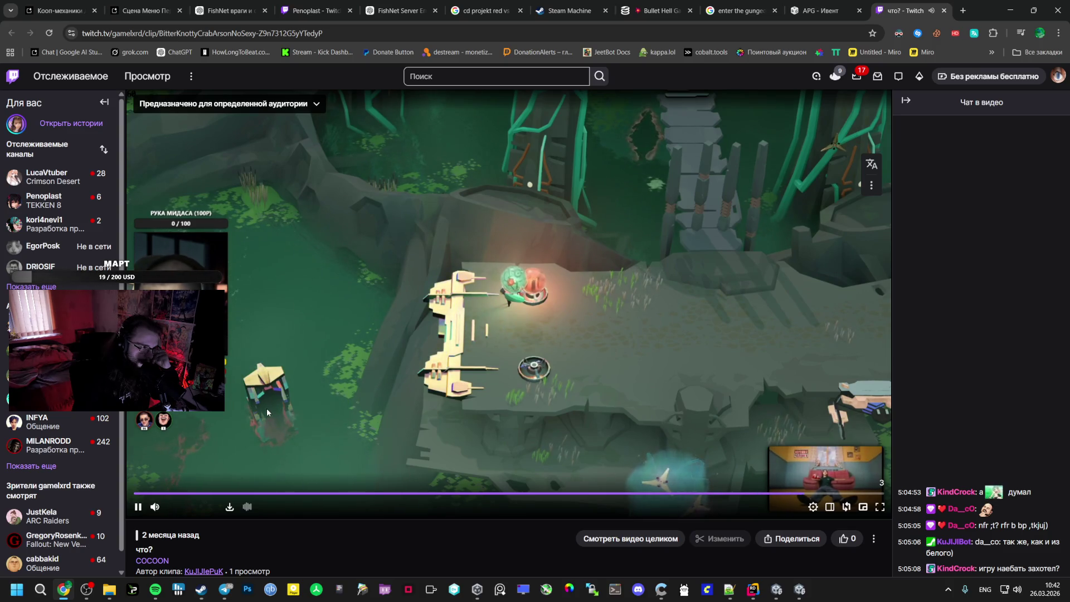
click(138, 509)
scroll(169, 533, down, 2)
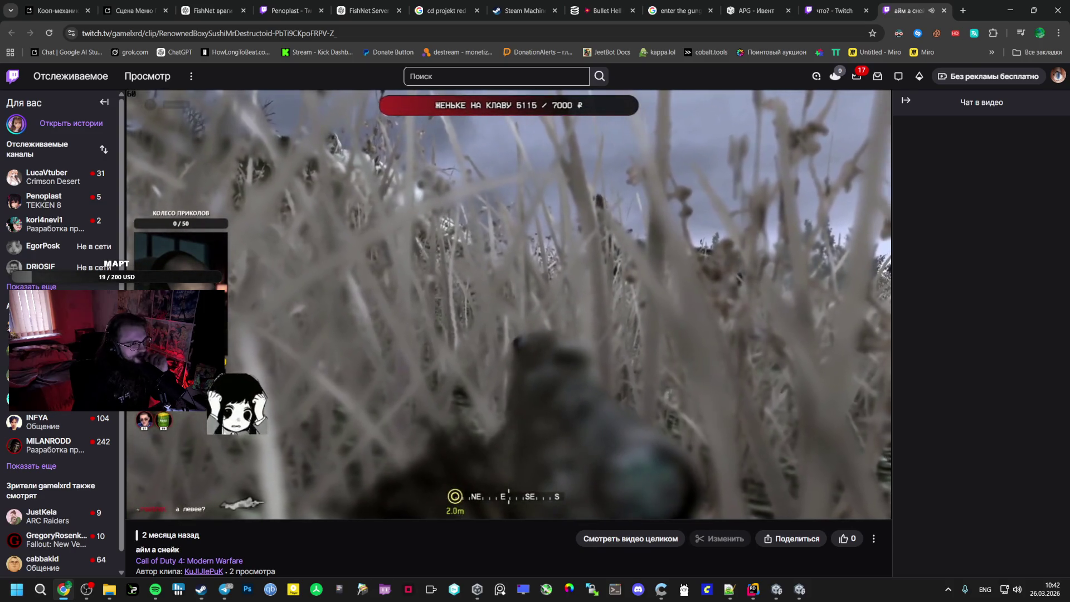
scroll(508, 306, down, 1)
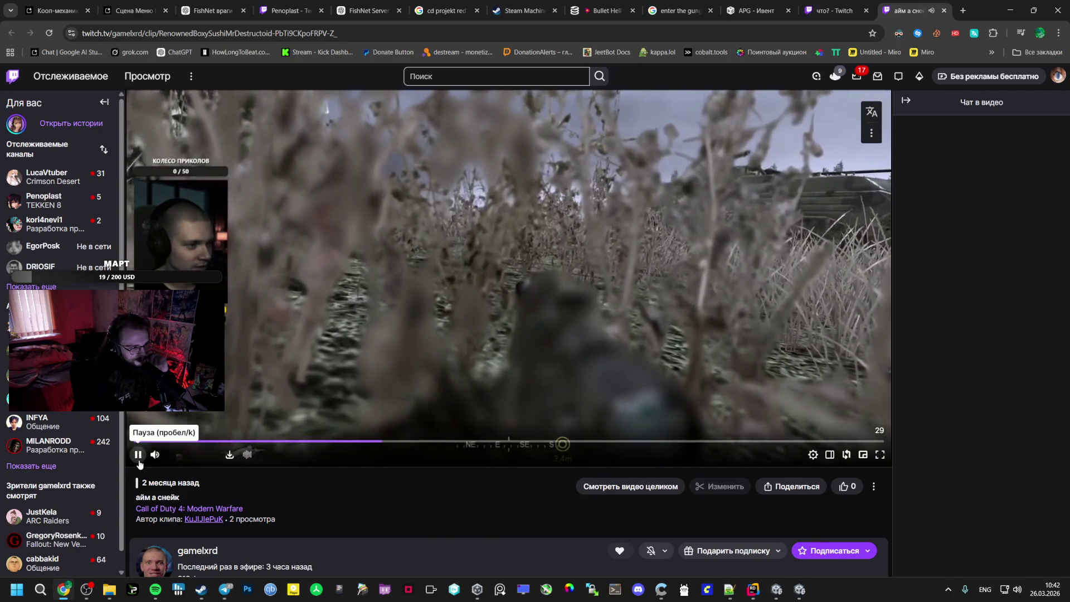
click(139, 461)
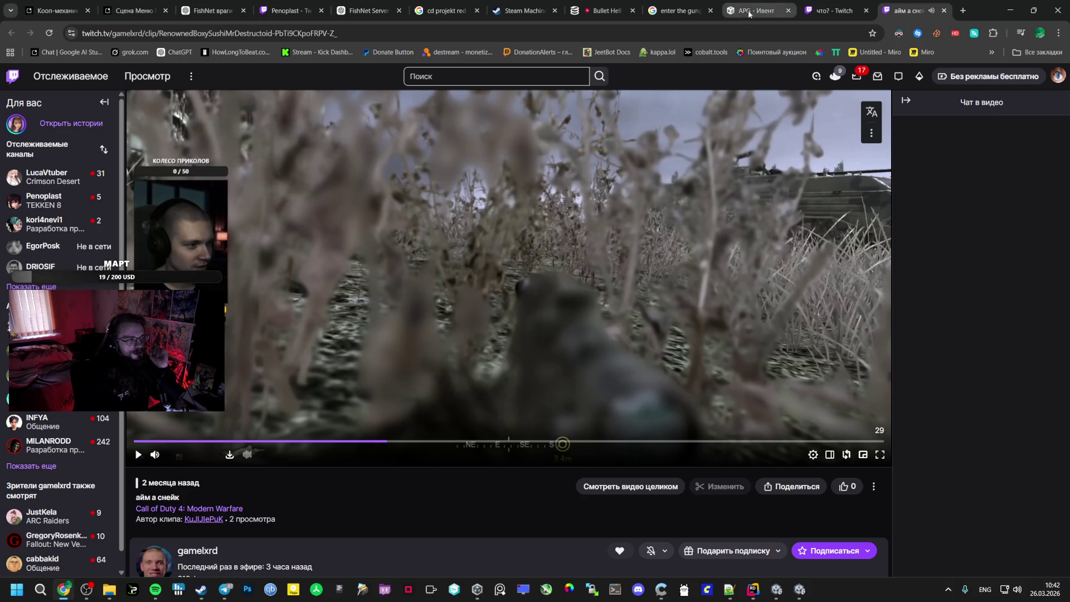
click(866, 10)
click(866, 10)
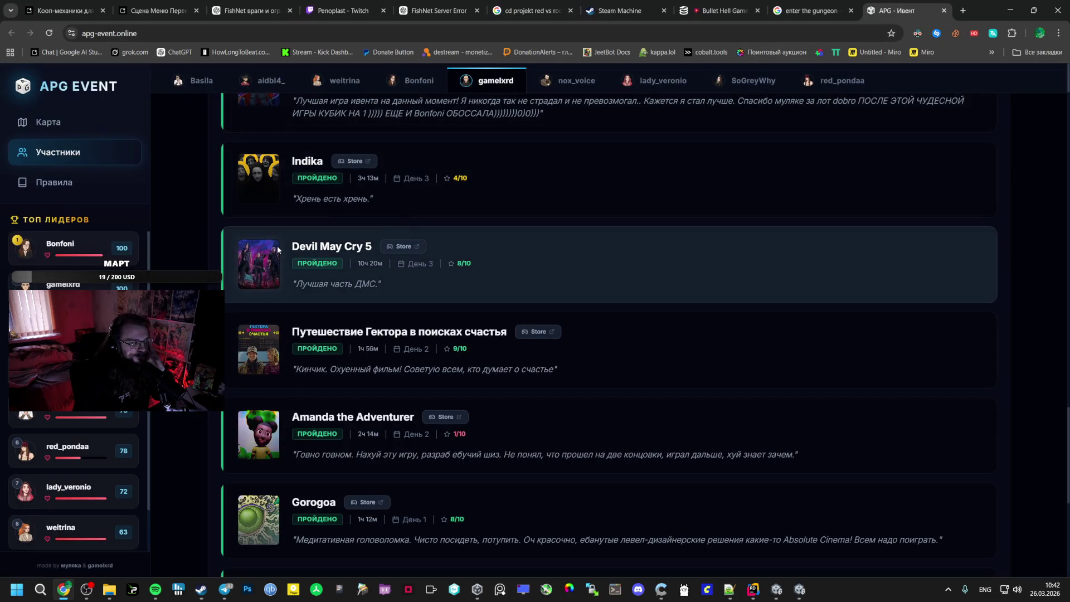
click(227, 590)
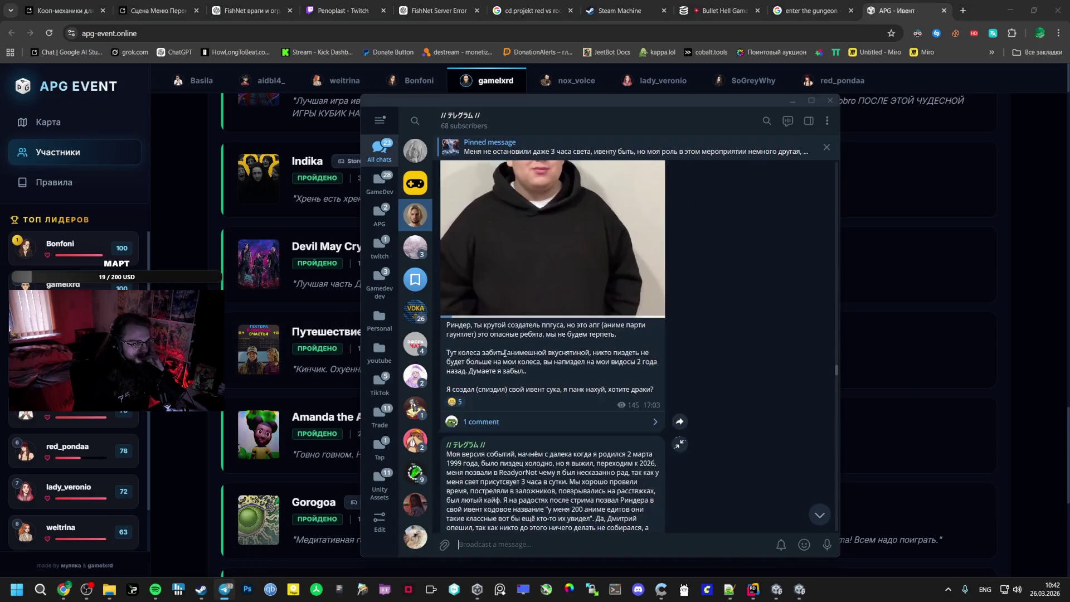
scroll(502, 357, down, 5)
scroll(490, 341, down, 15)
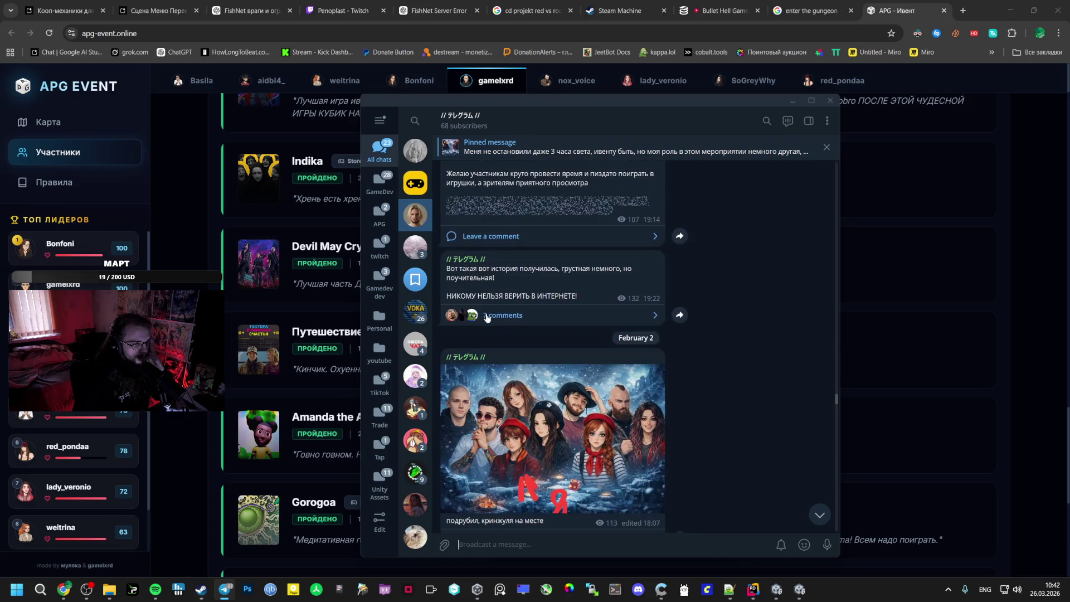
scroll(465, 342, down, 1)
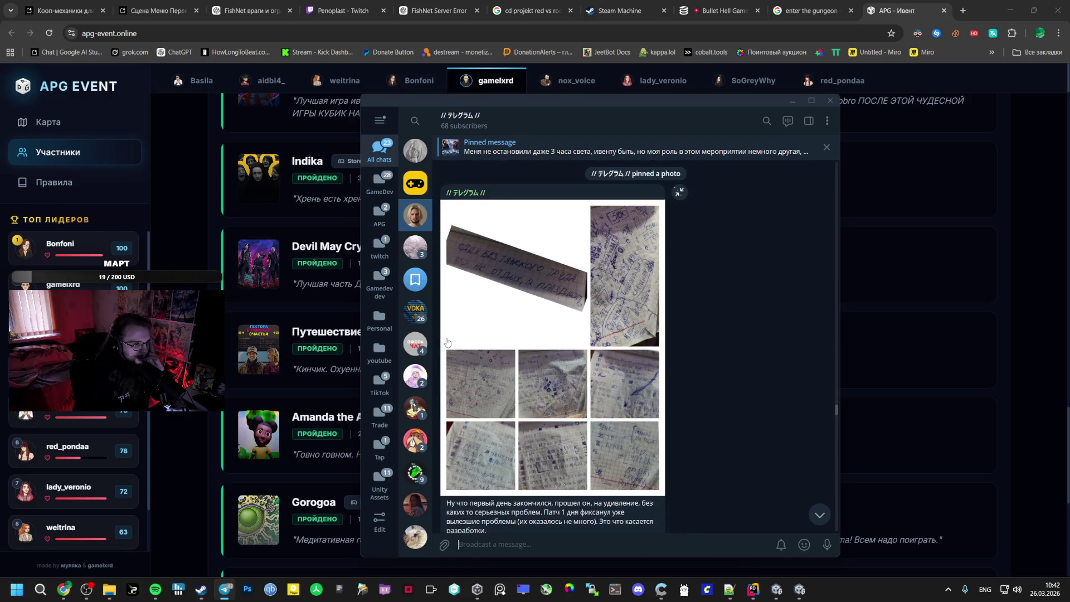
scroll(448, 343, down, 15)
scroll(444, 339, down, 15)
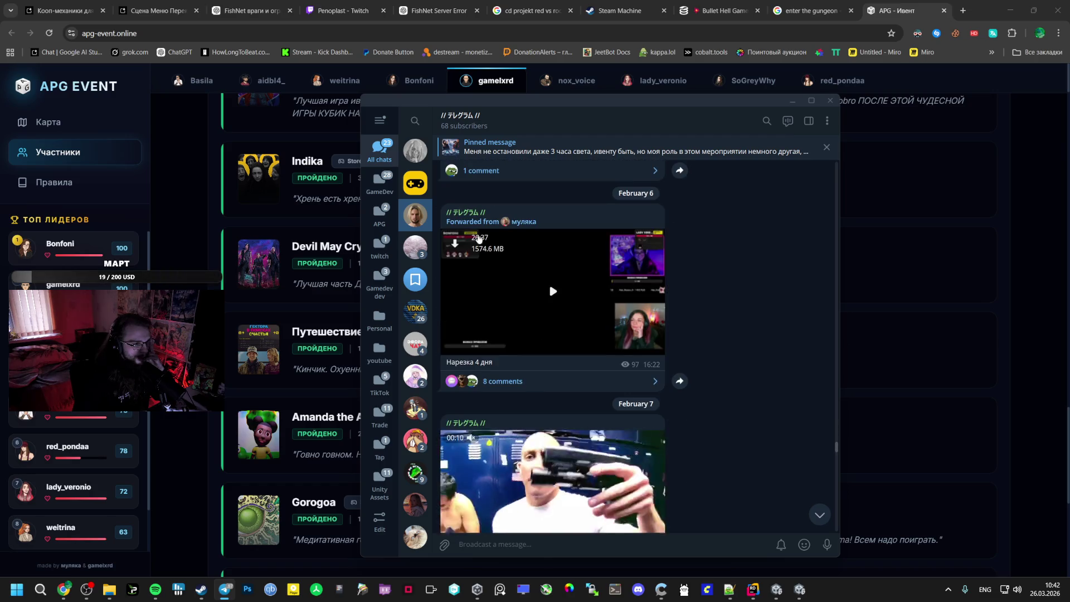
scroll(479, 239, up, 5)
scroll(456, 308, down, 2)
scroll(548, 171, up, 2)
scroll(554, 220, down, 5)
scroll(575, 340, down, 15)
scroll(514, 364, down, 20)
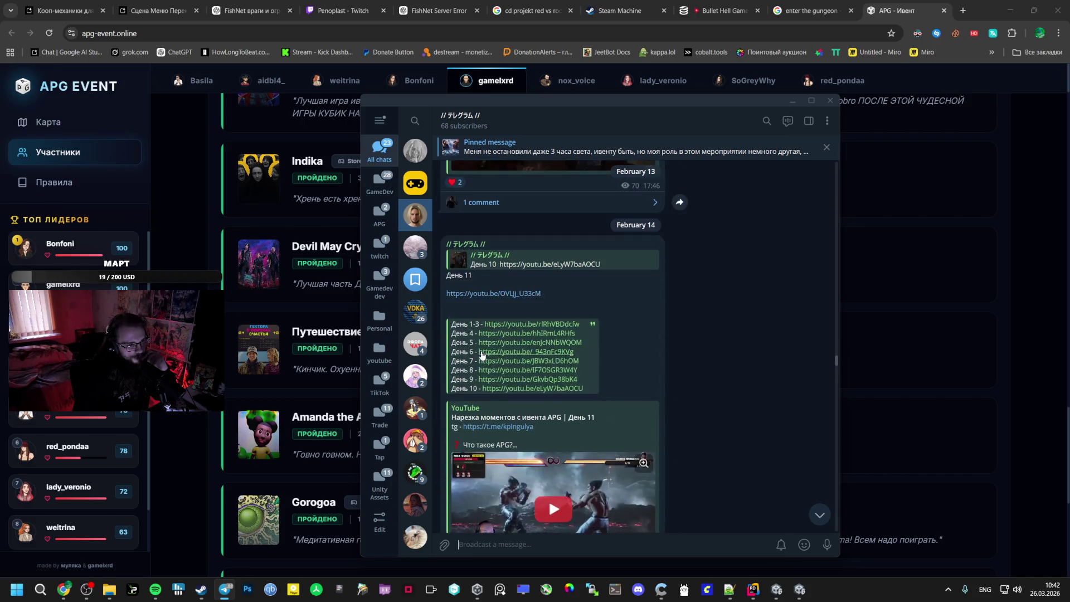
scroll(530, 355, down, 10)
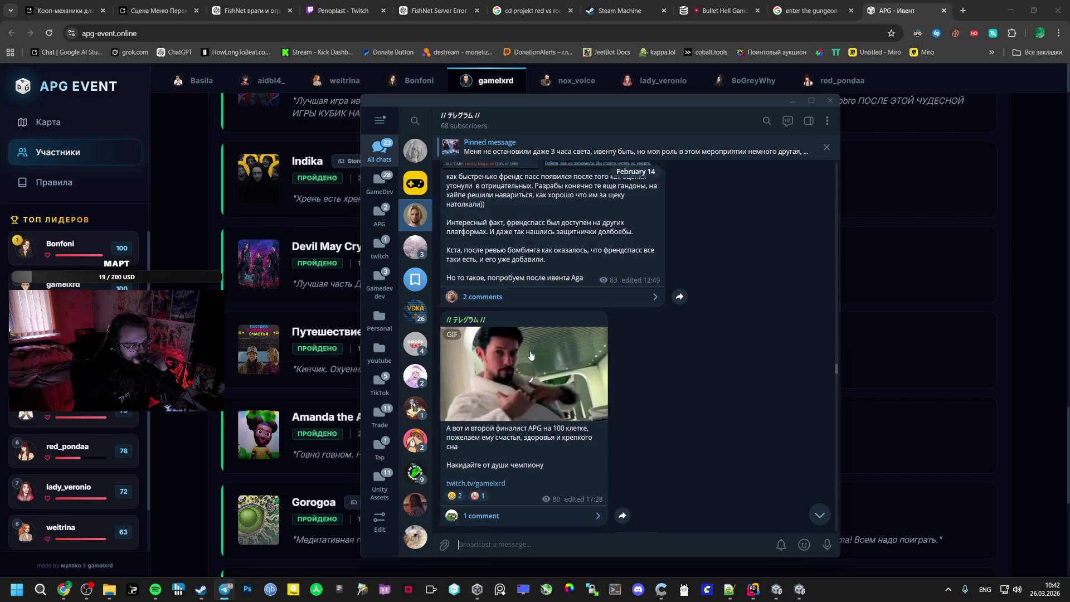
scroll(530, 356, down, 6)
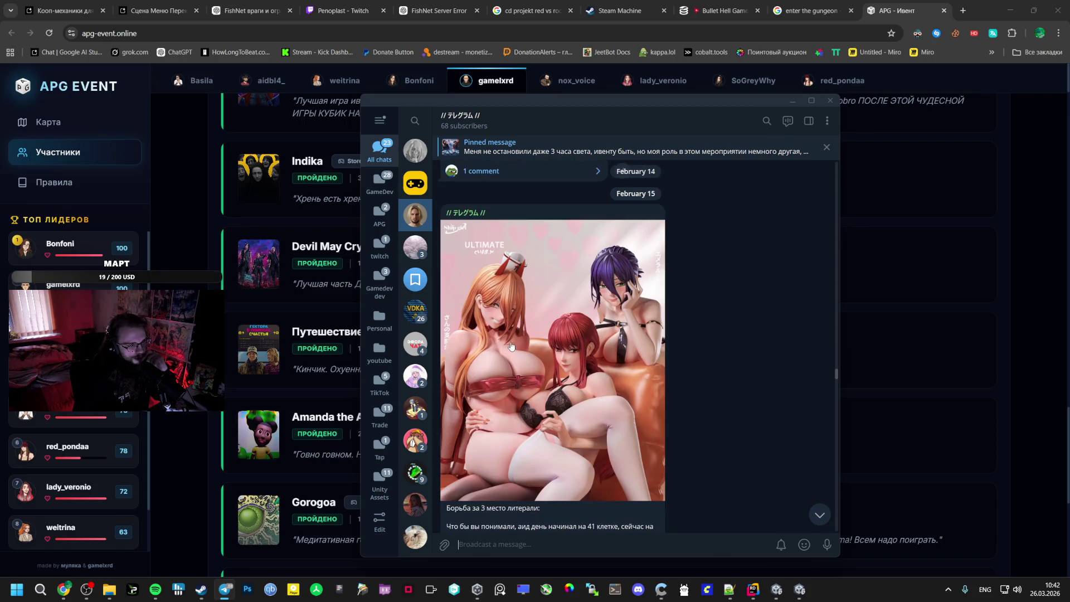
scroll(511, 346, down, 8)
scroll(498, 327, down, 4)
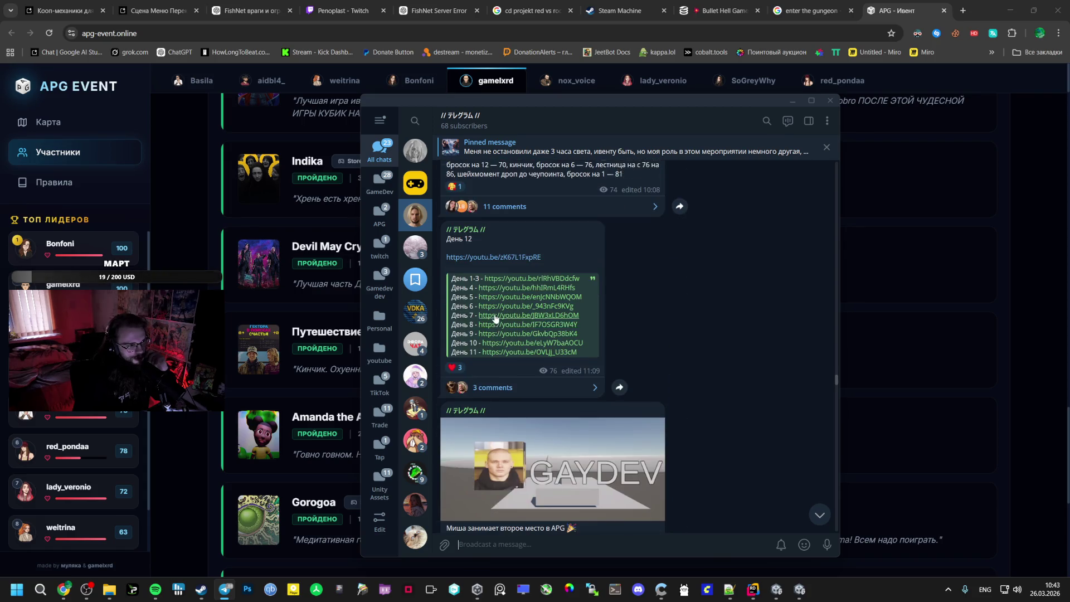
scroll(477, 311, down, 4)
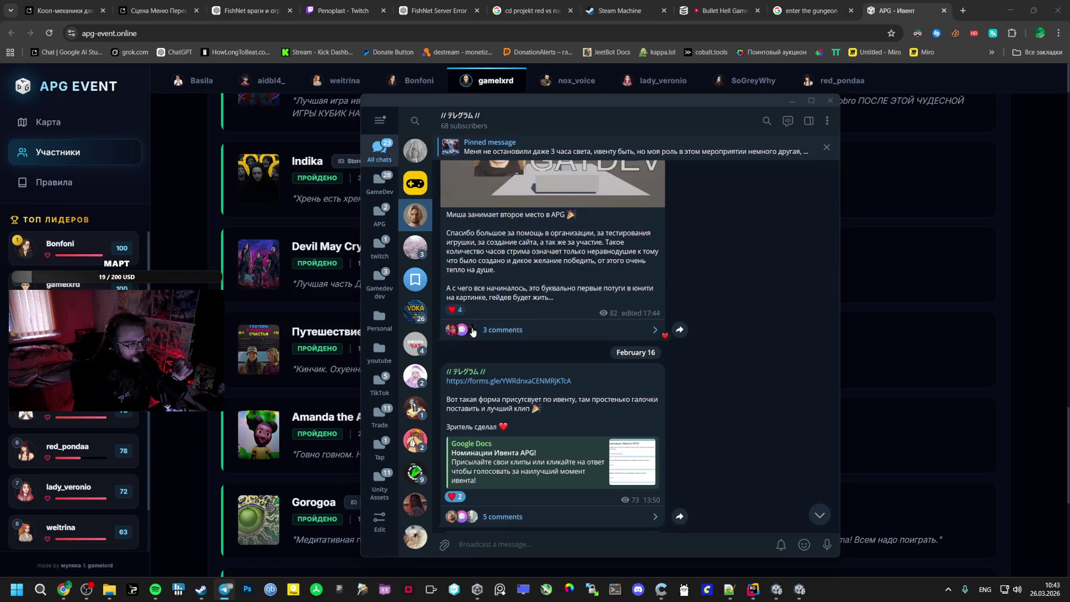
click(792, 103)
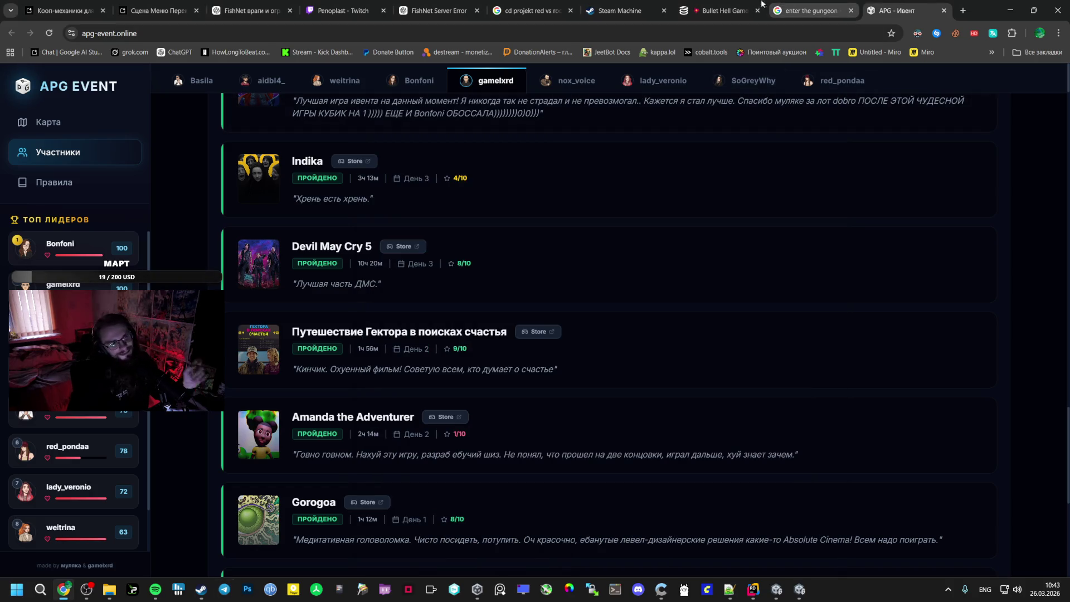
Go to the Gemini menu-scene chat and copy its fixed BootstrapManager.cs code
click(556, 8)
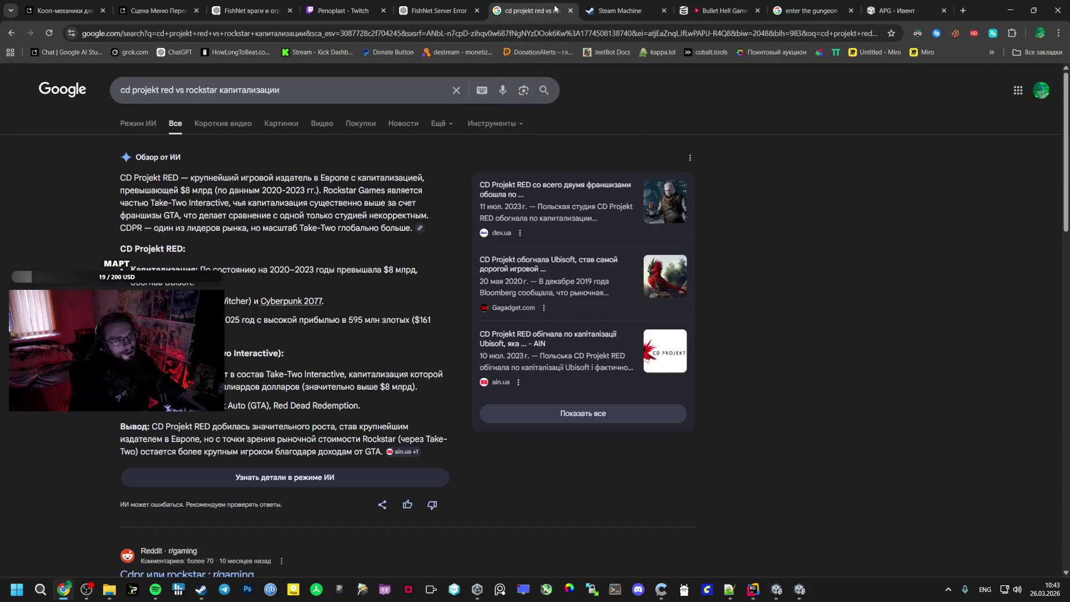
click(433, 4)
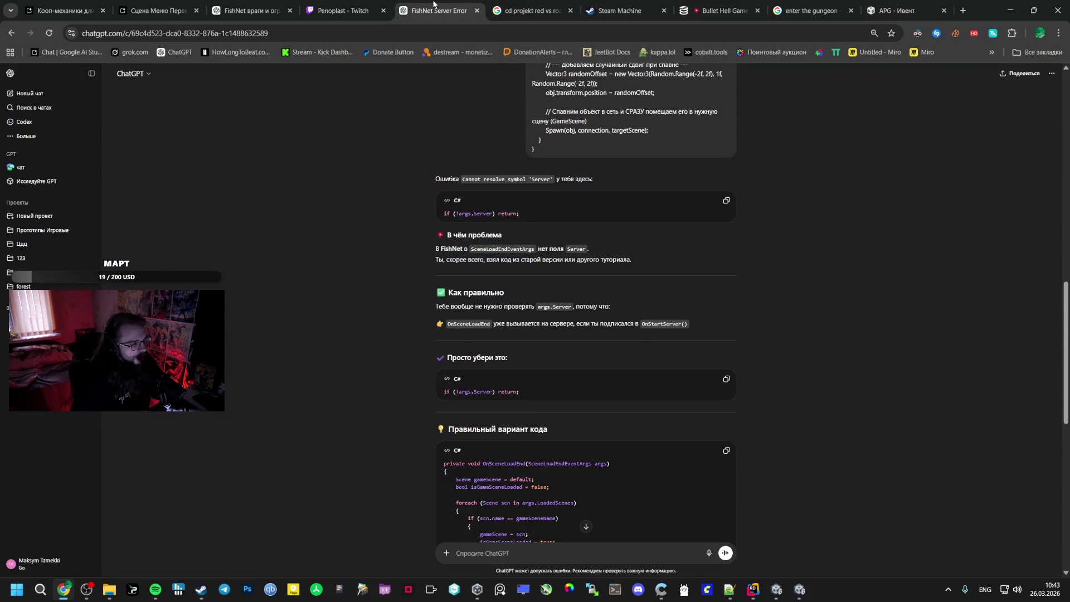
click(156, 10)
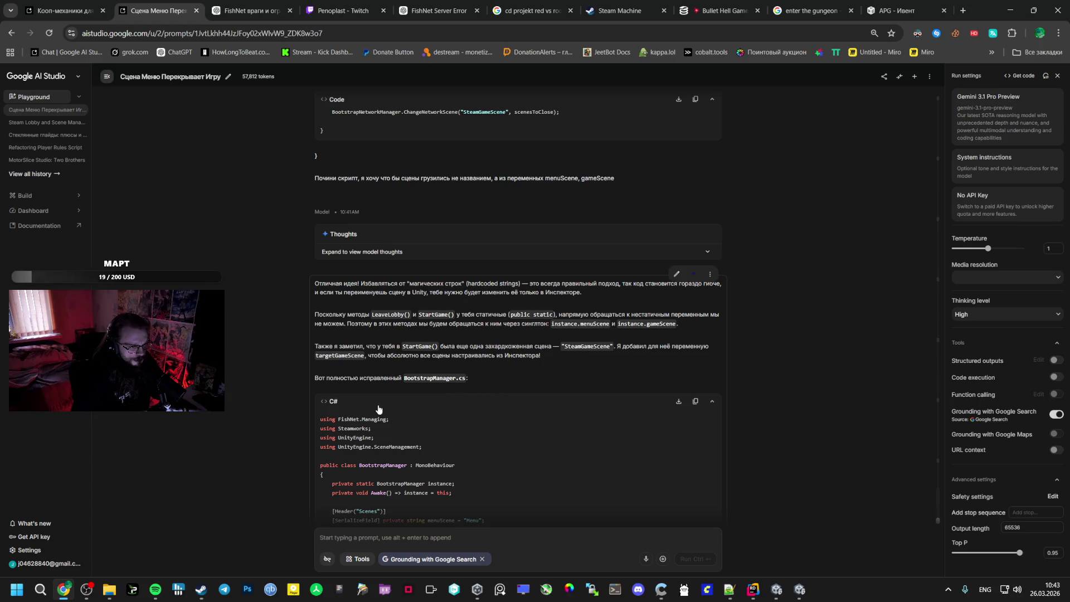
click(696, 401)
Look over the copied code, then have Gemini rerun its scene-variable answer
scroll(527, 399, down, 6)
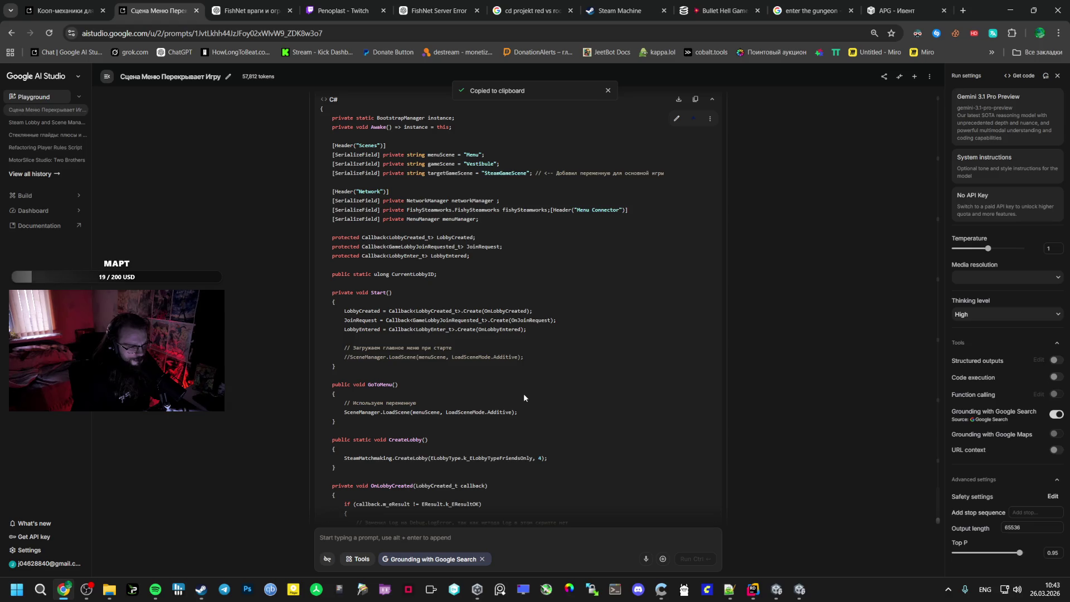
scroll(519, 394, down, 5)
scroll(510, 394, up, 4)
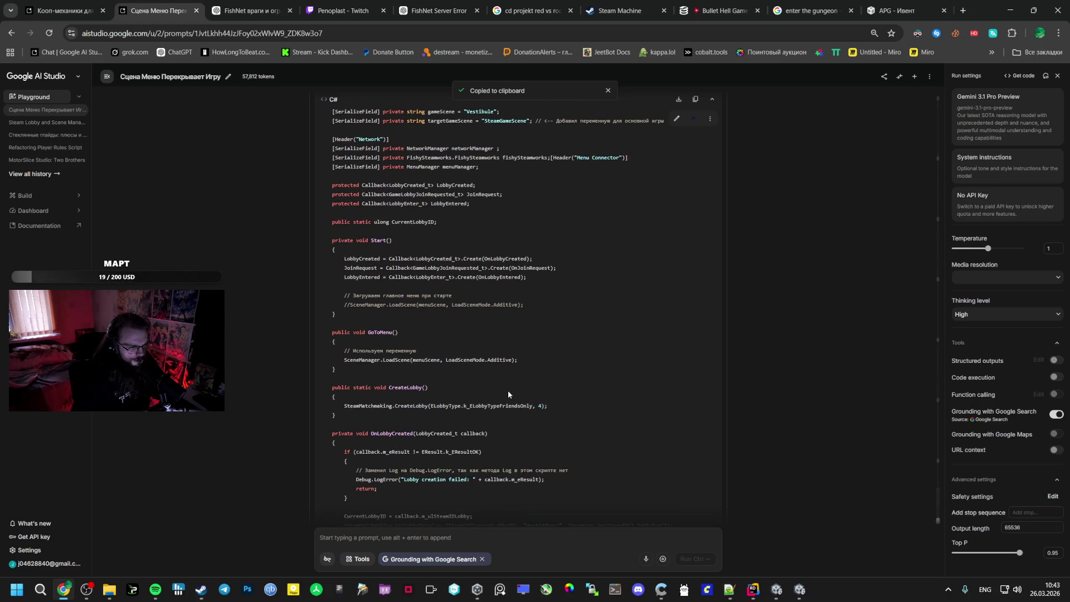
scroll(506, 395, down, 12)
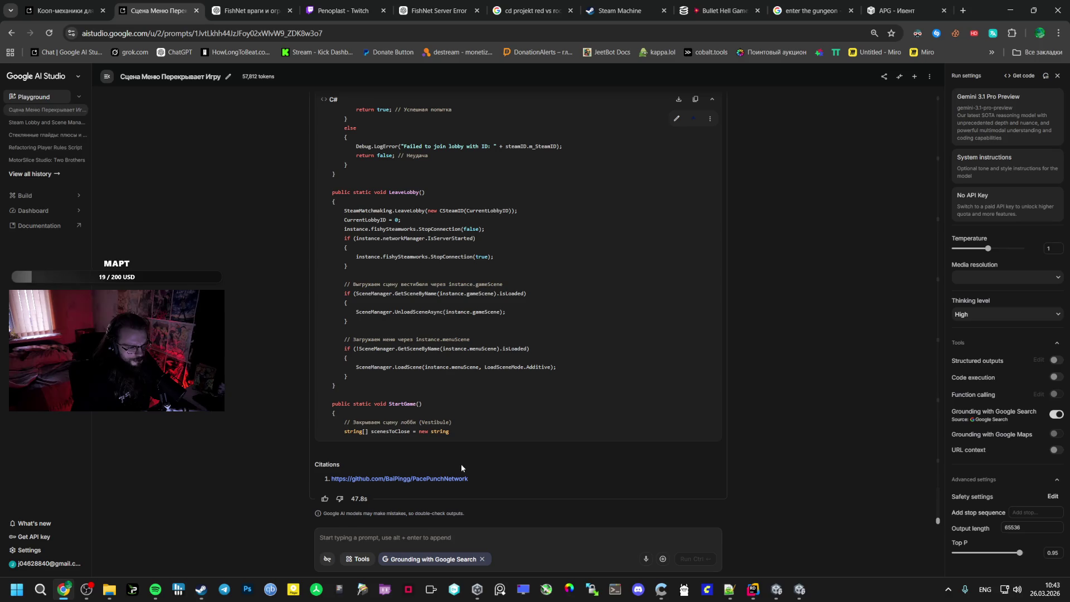
scroll(369, 445, up, 2)
scroll(369, 445, down, 1)
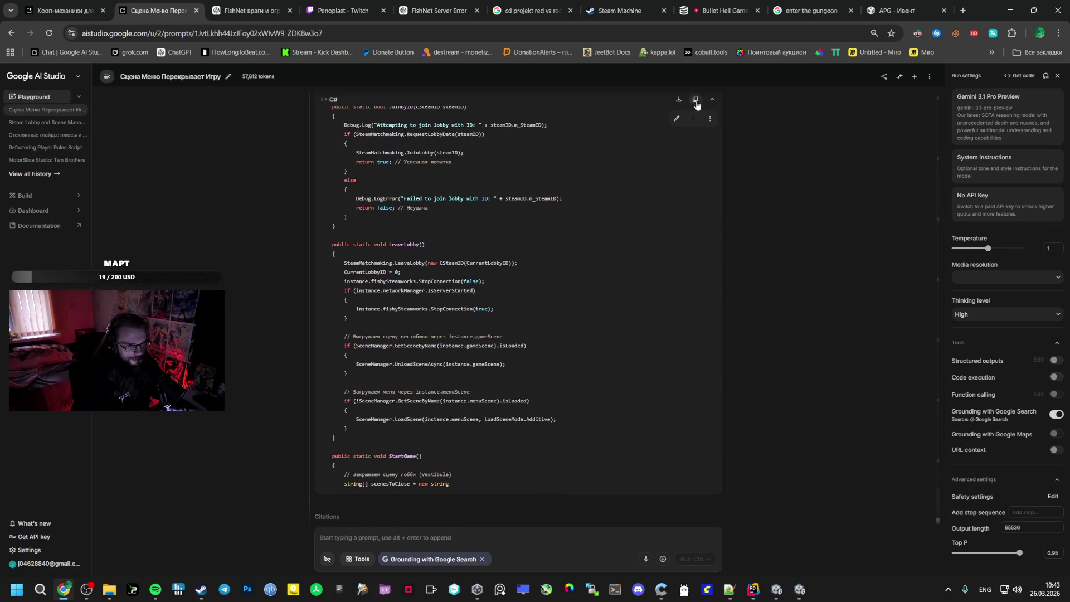
scroll(595, 416, down, 1)
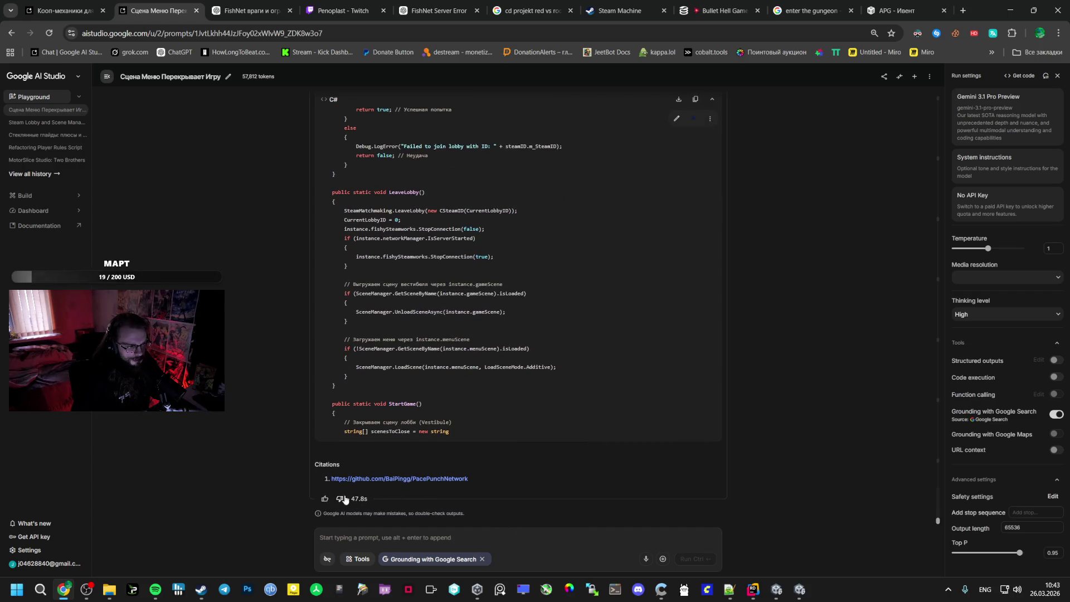
scroll(671, 455, up, 15)
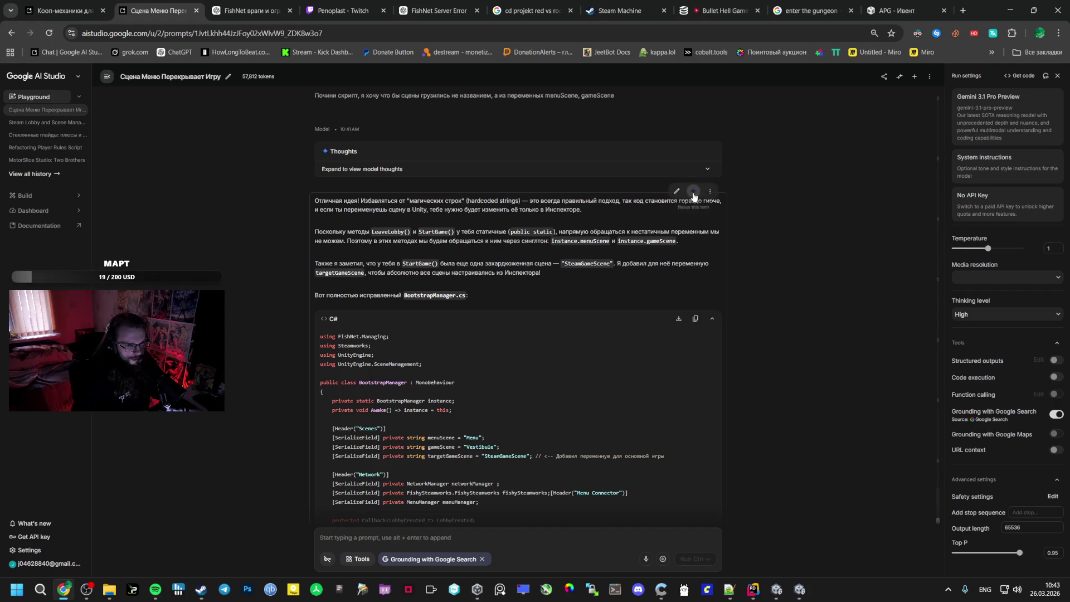
click(692, 192)
click(155, 589)
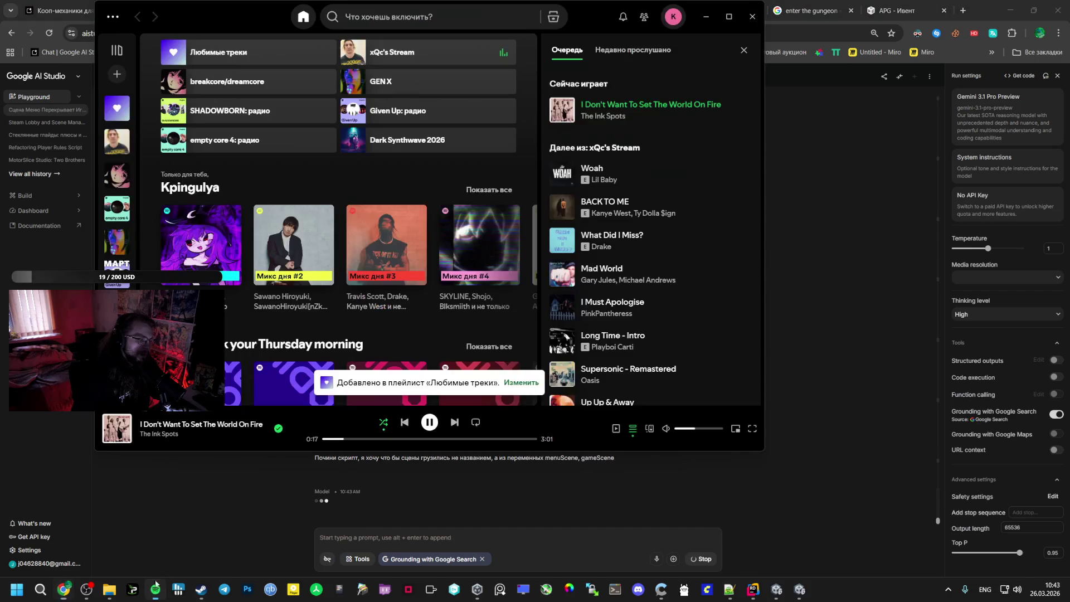
Skip to BACK TO ME by Kanye West, Ty Dolla $ign and raise the volume slightly
click(455, 423)
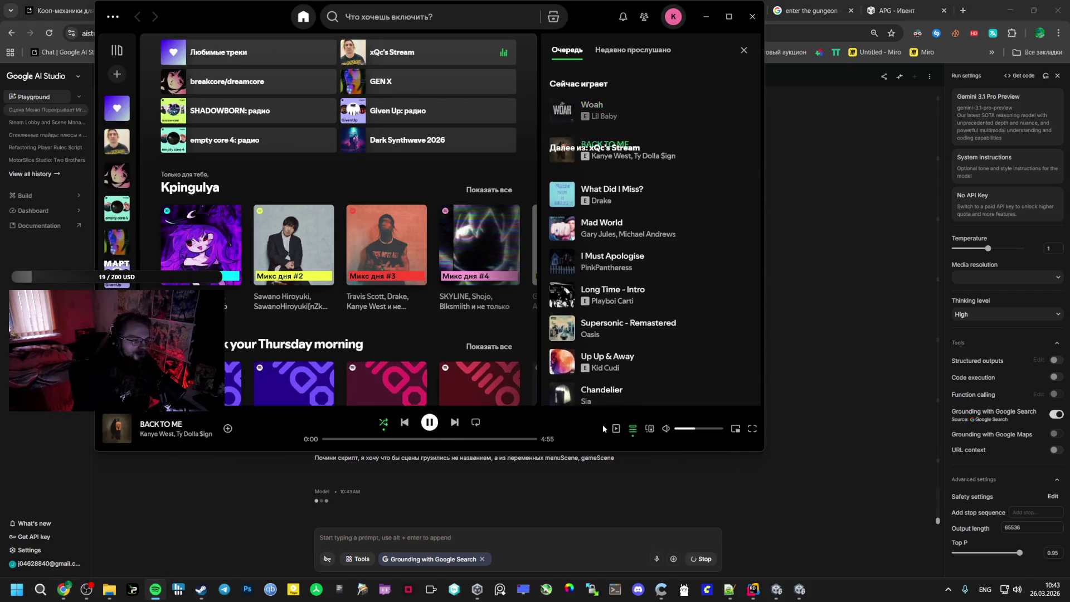
drag(692, 432, 700, 433)
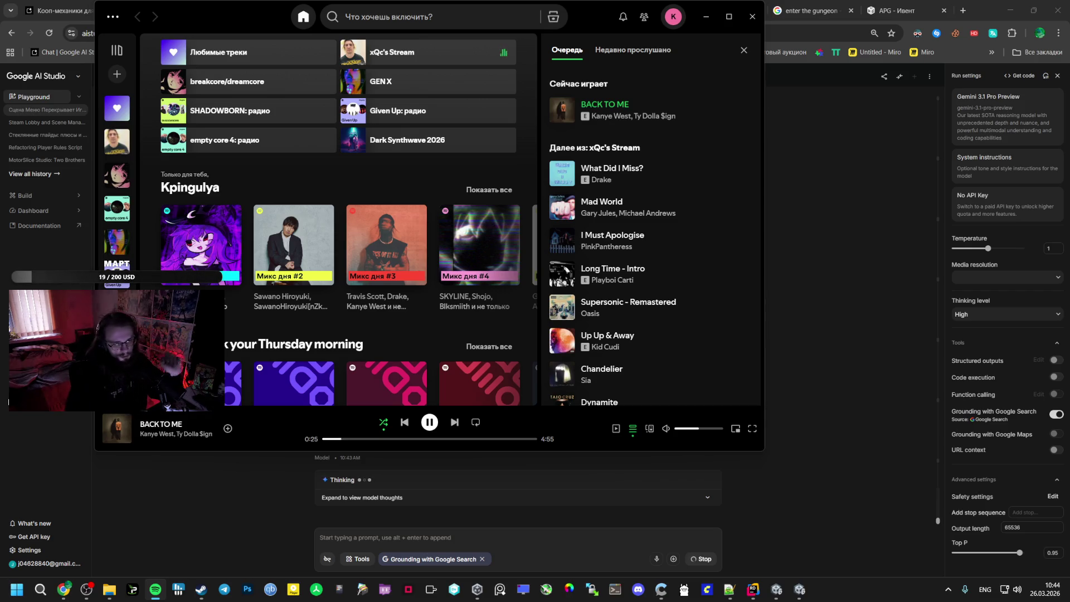
click(777, 589)
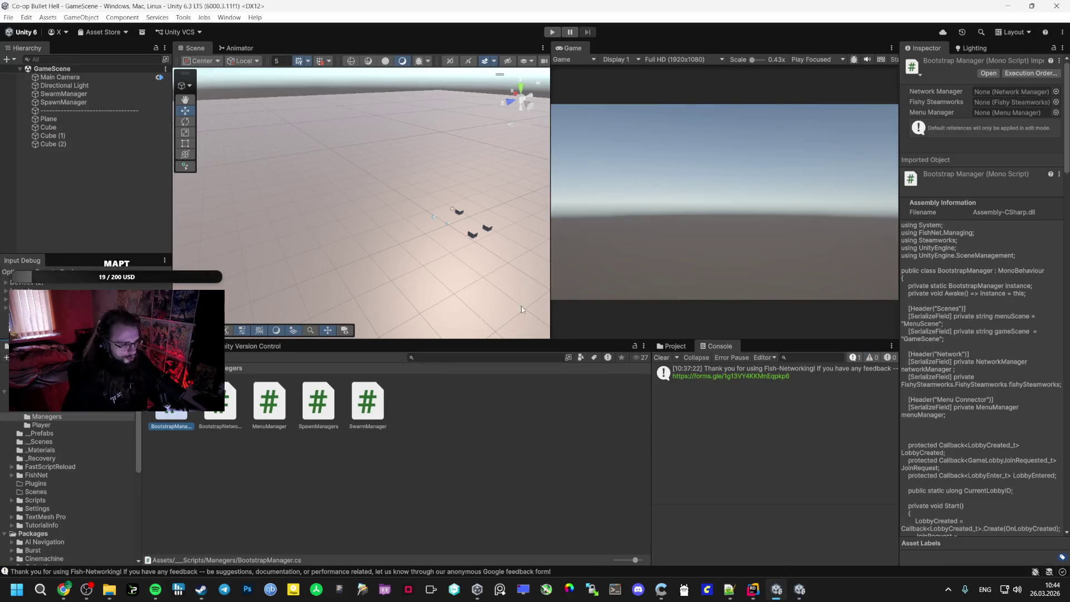
In the Co-op Bullet Hell GameScene, select SpawnManager and lift it to Position Y 5.08
click(800, 589)
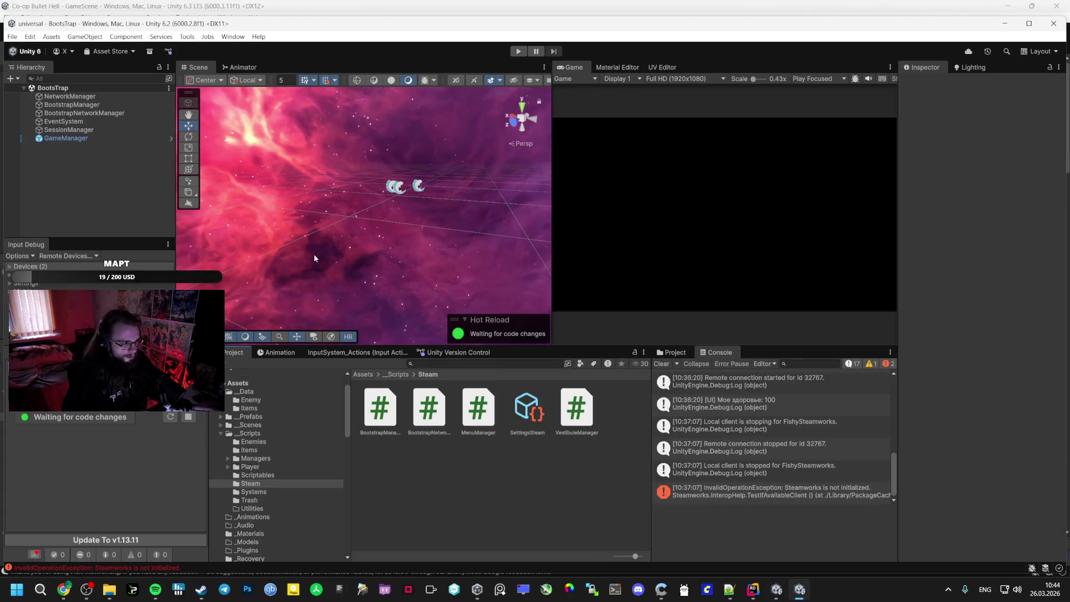
click(777, 589)
scroll(82, 461, down, 5)
scroll(82, 461, down, 5)
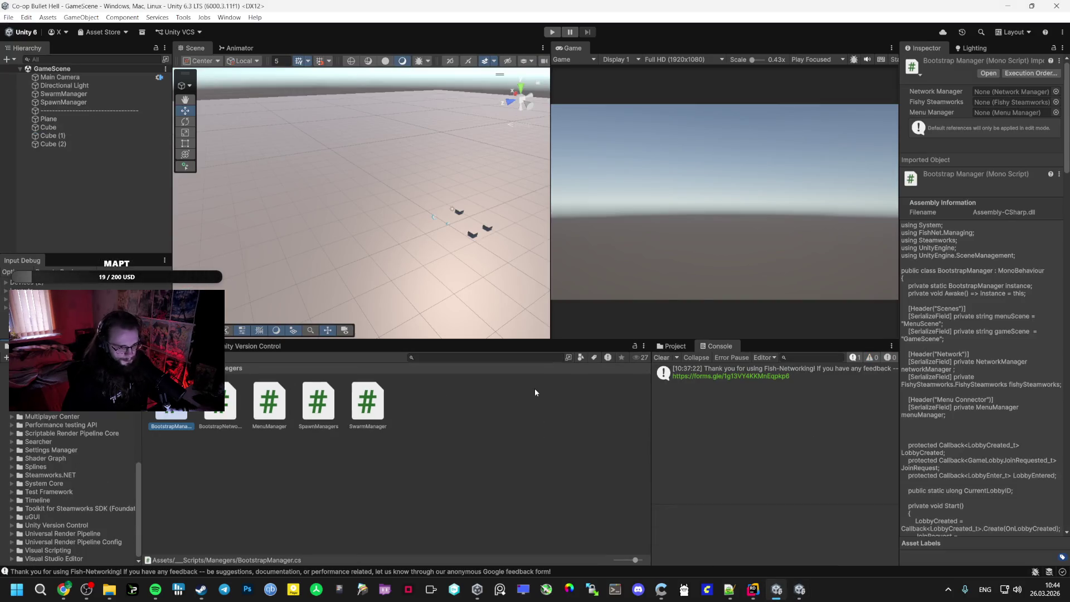
click(89, 111)
click(93, 95)
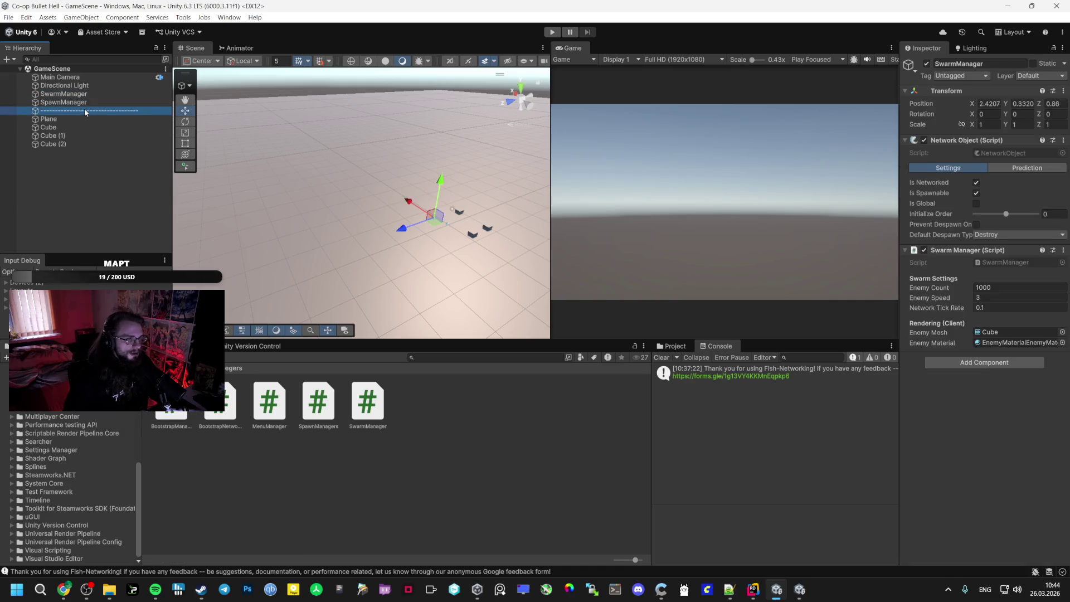
click(85, 109)
click(83, 104)
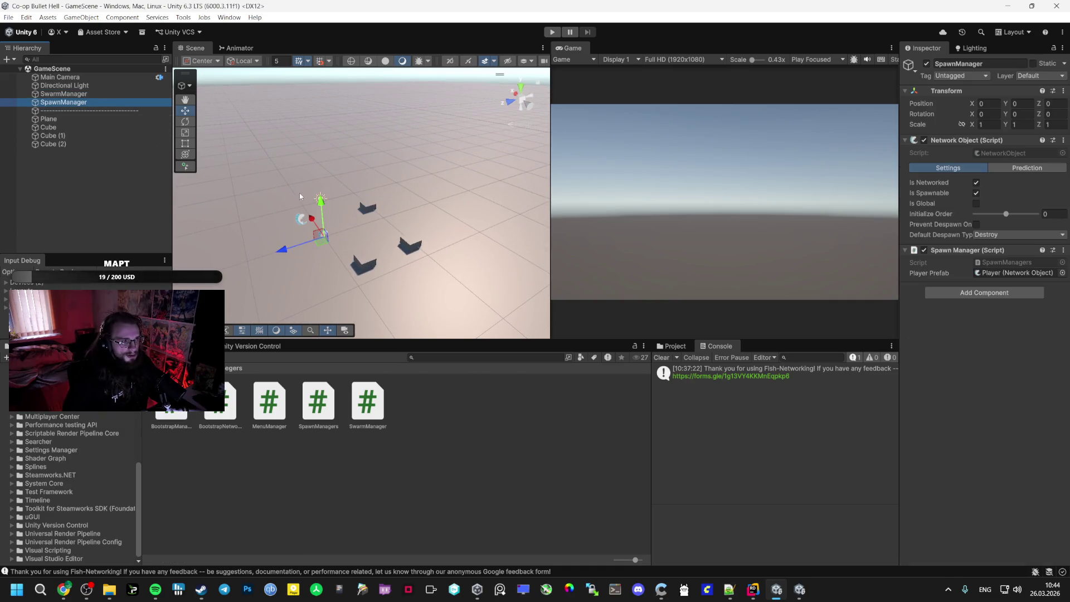
drag(321, 217, 326, 180)
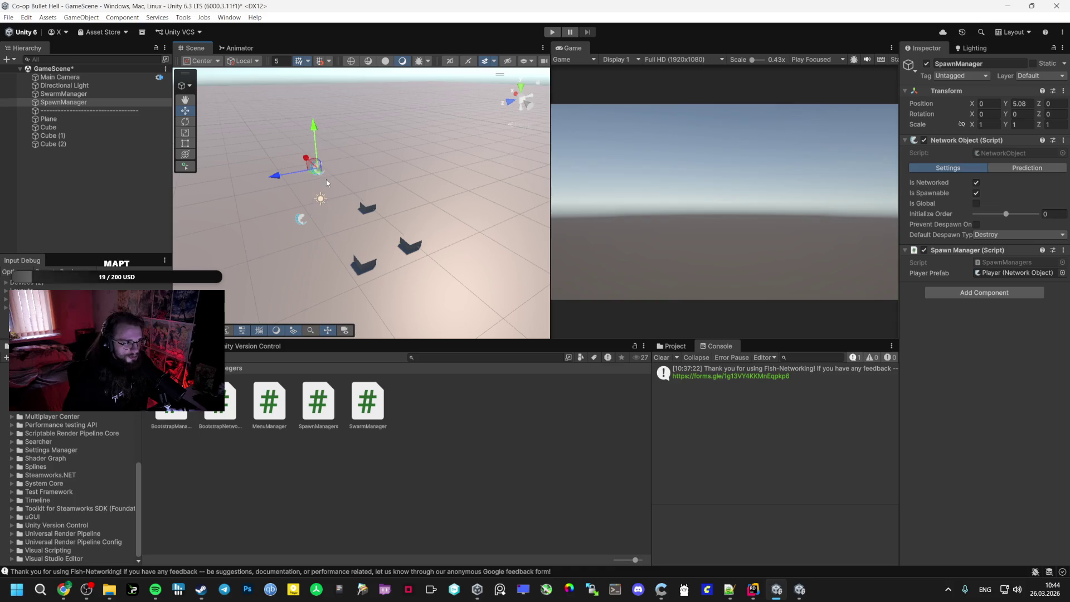
mouse_move(784, 579)
key(alt+Tab)
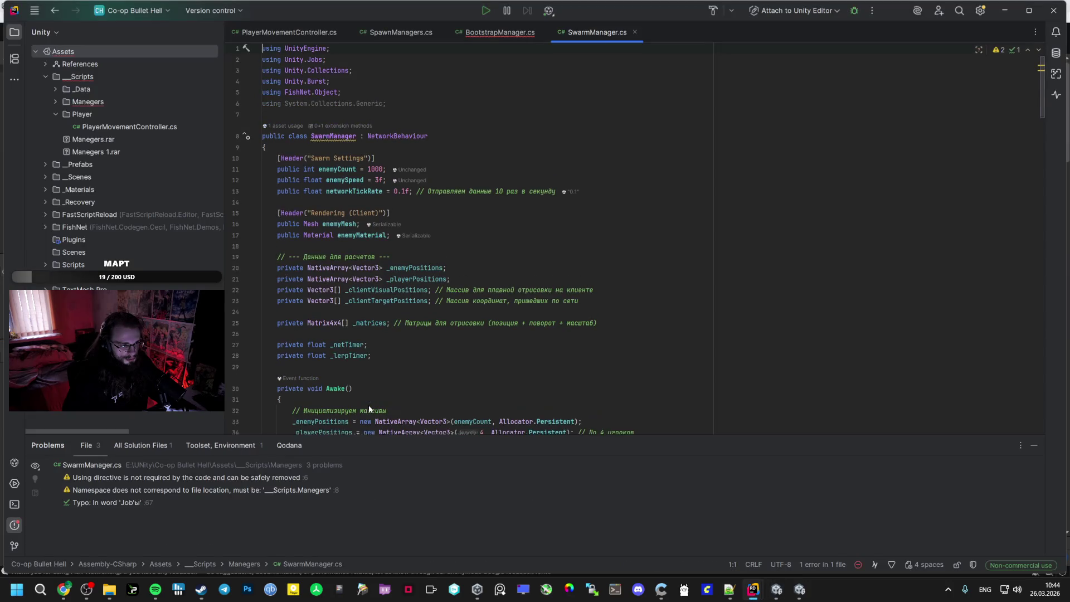
scroll(386, 359, down, 3)
scroll(502, 223, down, 5)
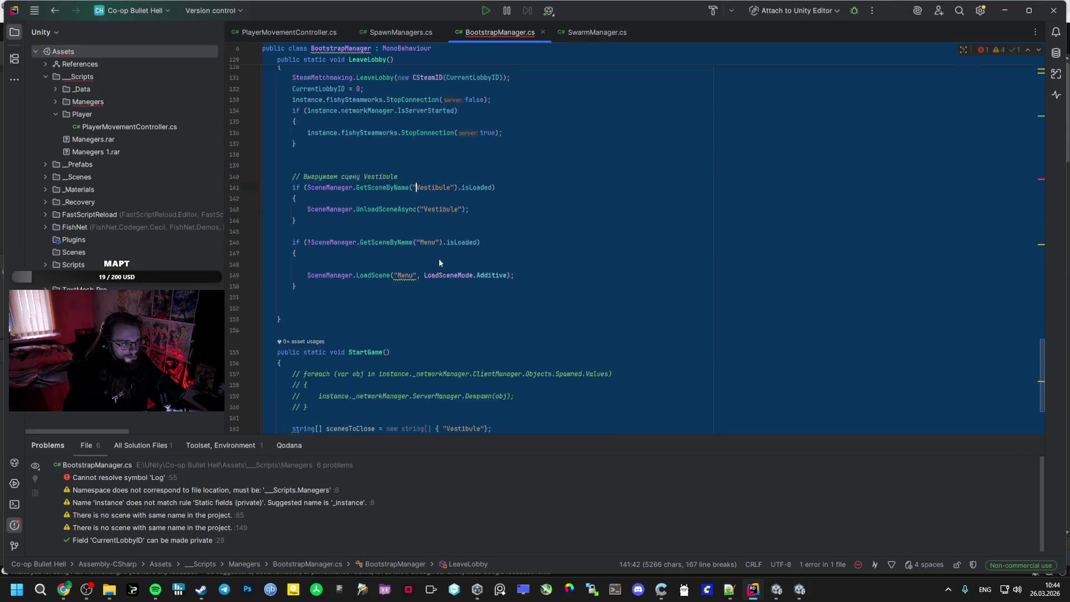
click(772, 592)
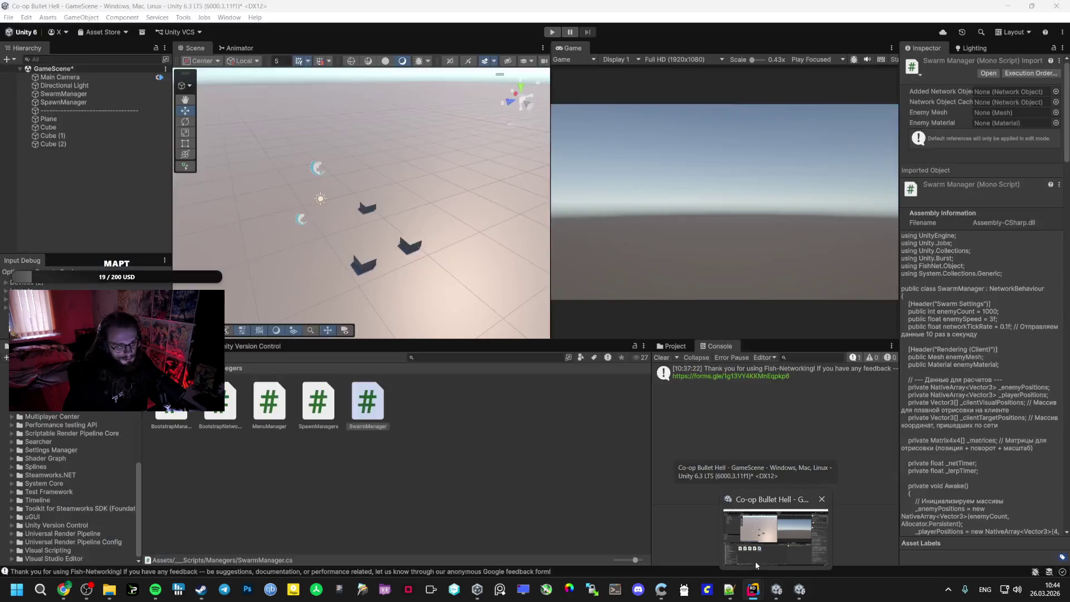
click(753, 590)
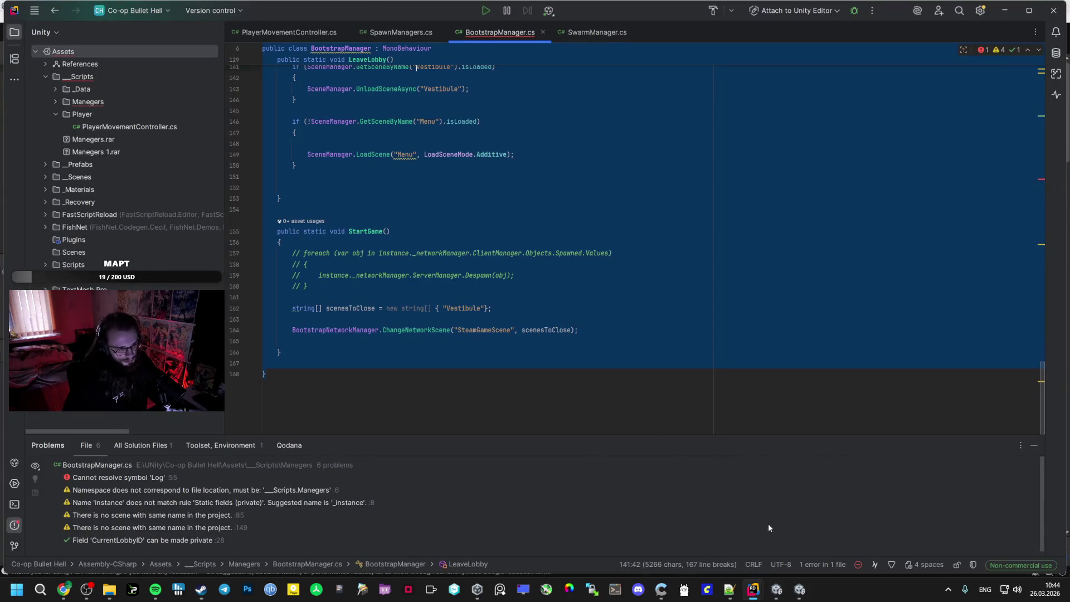
click(777, 590)
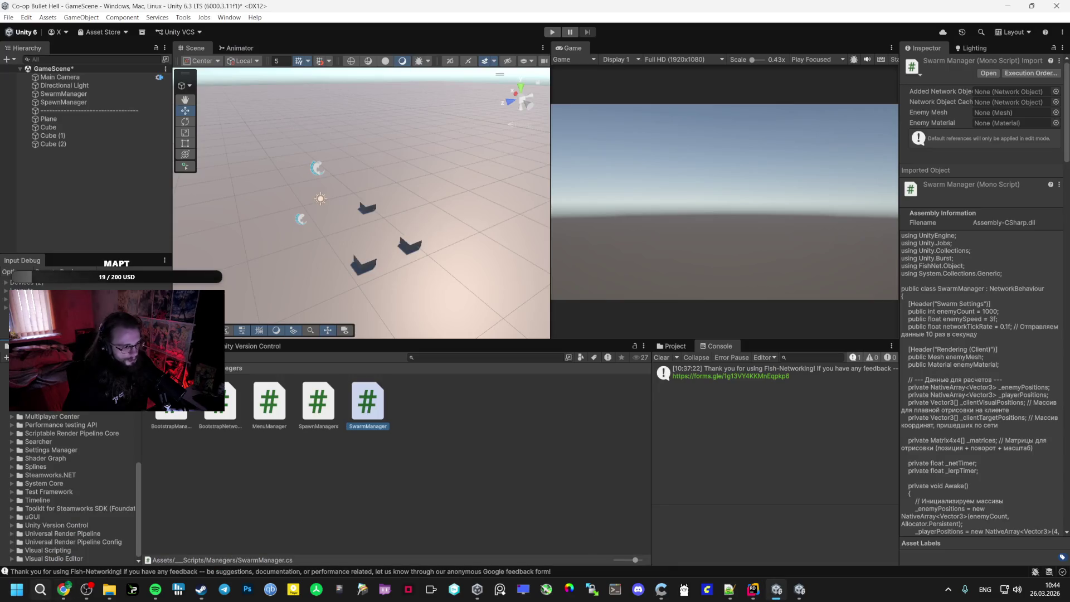
click(64, 590)
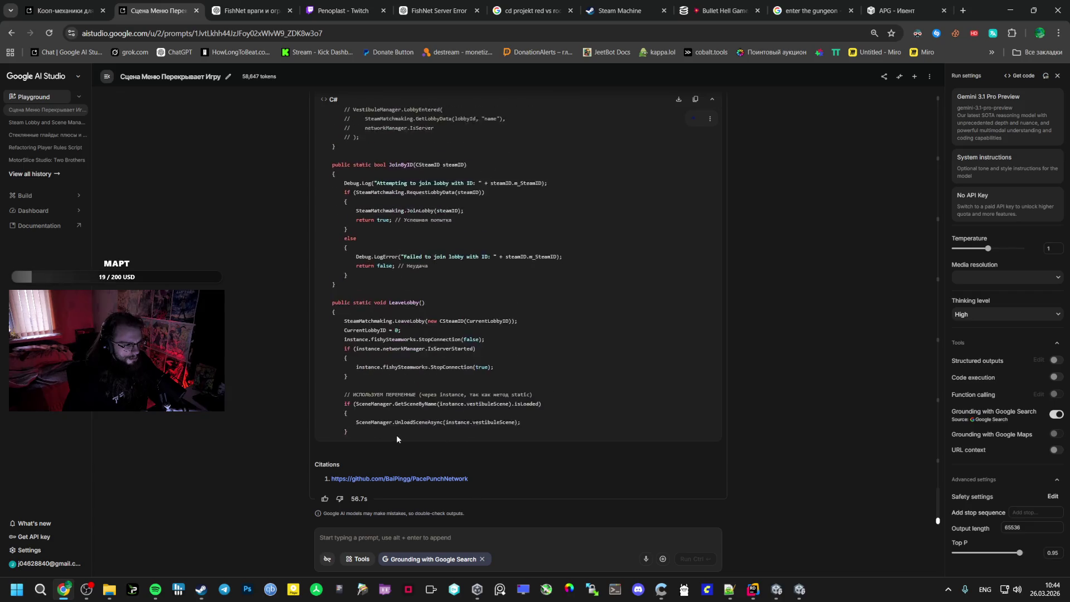
Scroll through Gemini's answer and select the revised LeaveLobby scene-loading lines
key(ctrl+a)
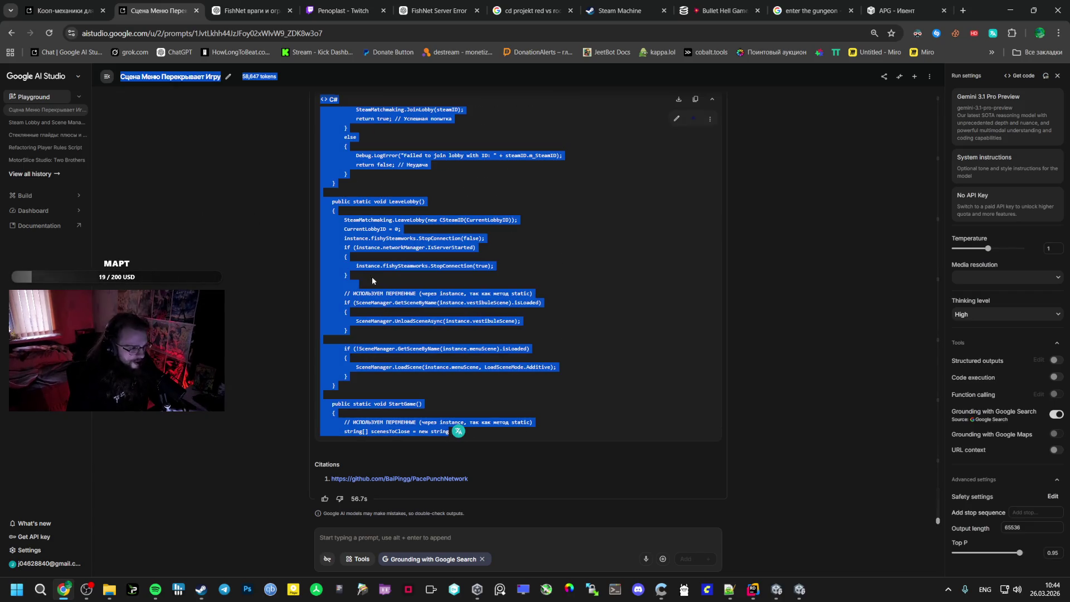
click(410, 283)
scroll(410, 283, up, 5)
scroll(410, 283, up, 4)
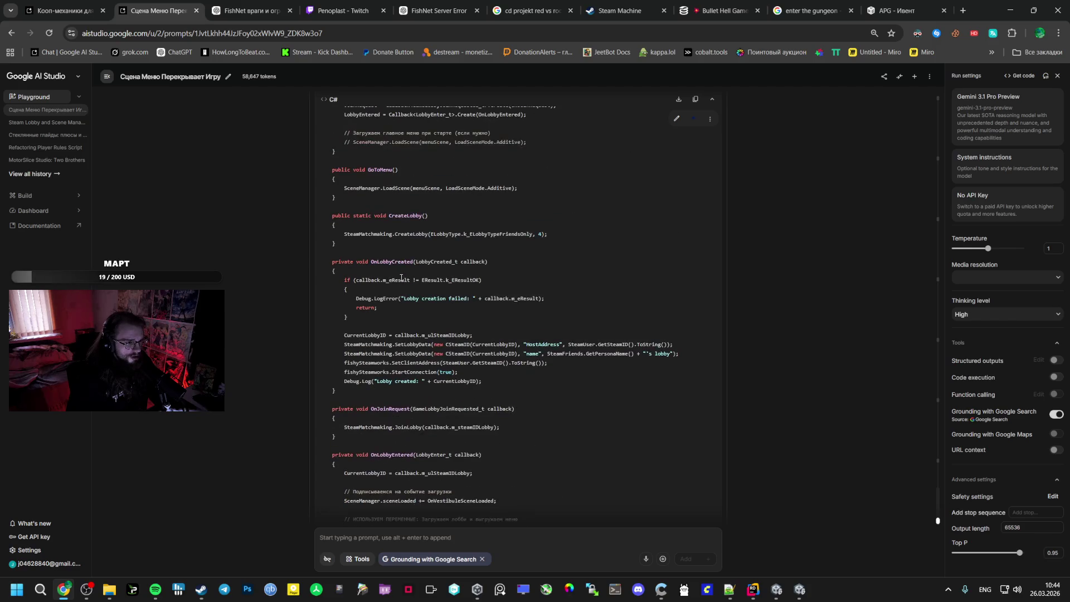
scroll(385, 276, up, 5)
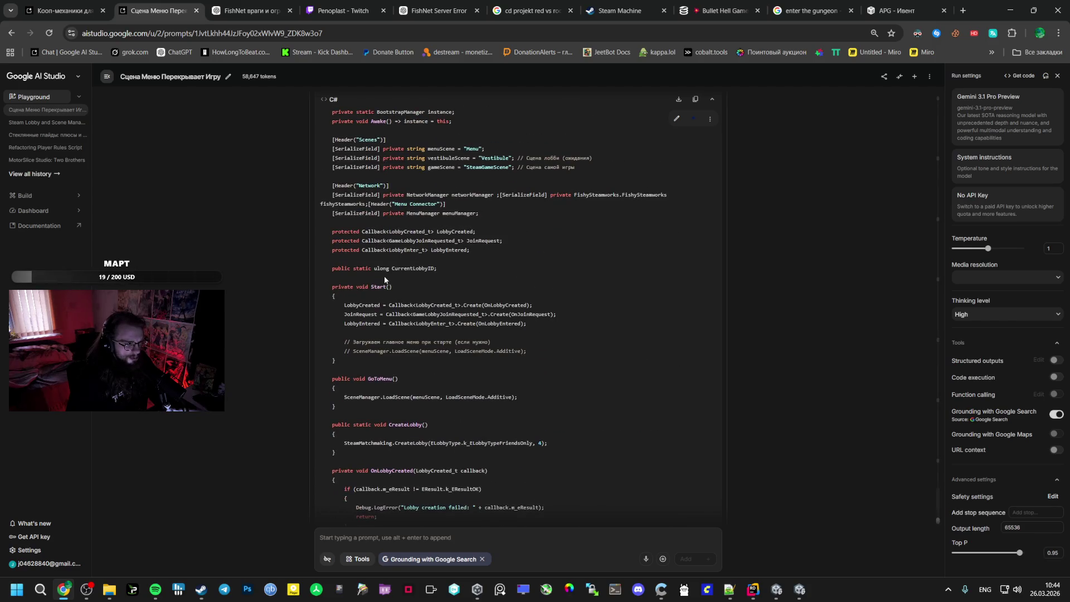
scroll(374, 275, up, 5)
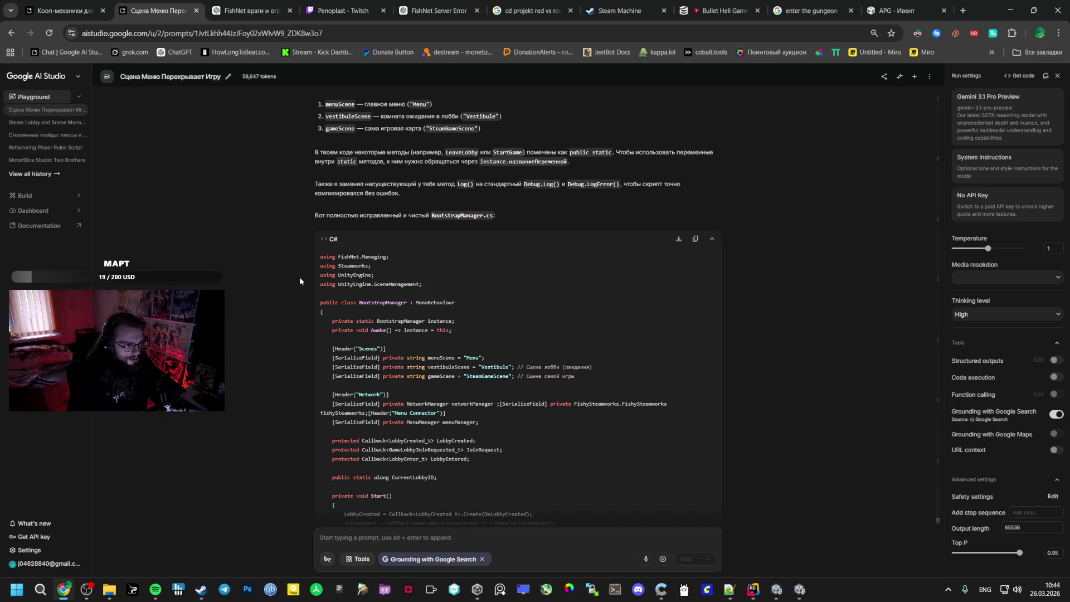
scroll(314, 276, down, 10)
scroll(321, 300, down, 10)
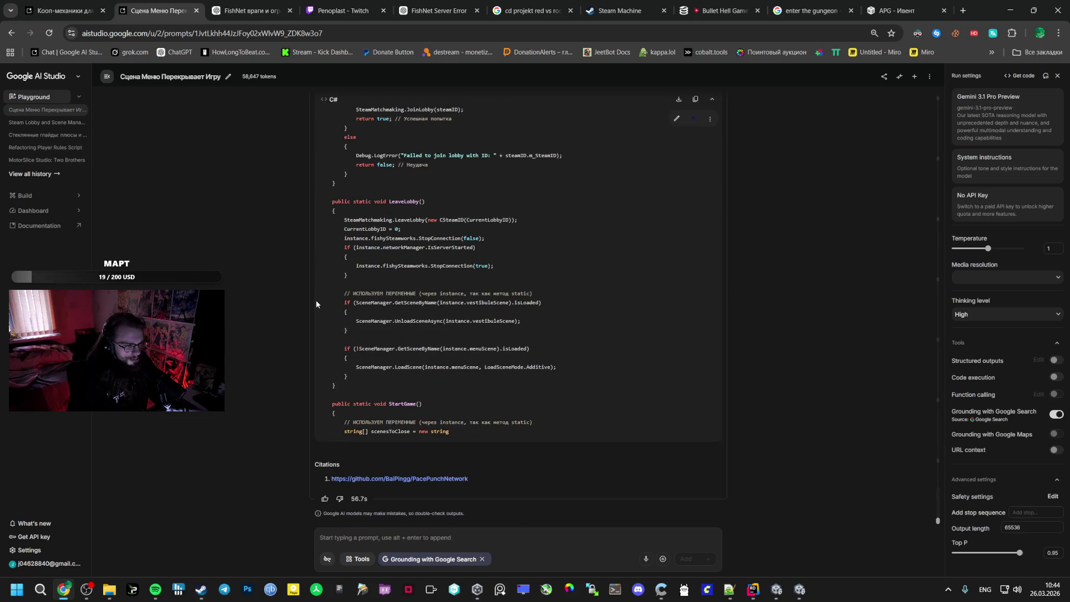
mouse_move(477, 441)
mouse_down()
mouse_move(334, 111)
mouse_move(329, 382)
mouse_move(342, 370)
mouse_up()
Compare Gemini's revised code against BootstrapManager.cs in the code editor
key(alt+Tab)
mouse_move(753, 589)
click(687, 544)
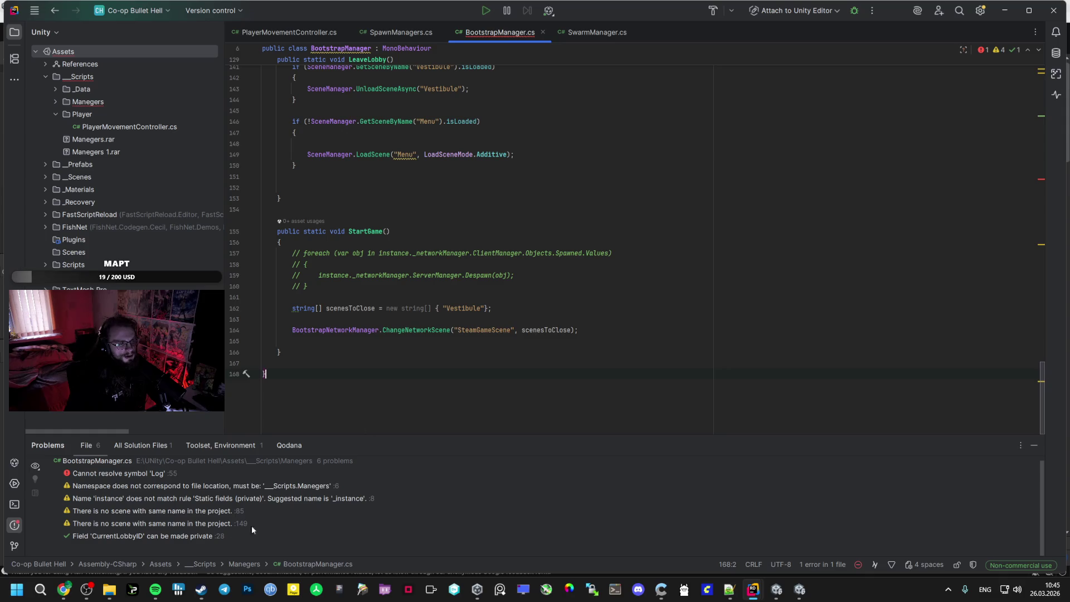
key(alt+Tab)
click(379, 453)
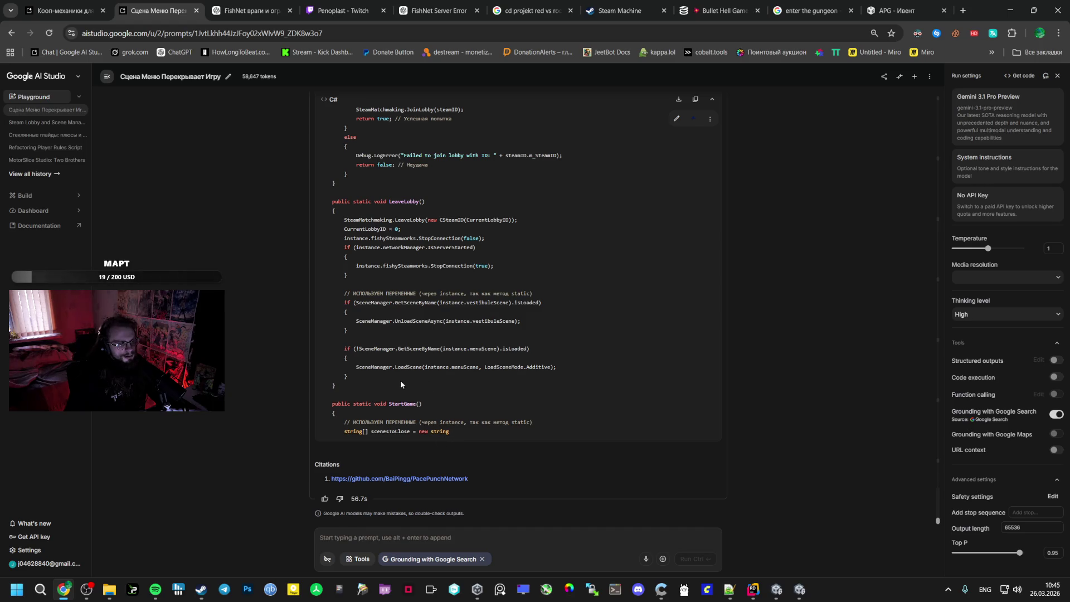
mouse_move(391, 389)
mouse_down()
mouse_move(395, 366)
mouse_move(491, 293)
mouse_move(412, 312)
mouse_move(412, 385)
mouse_move(318, 414)
mouse_up()
scroll(390, 391, up, 15)
key(alt+Tab)
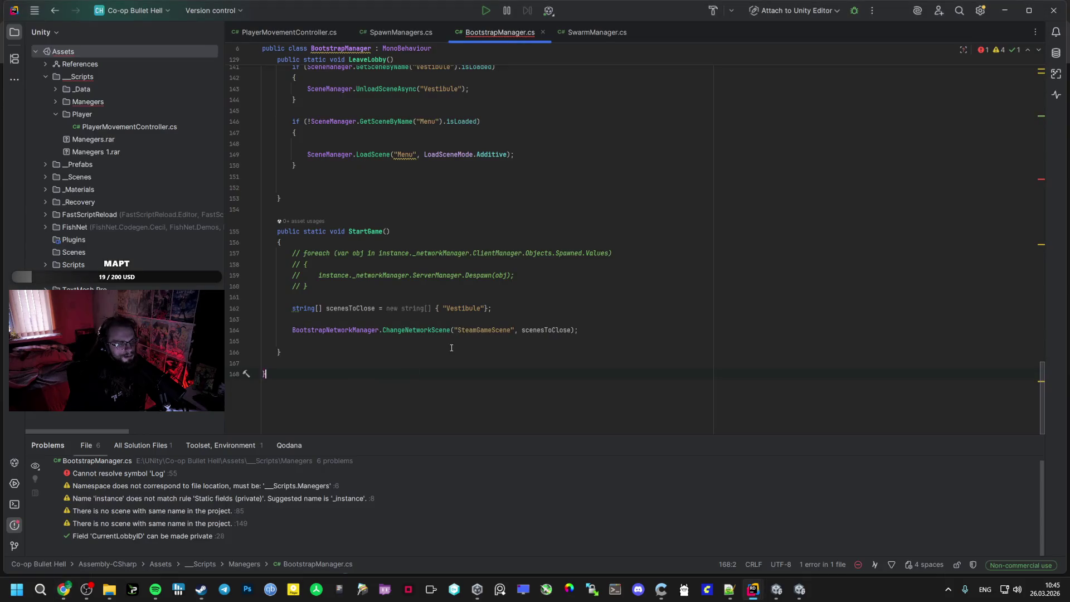
key(alt+Tab)
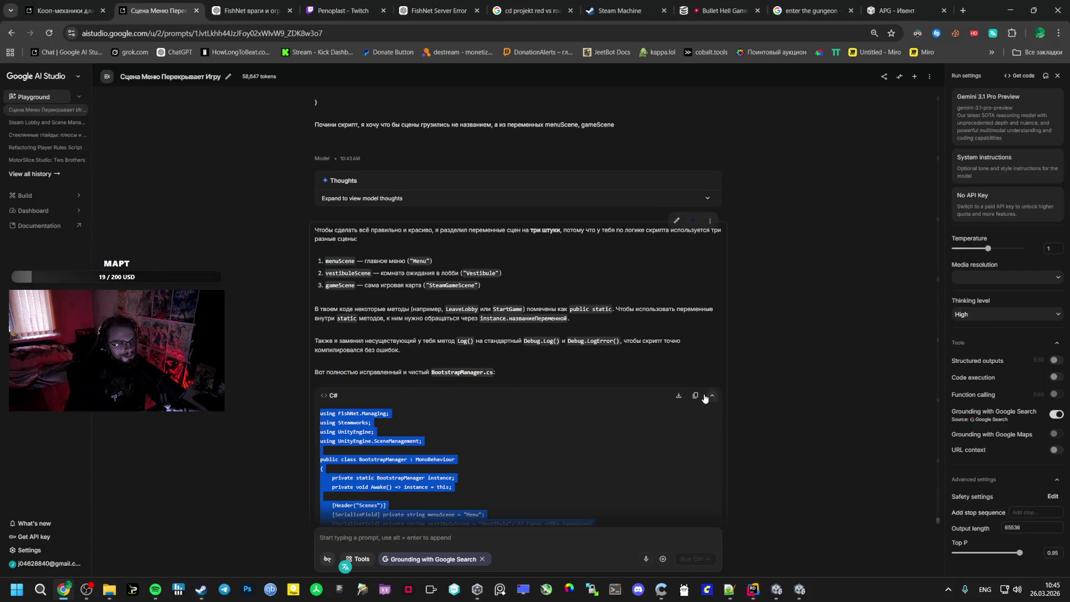
Copy the BootstrapManager.cs code block and Gemini's full response, then open a new tab
click(704, 395)
click(812, 11)
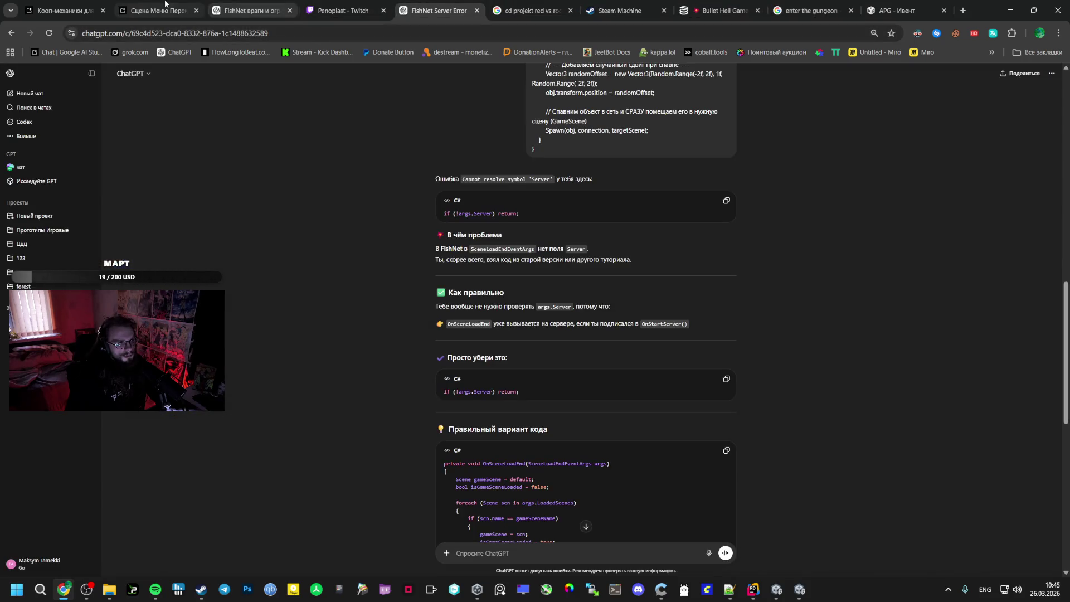
click(128, 10)
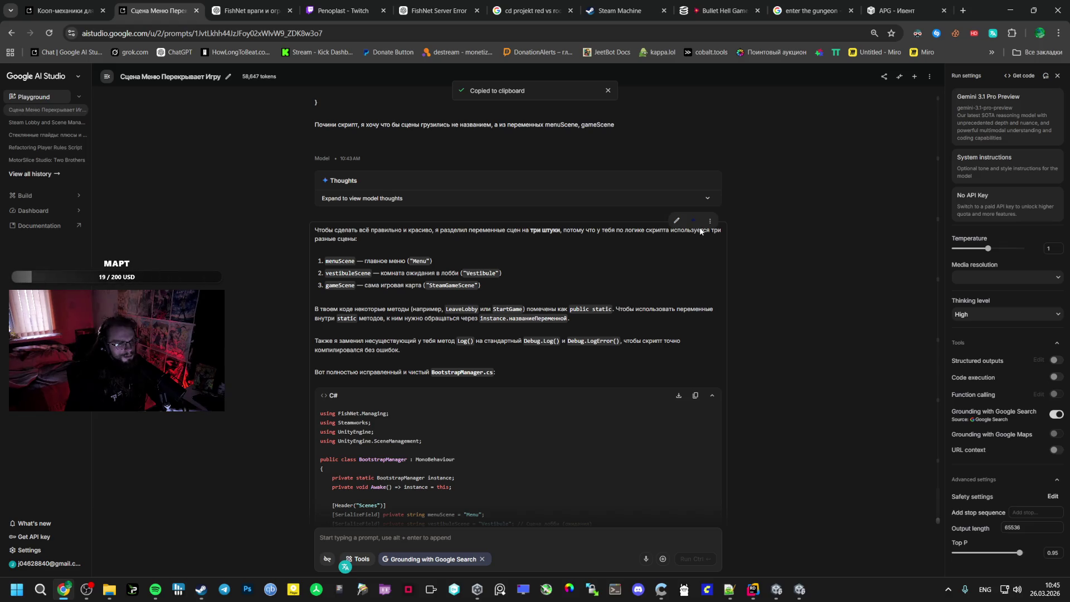
click(710, 220)
click(719, 263)
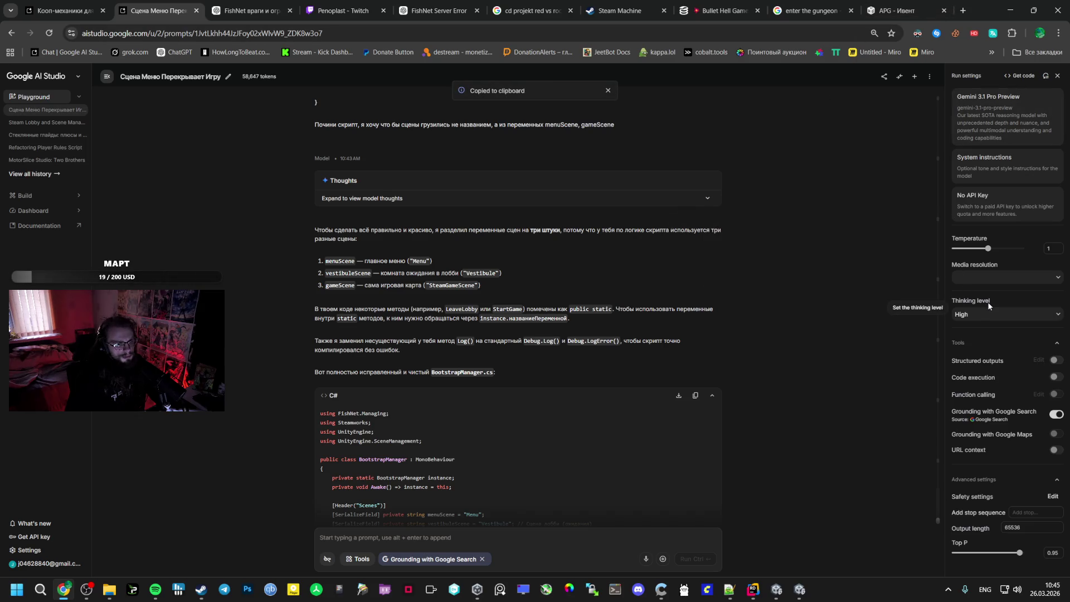
click(960, 10)
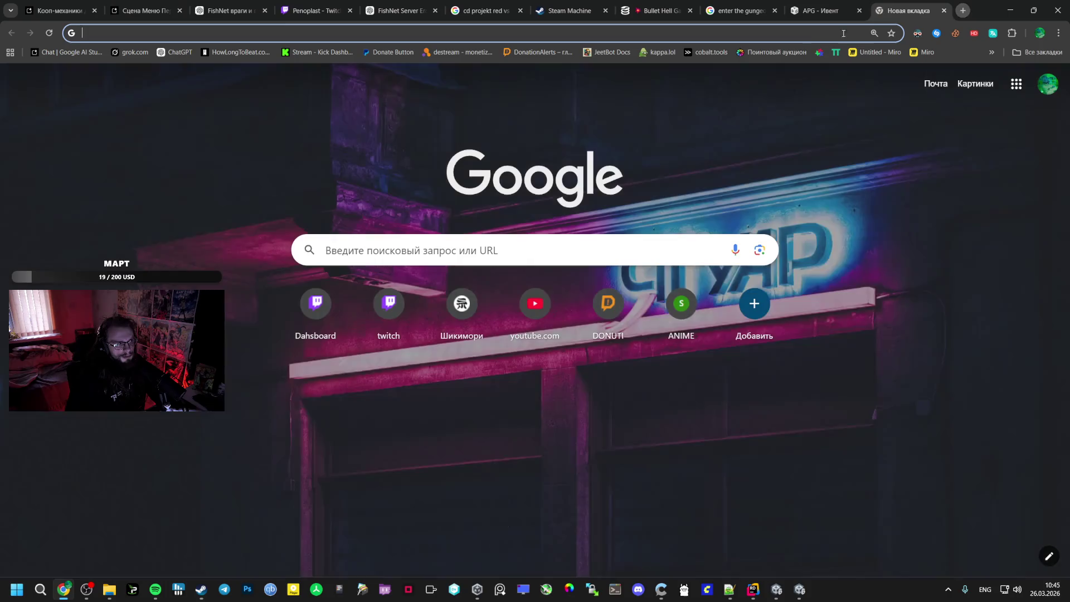
In a fresh ChatGPT chat, send the pasted BootstrapManager code with the prompt 'допиши'
click(214, 11)
drag(135, 29, 290, 12)
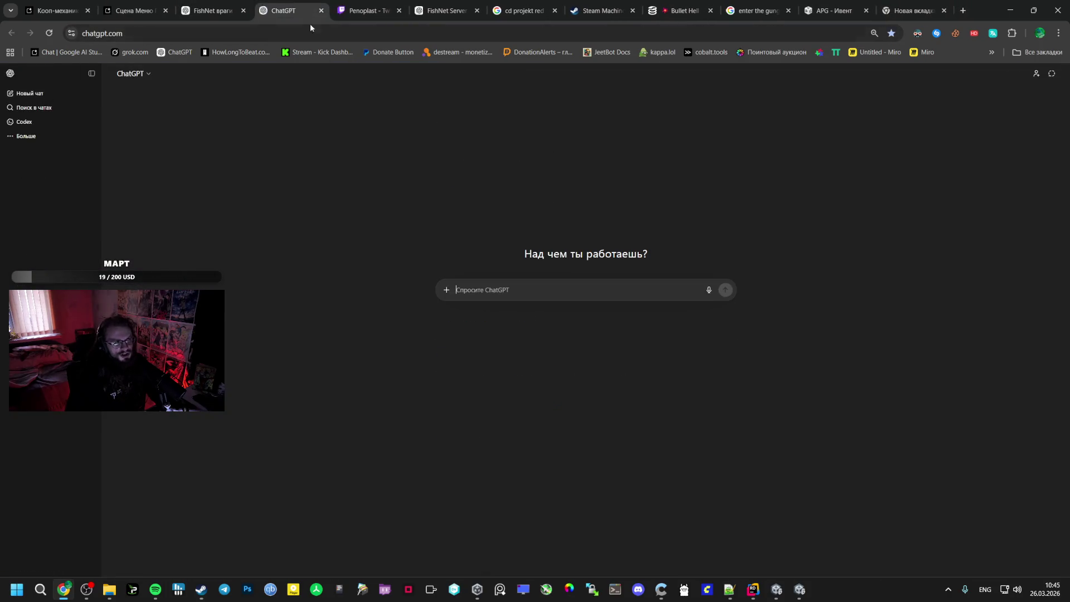
text(Ljgbib)
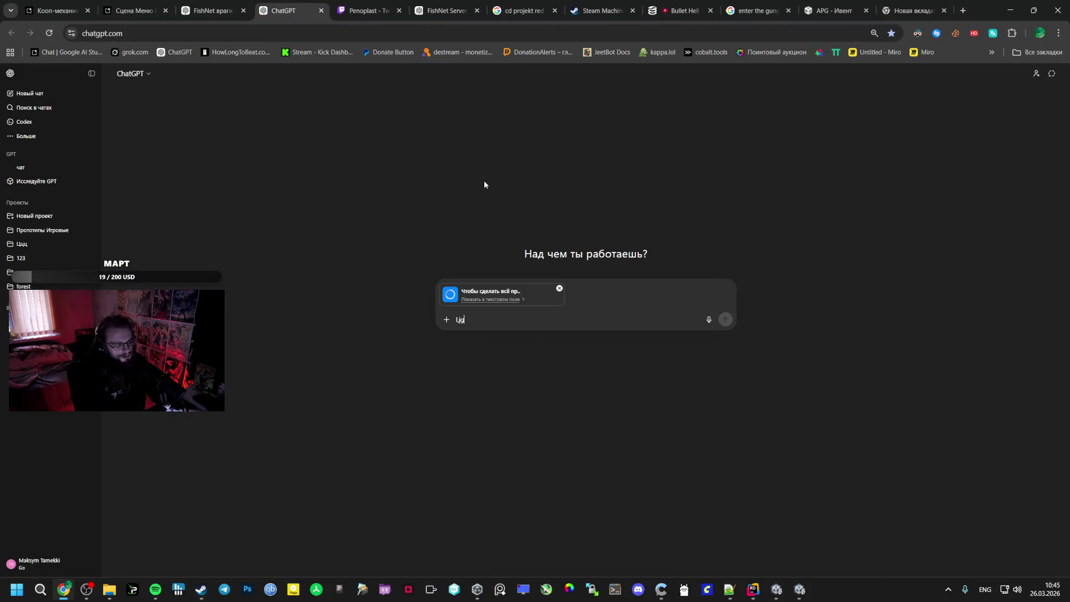
key(alt+shift)
key(BackSpace)
key(BackSpace)
key(BackSpace)
text(допиши)
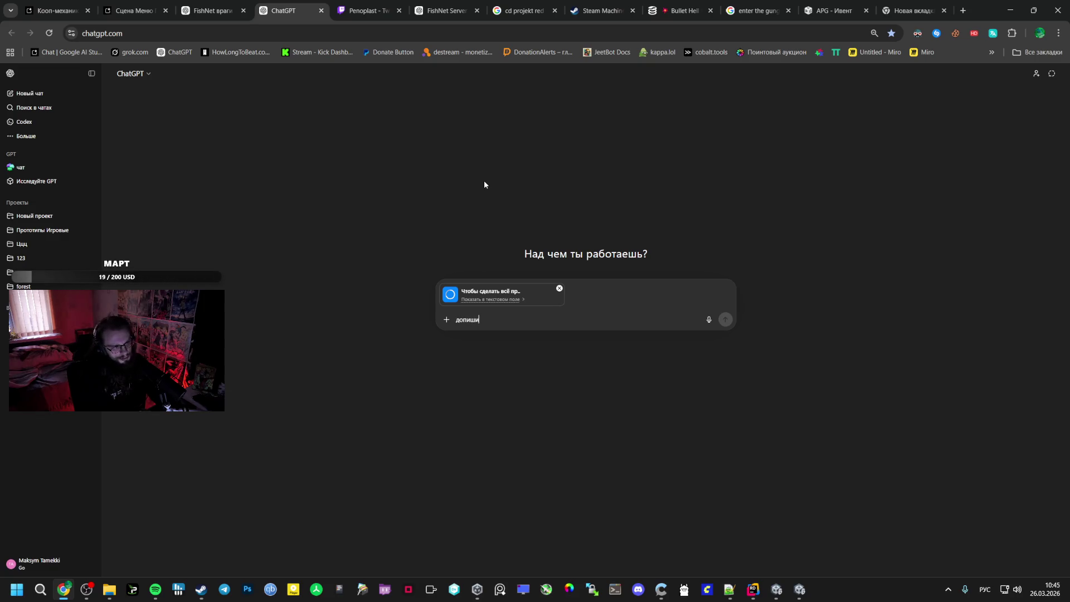
click(725, 320)
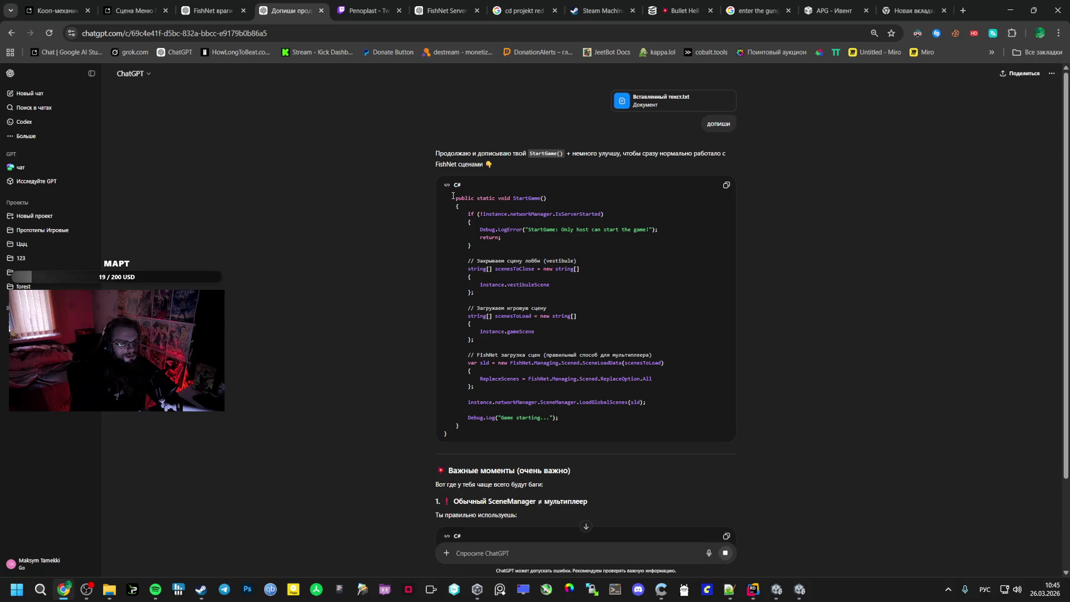
Read through ChatGPT's completed StartGame method, selecting its code lines
mouse_move(453, 196)
mouse_down()
mouse_move(474, 223)
mouse_move(498, 316)
mouse_move(597, 417)
mouse_up()
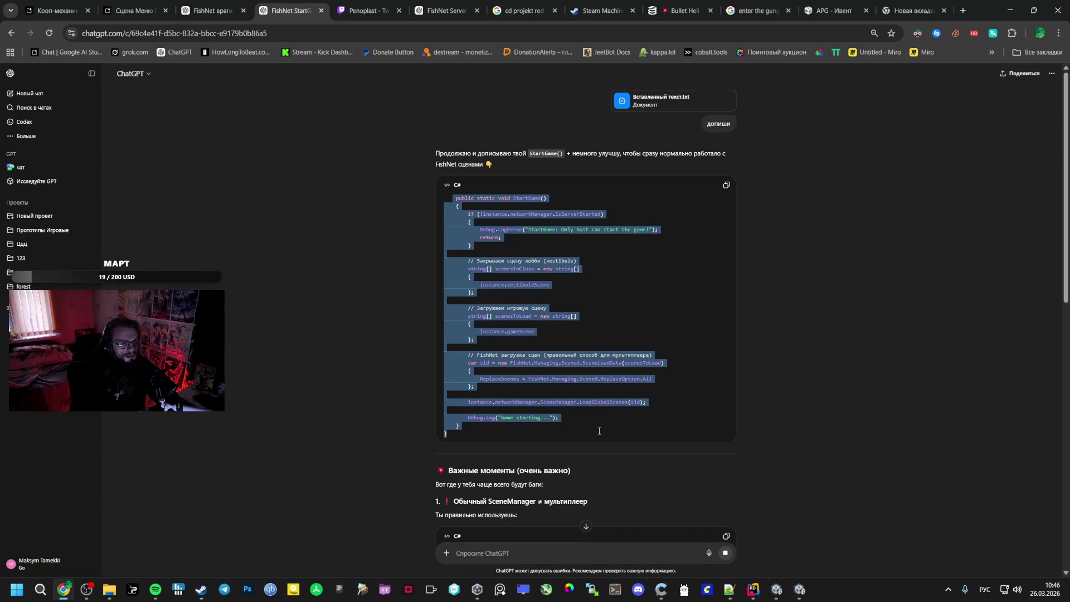
click(573, 367)
scroll(574, 367, down, 2)
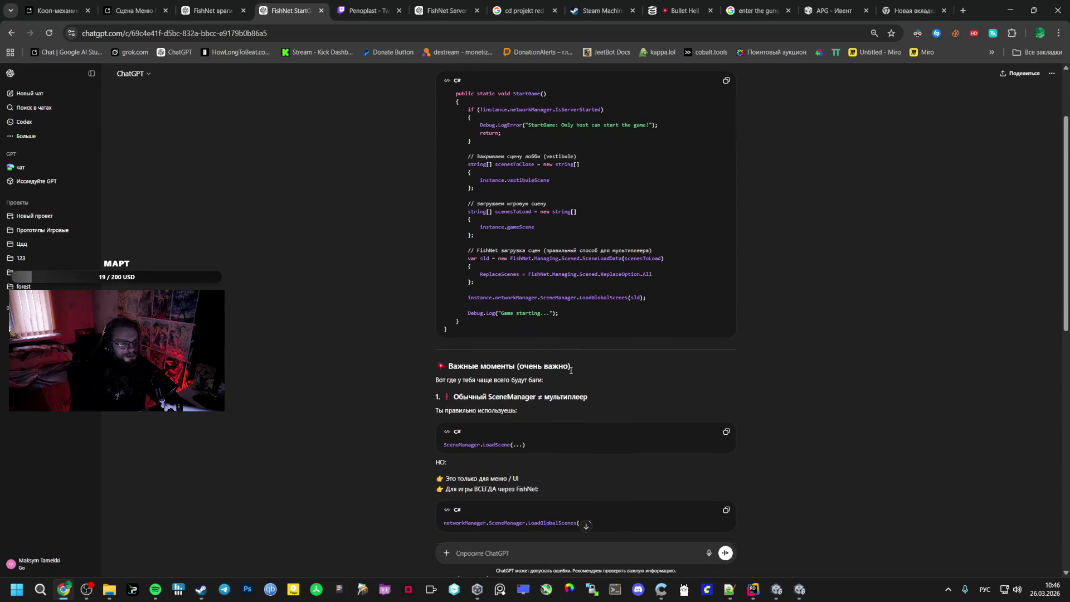
scroll(569, 371, down, 1)
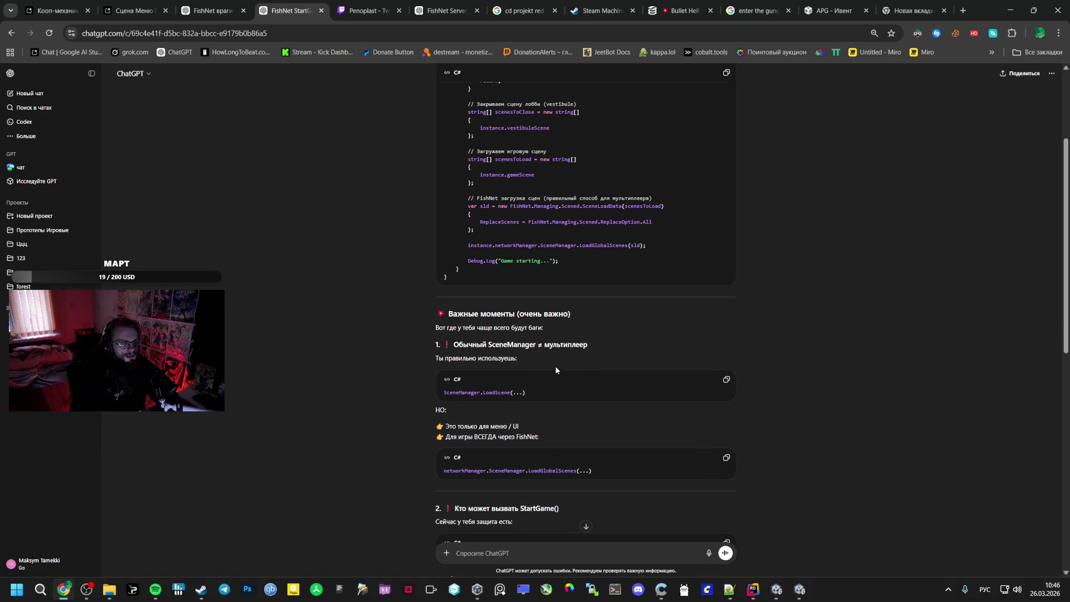
scroll(538, 340, down, 1)
scroll(526, 324, down, 1)
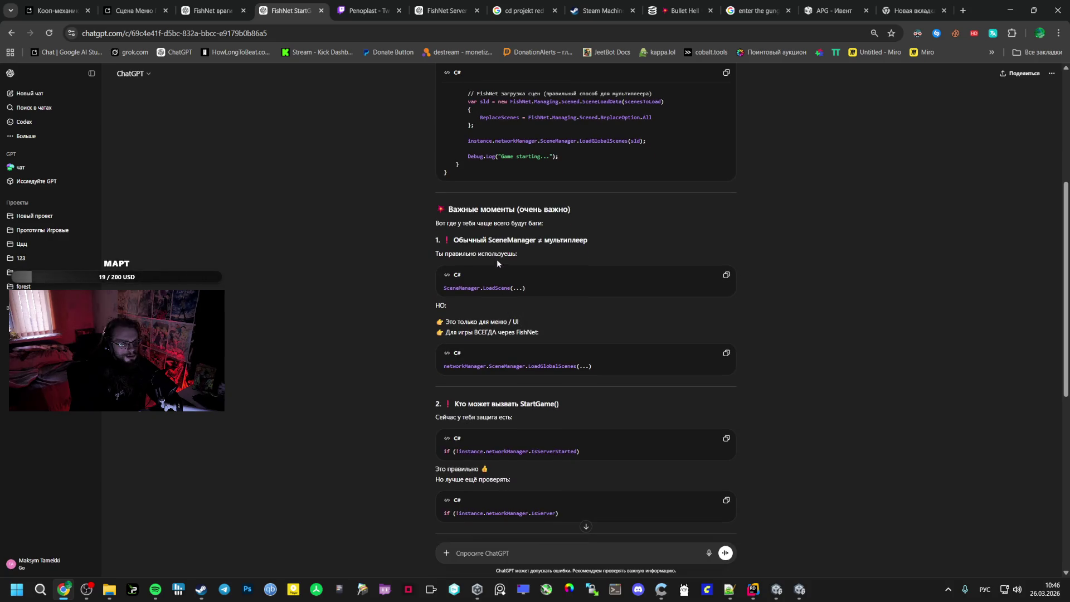
scroll(497, 263, up, 5)
mouse_move(561, 390)
mouse_down()
mouse_move(446, 265)
mouse_move(449, 252)
mouse_up()
mouse_move(454, 196)
mouse_down()
mouse_move(474, 240)
mouse_move(462, 103)
mouse_up()
scroll(462, 103, down, 15)
click(134, 10)
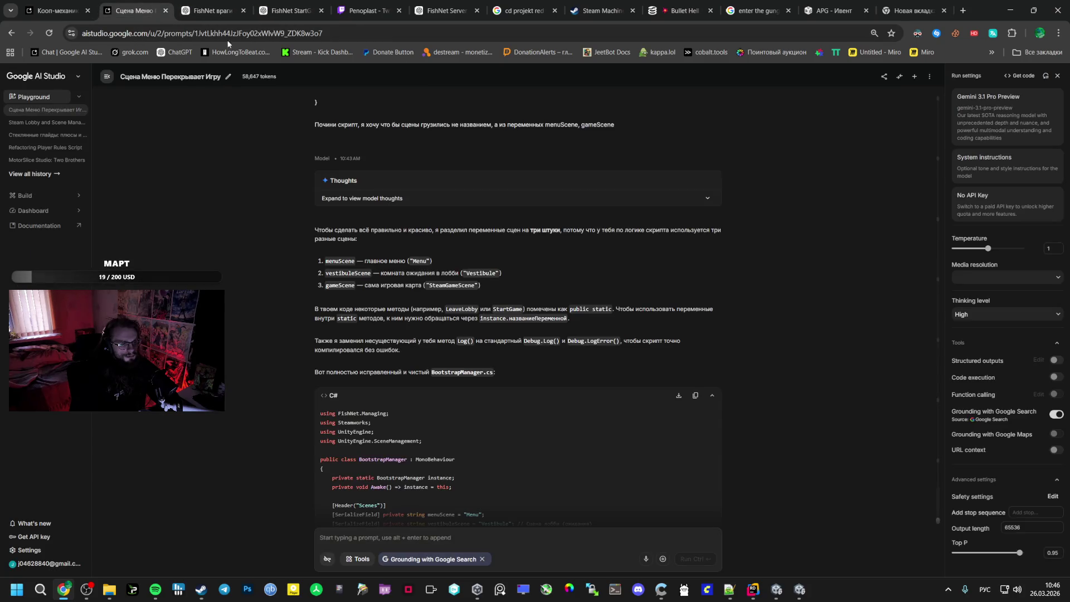
Copy the BootstrapManager.cs code block from AI Studio and check the code editor window
scroll(574, 261, down, 4)
click(694, 187)
mouse_move(753, 589)
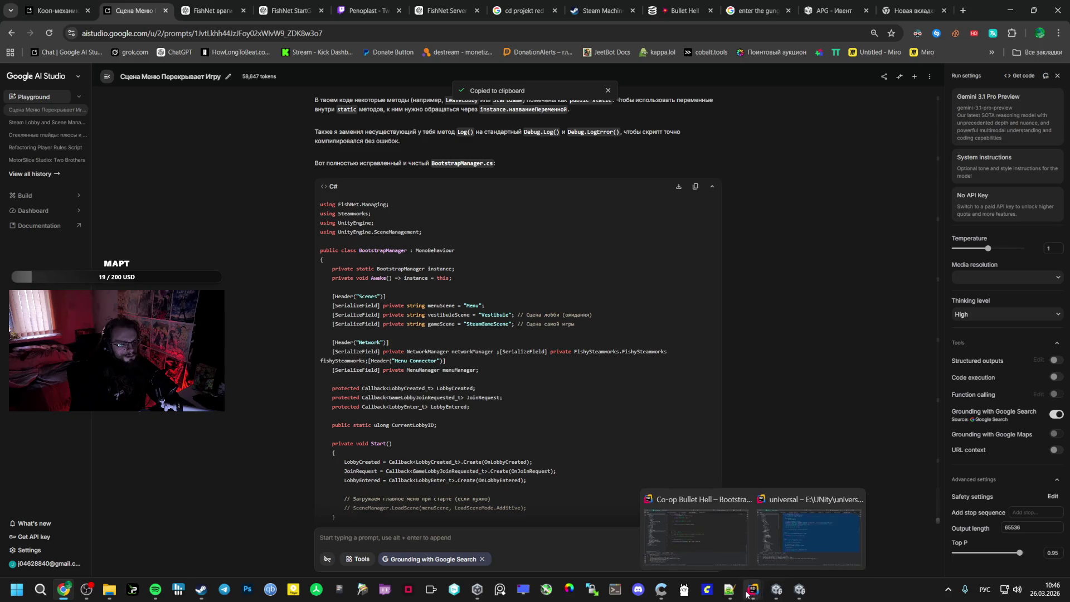
click(786, 539)
click(711, 503)
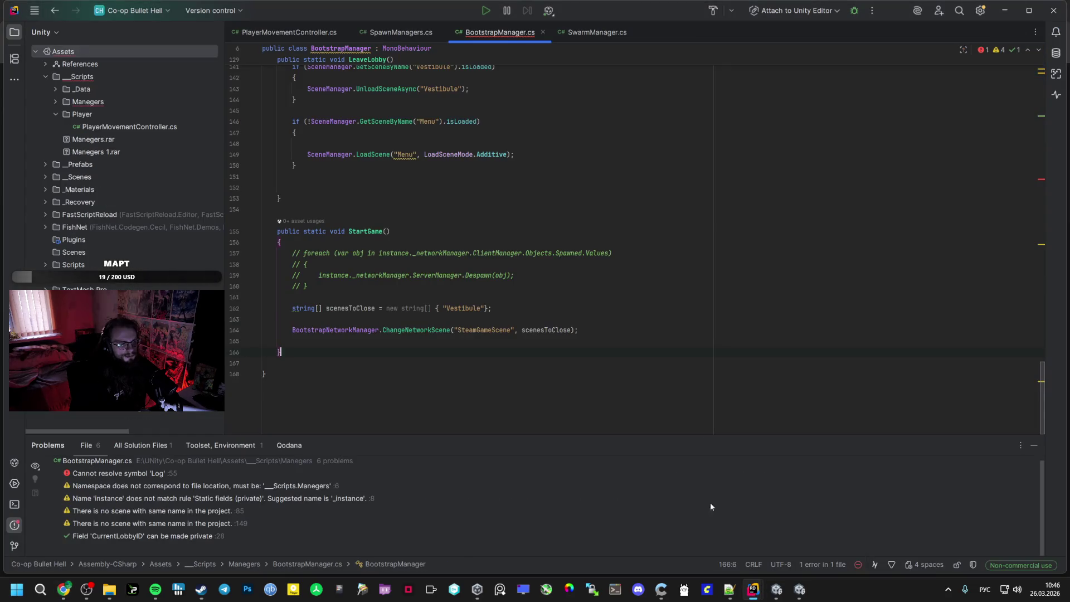
key(alt+Tab)
key(alt+Tab)
key(alt+Tab)
key(Tab)
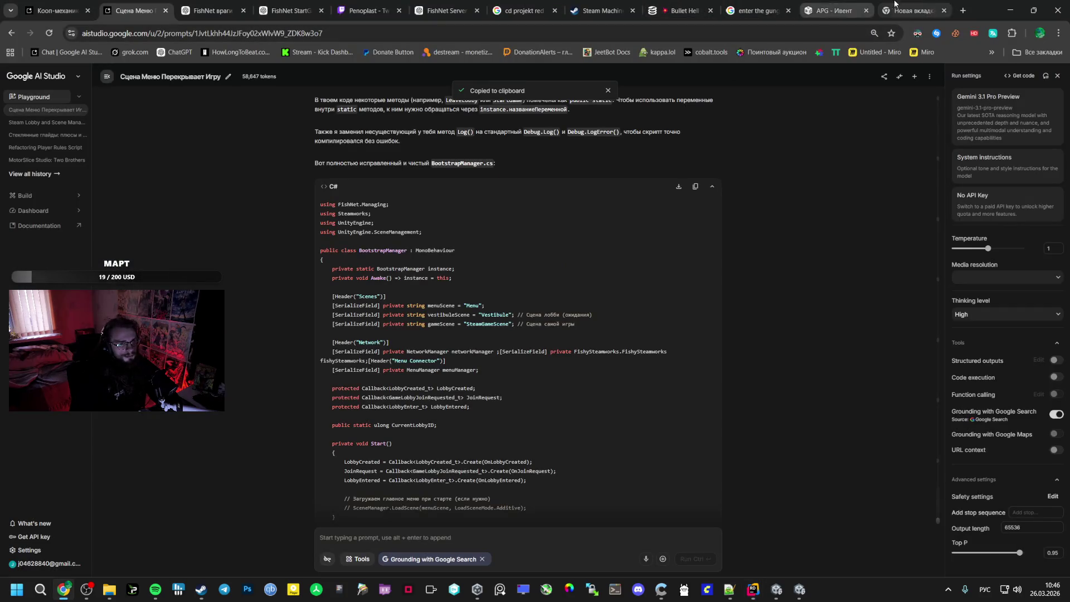
Find the ChatGPT conversation containing the FishNet StartGame code
click(830, 8)
click(753, 3)
click(684, 10)
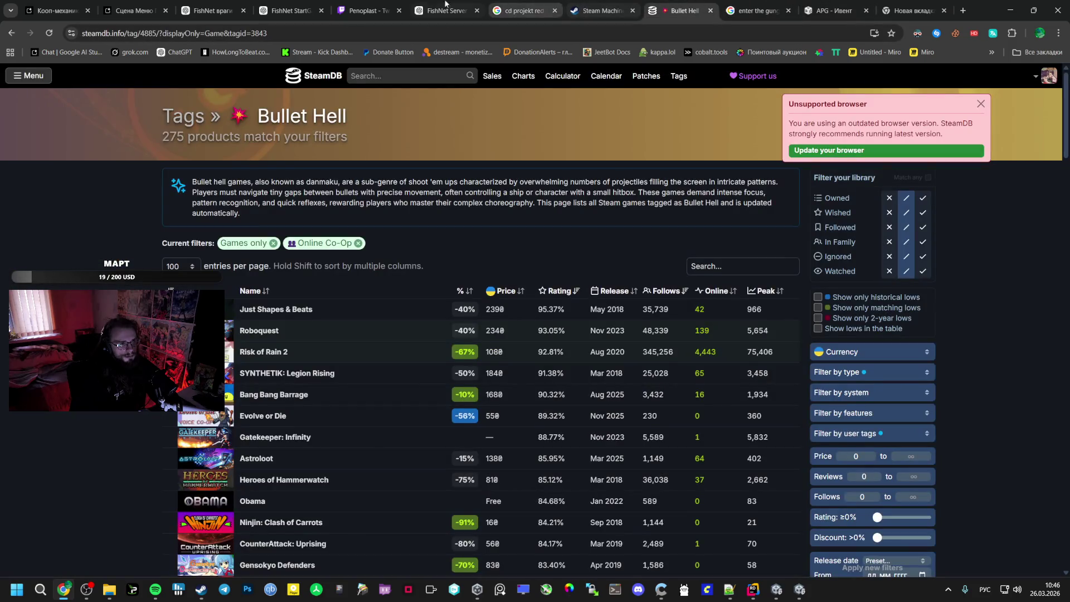
click(446, 10)
scroll(656, 376, down, 5)
scroll(650, 360, up, 5)
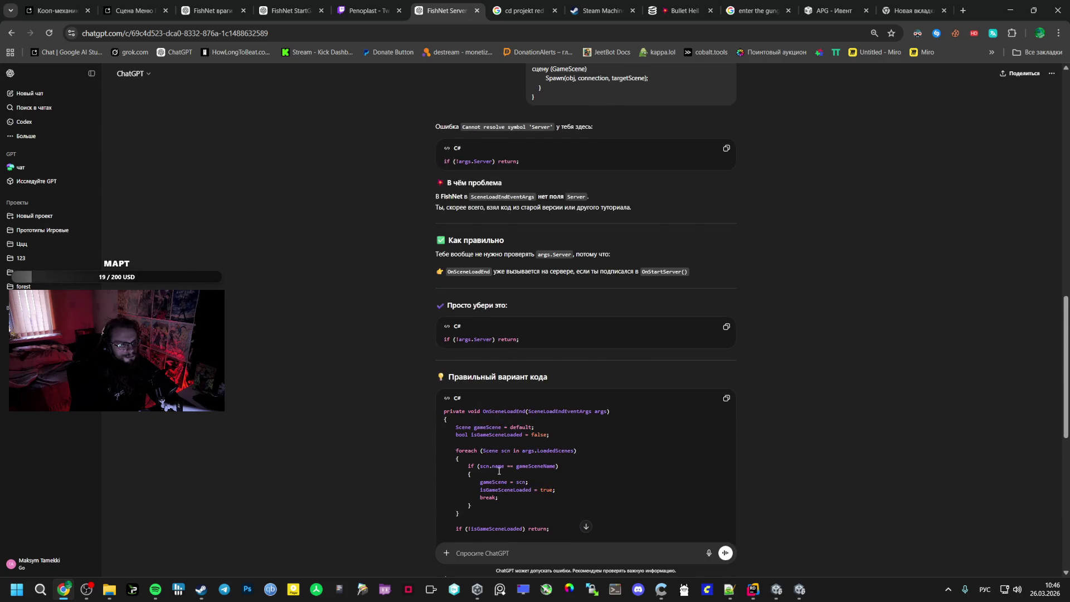
scroll(504, 412, down, 2)
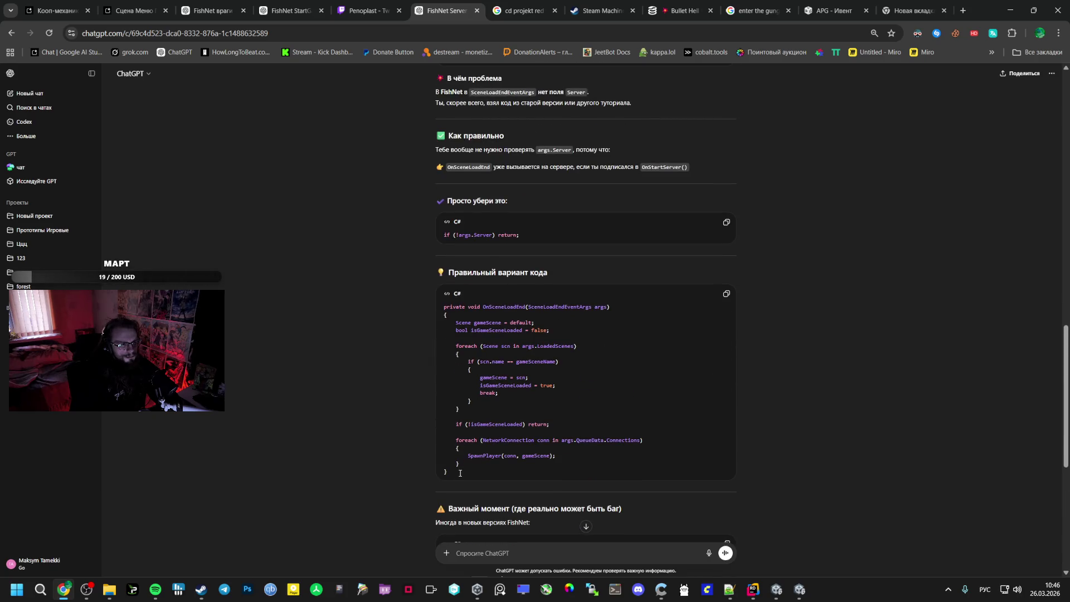
scroll(458, 436, up, 6)
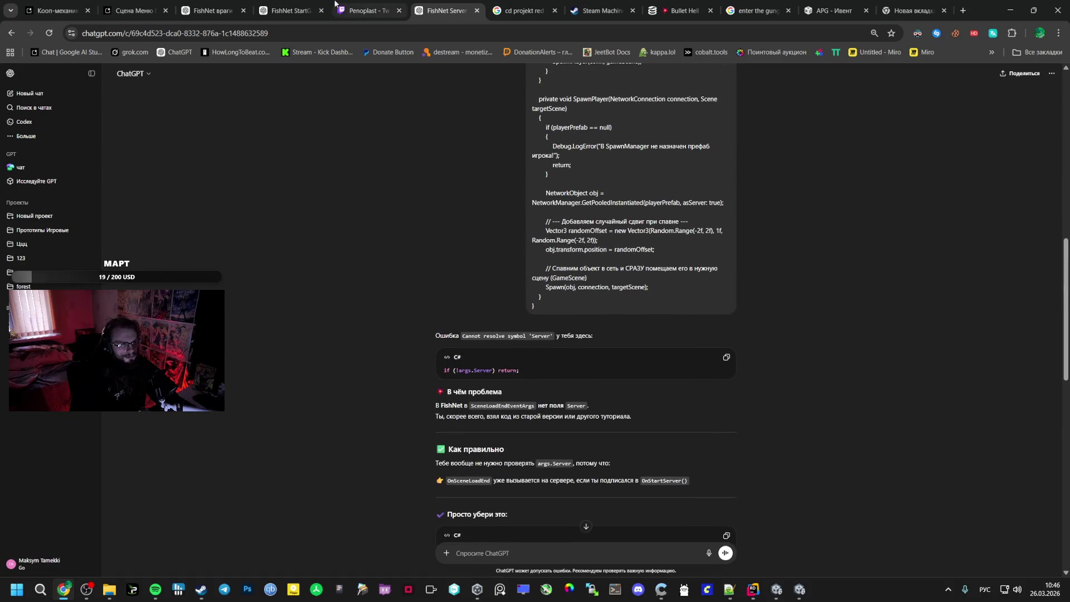
click(220, 10)
click(272, 8)
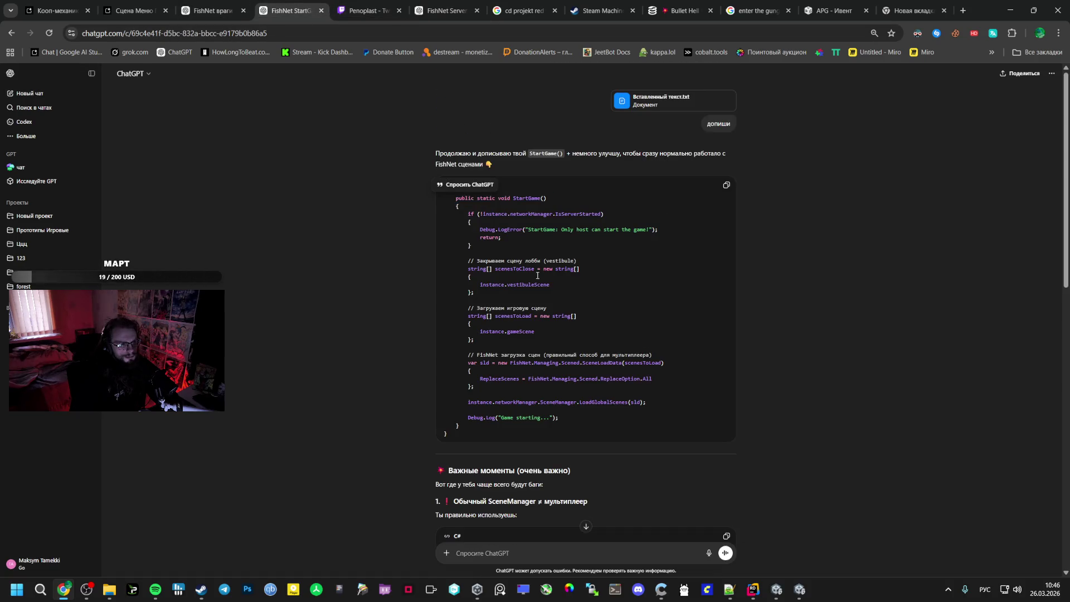
Copy ChatGPT's StartGame code and paste it over the old StartGame method in Rider
drag(454, 197, 468, 426)
key(ctrl+c)
key(alt+Tab)
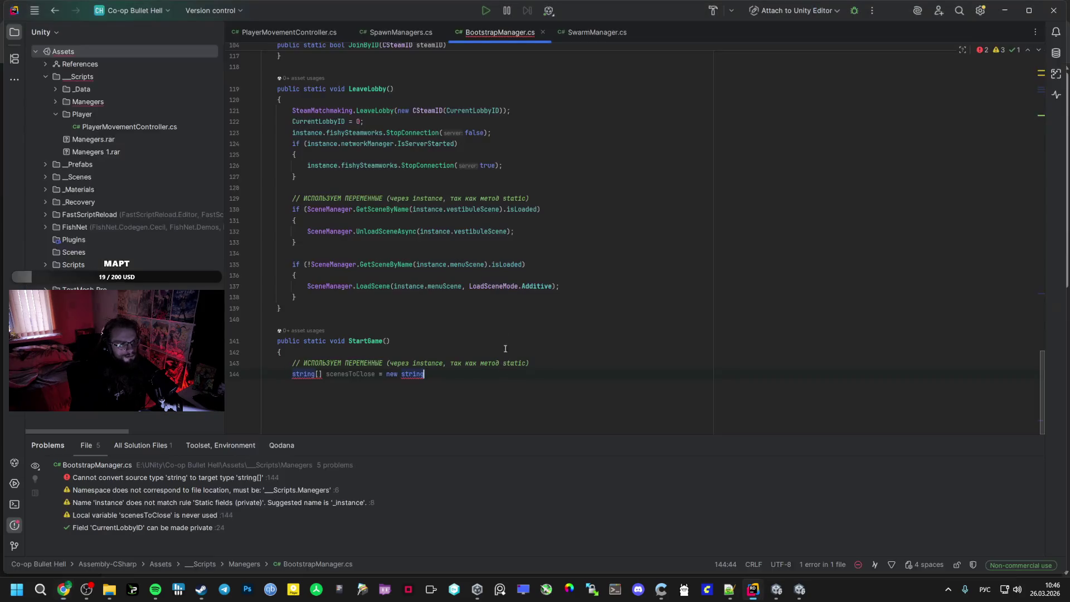
drag(357, 371, 279, 344)
key(ctrl+v)
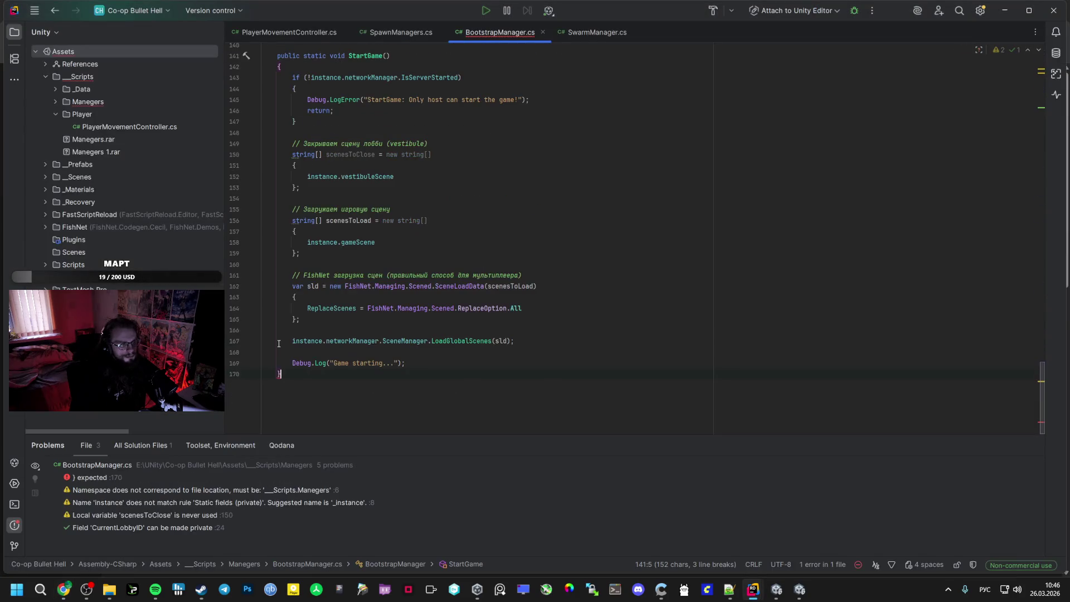
mouse_move(774, 574)
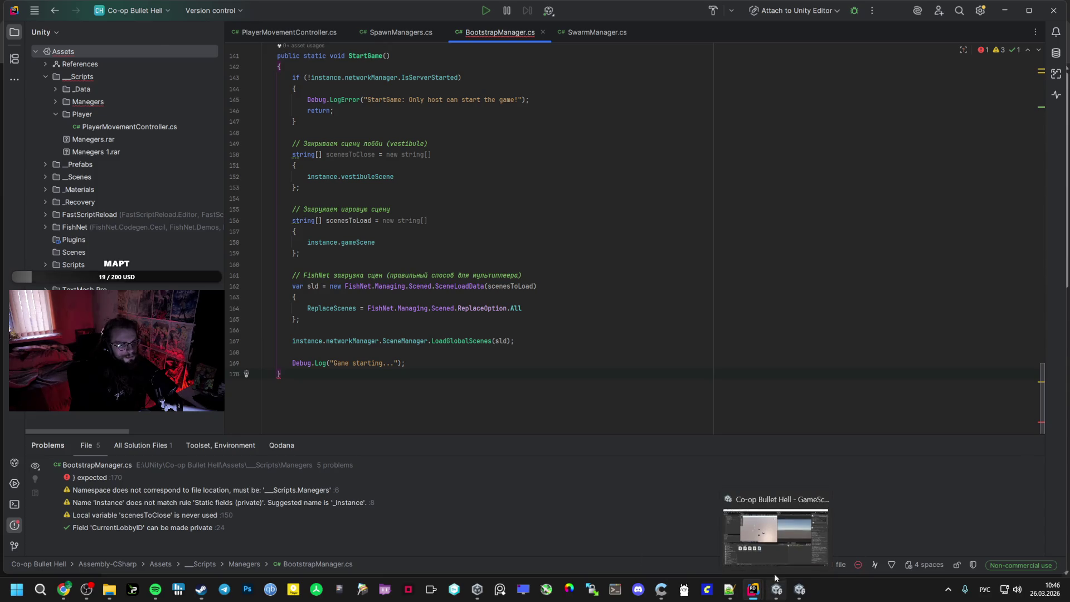
click(775, 527)
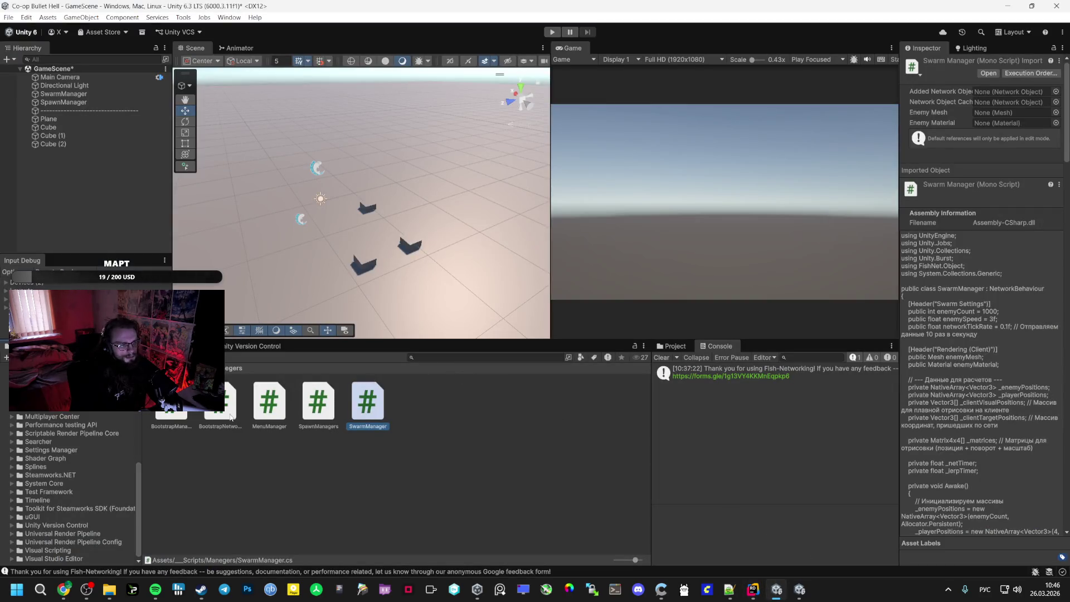
Open the Bootstrap scene from Assets/_Scenes, answering the save prompt
click(175, 418)
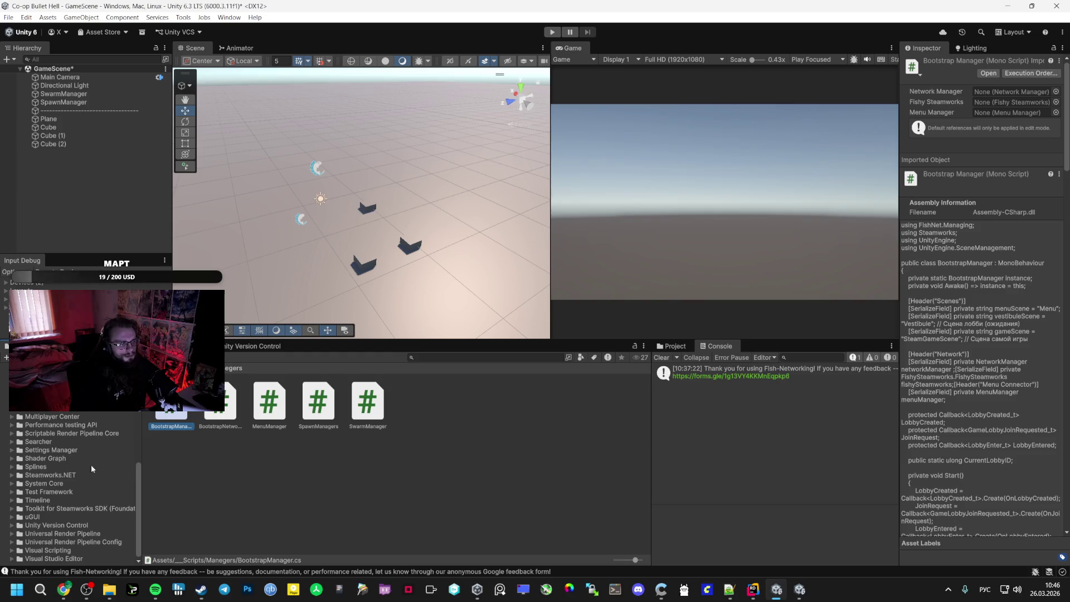
scroll(72, 473, up, 10)
click(42, 458)
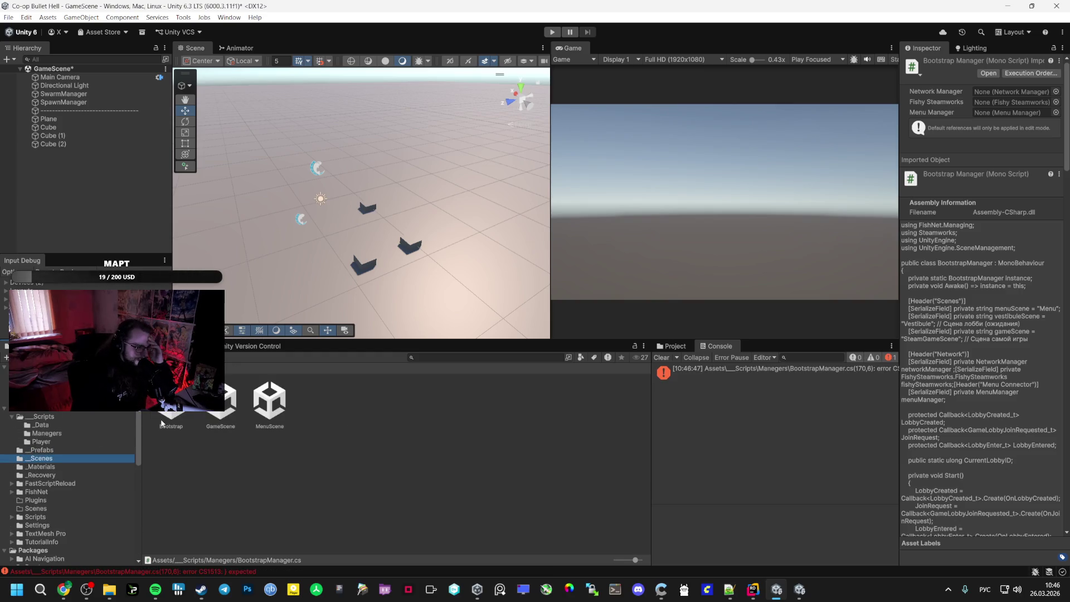
double_click(168, 407)
click(518, 322)
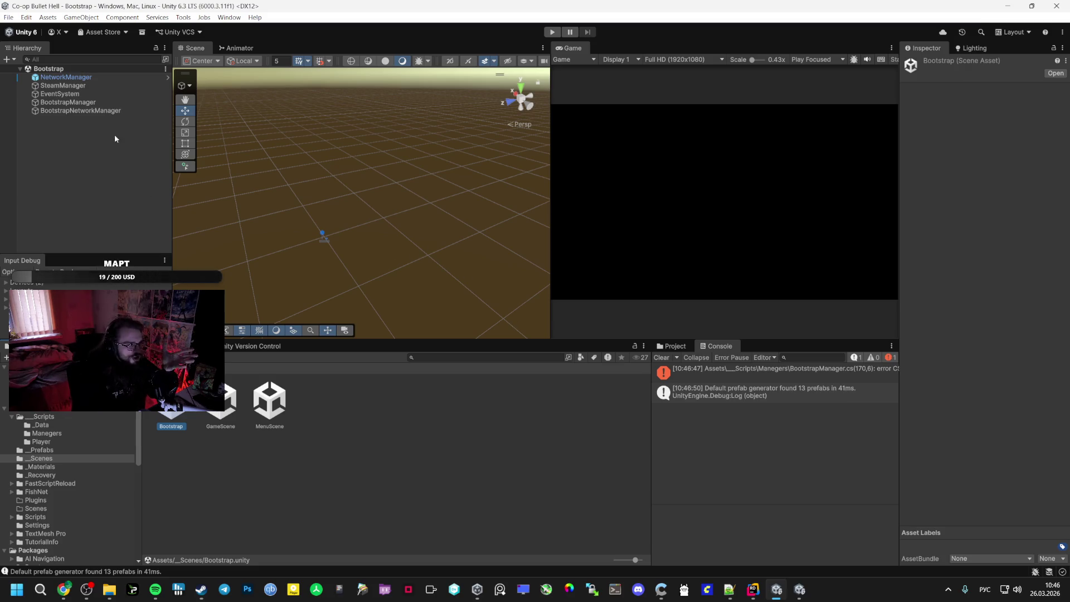
Inspect the BootstrapManager, BootstrapNetworkManager, EventSystem and SteamManager objects
click(85, 103)
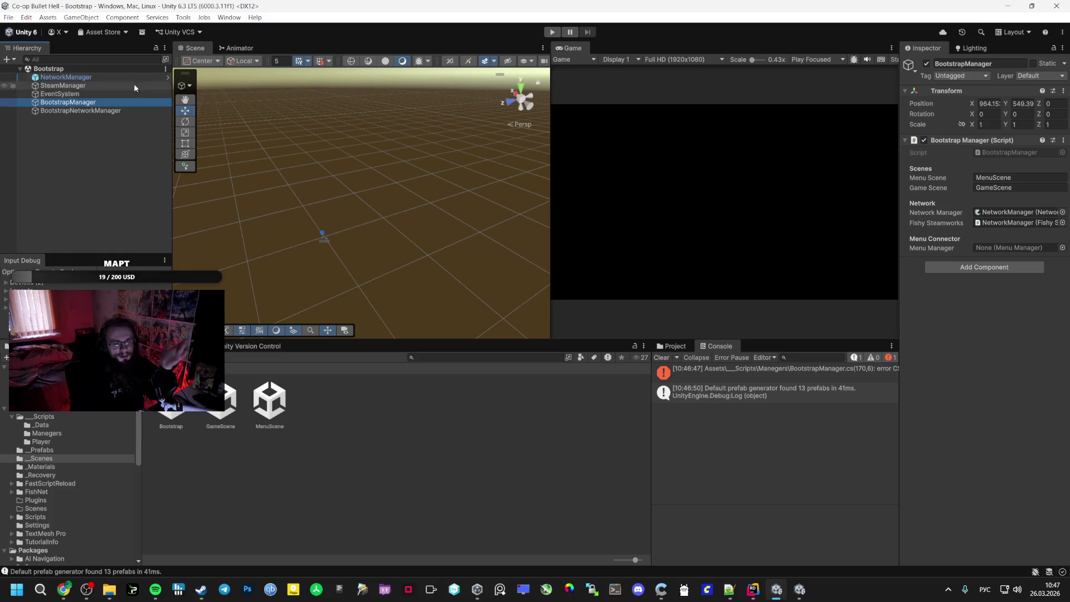
key(Down)
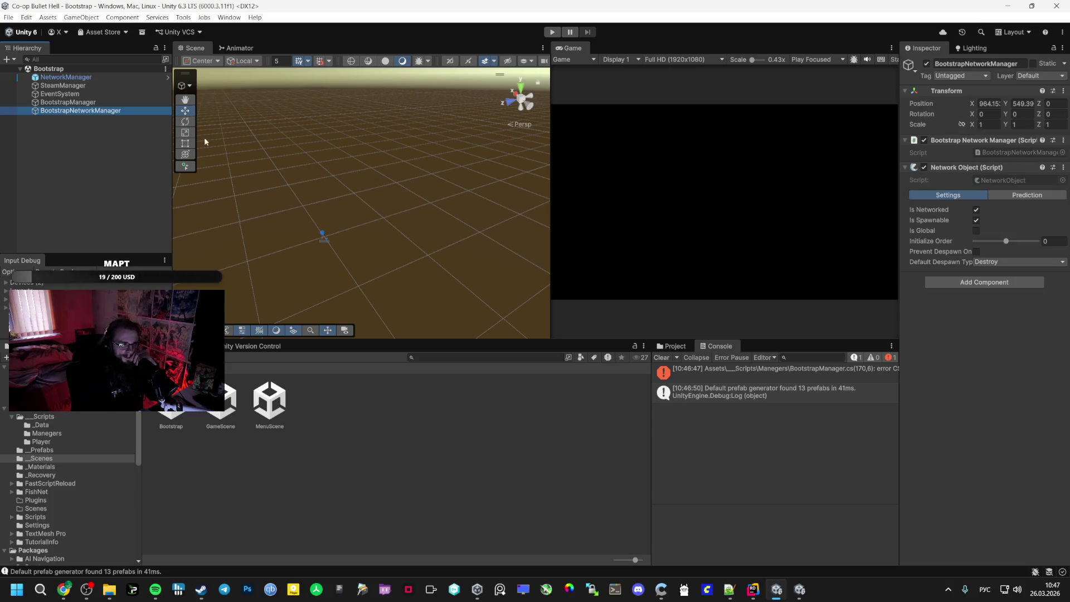
click(104, 102)
key(Up)
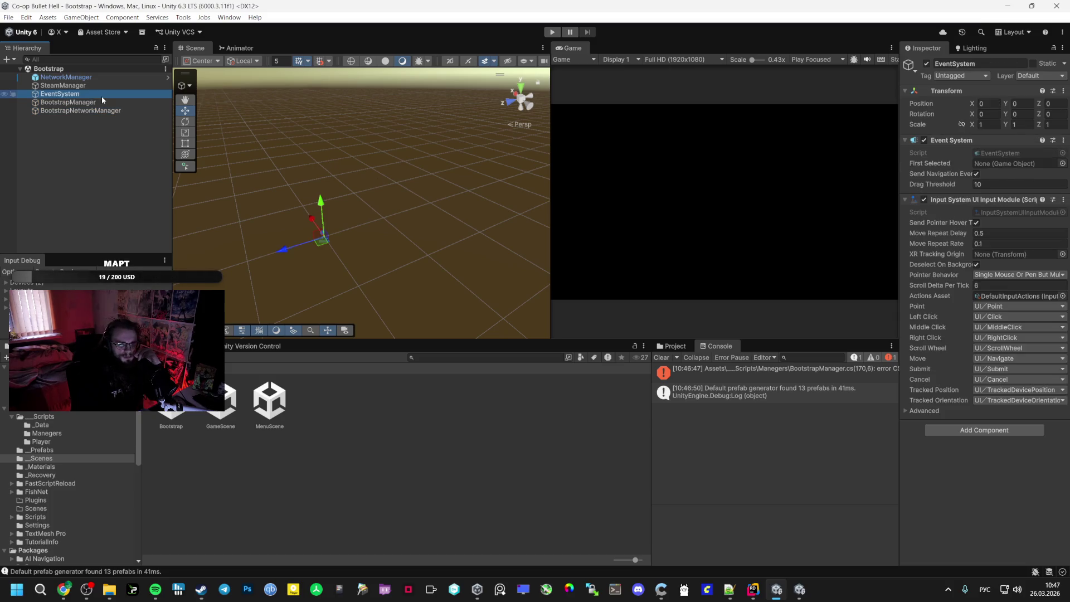
click(109, 88)
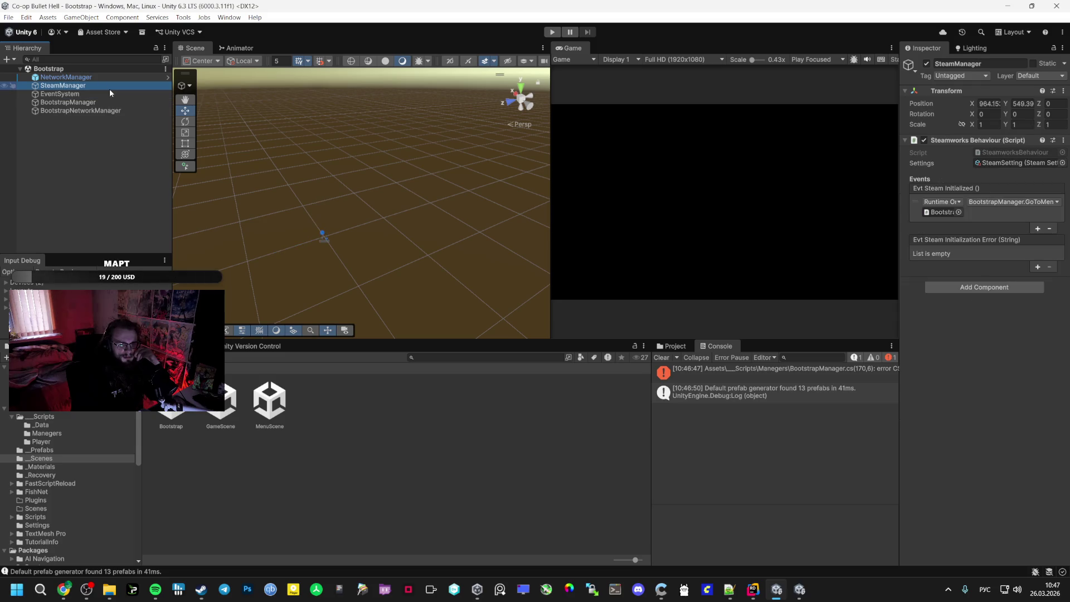
Try Play mode and open the resulting compile error in Rider
click(551, 32)
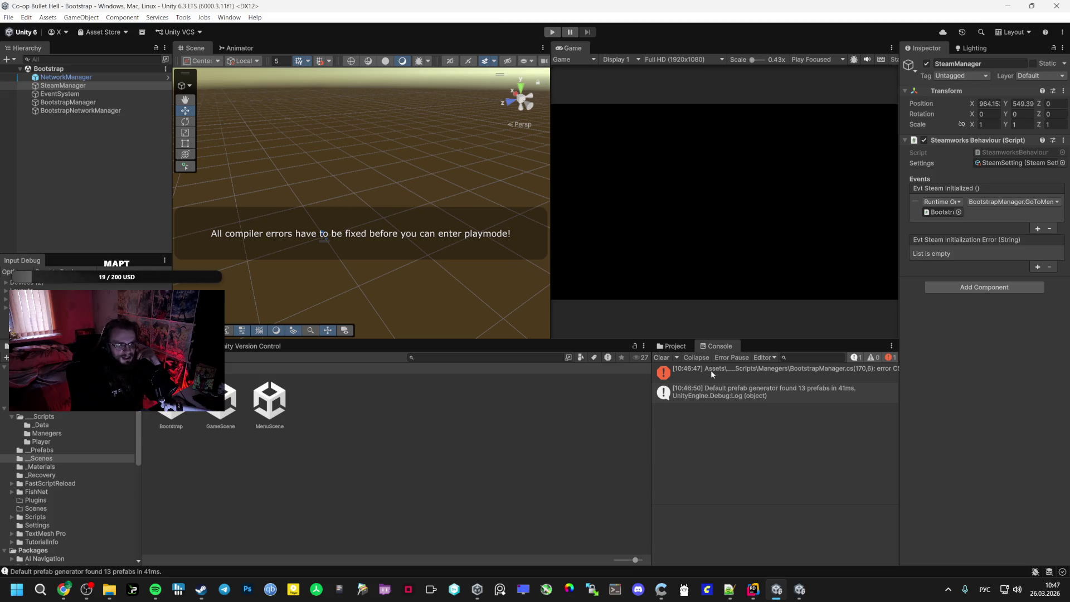
click(711, 372)
double_click(711, 372)
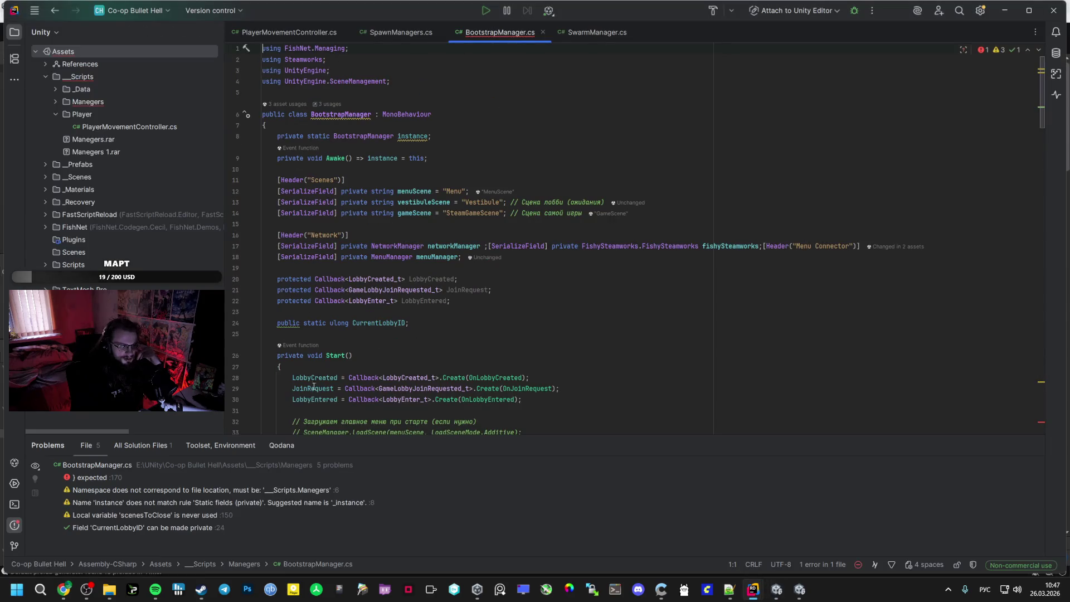
Add a closing brace on a new final line of BootstrapManager.cs to fix the ') expected' error
double_click(117, 477)
click(333, 373)
key(Return)
key(alt+shift)
text(})
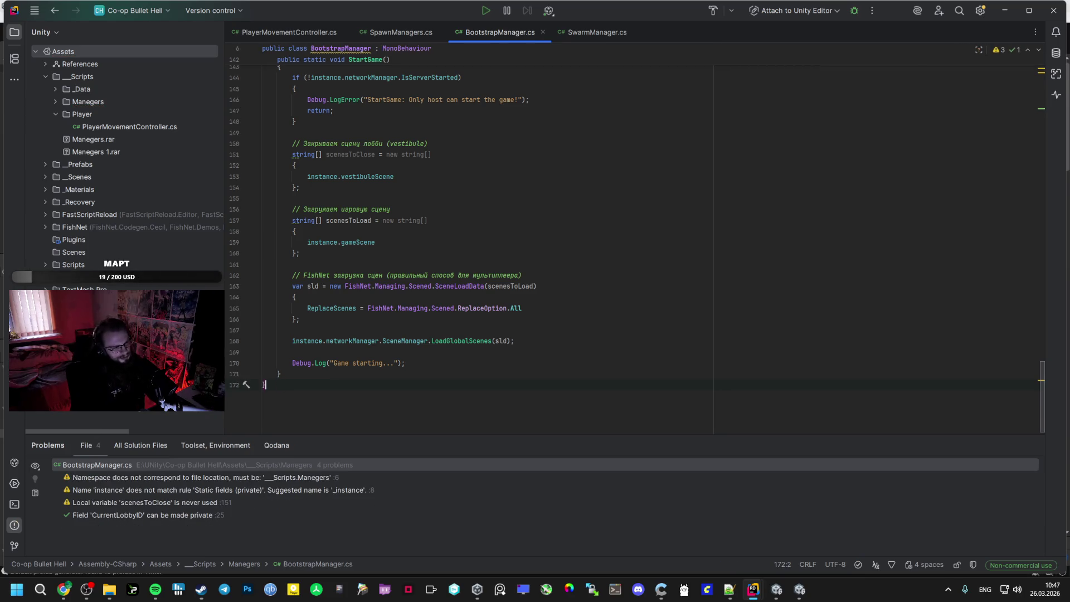
key(alt+Tab)
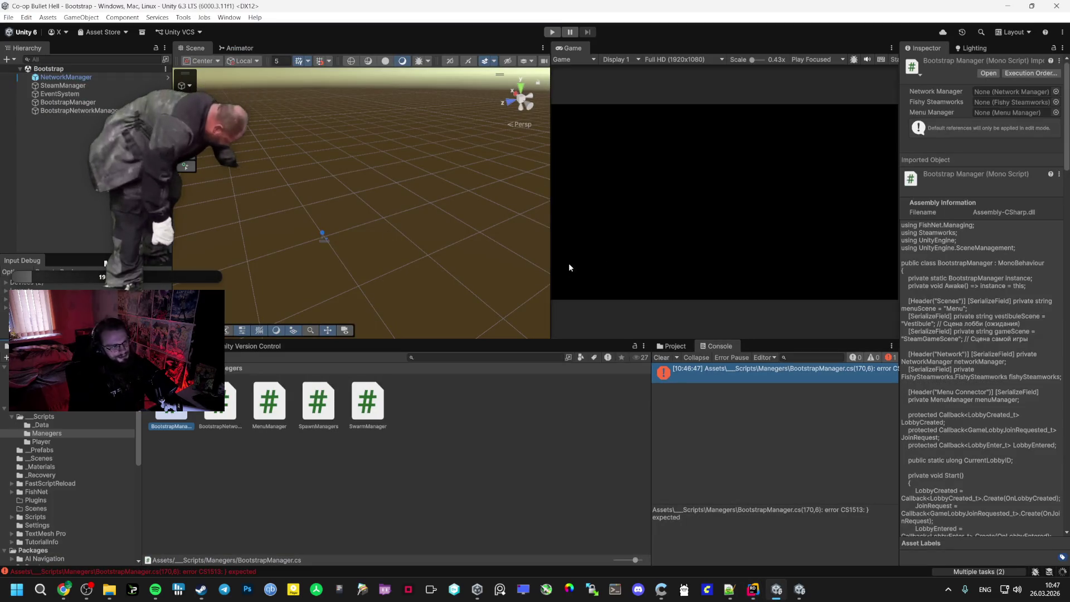
Enter Play mode and create a lobby, exposing the failed 'Vestibule' scene load
click(552, 32)
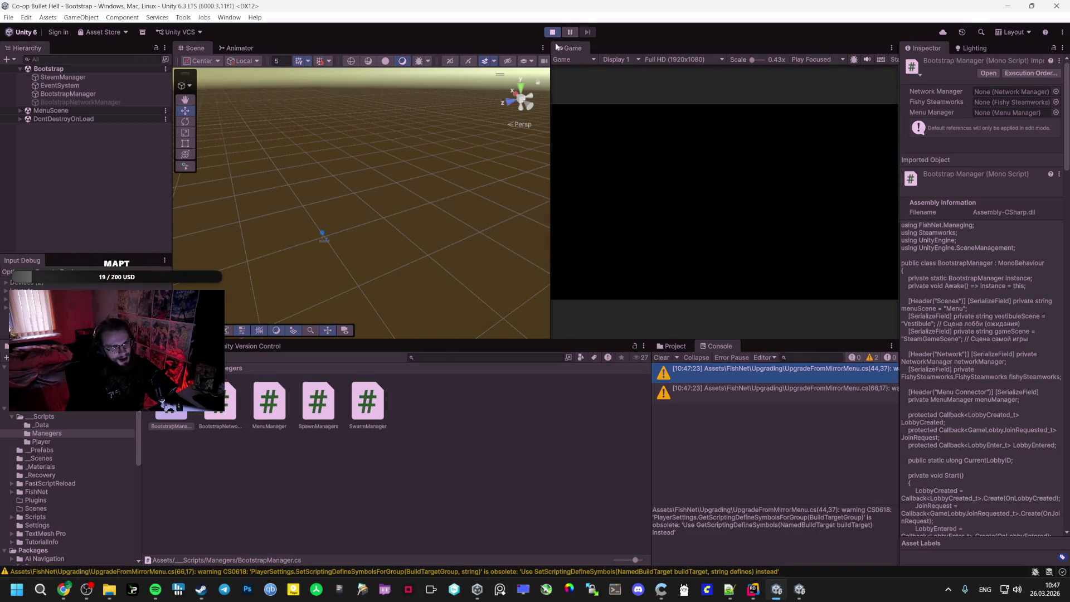
click(718, 189)
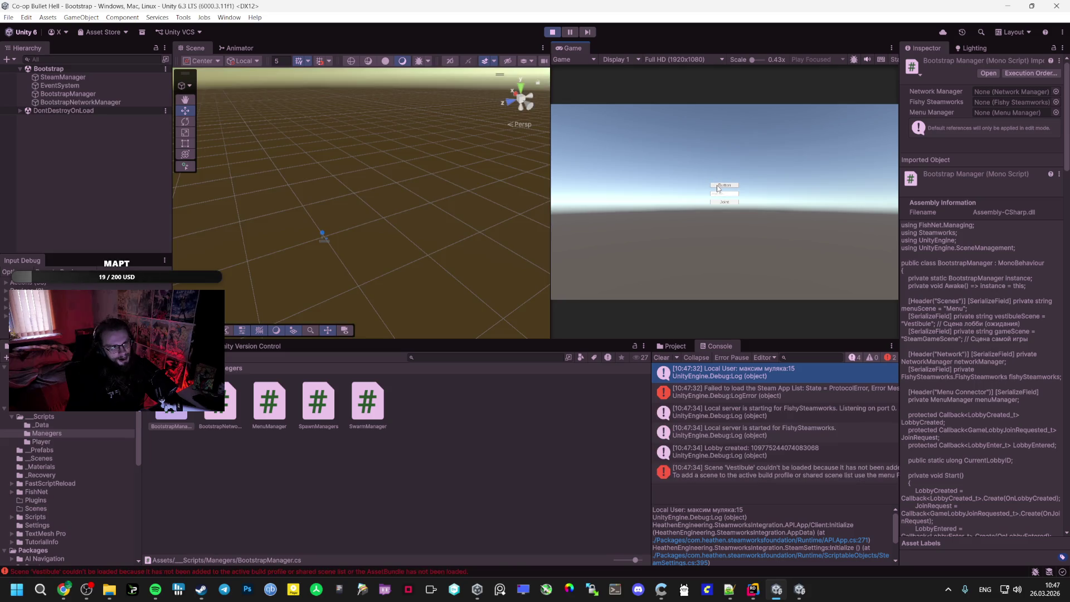
Stop play mode, clear BootstrapManager's Vestibule Scene field, then close Unity saving the Bootstrap scene
click(554, 33)
click(60, 85)
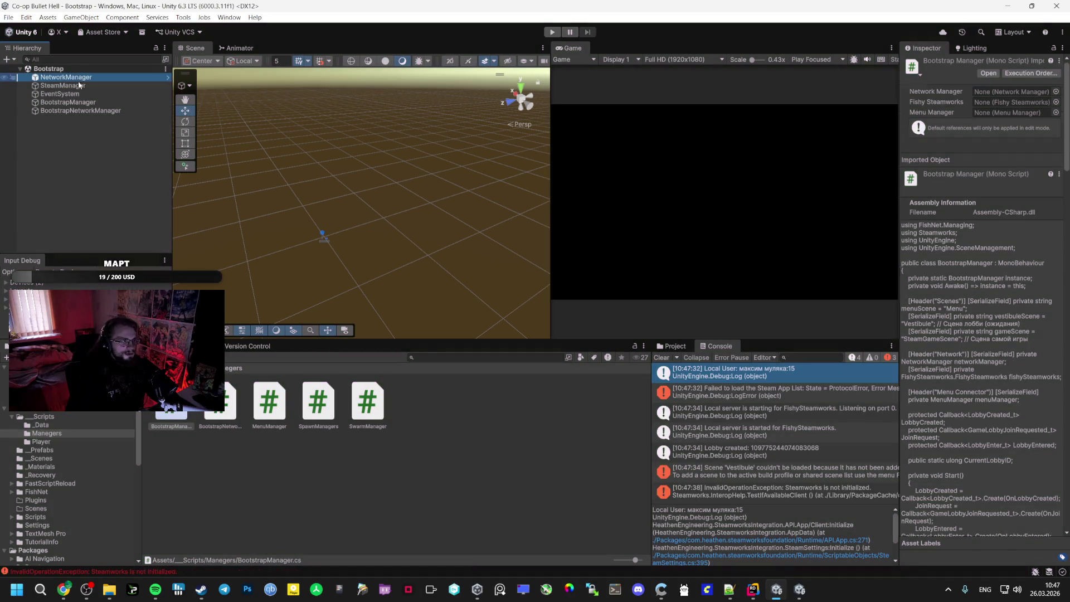
click(82, 103)
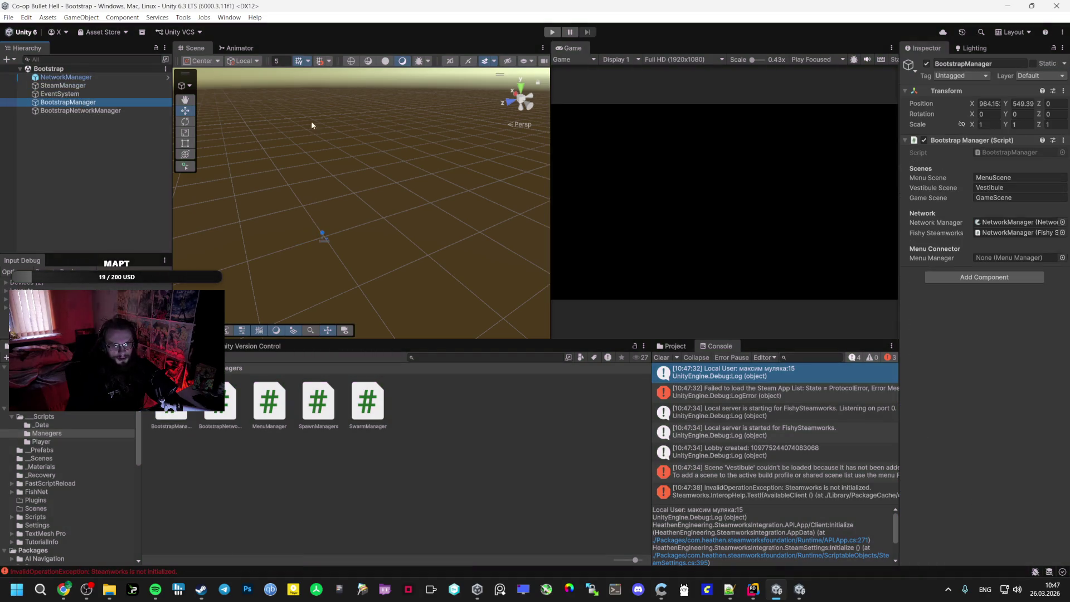
click(980, 187)
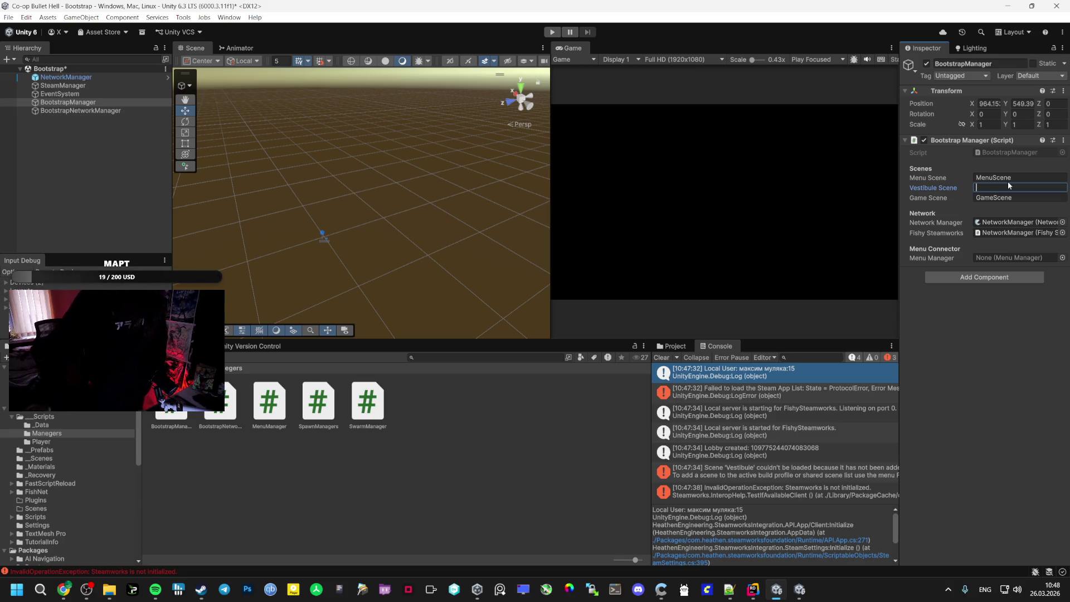
click(1056, 5)
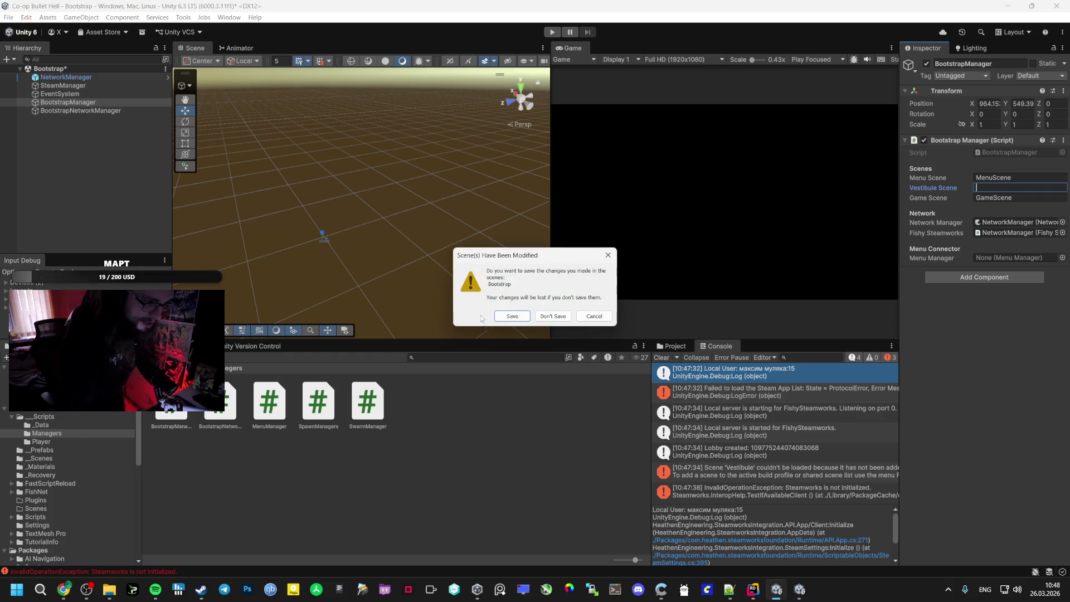
click(509, 318)
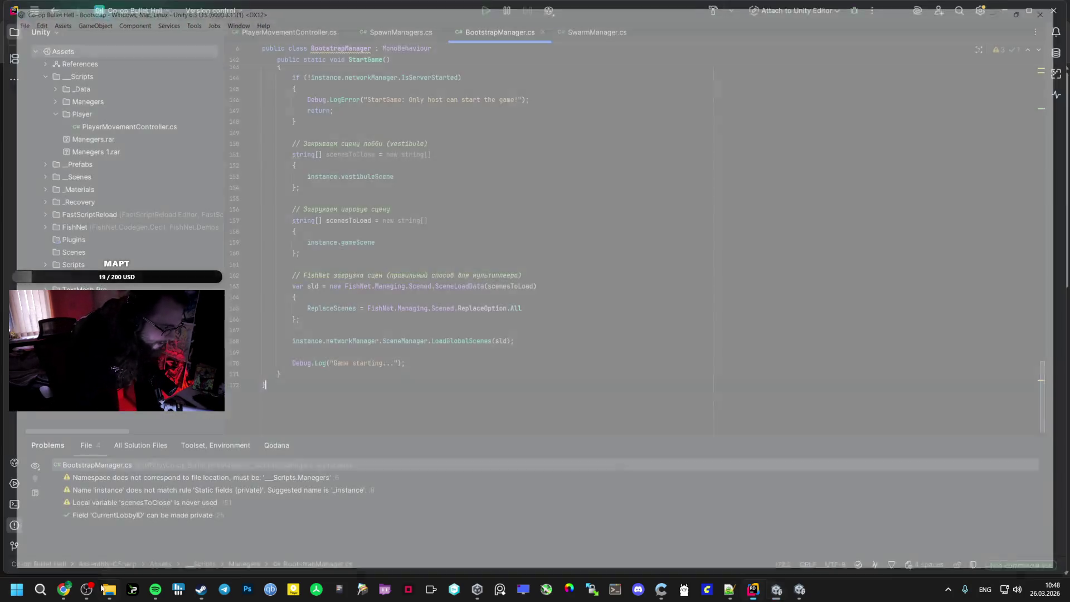
Switch through the open Explorer windows to the _Scripts folder window
mouse_move(109, 589)
click(121, 529)
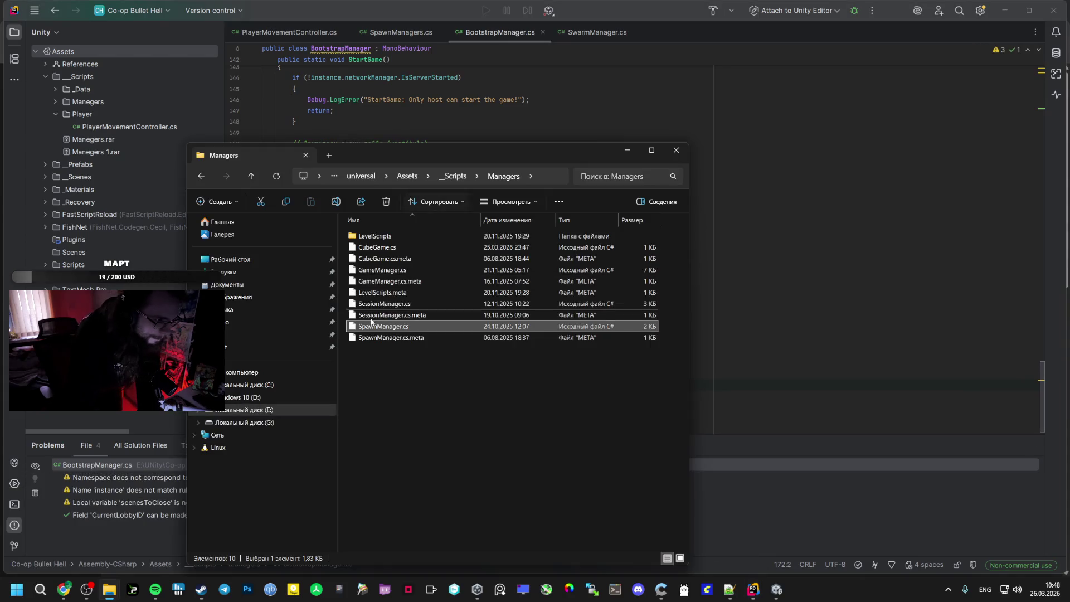
mouse_move(109, 589)
click(116, 564)
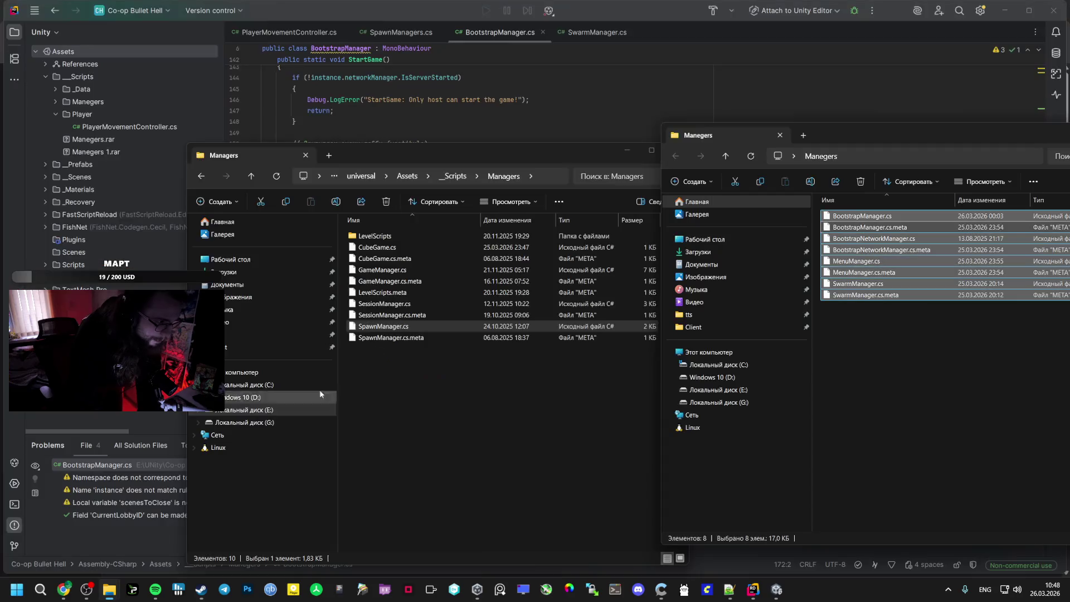
mouse_move(109, 589)
click(212, 535)
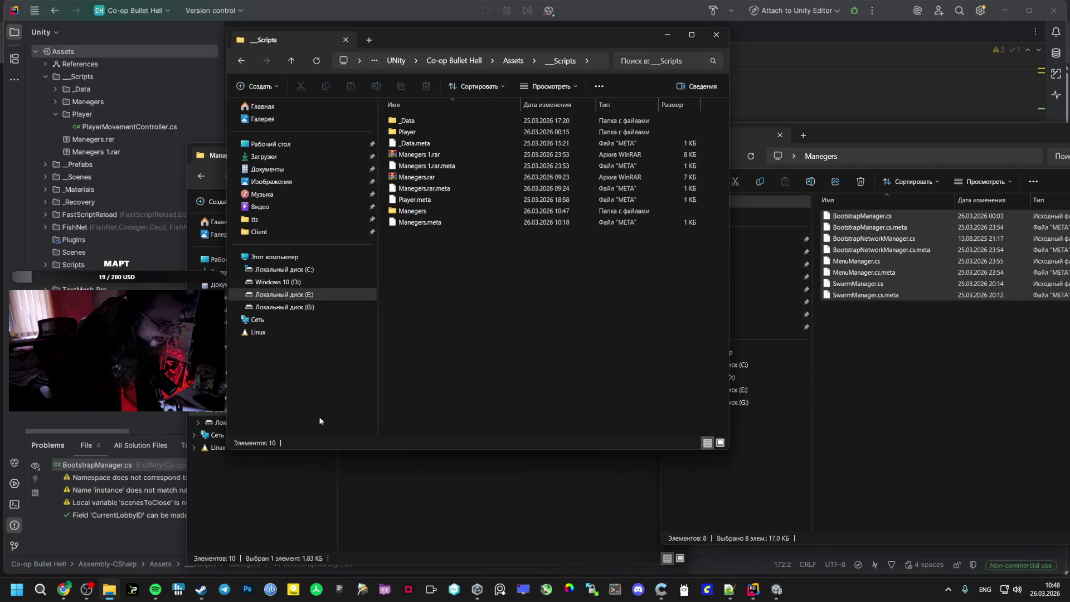
Go up to the UNity folder and drag the Co-op Bullet Hell folder to move it
click(471, 61)
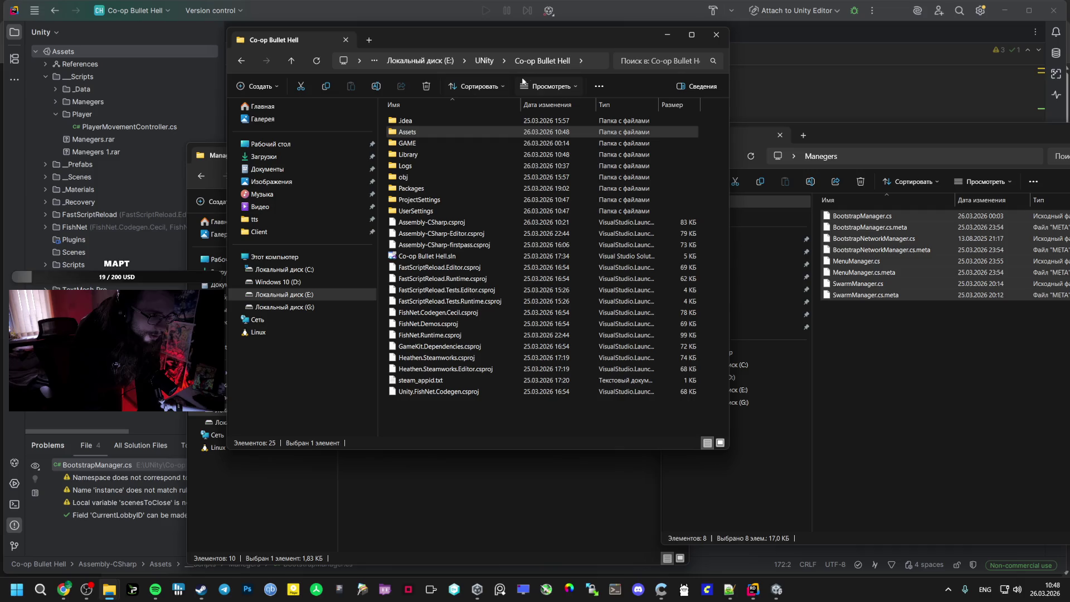
click(488, 63)
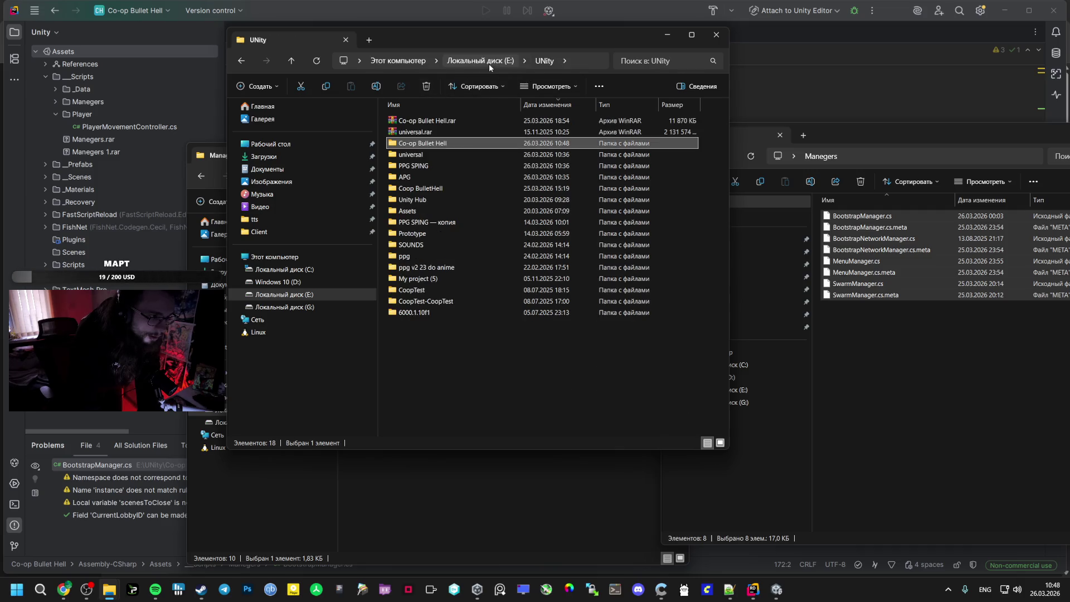
drag(452, 145, 470, 151)
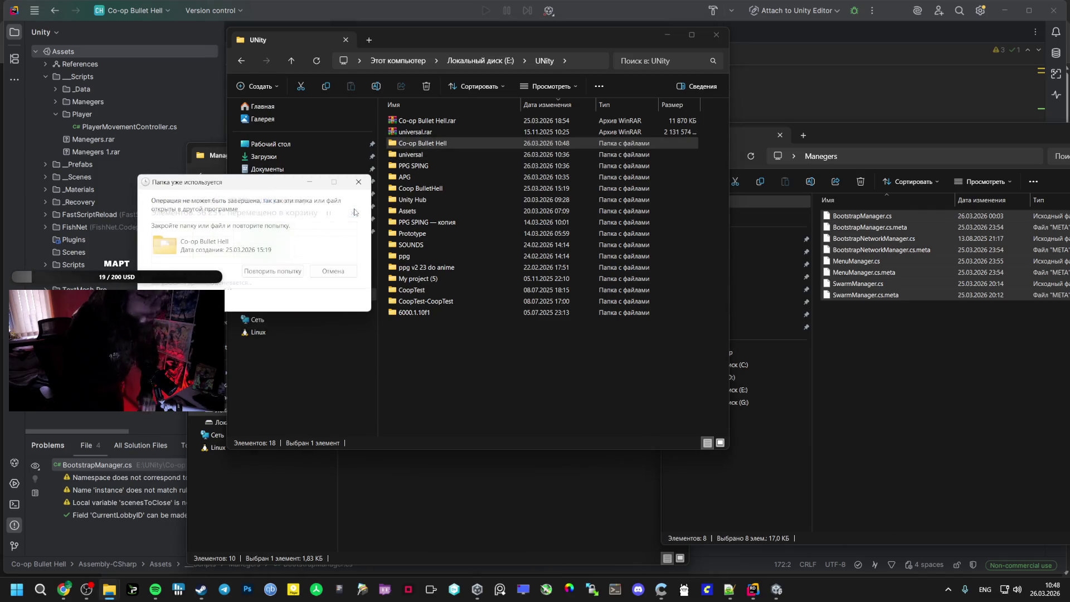
Close the Unity editor and exit Steam from its tray icon
mouse_move(777, 589)
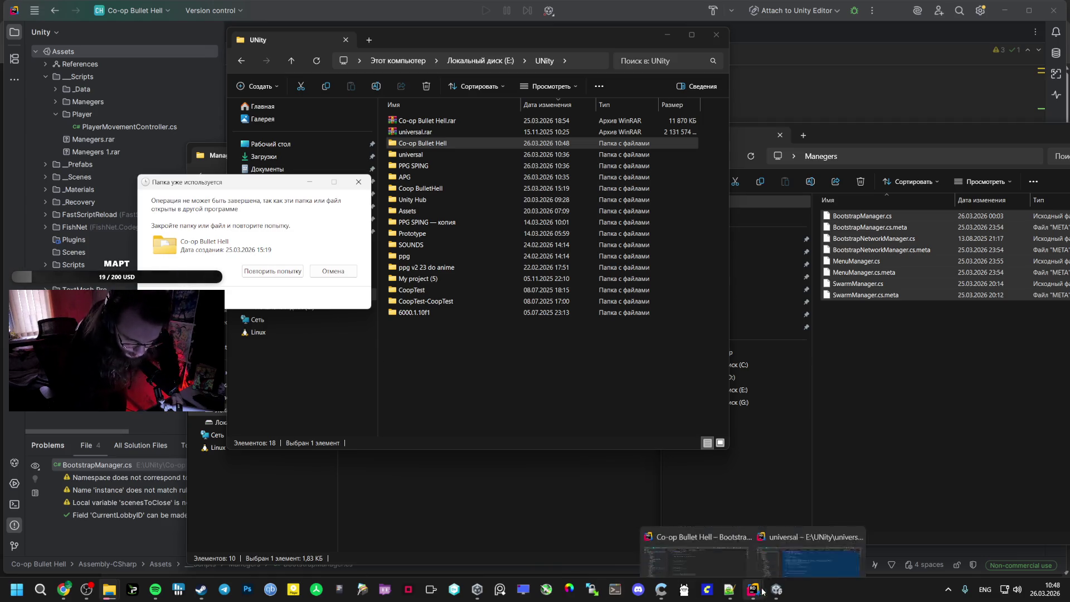
click(826, 550)
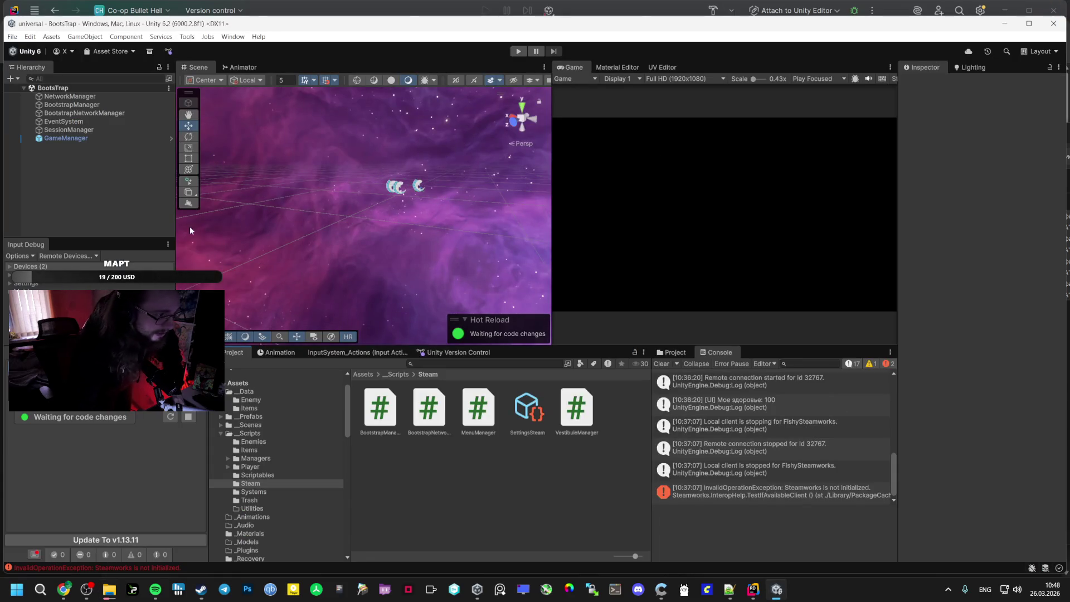
key(alt+F4)
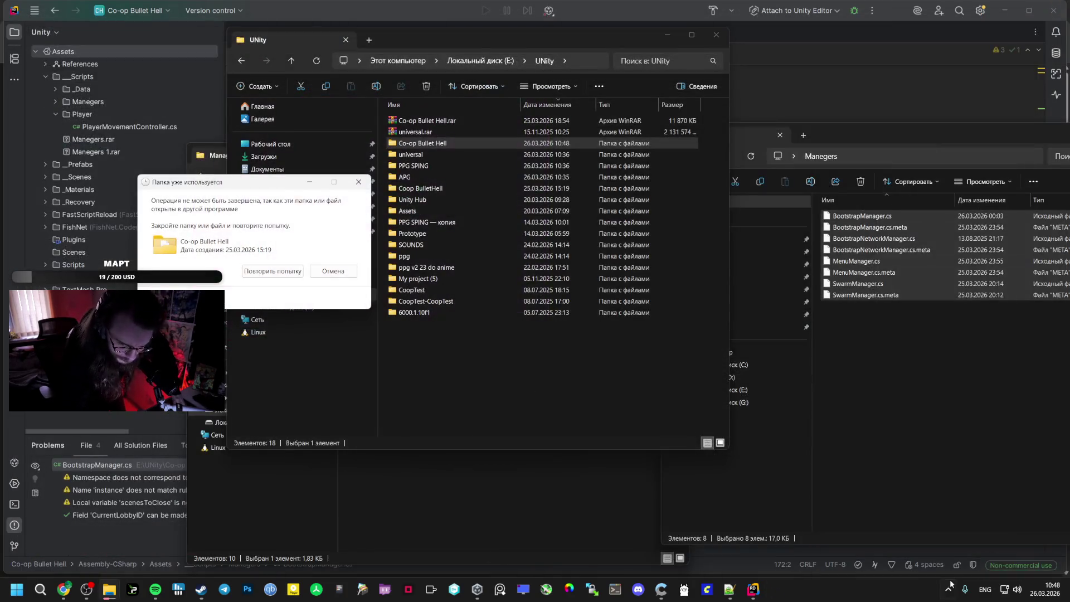
click(948, 589)
right_click(970, 536)
click(947, 528)
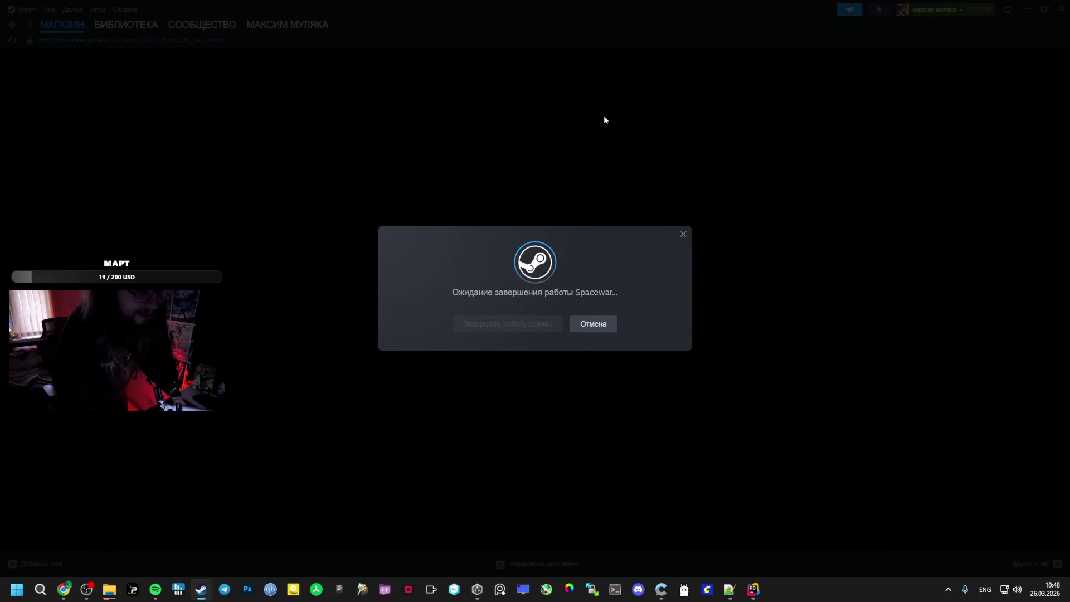
Retry the blocked Co-op Bullet Hell folder move several times in the folder-in-use dialog
mouse_move(110, 589)
click(351, 504)
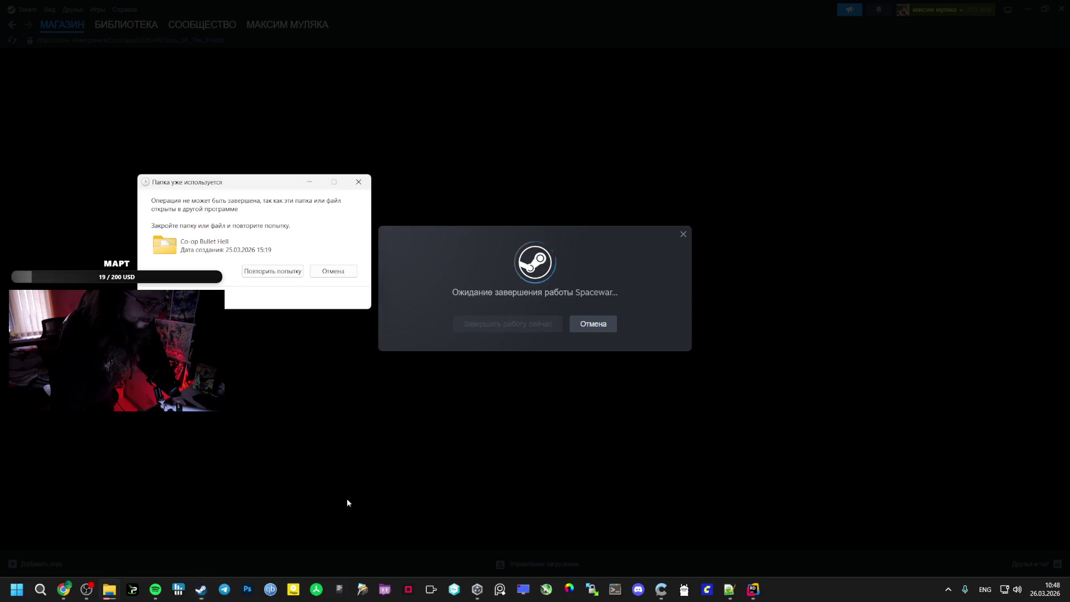
click(290, 275)
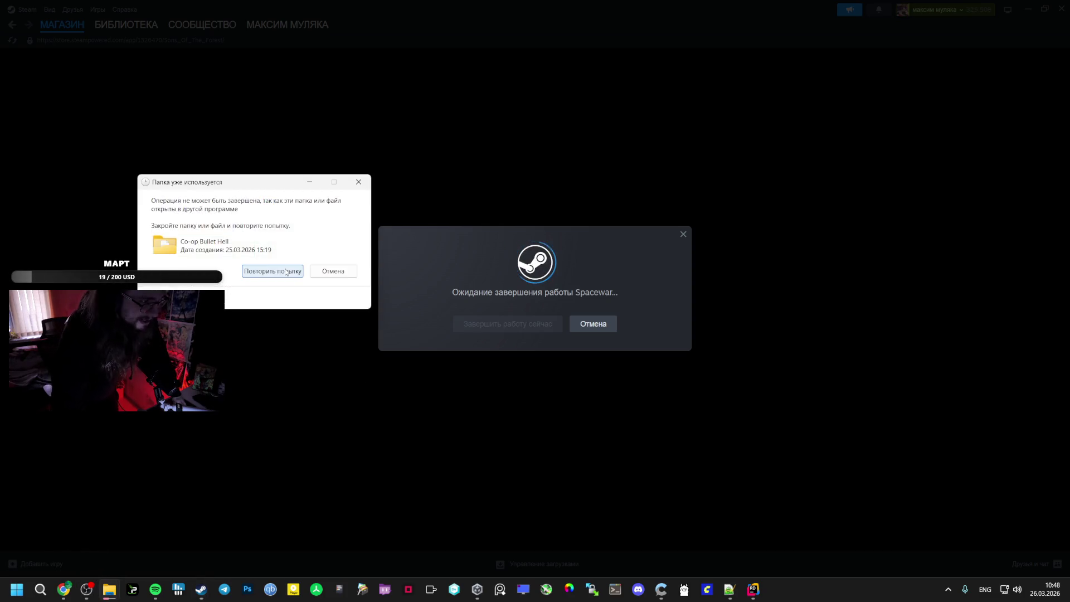
click(283, 272)
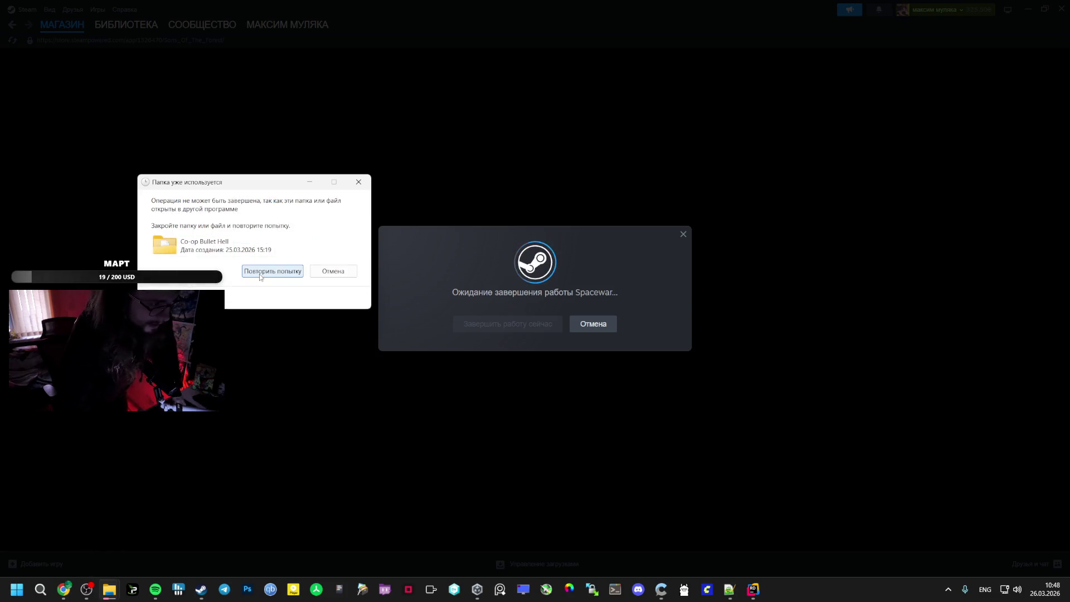
click(261, 273)
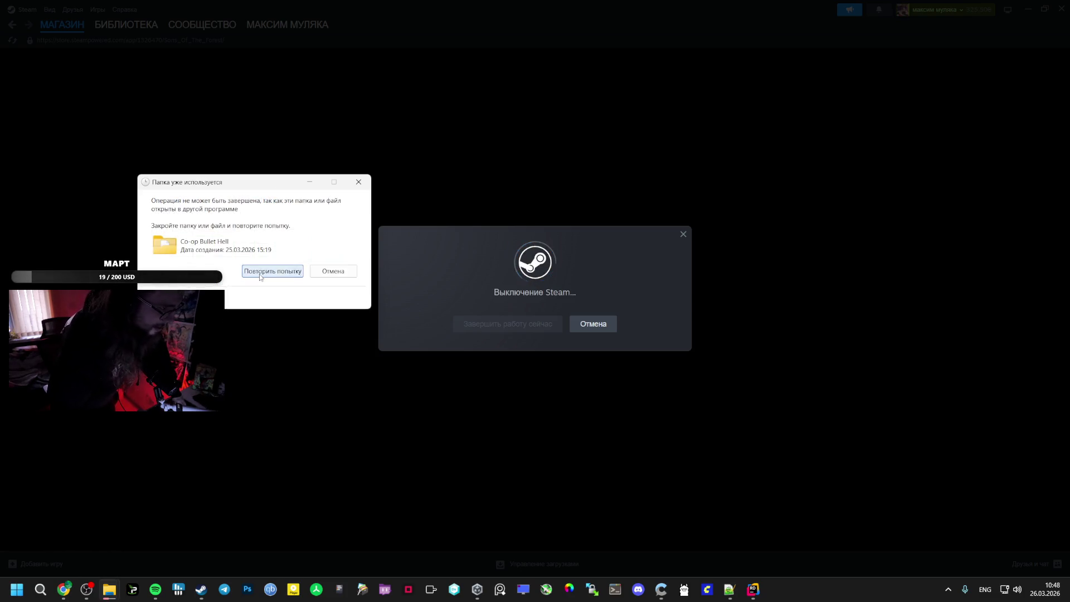
click(260, 277)
click(262, 273)
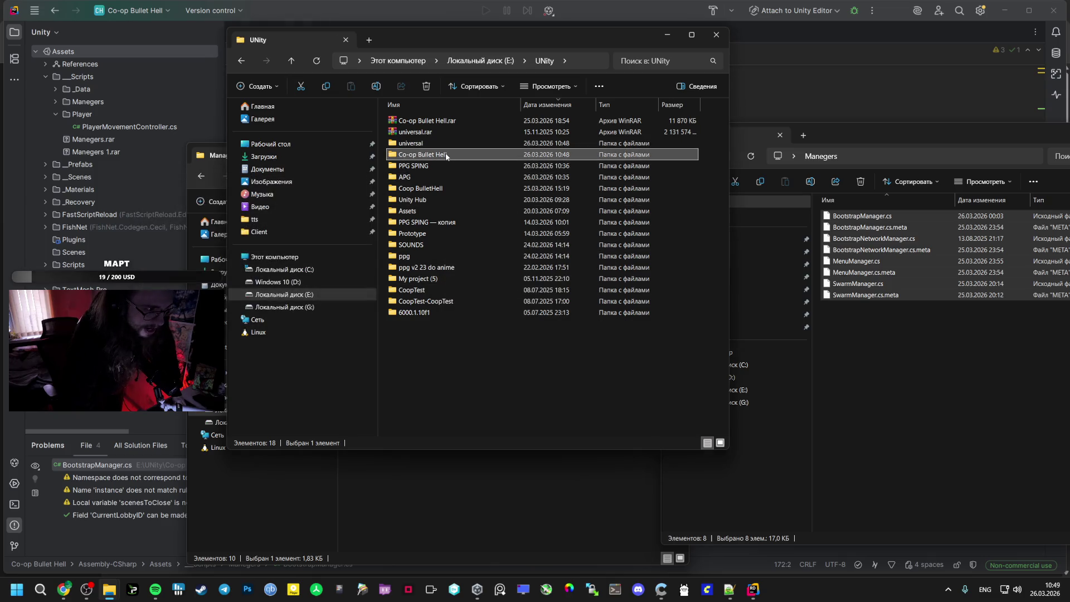
Run Unlocker on the Co-op Bullet Hell folder and confirm an unlock action
right_click(446, 156)
click(489, 311)
click(490, 317)
click(474, 328)
click(545, 316)
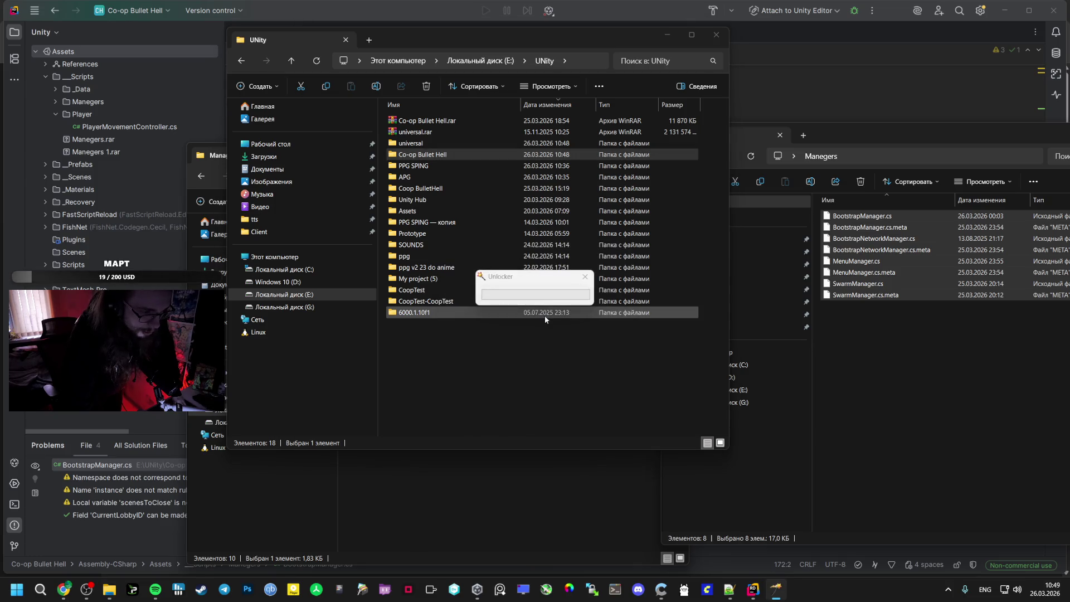
Close the Co-op Bullet Hell Rider window and the Unlocker window
mouse_move(754, 587)
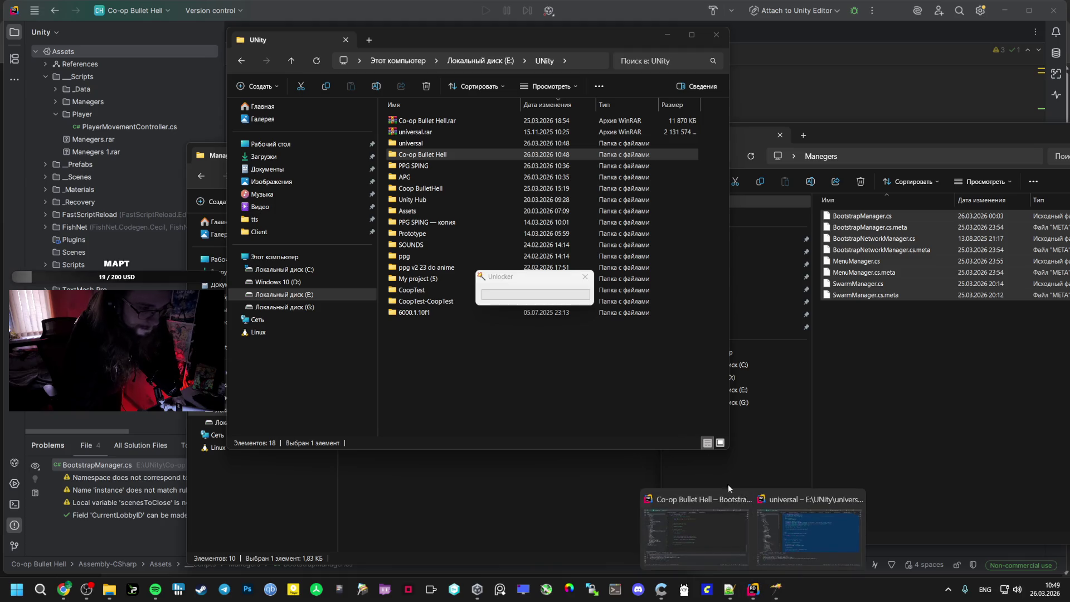
click(745, 498)
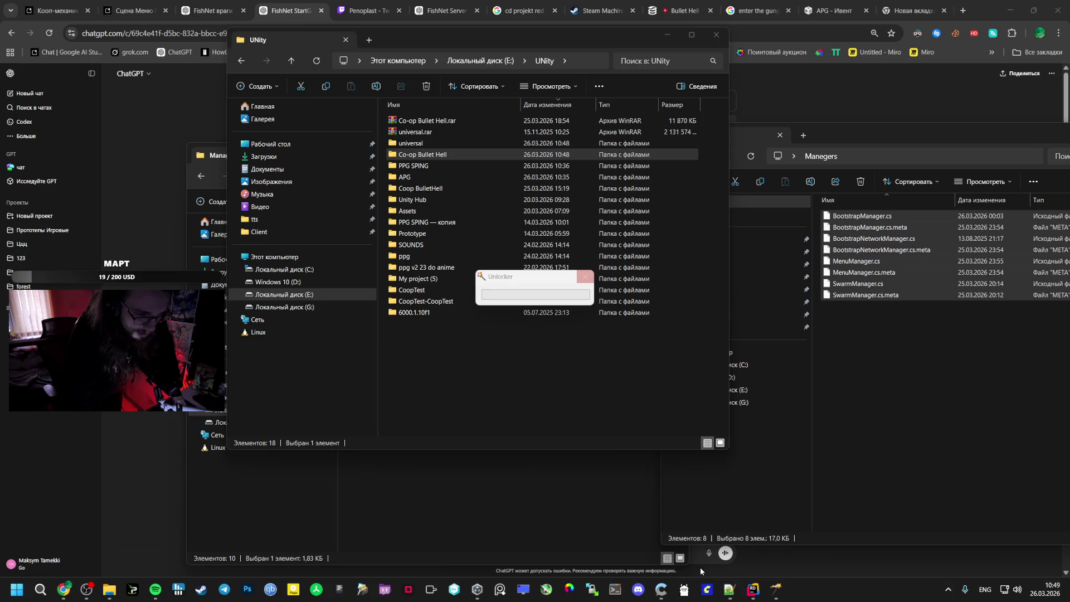
mouse_move(730, 590)
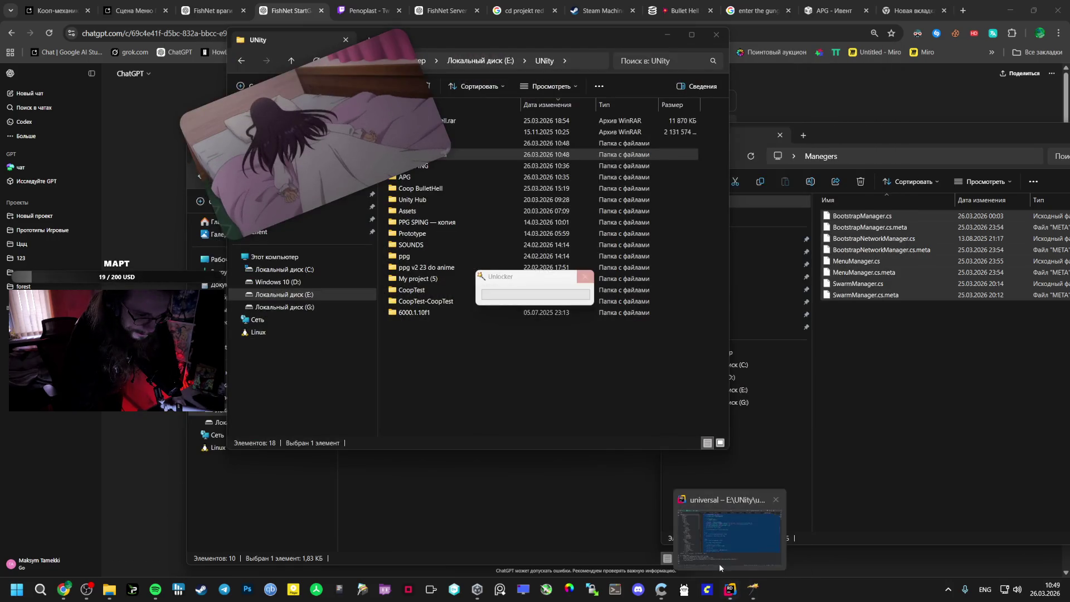
click(585, 277)
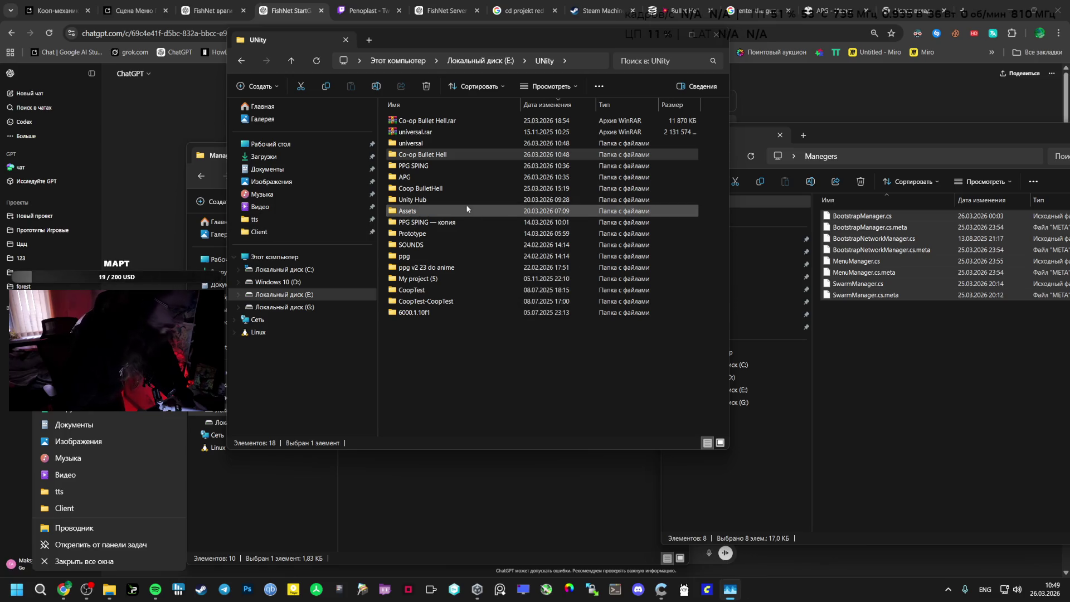
Delete the Co-op Bullet Hell folder, granting administrator permission and retrying the denied deletion
right_click(432, 154)
click(474, 404)
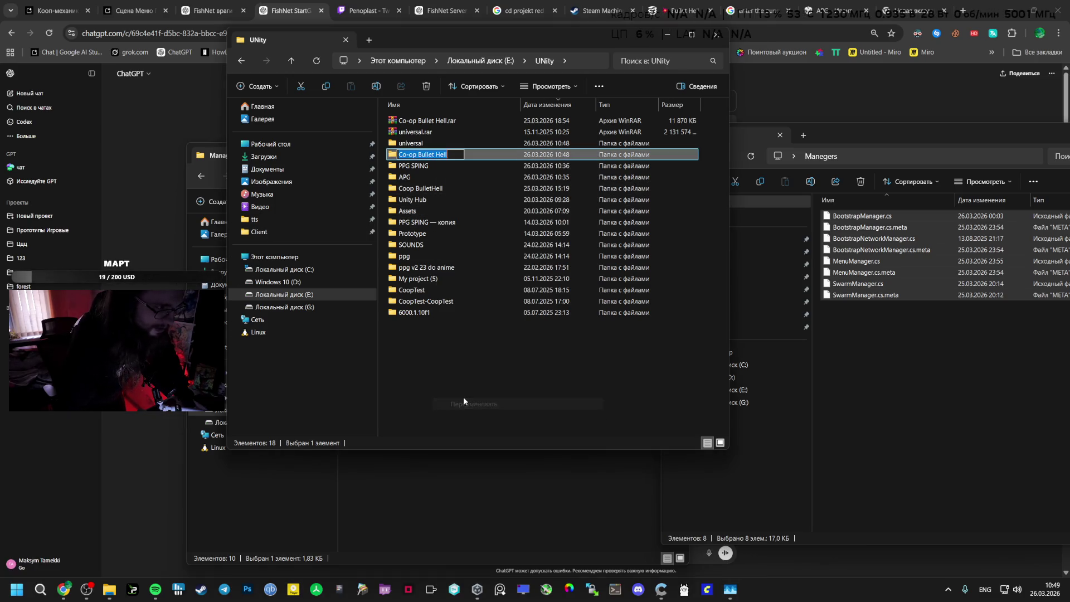
key(Escape)
right_click(430, 156)
click(458, 396)
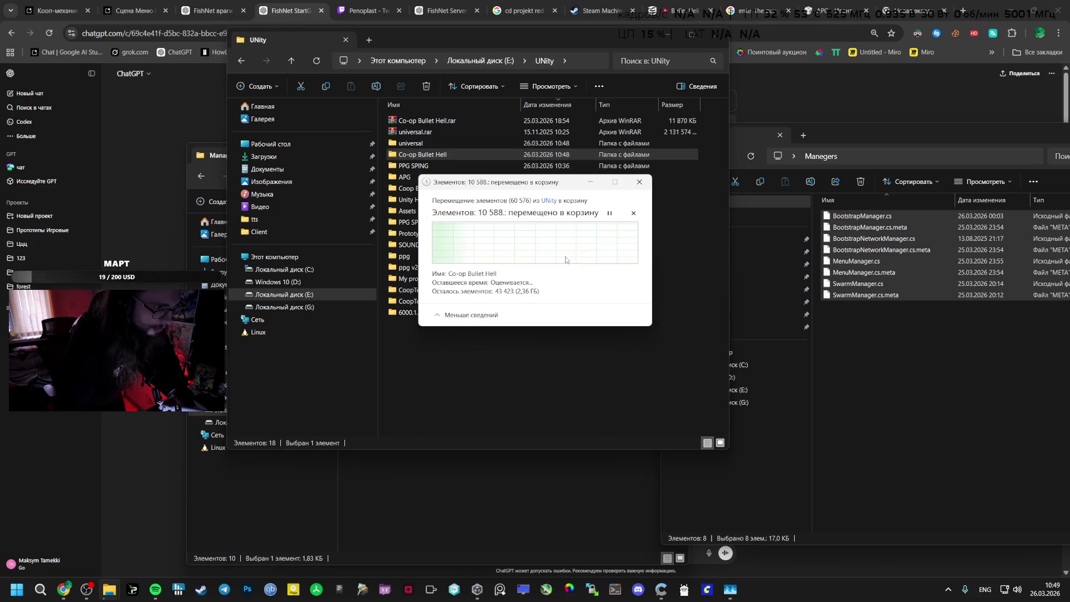
click(510, 245)
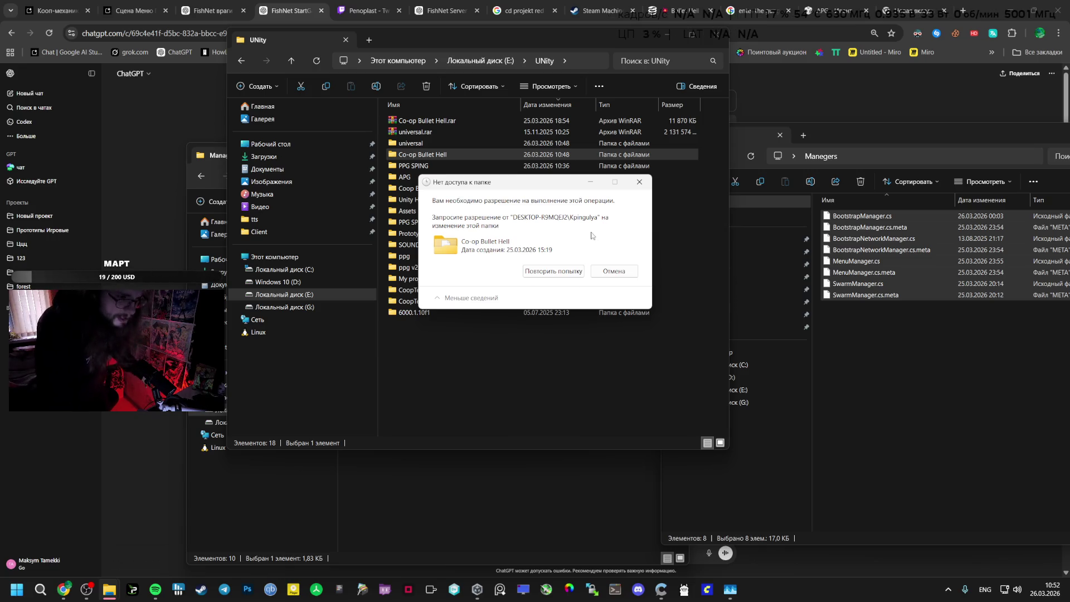
click(554, 271)
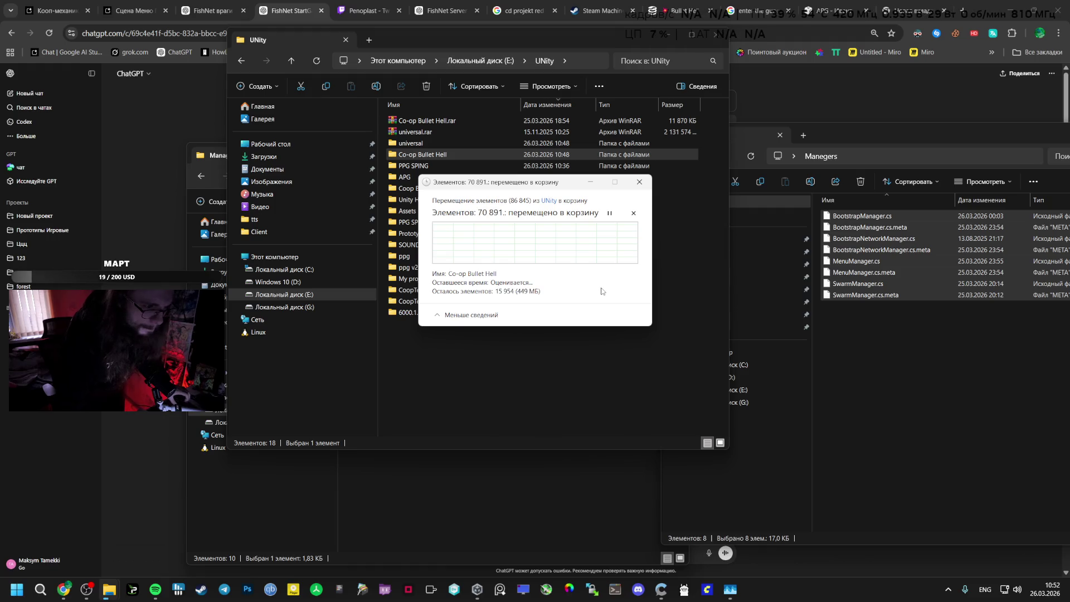
Dismiss the leftover deletion prompt and check the Co-op Bullet Hell folder's properties
click(613, 271)
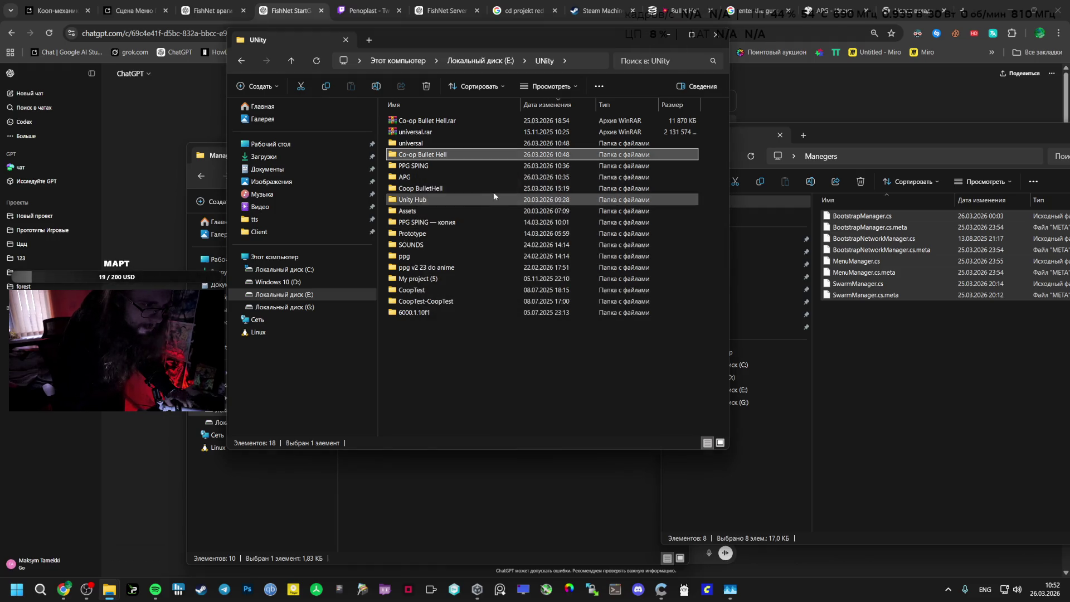
right_click(455, 155)
click(489, 426)
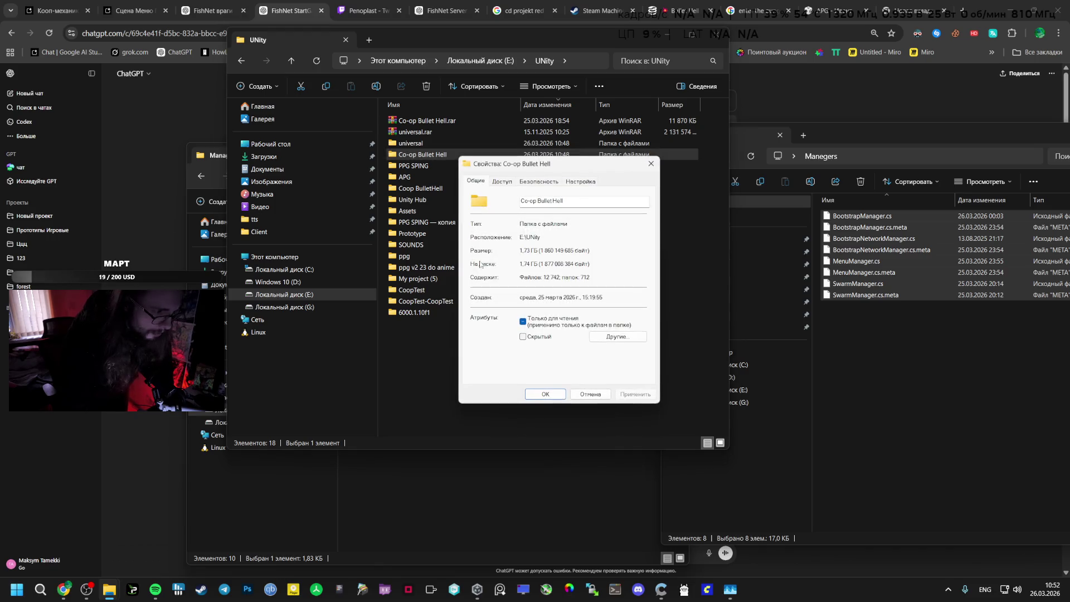
click(651, 163)
double_click(411, 143)
key(alt+Left)
Delete all 25 items inside Co-op Bullet Hell and return to UNity
double_click(441, 155)
mouse_move(720, 125)
mouse_down()
mouse_move(655, 167)
mouse_move(512, 449)
mouse_up()
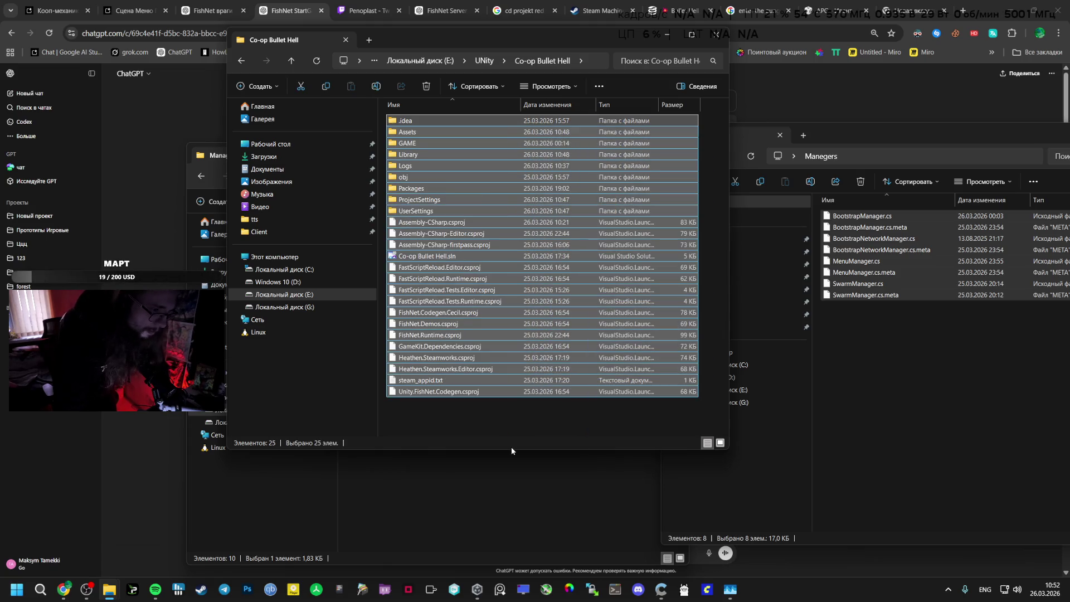
key(Delete)
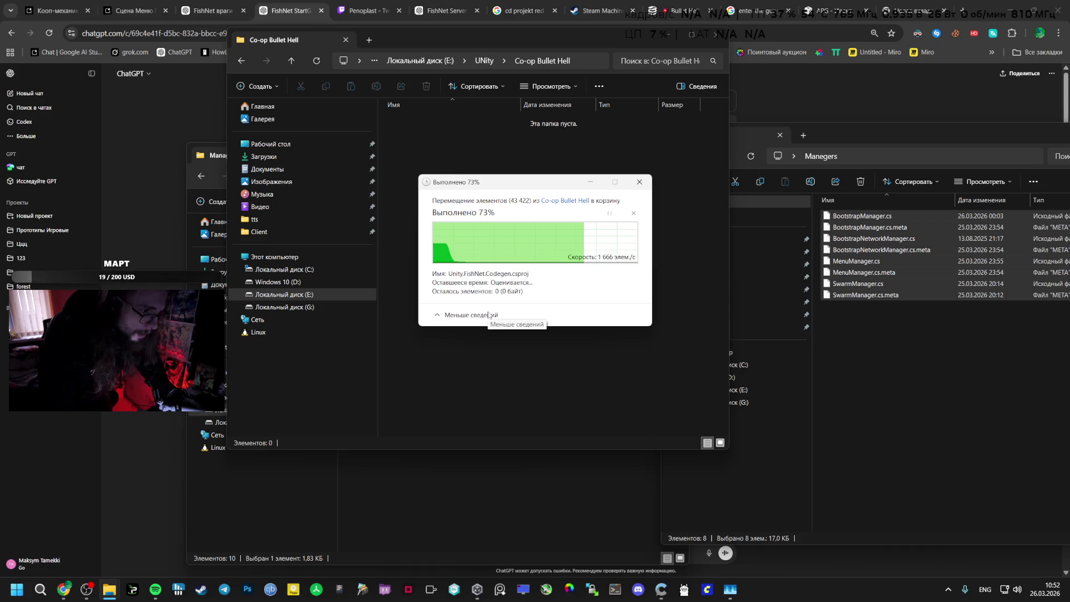
click(494, 61)
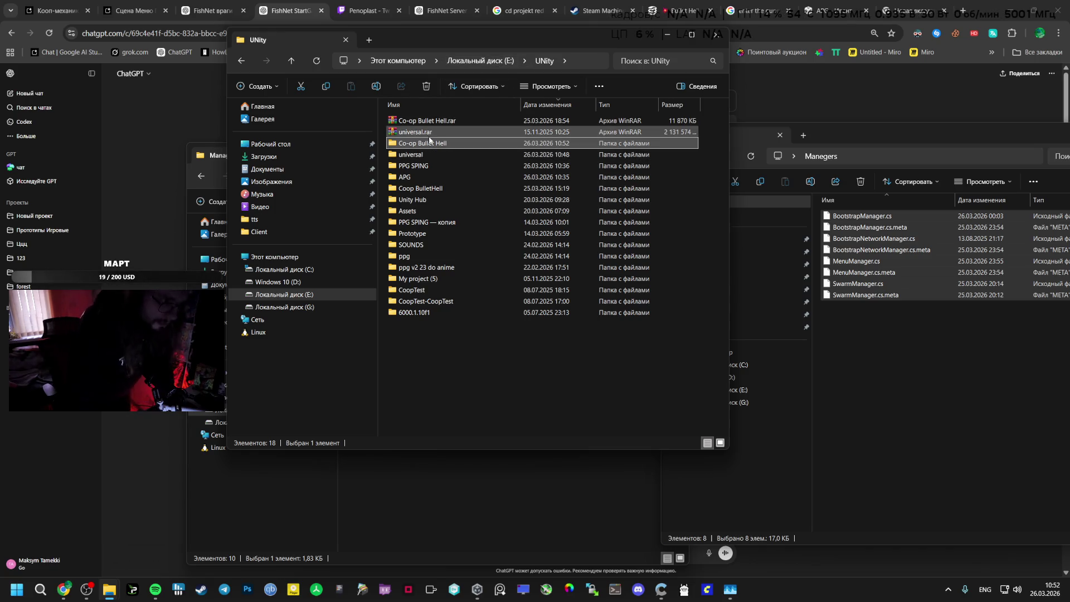
Extract Assets, Packages, ProjectSettings and UserSettings from Co-op Bullet Hell.rar into the empty project folder
double_click(440, 122)
drag(335, 136, 682, 139)
double_click(500, 161)
mouse_move(829, 321)
mouse_down()
mouse_move(719, 260)
mouse_move(719, 225)
mouse_up()
drag(605, 239, 502, 251)
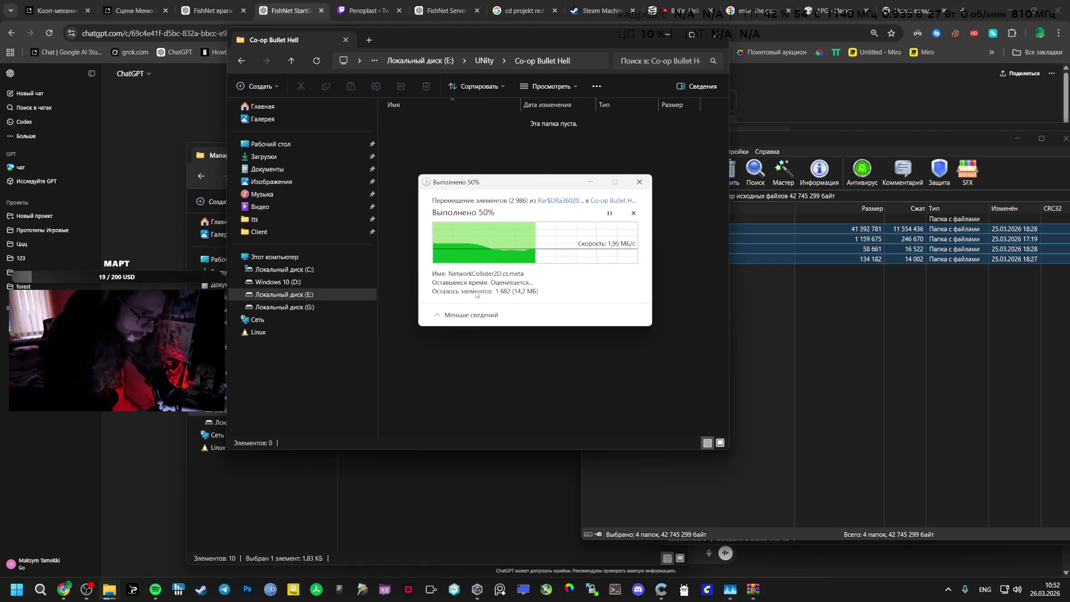
click(484, 588)
drag(449, 181, 380, 256)
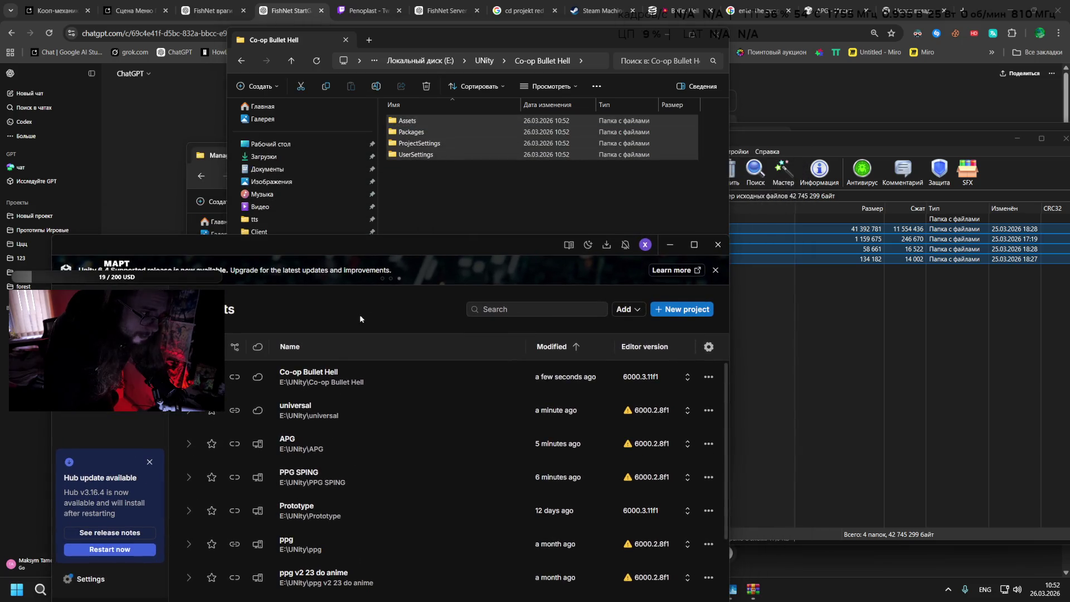
Launch Co-op Bullet Hell from Unity Hub and open its Bootstrap scene once loaded
click(335, 377)
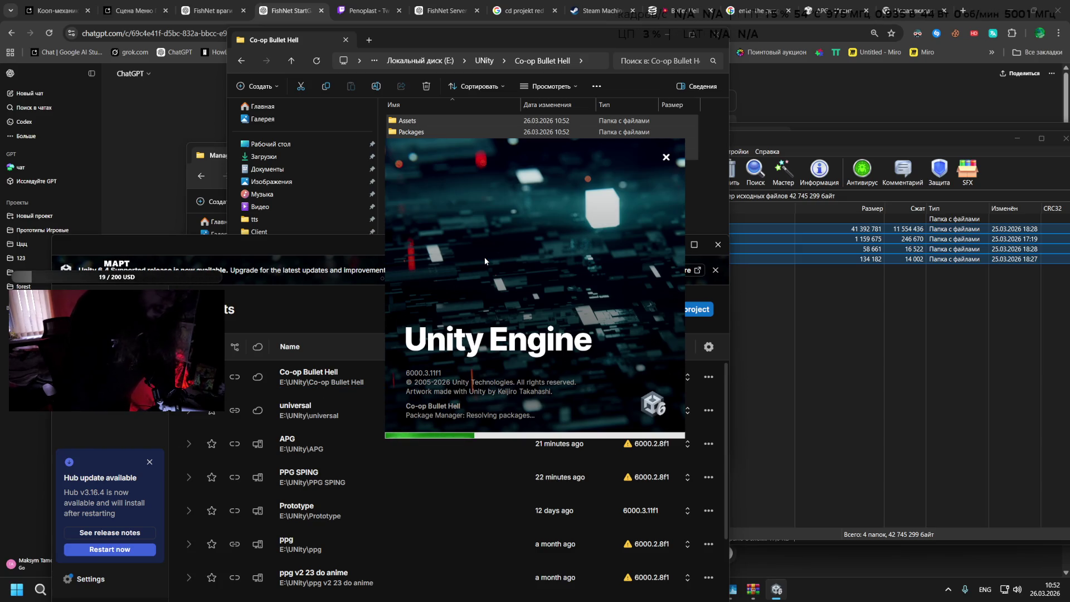
click(523, 42)
drag(440, 39, 284, 30)
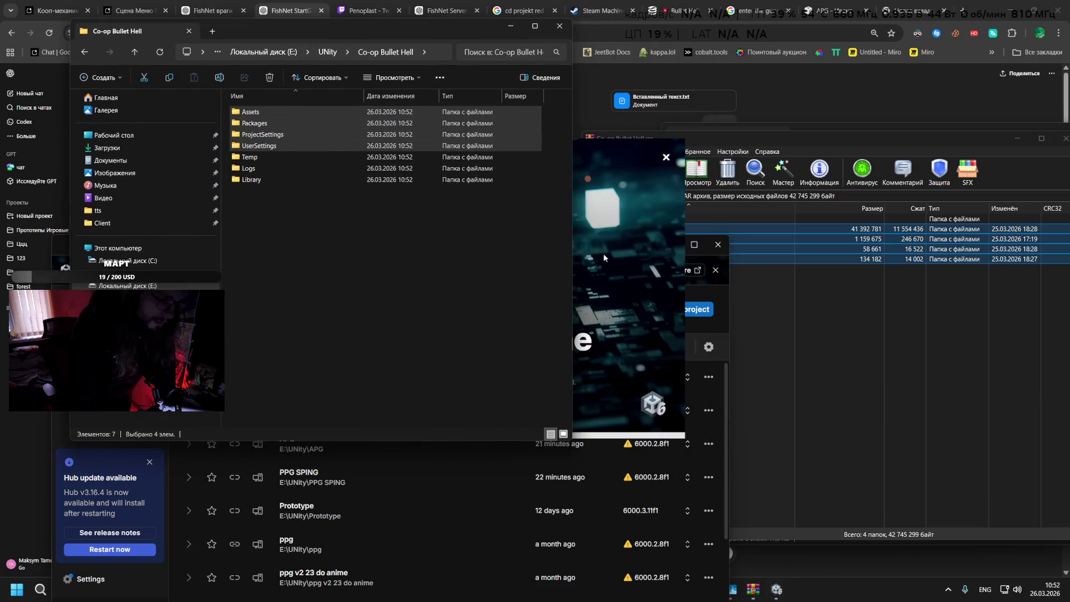
click(610, 249)
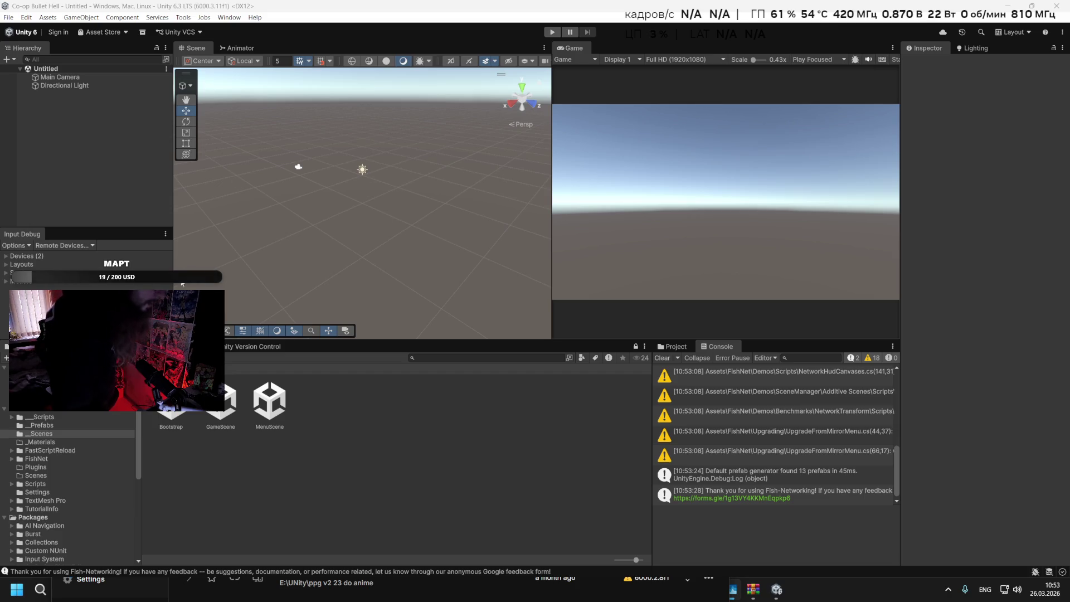
double_click(171, 423)
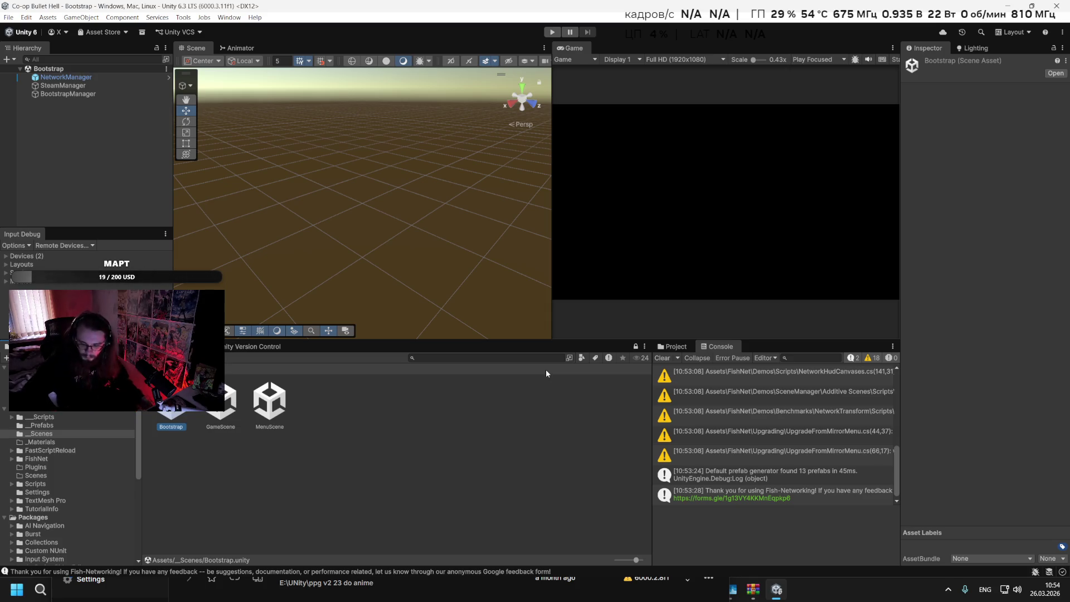
Find the BootstrapManager script in __Scripts/Managers and open it in Rider
click(112, 93)
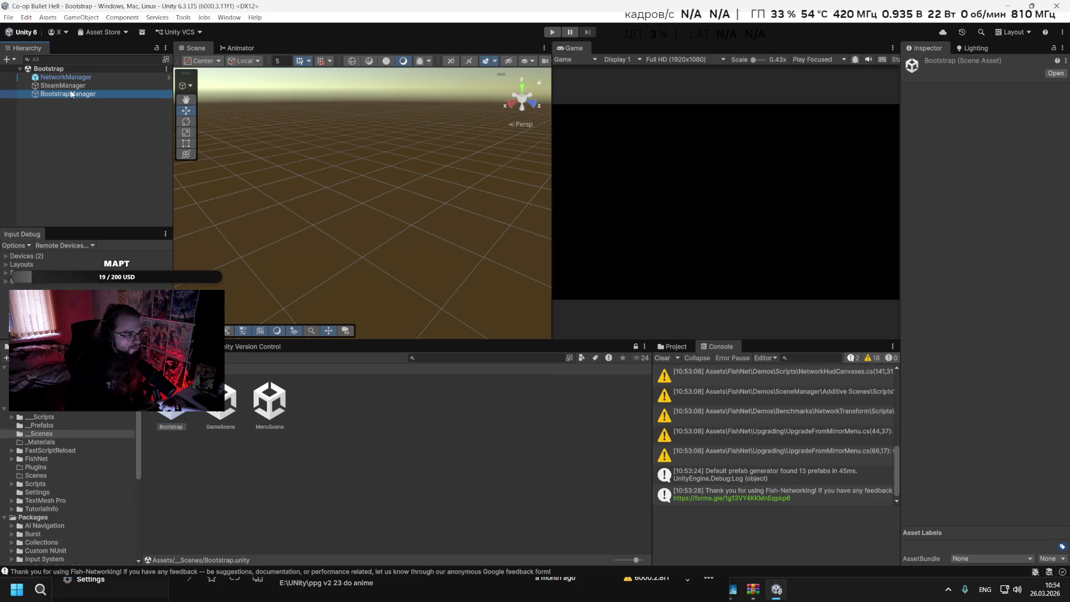
click(42, 425)
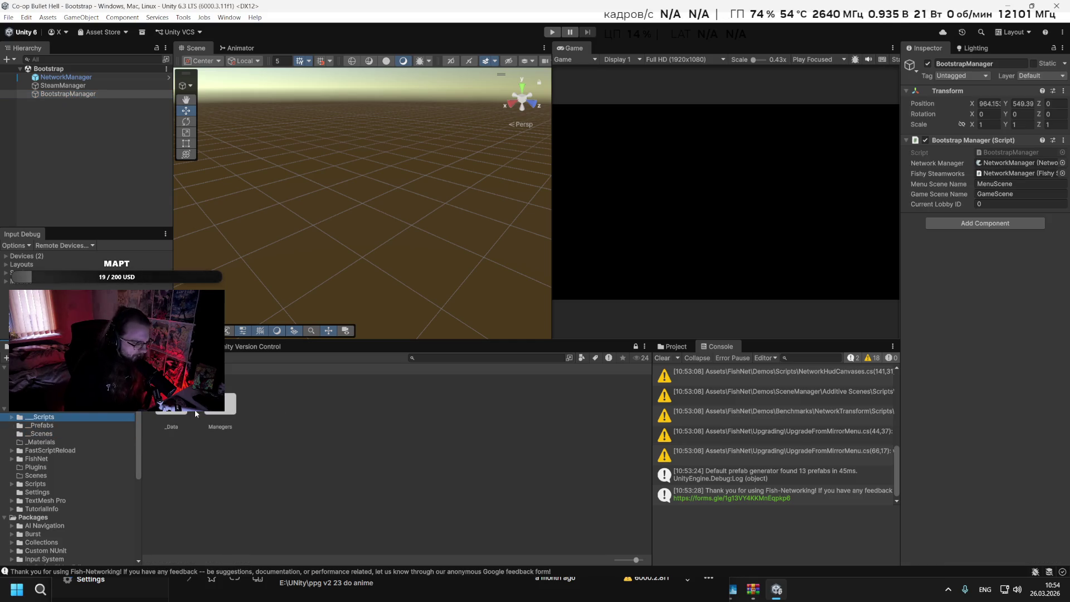
click(220, 405)
double_click(220, 404)
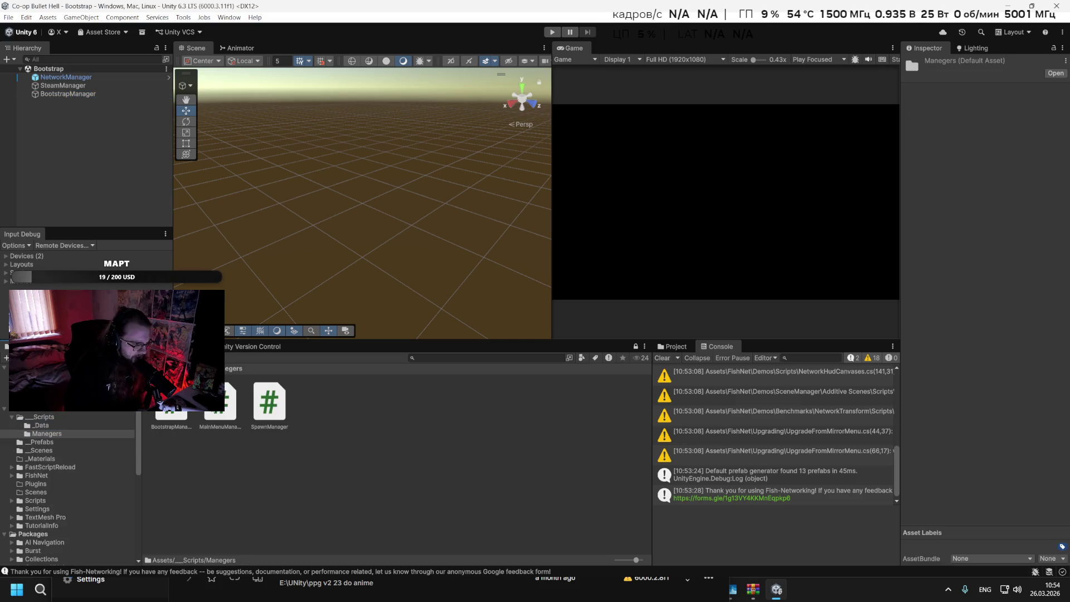
click(270, 406)
click(171, 407)
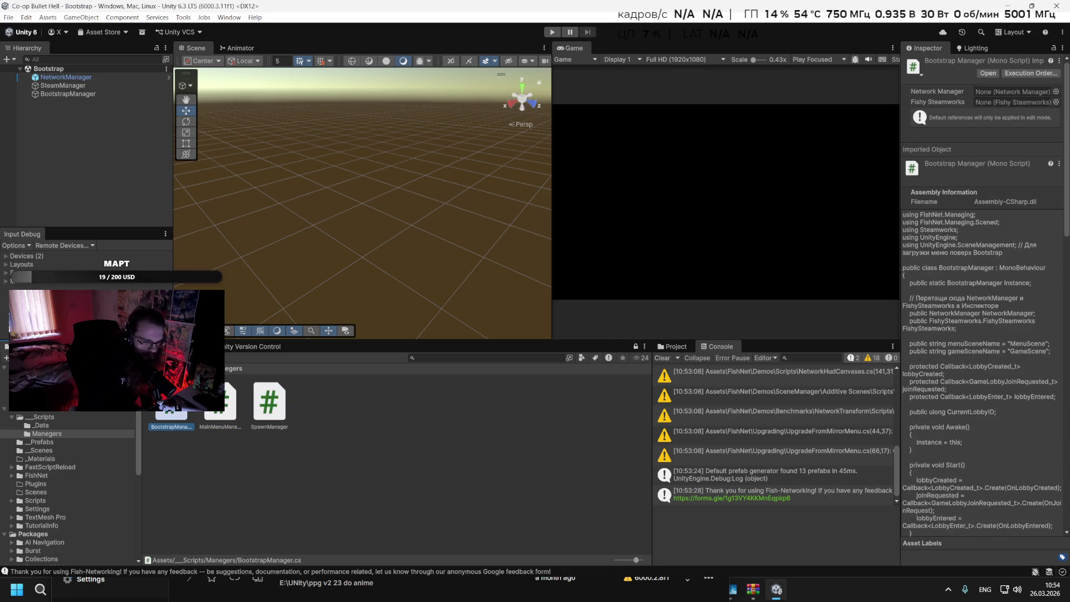
double_click(165, 412)
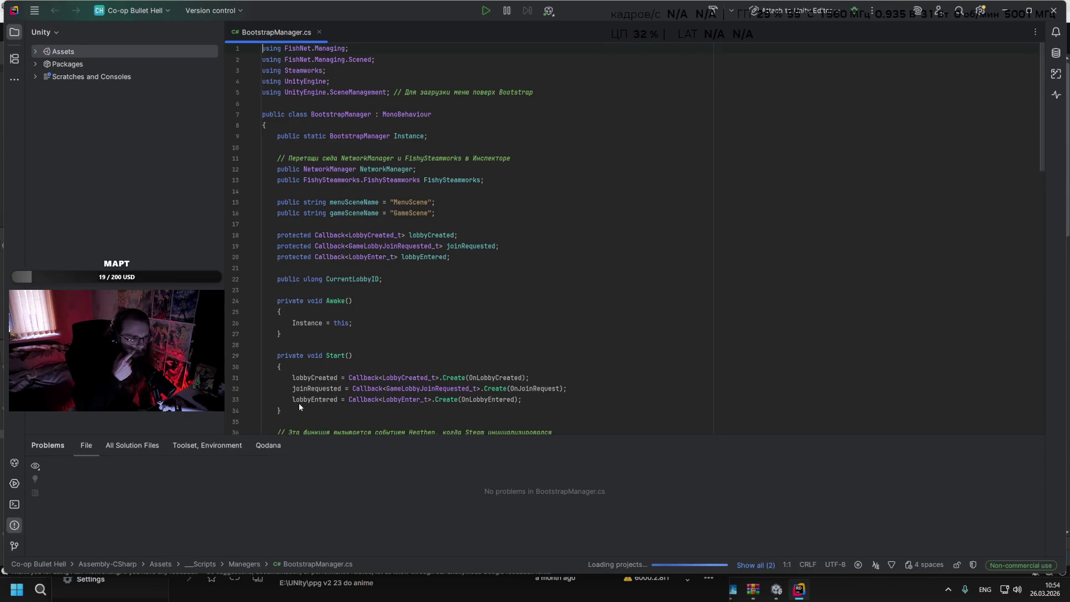
Scroll BootstrapManager.cs down to the OnLobbyEntered and LeaveLobby lobby callbacks
scroll(509, 299, down, 9)
scroll(509, 300, down, 9)
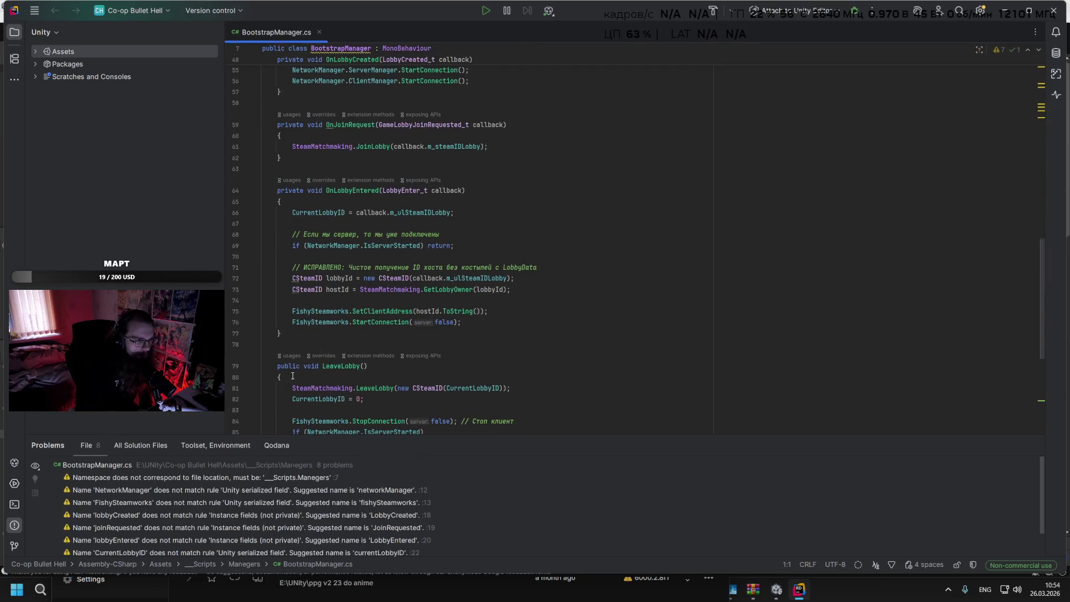
click(48, 596)
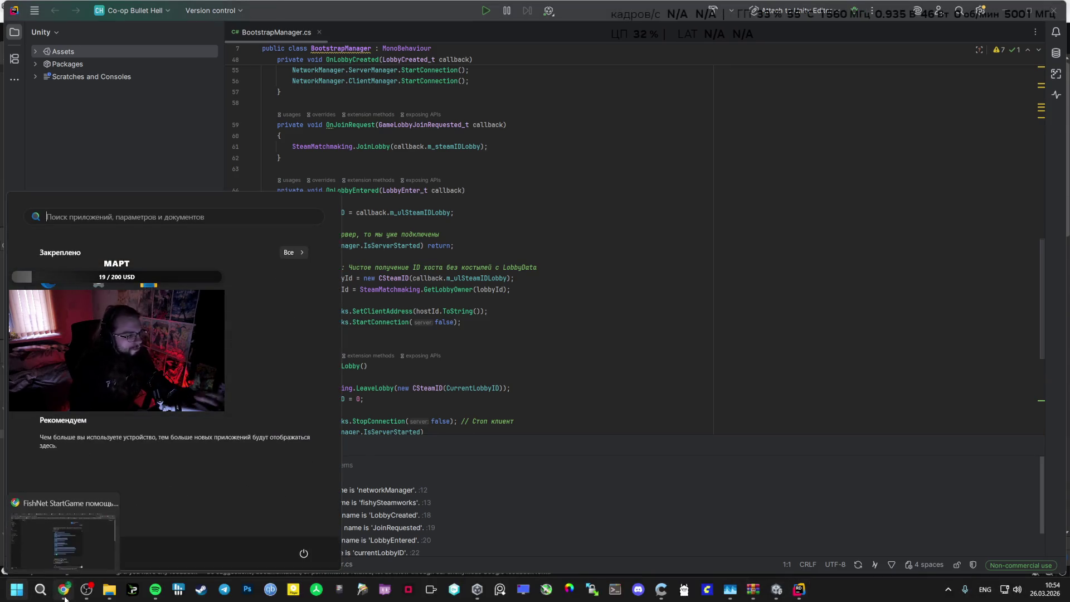
Scroll back up the Gemini chat to its OnDestroy unsubscribe fix for BootstrapManager.cs
click(280, 325)
key(ctrl+2)
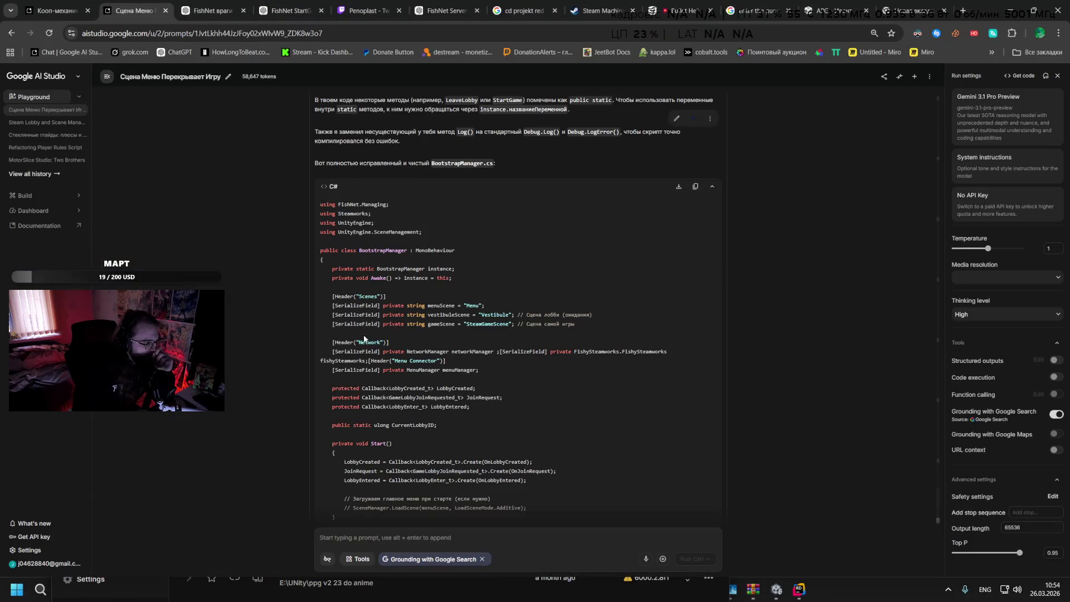
scroll(326, 487, up, 15)
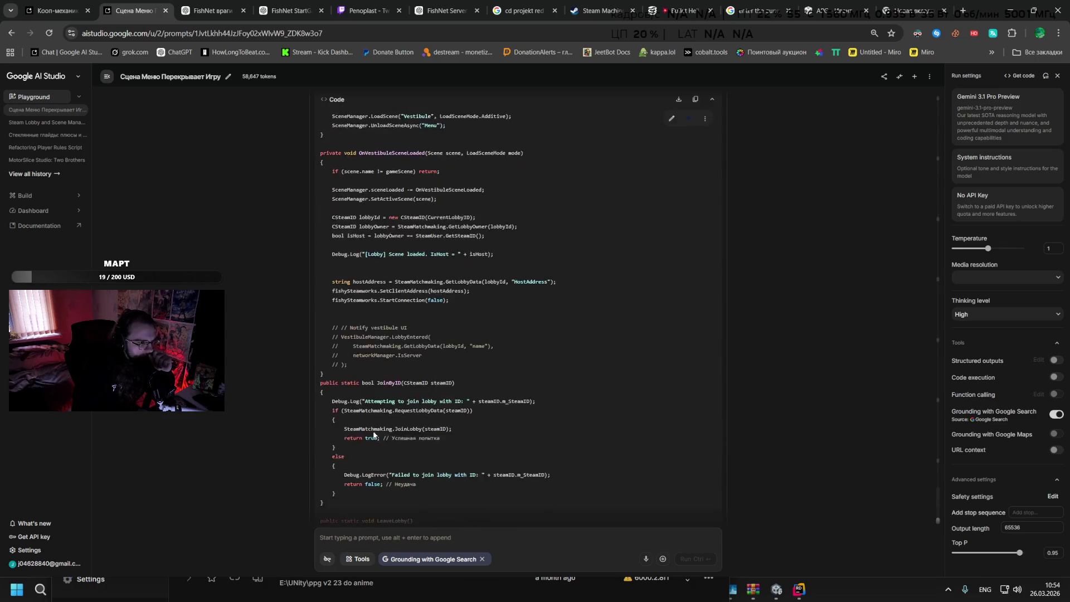
key(ctrl+shift+Escape)
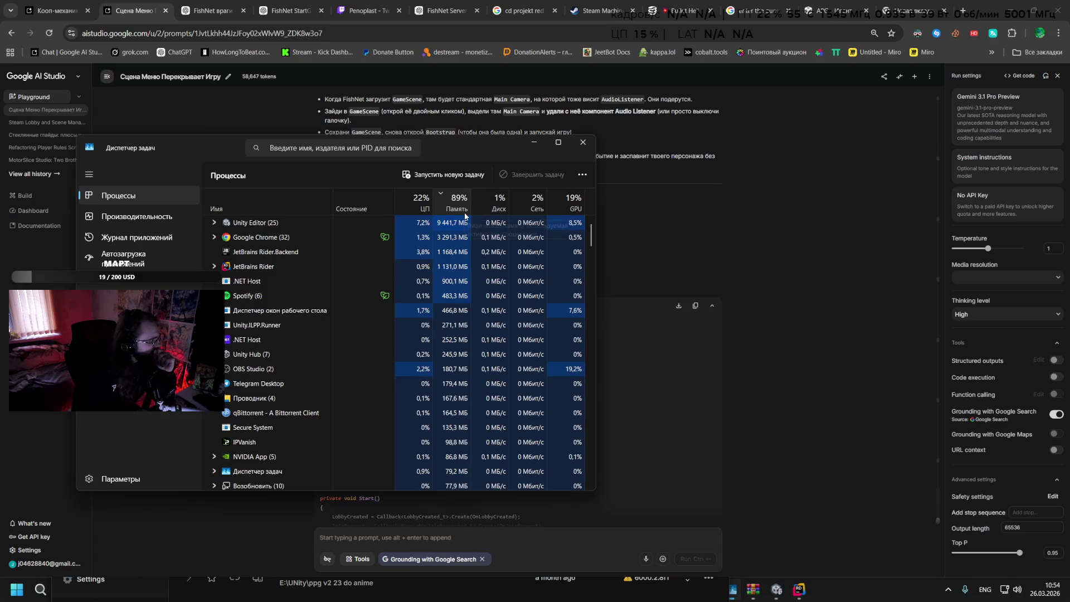
key(super+Down)
scroll(423, 277, up, 10)
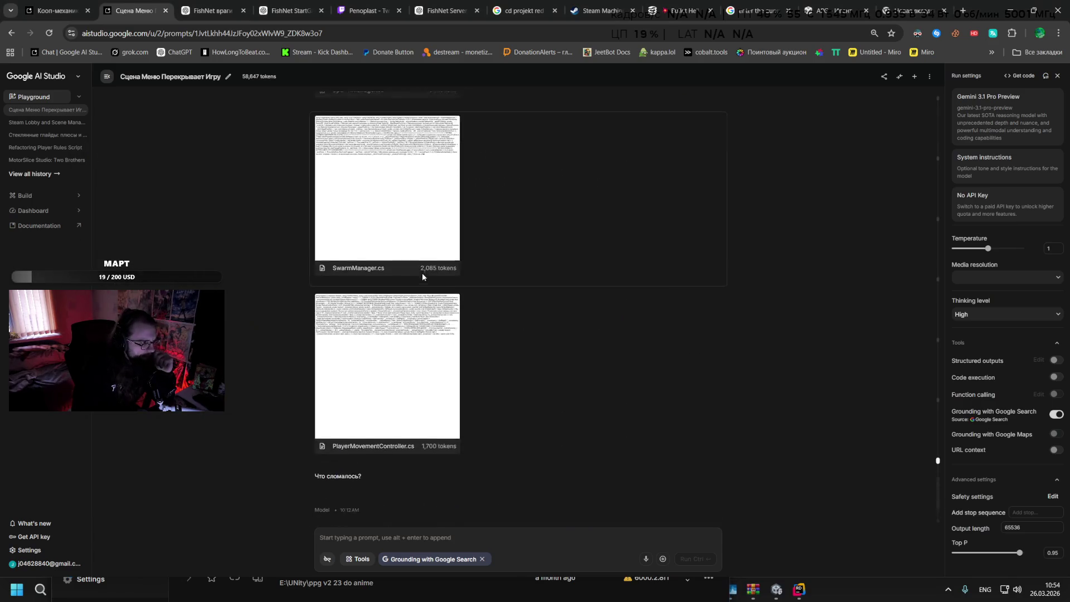
scroll(423, 277, up, 20)
scroll(418, 273, up, 20)
scroll(388, 302, up, 15)
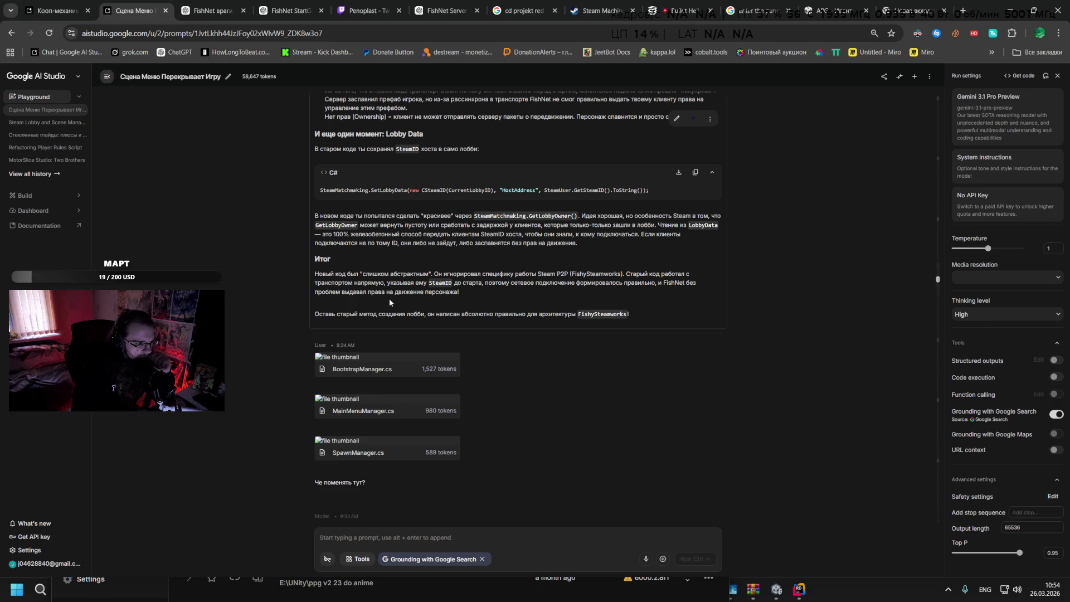
scroll(389, 301, up, 20)
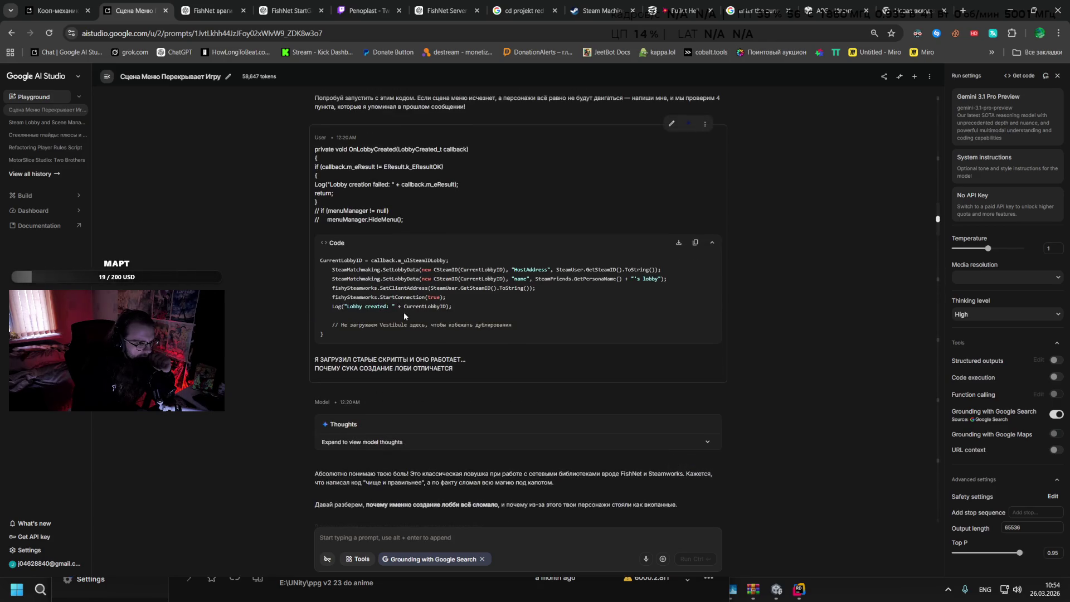
scroll(430, 320, up, 5)
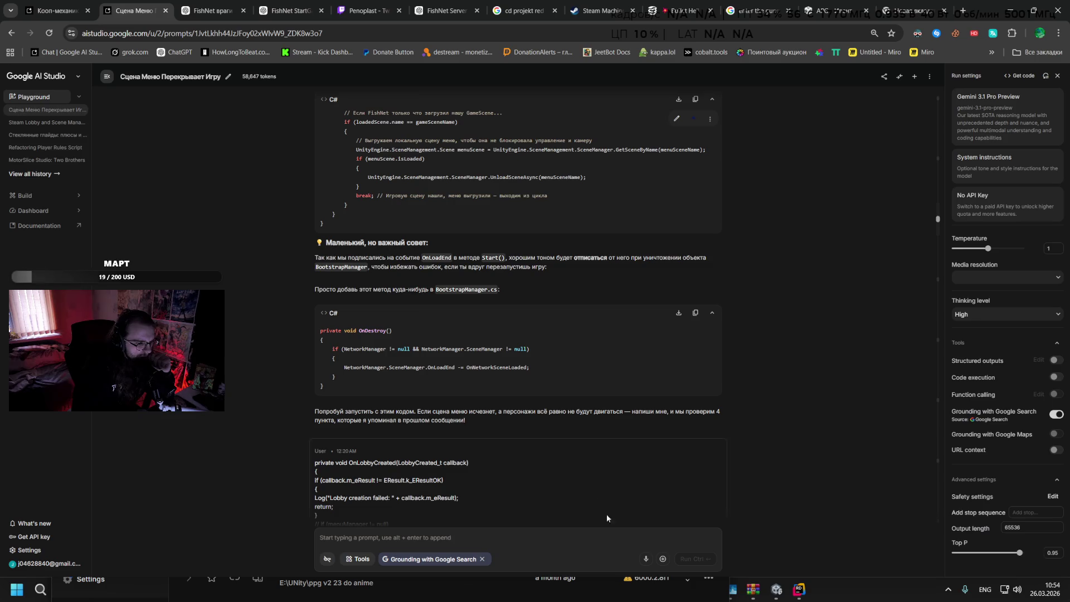
click(776, 589)
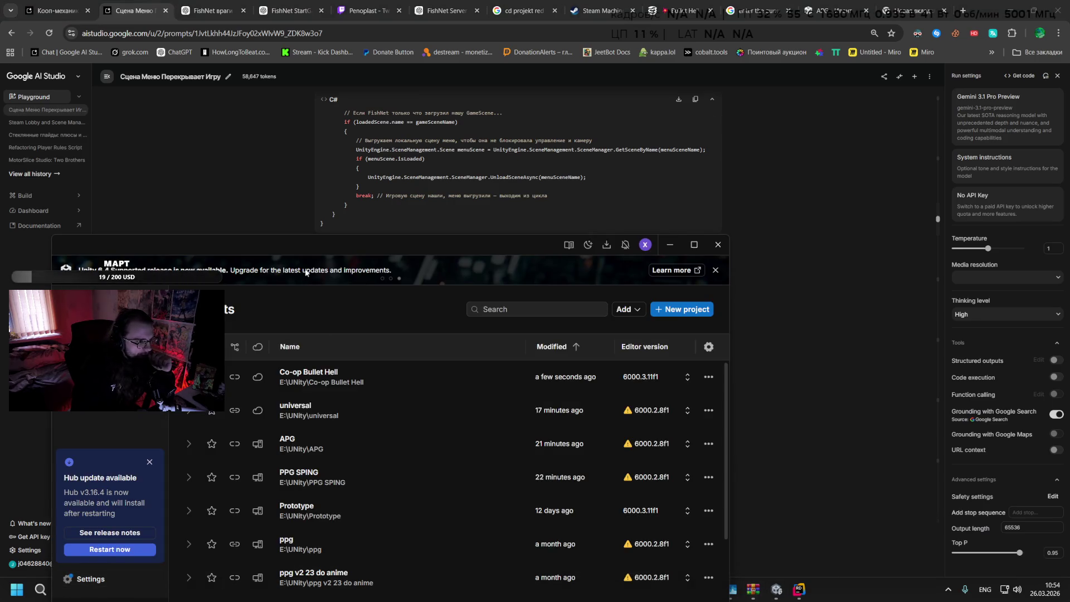
Browse in File Explorer from the Managers folder up to _Scripts and into the Steam folder
mouse_move(109, 590)
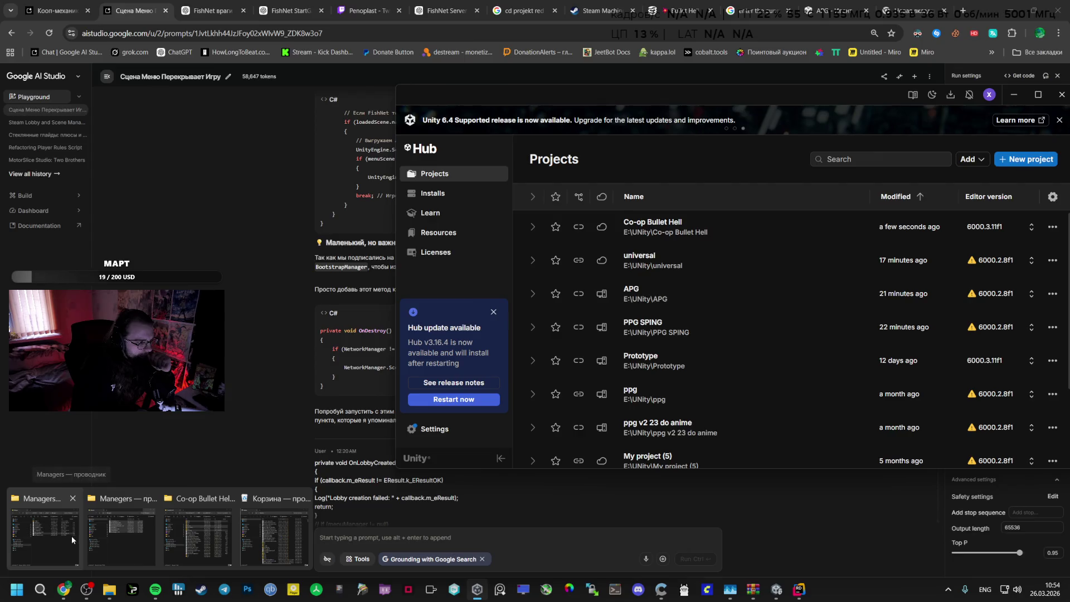
click(72, 536)
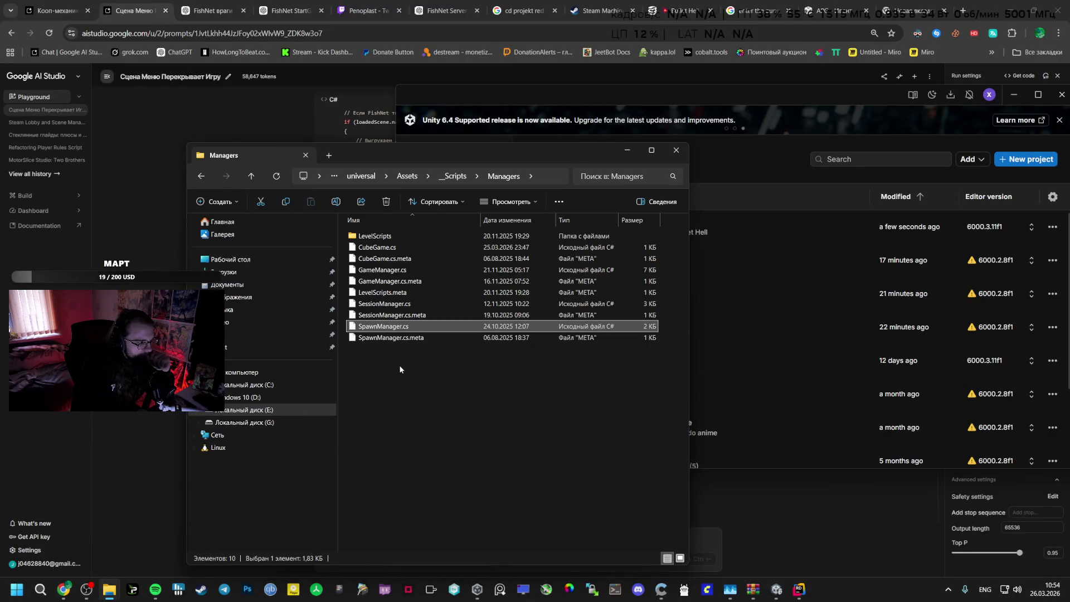
right_click(411, 329)
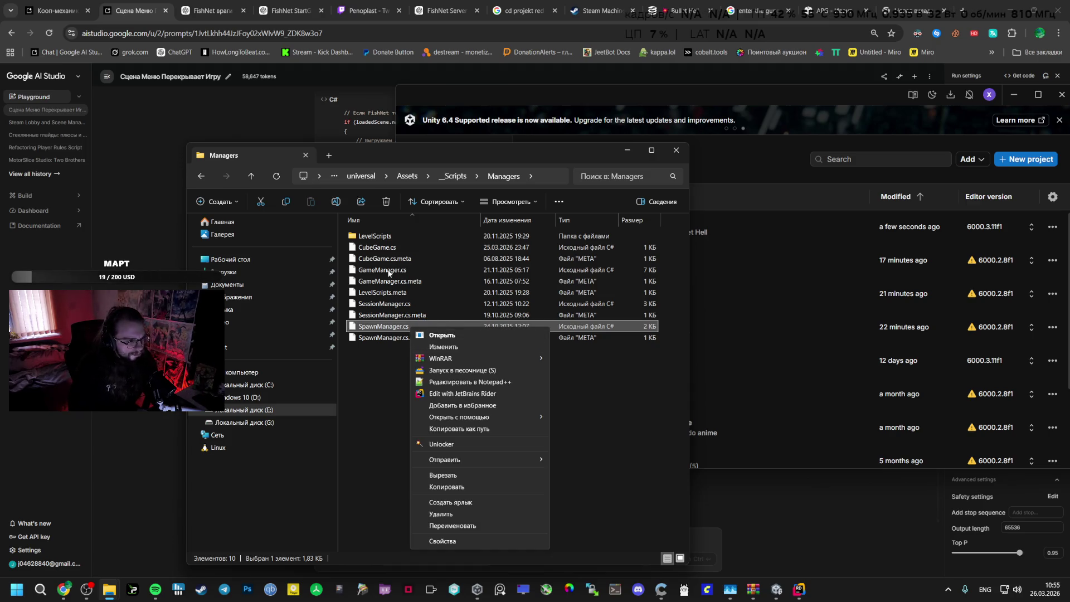
click(365, 377)
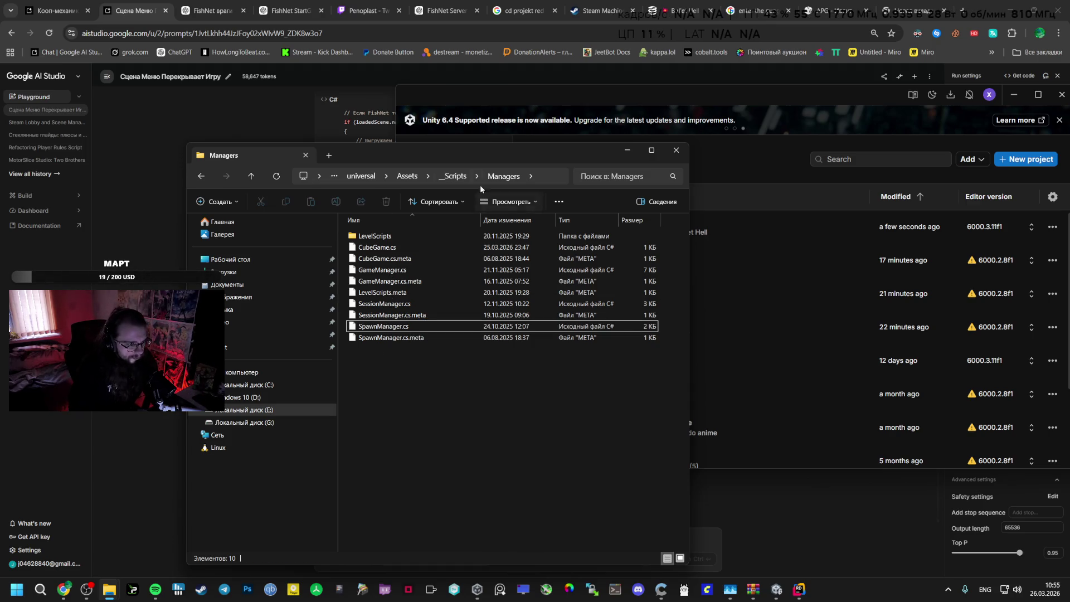
click(448, 176)
double_click(377, 292)
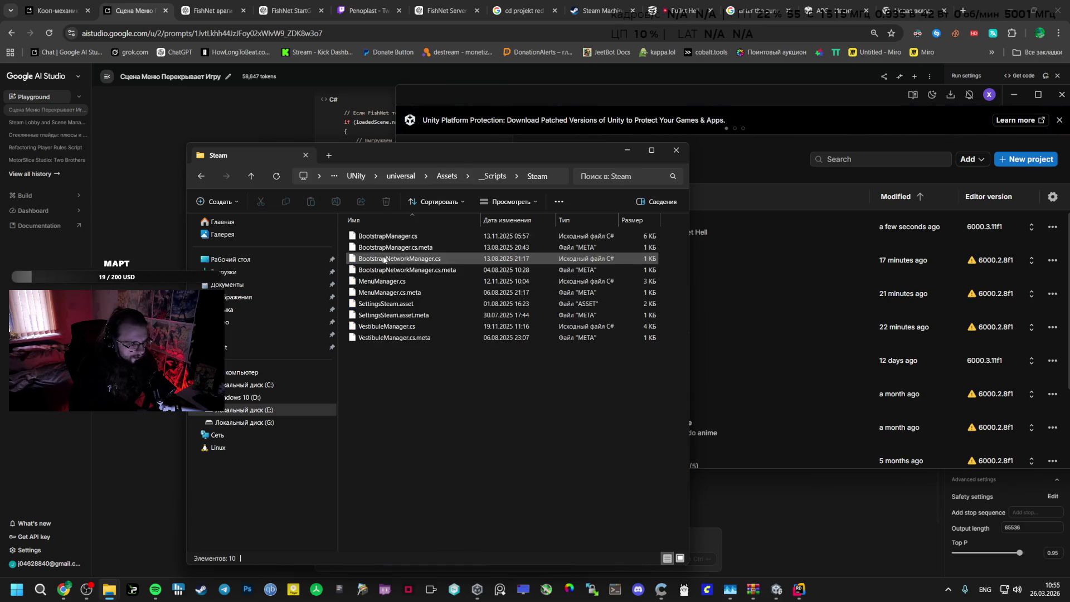
Open the old BootstrapManager.cs in Notepad++ and select its OnLobbyCreated code
right_click(392, 236)
click(441, 291)
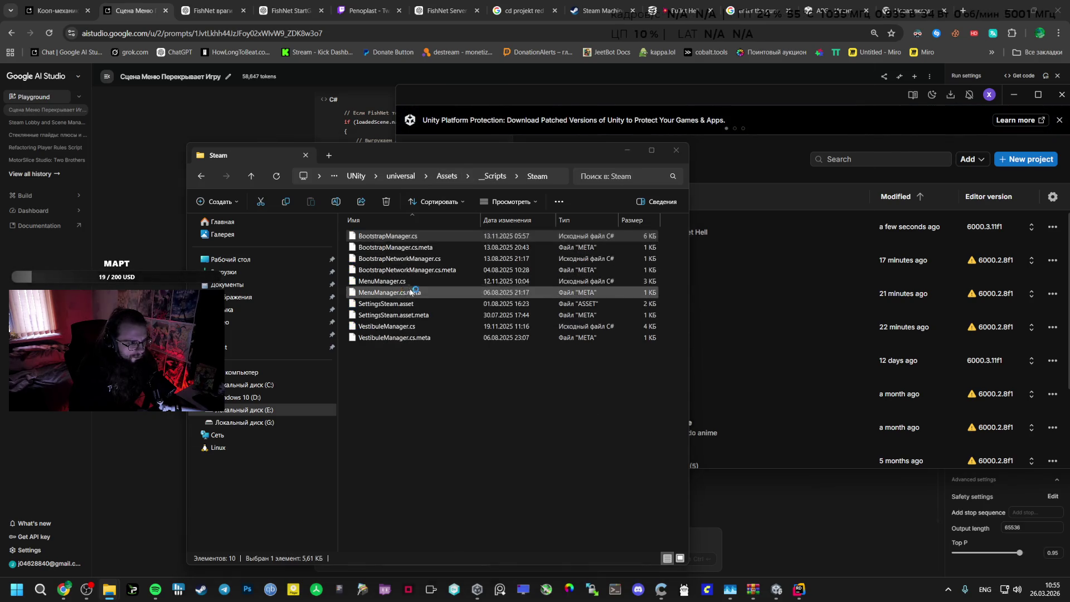
scroll(368, 343, down, 8)
mouse_move(234, 221)
mouse_down()
mouse_move(335, 230)
mouse_move(431, 261)
mouse_move(233, 150)
mouse_up()
key(ctrl+c)
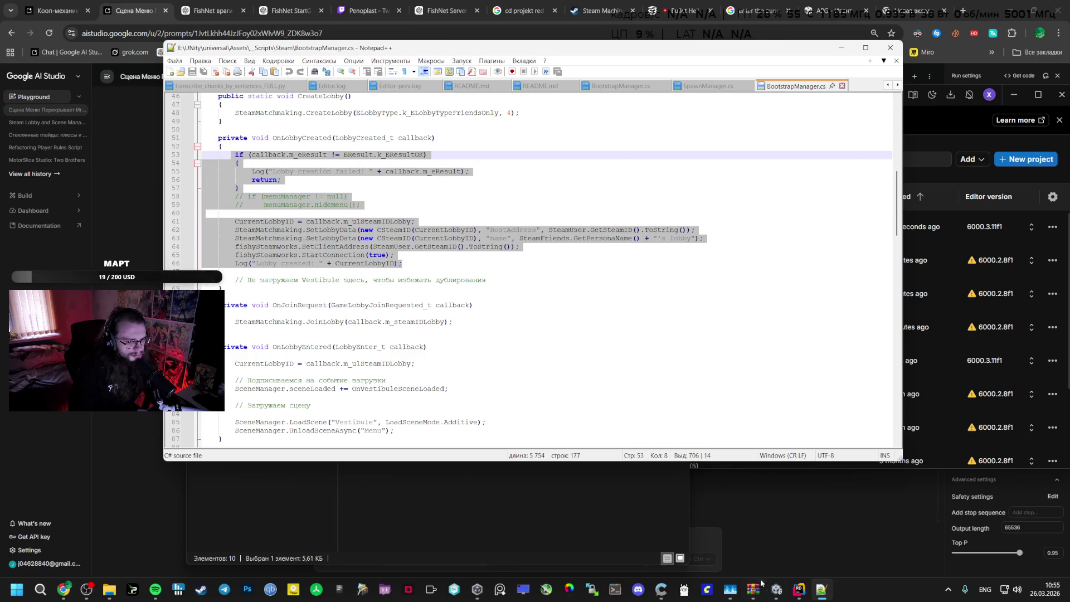
click(777, 590)
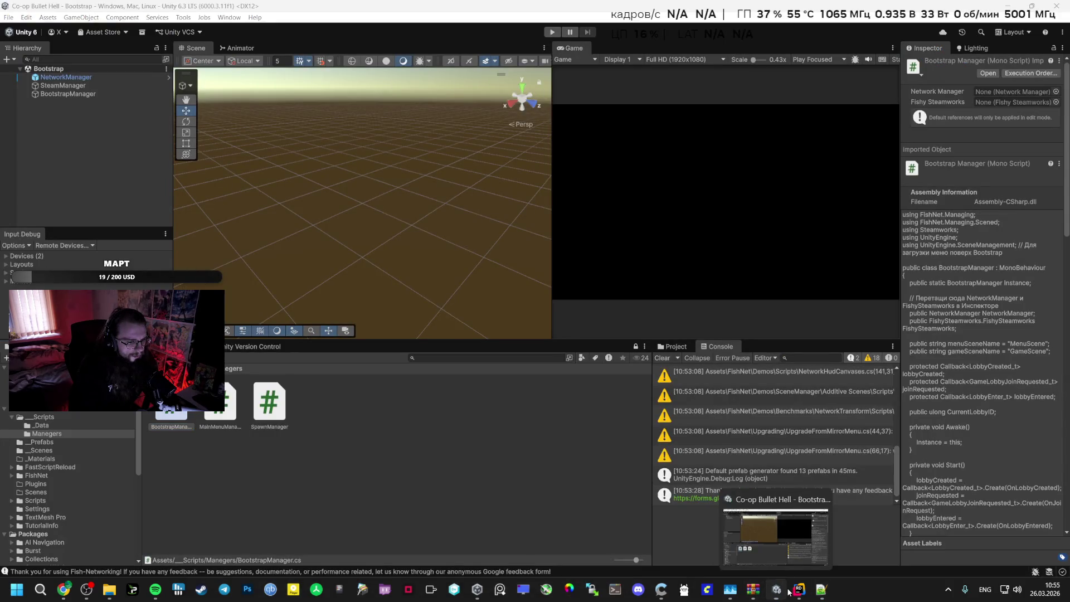
Paste the old lobby-creation code over OnLobbyEntered and capitalise FishySteamworks on lines 77–78
click(792, 590)
mouse_move(502, 322)
mouse_down()
mouse_move(292, 268)
mouse_move(294, 212)
mouse_up()
key(ctrl+v)
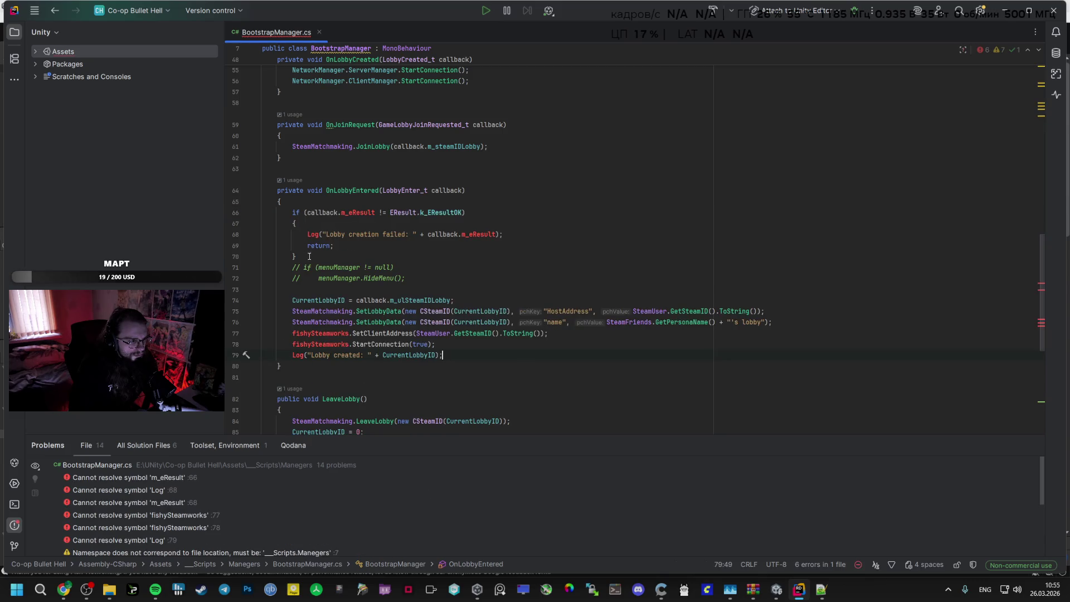
key(Delete)
text(F)
click(294, 344)
key(Delete)
text(F)
key(Escape)
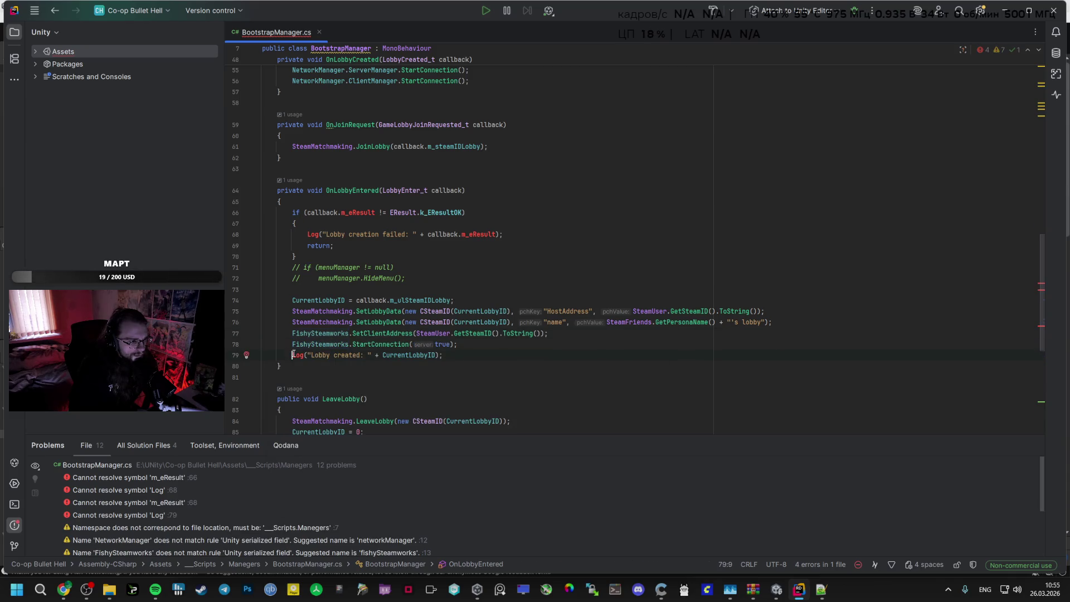
Change the Log calls on lines 79 and 68 to Debug.Log
text(Debug)
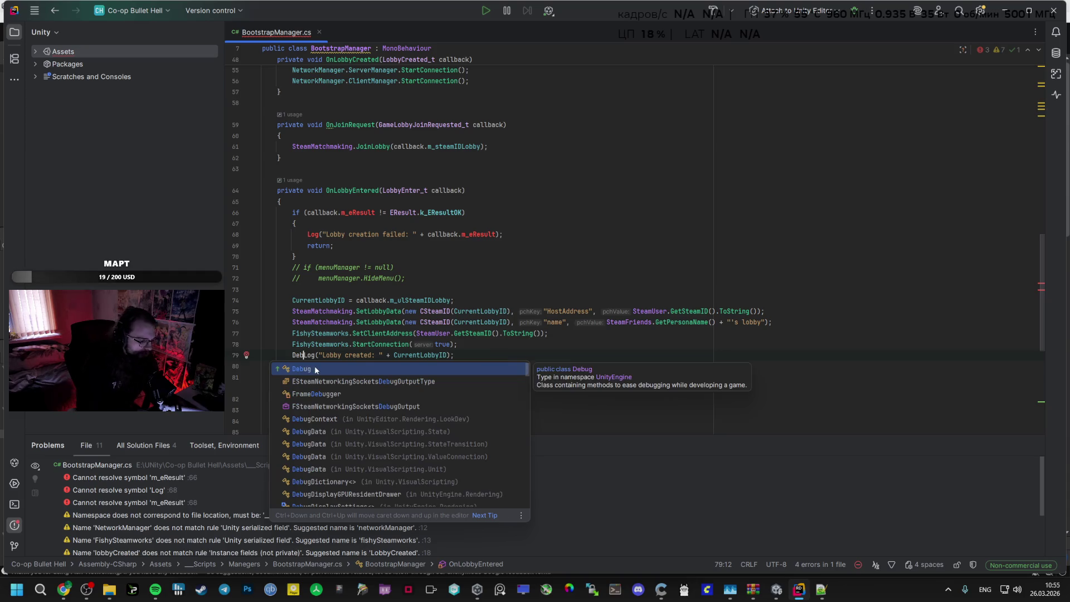
text(.)
click(345, 314)
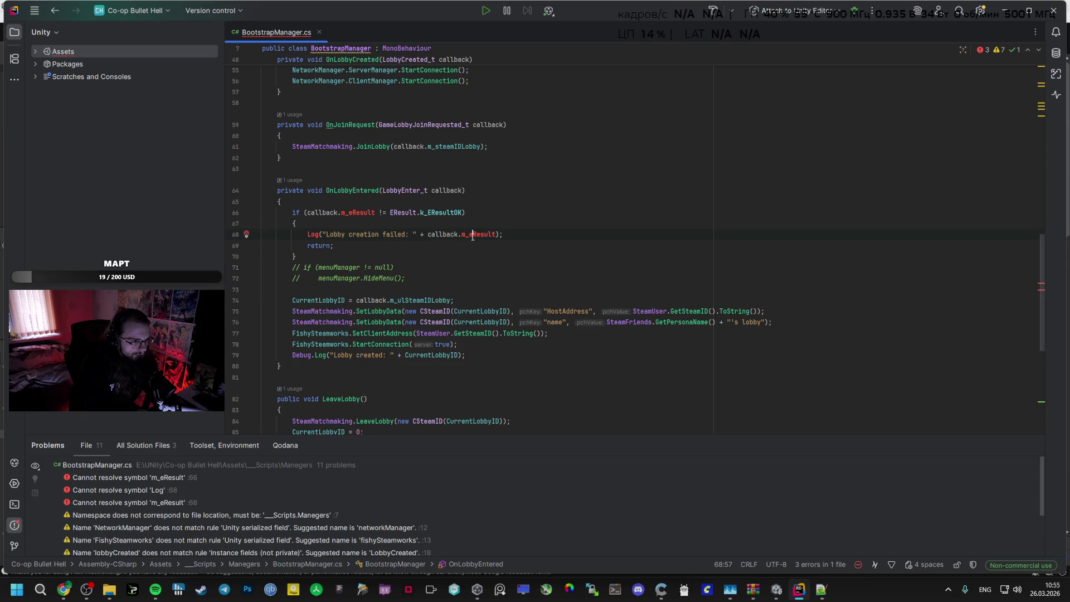
click(307, 234)
text(Debu)
text(g/)
key(BackSpace)
text(.)
key(Escape)
key(Up)
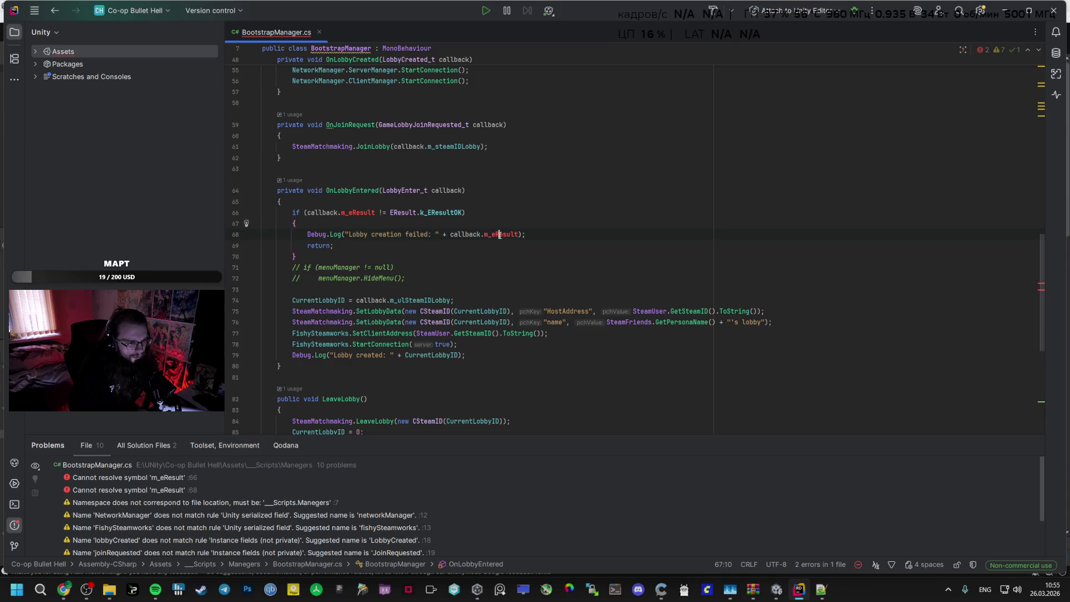
key(alt+Tab)
key(alt+Tab)
double_click(460, 234)
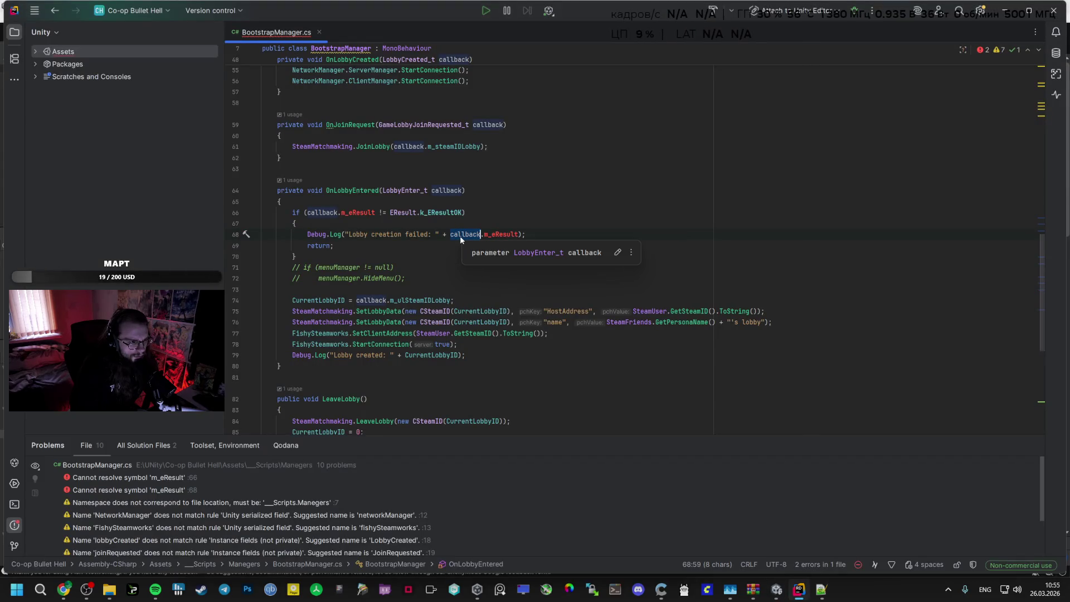
key(alt+Tab)
key(alt+Tab)
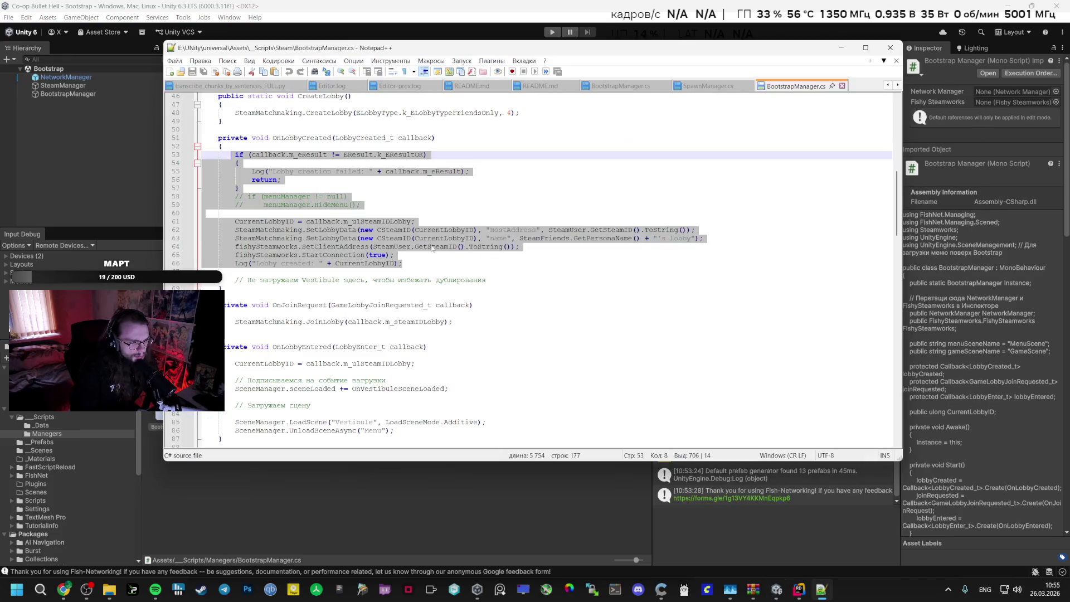
click(428, 173)
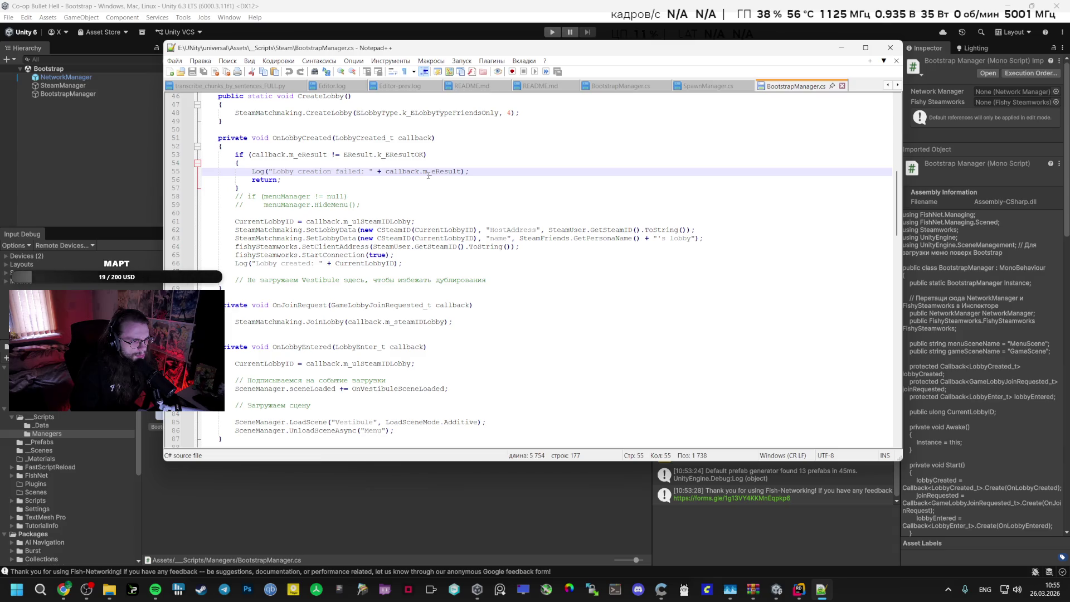
scroll(441, 163, up, 9)
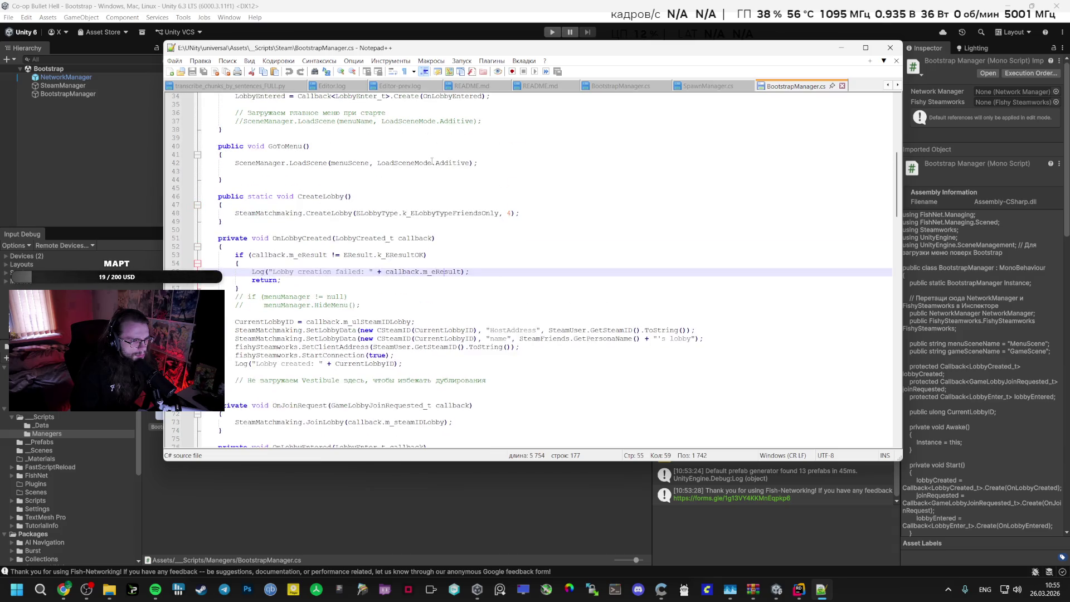
key(alt+Tab)
key(alt+Tab)
key(Tab)
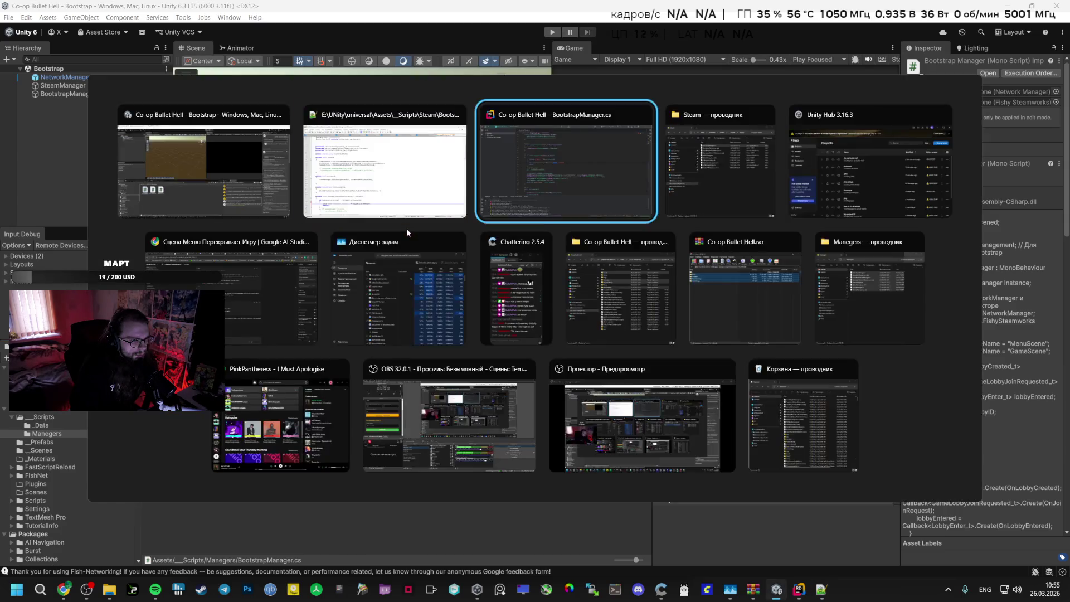
scroll(401, 234, up, 2)
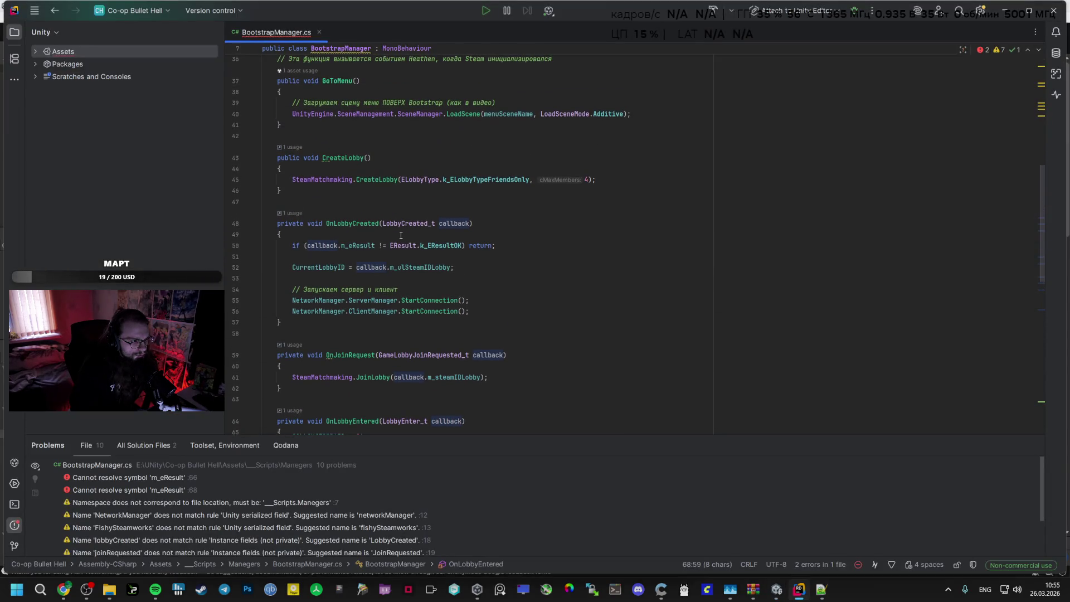
scroll(407, 240, down, 2)
scroll(408, 246, down, 3)
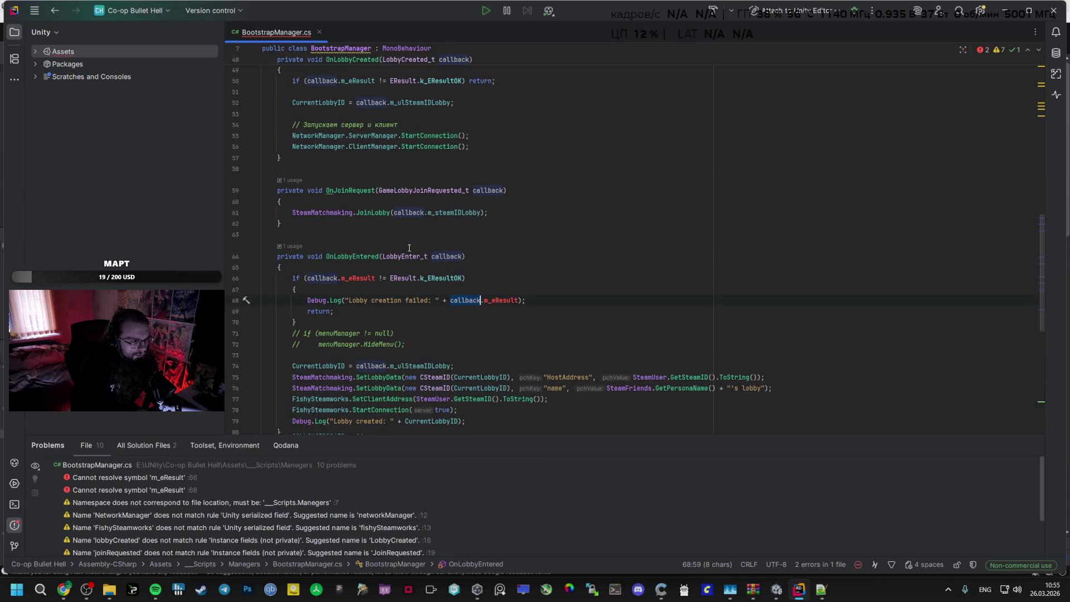
key(alt+Tab)
key(Tab)
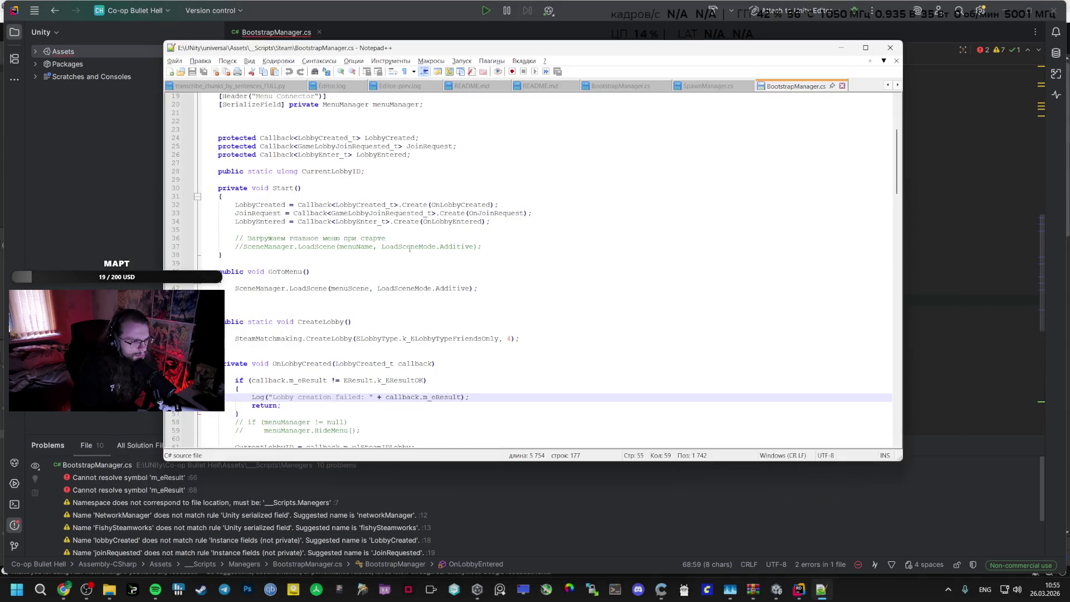
scroll(410, 249, down, 1)
scroll(410, 251, down, 2)
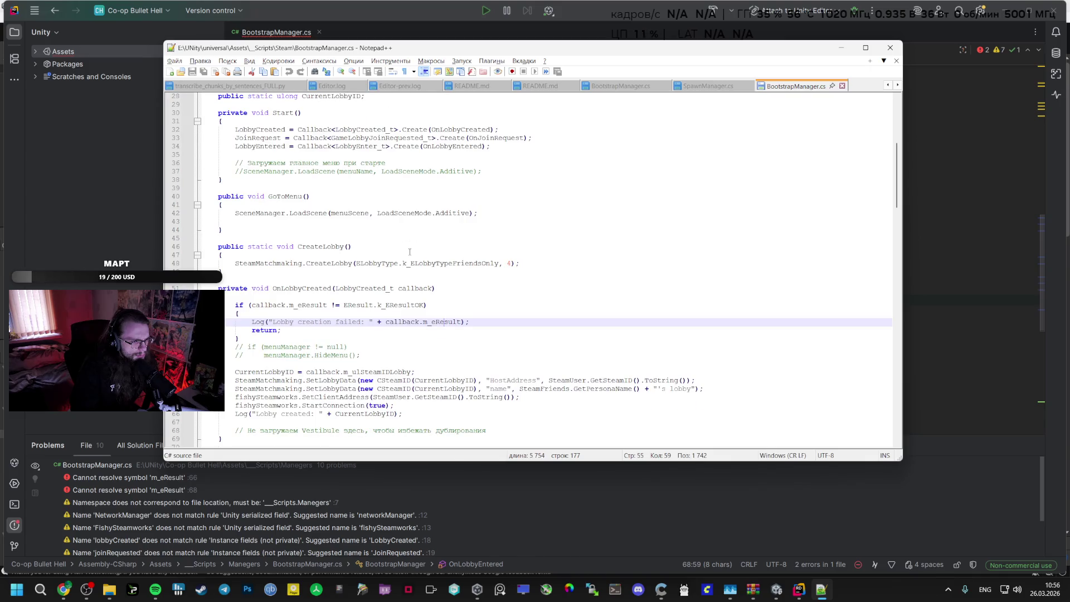
key(alt+Tab)
key(alt+Tab)
key(Tab)
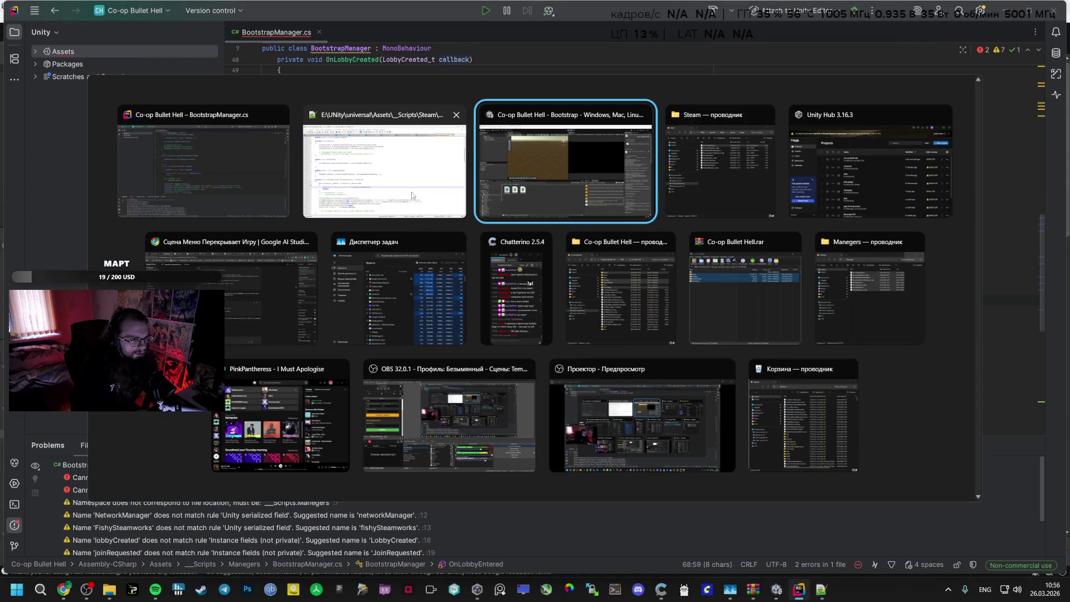
click(266, 181)
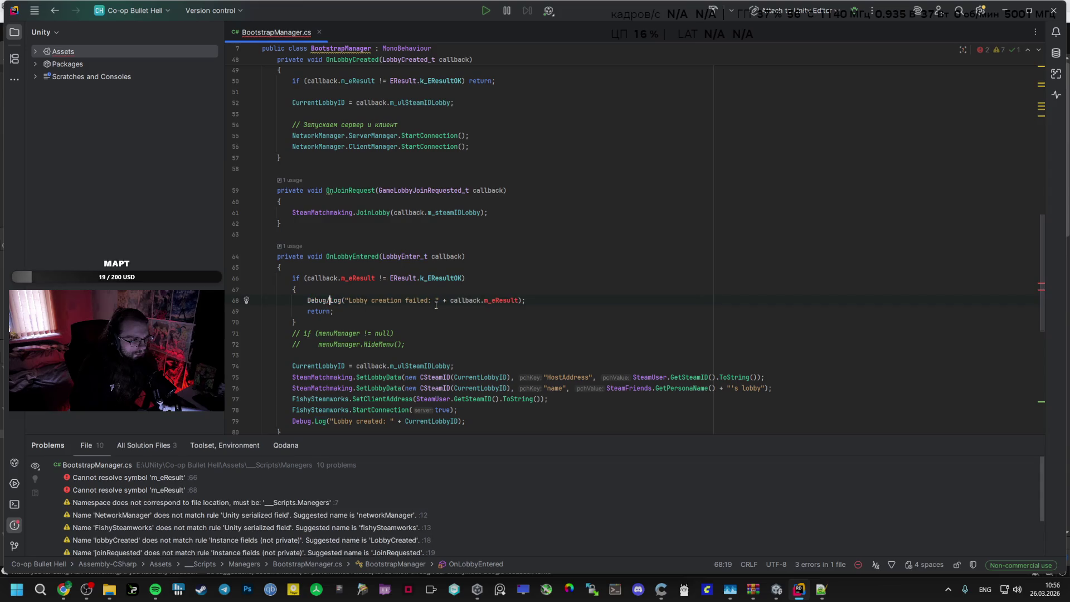
Undo the pasted edits to restore the original OnLobbyEntered code
key(BackSpace)
key(BackSpace)
key(BackSpace)
key(Down)
key(Down)
key(Down)
key(BackSpace)
key(BackSpace)
key(BackSpace)
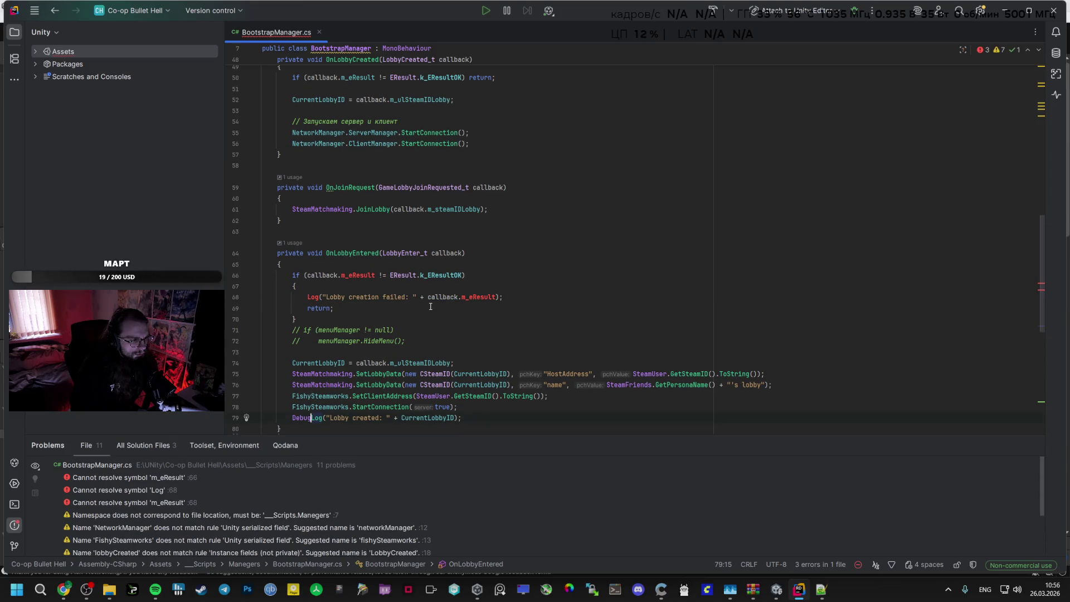
key(ctrl+z)
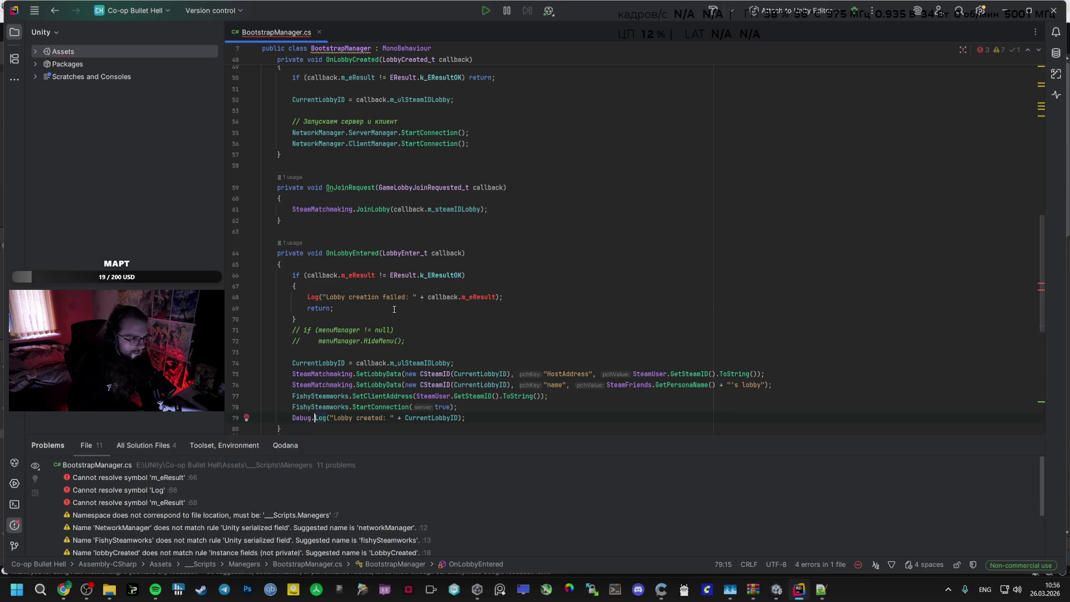
key(ctrl+z)
mouse_move(495, 414)
mouse_down()
mouse_move(293, 329)
mouse_move(293, 274)
mouse_up()
key(ctrl+shift+z)
key(ctrl+shift+z)
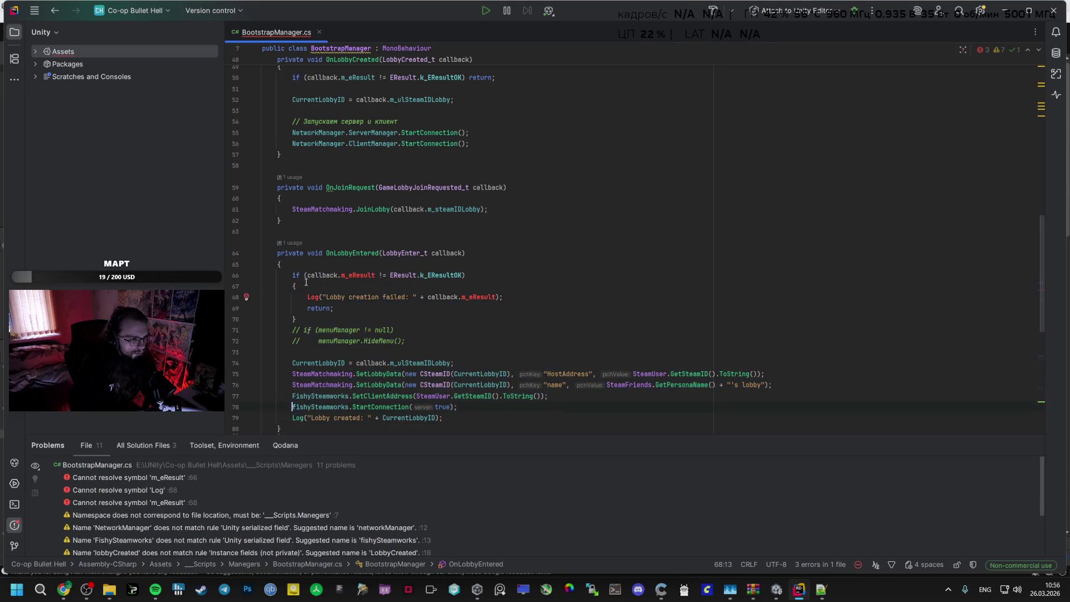
key(ctrl+shift+z)
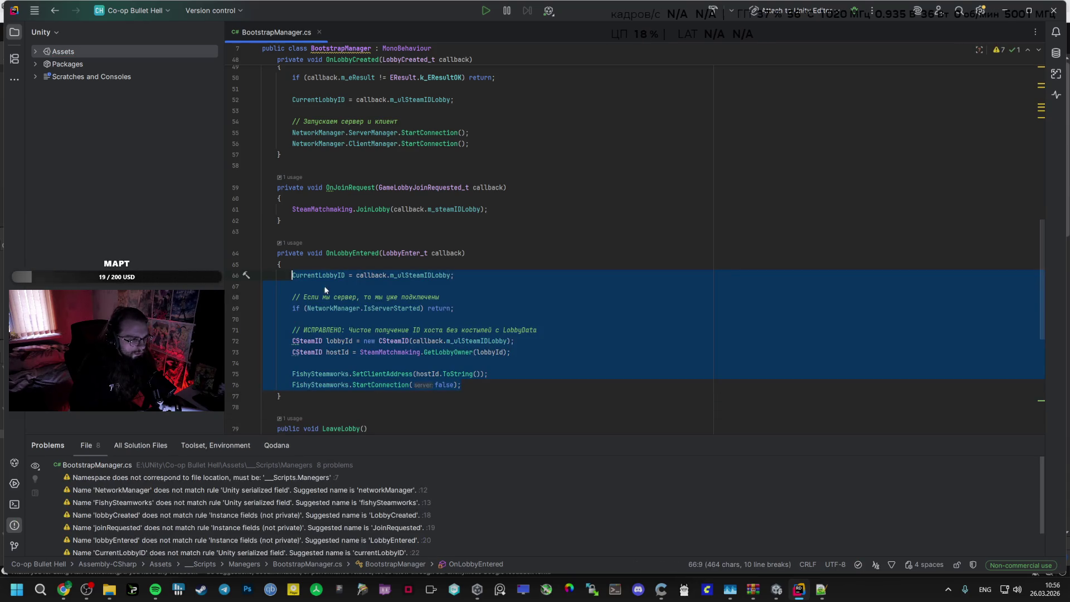
click(375, 230)
Replace the OnLobbyCreated body with the older lobby-data setup and FishySteamworks host connection
scroll(376, 227, up, 1)
key(ctrl+shift+z)
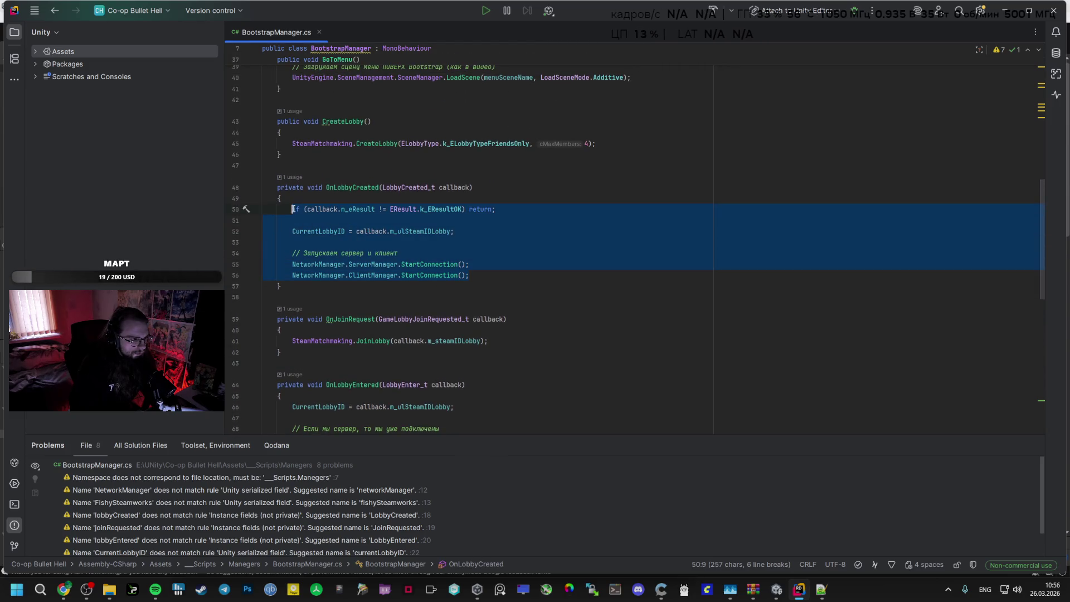
key(ctrl+shift+z)
scroll(494, 395, down, 3)
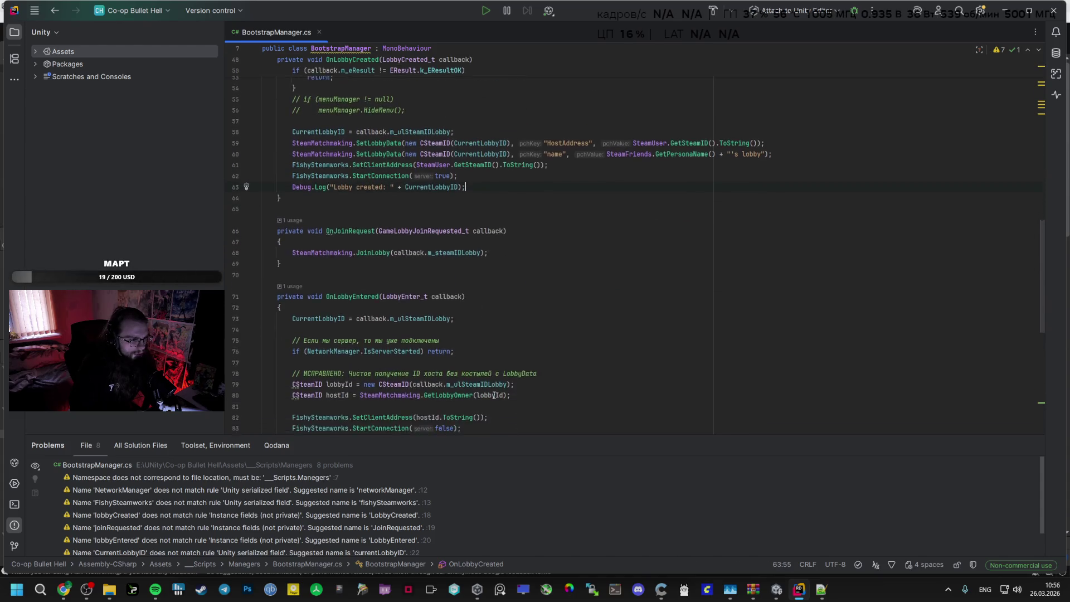
click(821, 589)
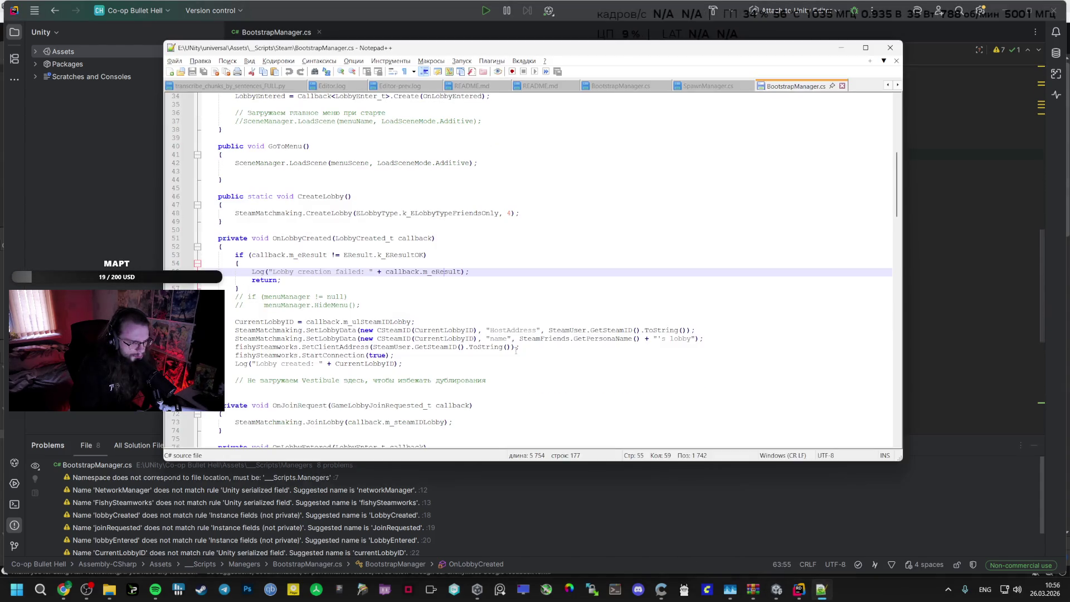
Select the old LoadScene("Vestibule") and UnloadSceneAsync("Menu") lines in Notepad++
scroll(325, 315, down, 7)
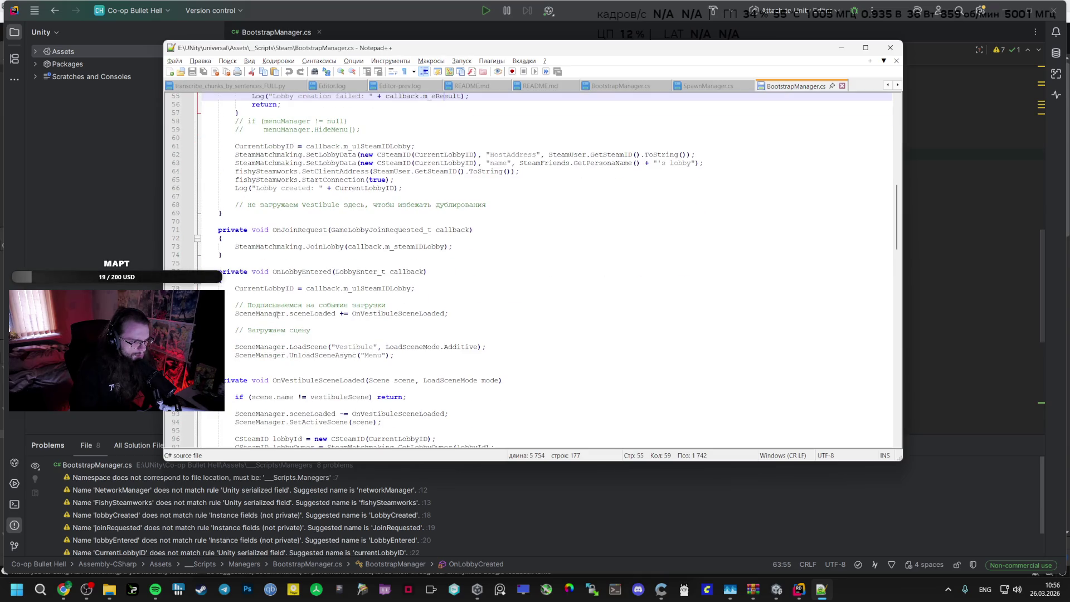
click(361, 347)
drag(404, 353, 329, 347)
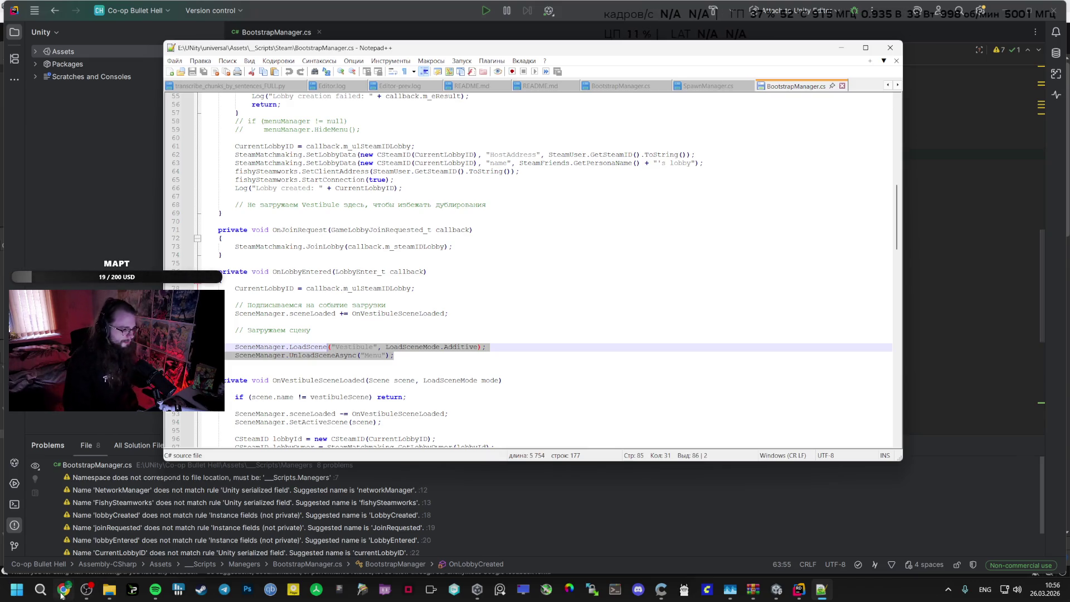
key(alt+Tab)
scroll(337, 377, down, 6)
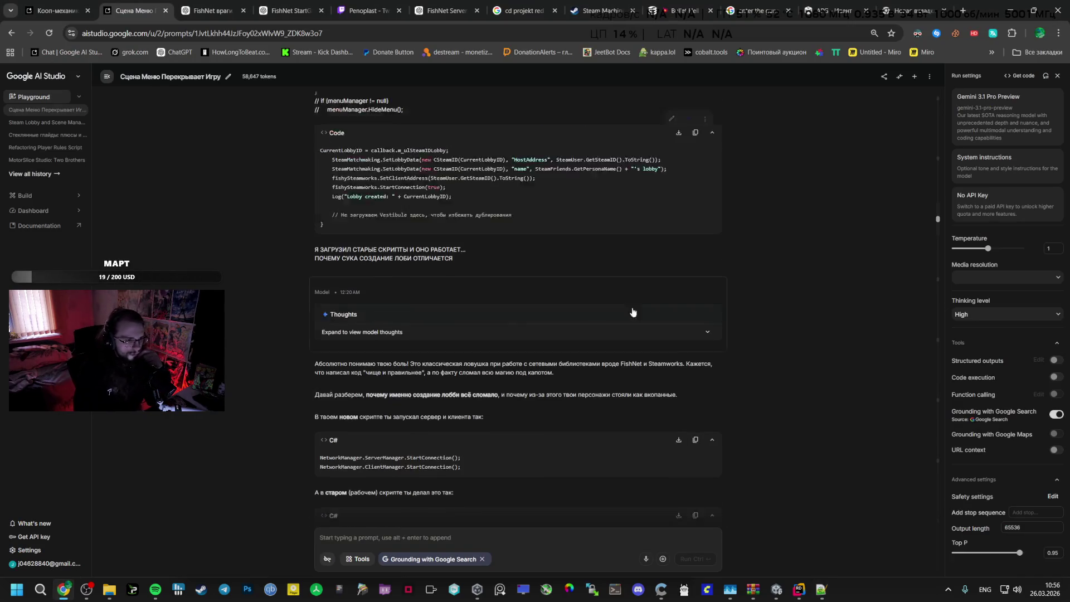
scroll(935, 522, down, 15)
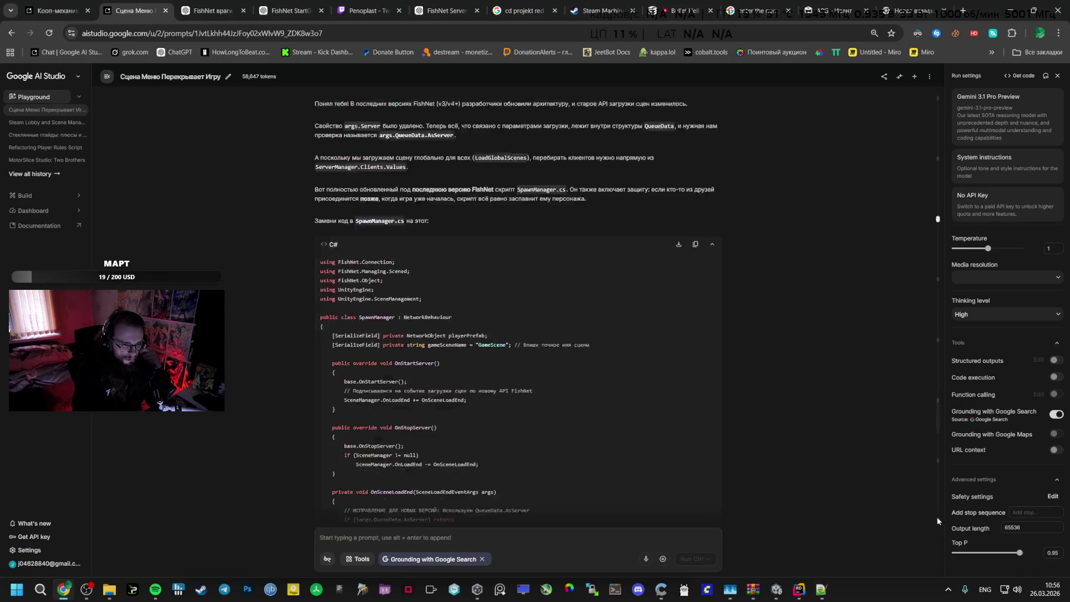
scroll(557, 341, down, 2)
scroll(442, 344, up, 5)
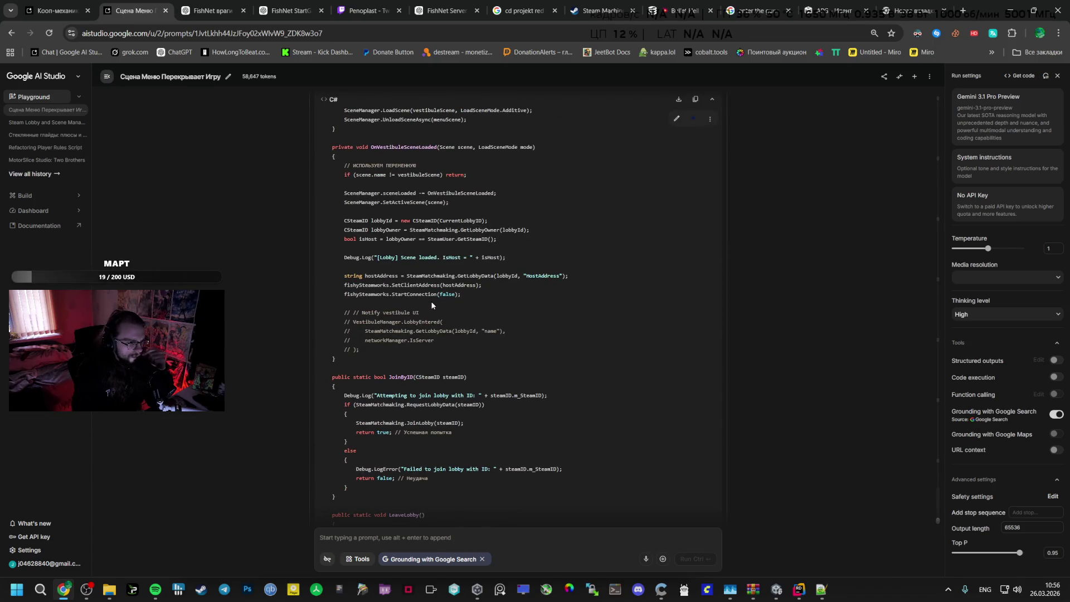
scroll(430, 304, up, 1)
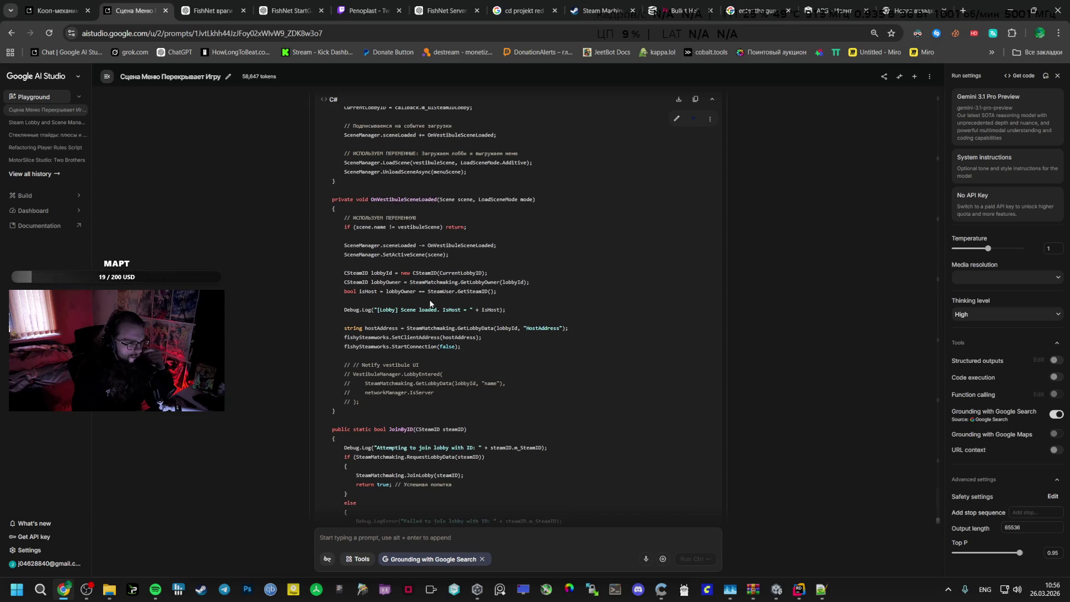
scroll(429, 304, down, 5)
scroll(428, 301, up, 10)
scroll(422, 292, up, 6)
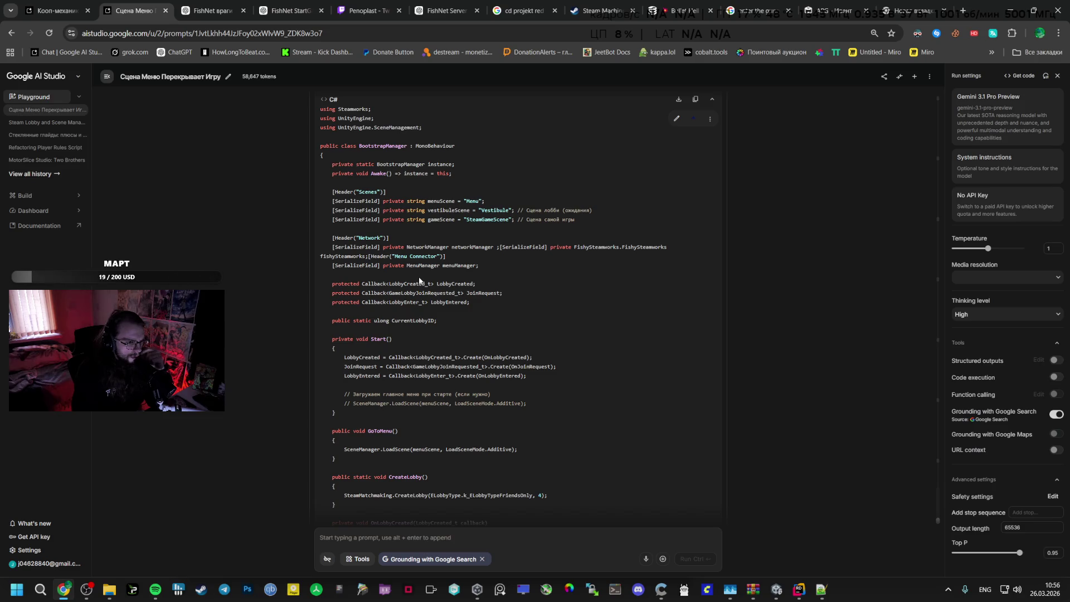
Tell Gemini, in Russian, there is no vestibule and startGame should go straight to gameScene
click(368, 535)
text(E v)
key(BackSpace)
key(BackSpace)
key(BackSpace)
key(alt+shift)
text(У меня )
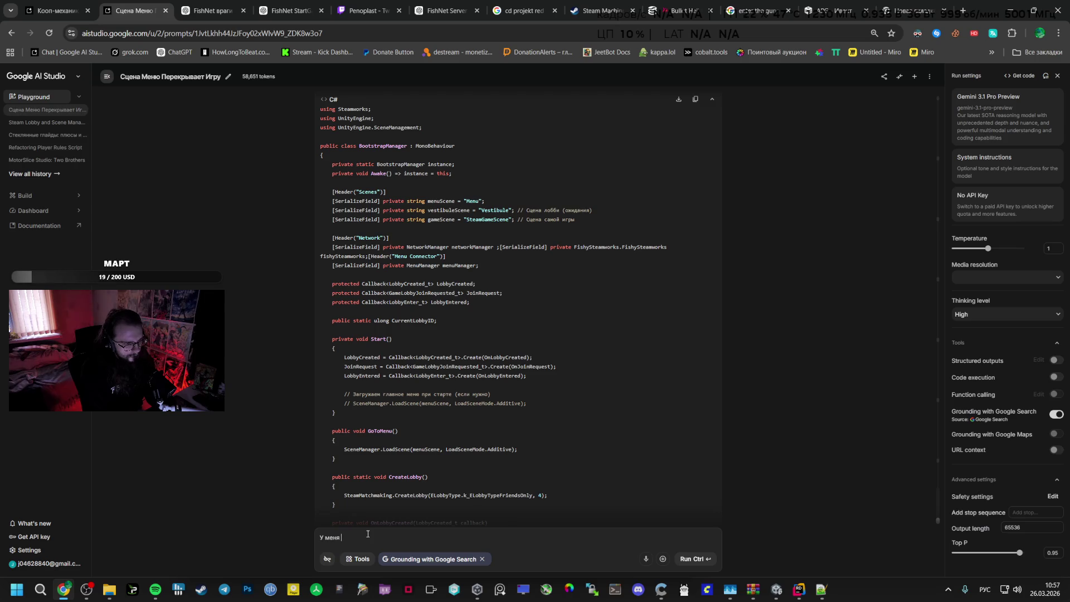
text(не)
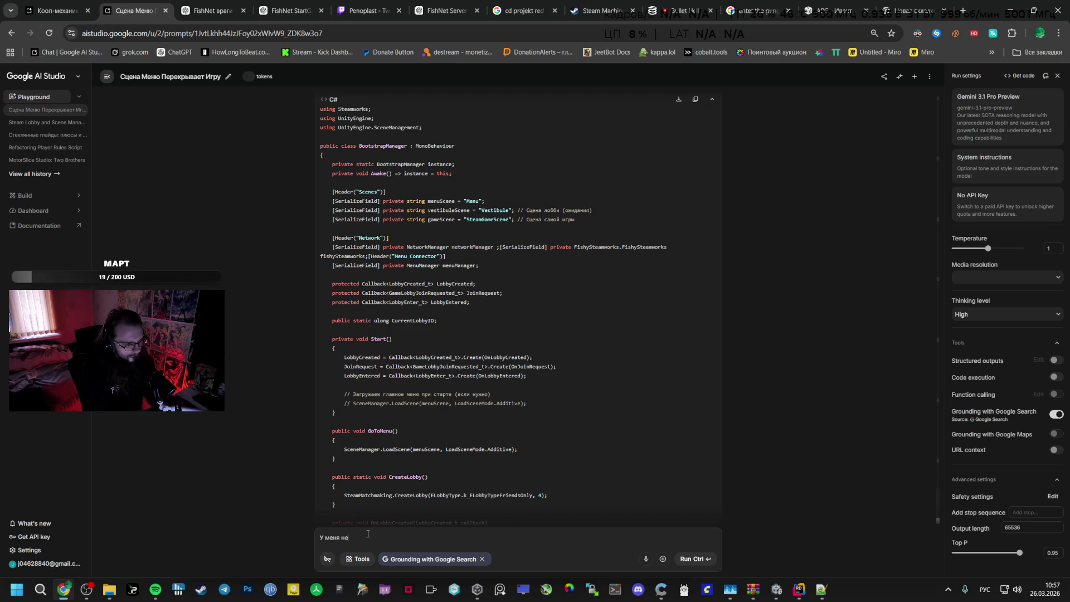
text(т вистибюля, сразу к)
key(alt+shift)
text(gameScene после)
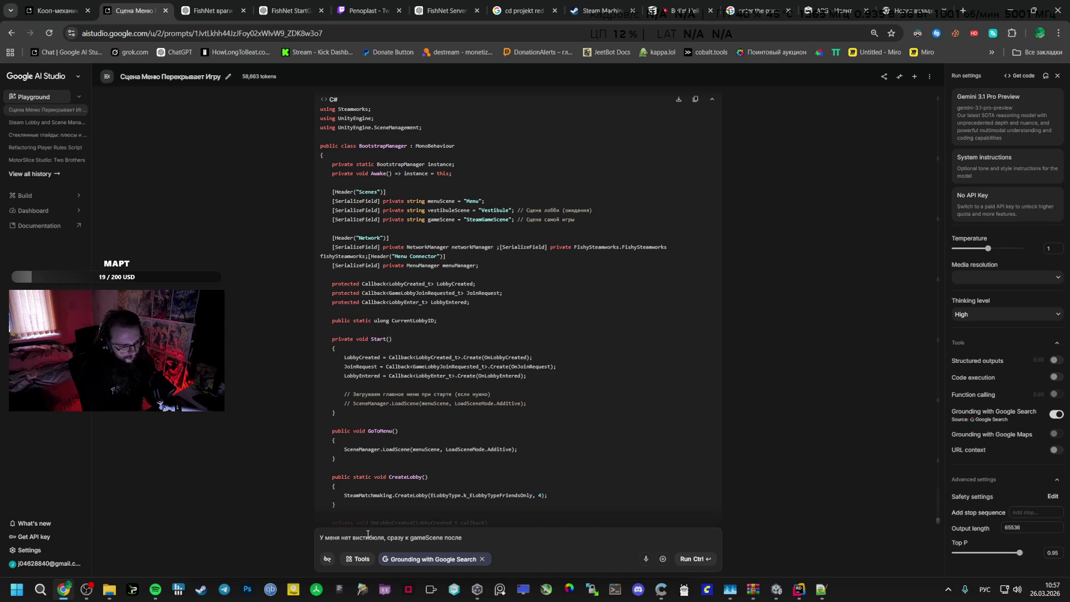
text(нажатия с)
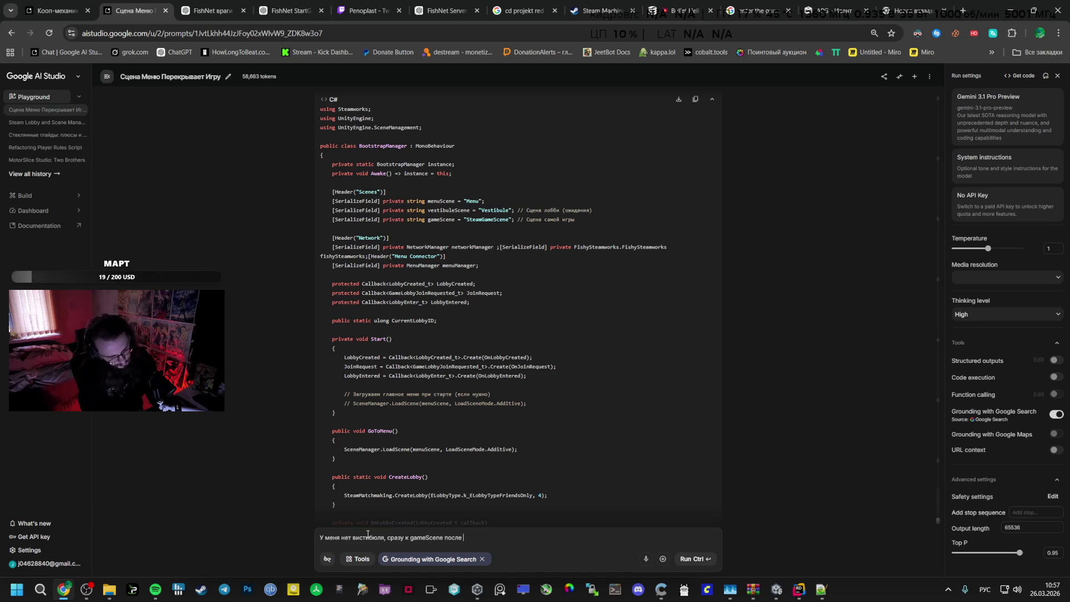
text(startGame)
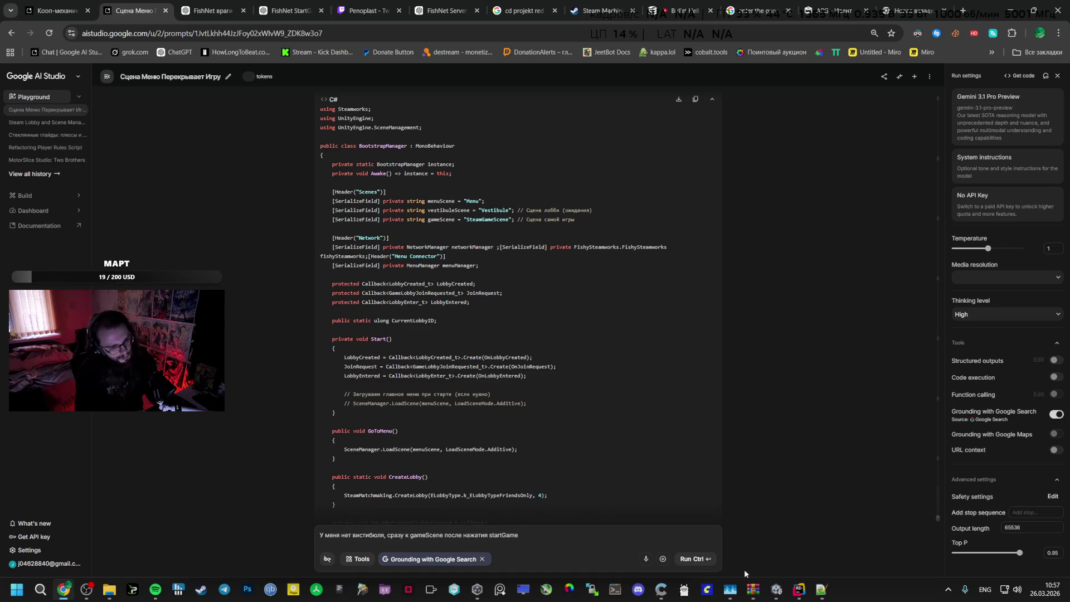
click(691, 559)
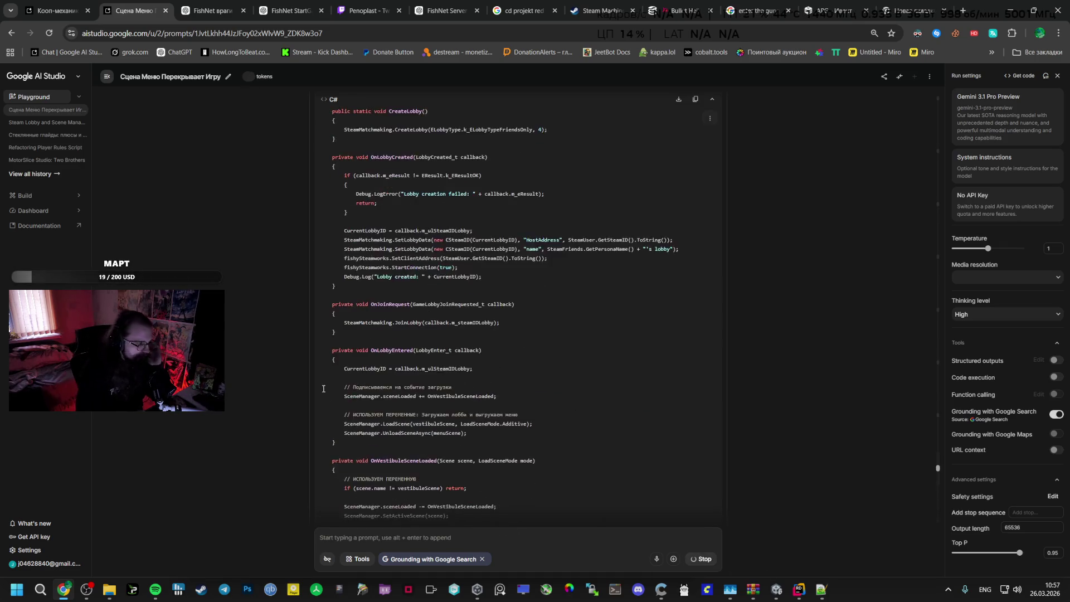
Bring up Telegram, move it aside, and return to AI Studio while Gemini generates
click(223, 589)
drag(506, 99, 22, 62)
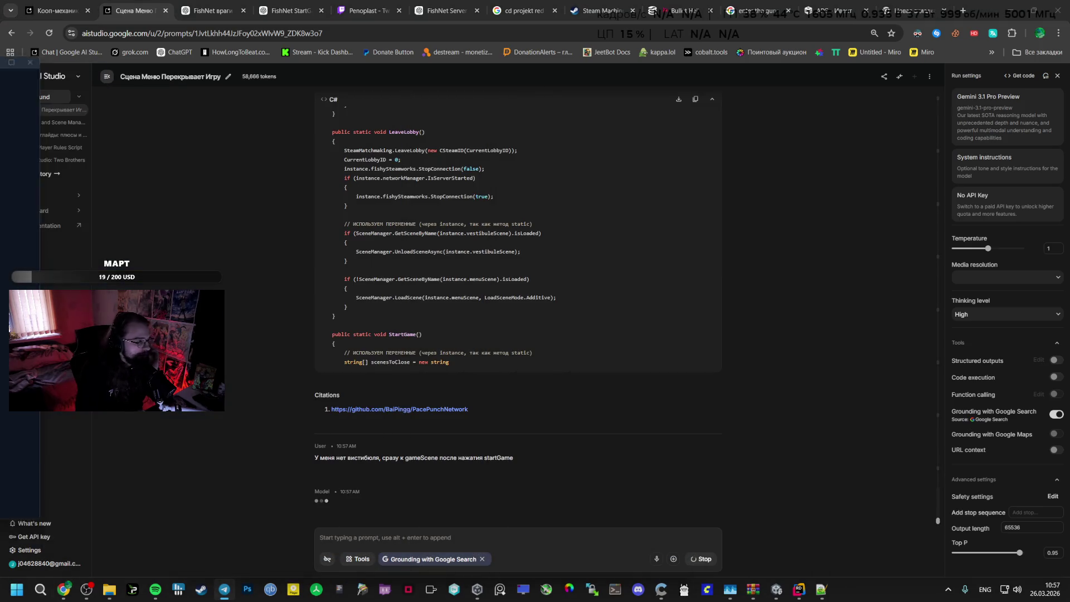
click(31, 61)
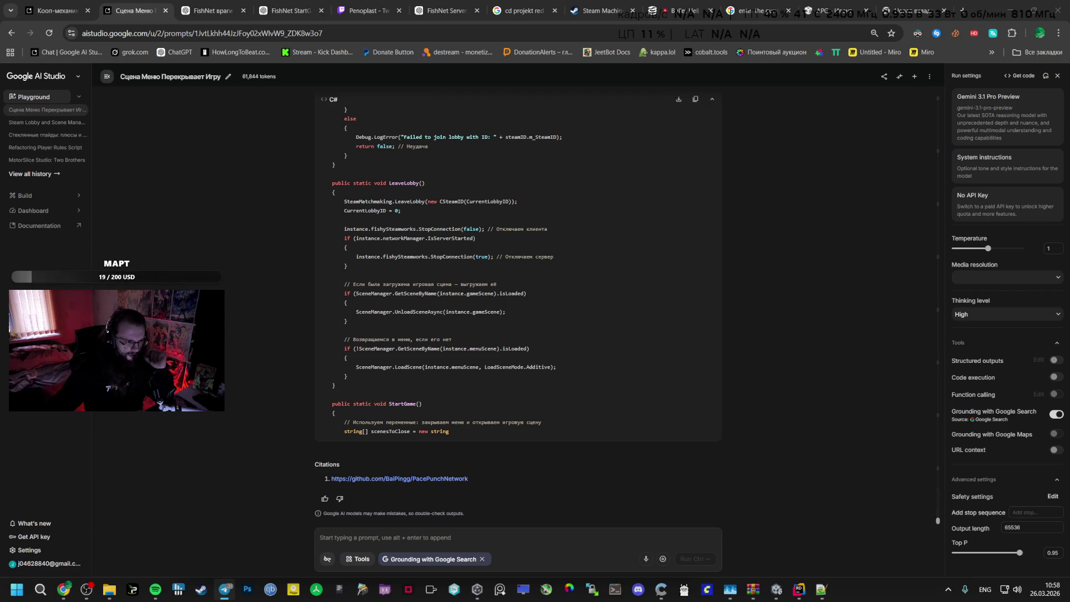
Read through Gemini's simplified BootstrapManager code using menuScene, gameScene and LeaveLobby
scroll(440, 327, up, 10)
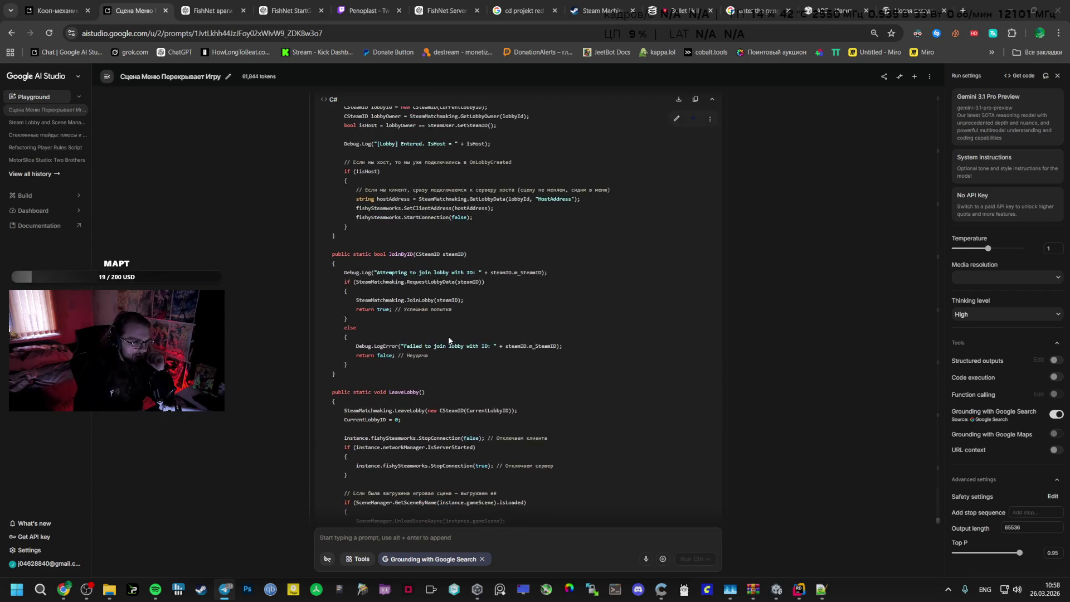
scroll(440, 328, up, 5)
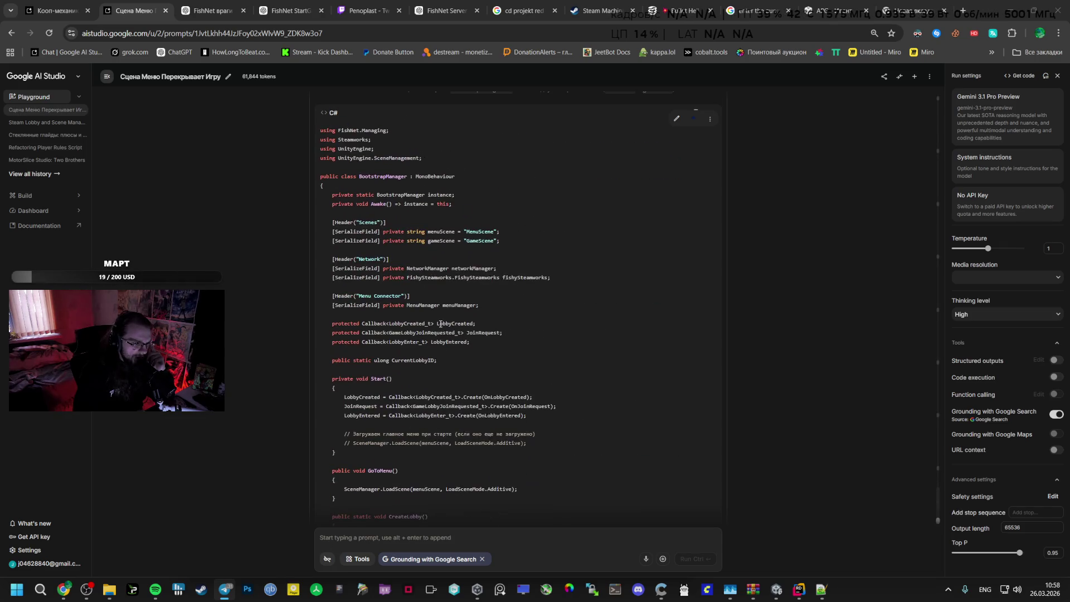
scroll(351, 184, up, 4)
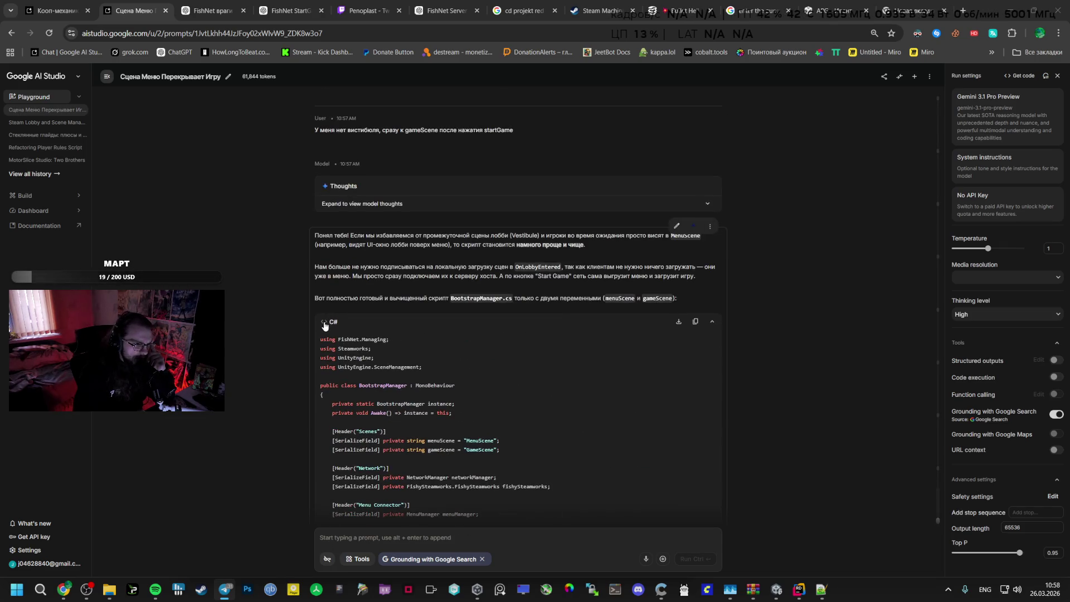
mouse_move(319, 340)
mouse_down()
mouse_move(345, 371)
mouse_move(393, 379)
mouse_move(451, 422)
mouse_move(461, 407)
mouse_move(475, 431)
mouse_up()
scroll(344, 368, down, 4)
scroll(357, 373, down, 10)
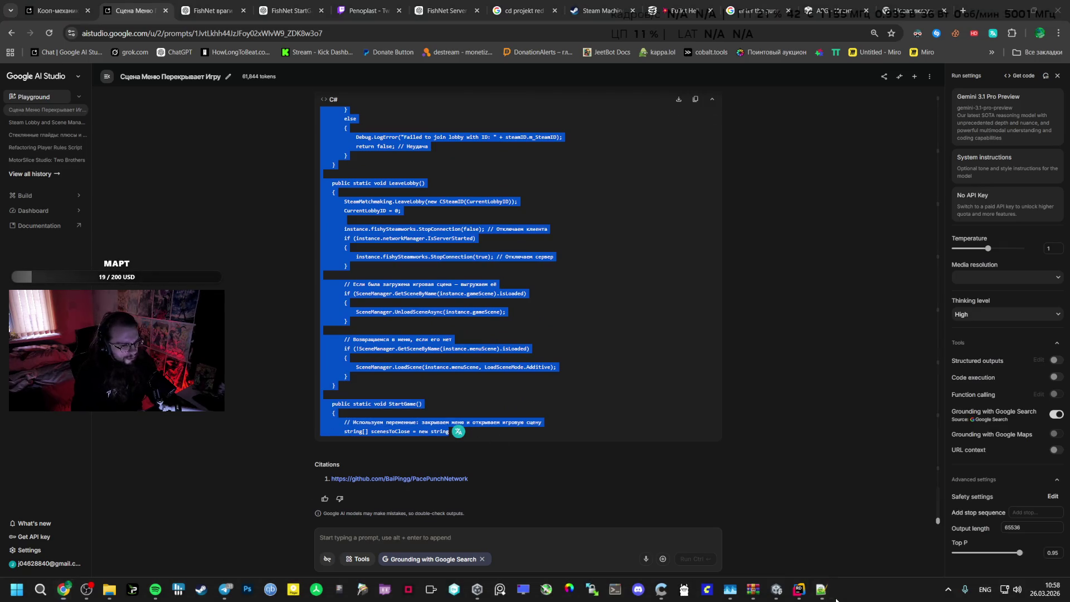
click(546, 367)
scroll(546, 367, up, 3)
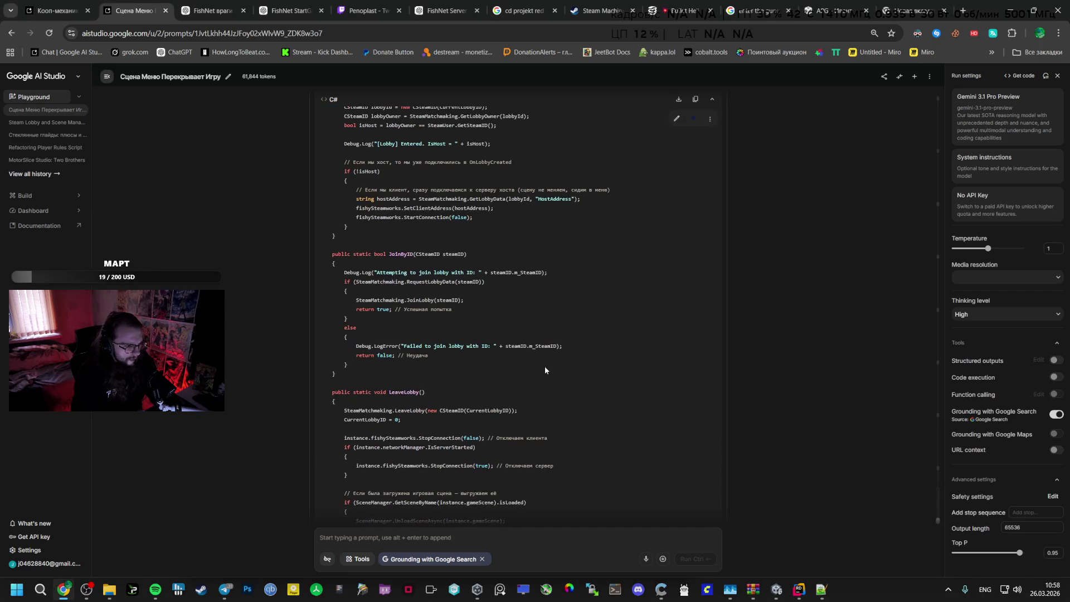
scroll(546, 367, up, 5)
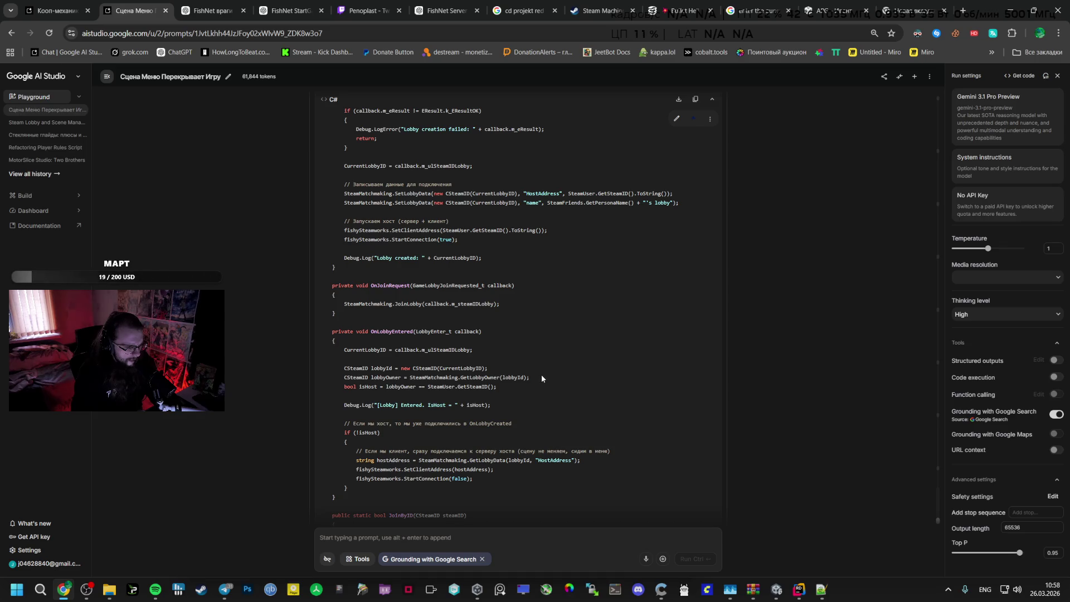
click(795, 591)
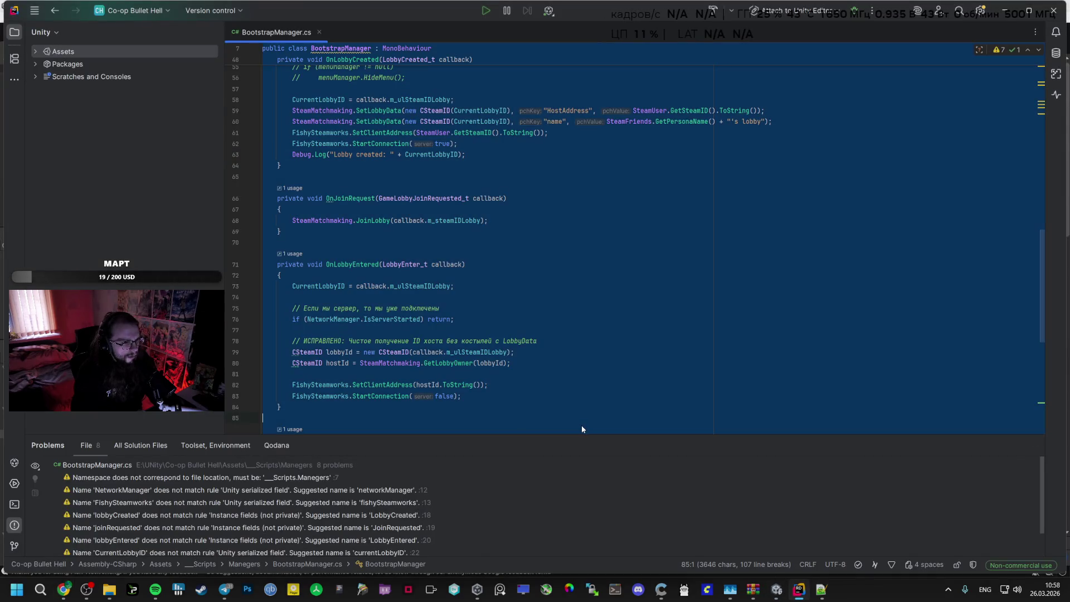
Replace the whole of BootstrapManager.cs with Gemini's rewritten code
key(ctrl+a)
key(ctrl+v)
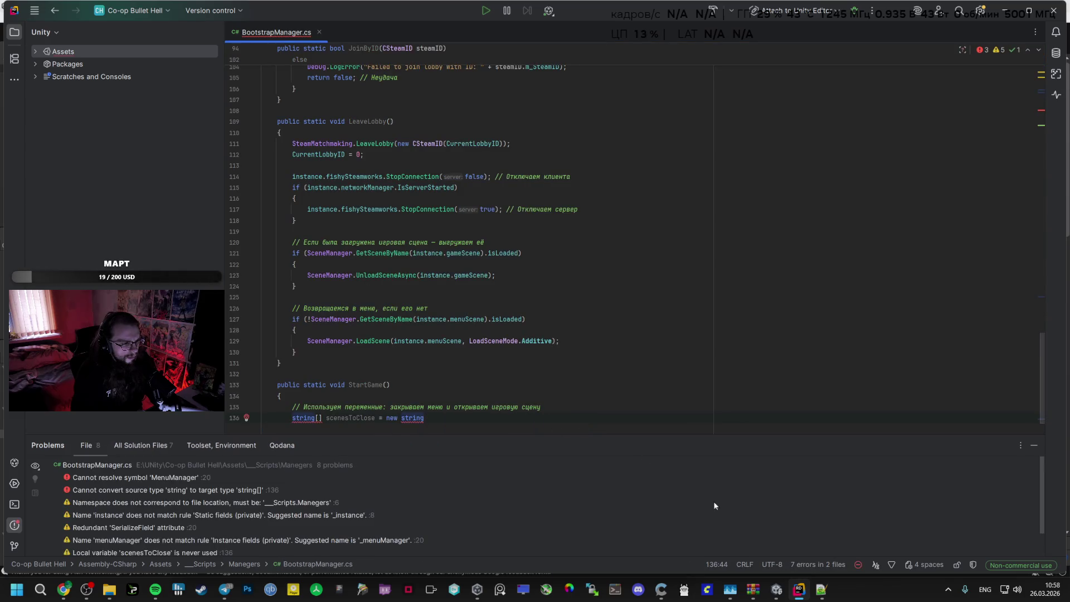
key(alt+Tab)
key(alt+Tab)
key(alt+Tab)
key(alt+Tab)
key(alt+Tab)
key(alt+Tab)
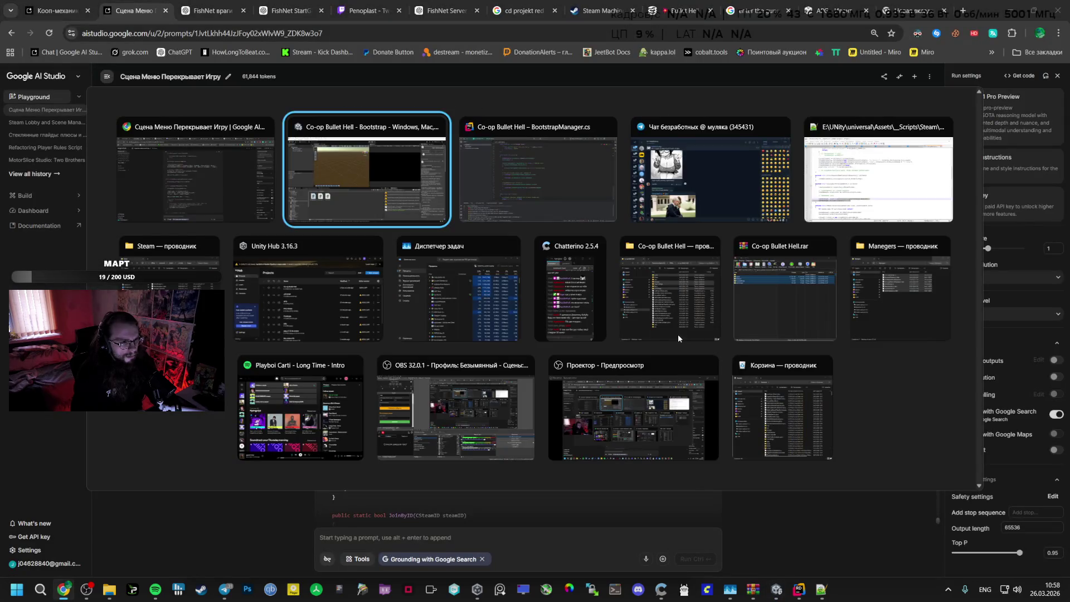
key(Tab)
key(alt+Tab)
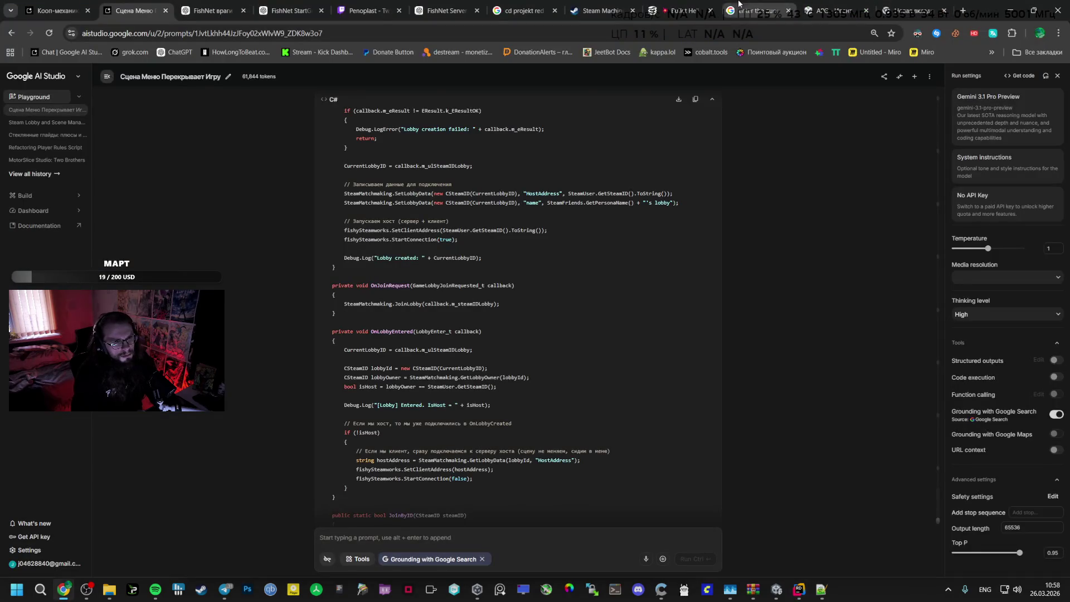
Turn off the NVIDIA overlay's on-screen performance statistics
key(alt+z)
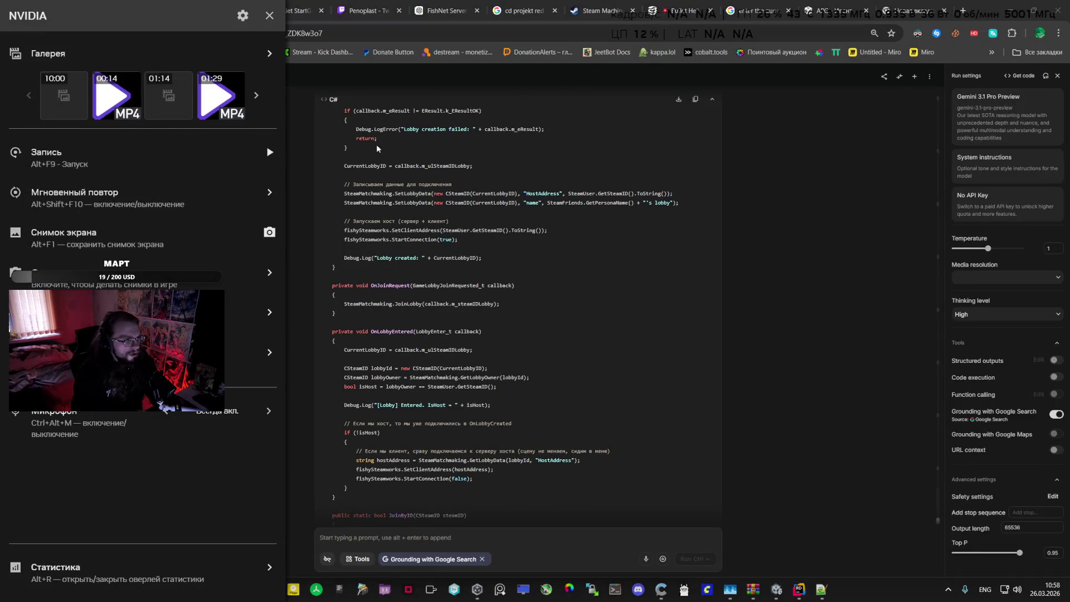
click(262, 567)
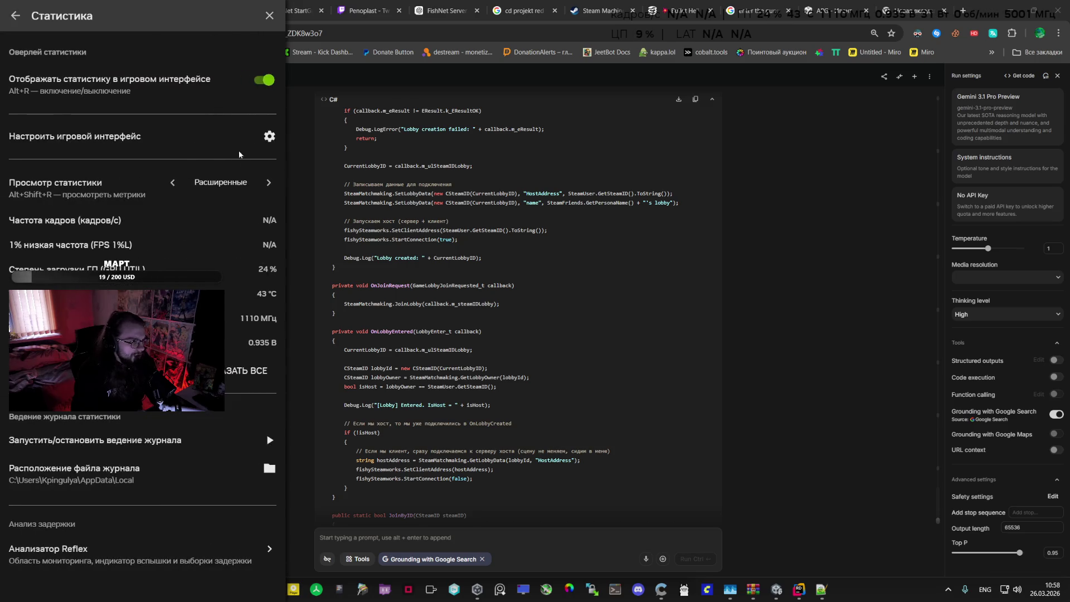
click(264, 79)
click(269, 15)
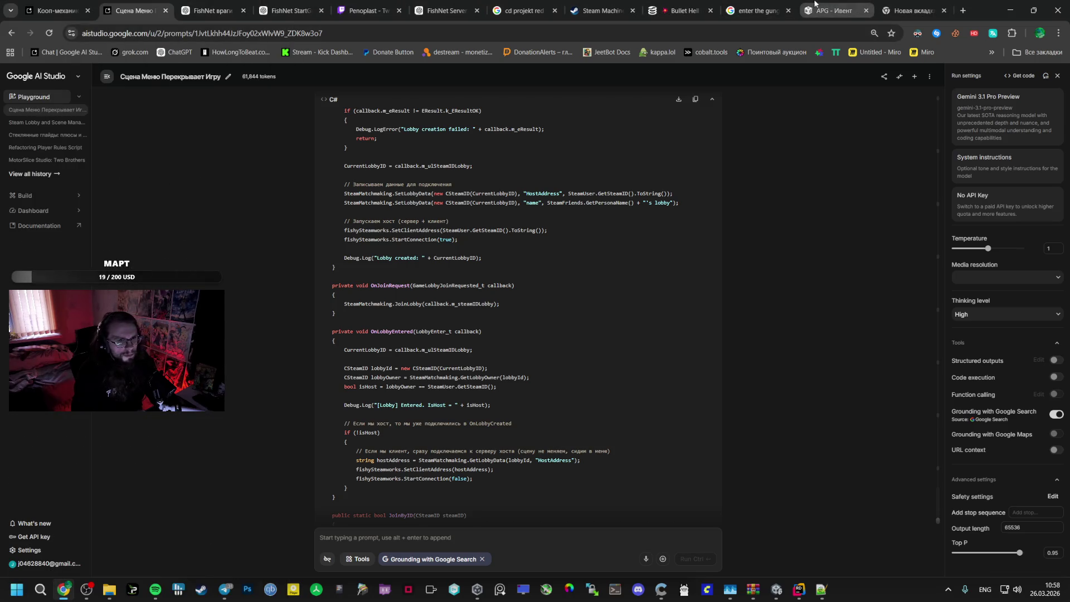
key(ctrl+9)
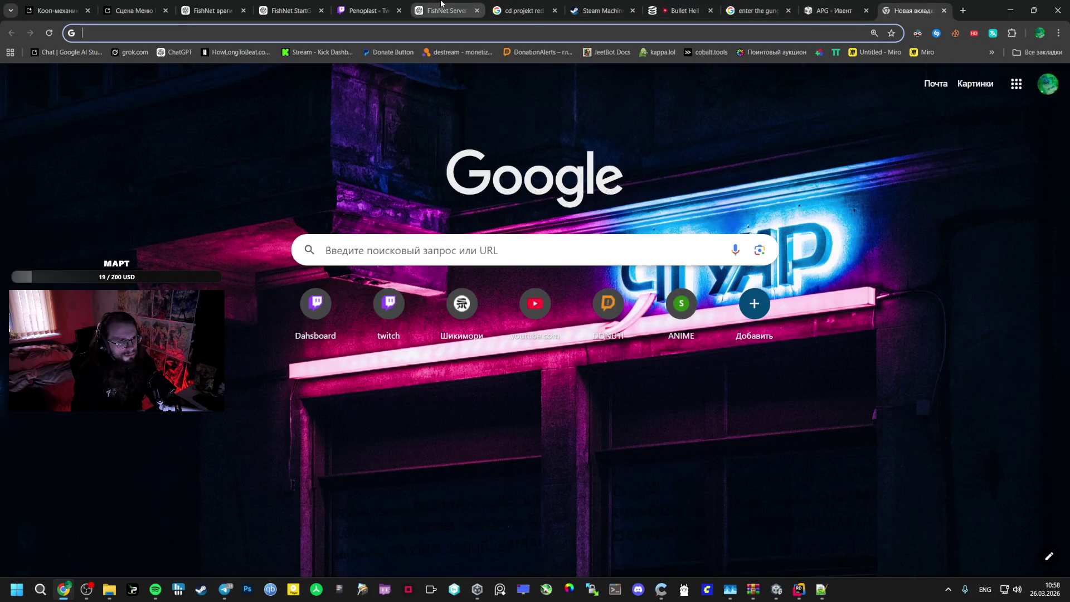
Ask ChatGPT to finish ('Допиши') the pasted unfinished StartGame method
click(446, 10)
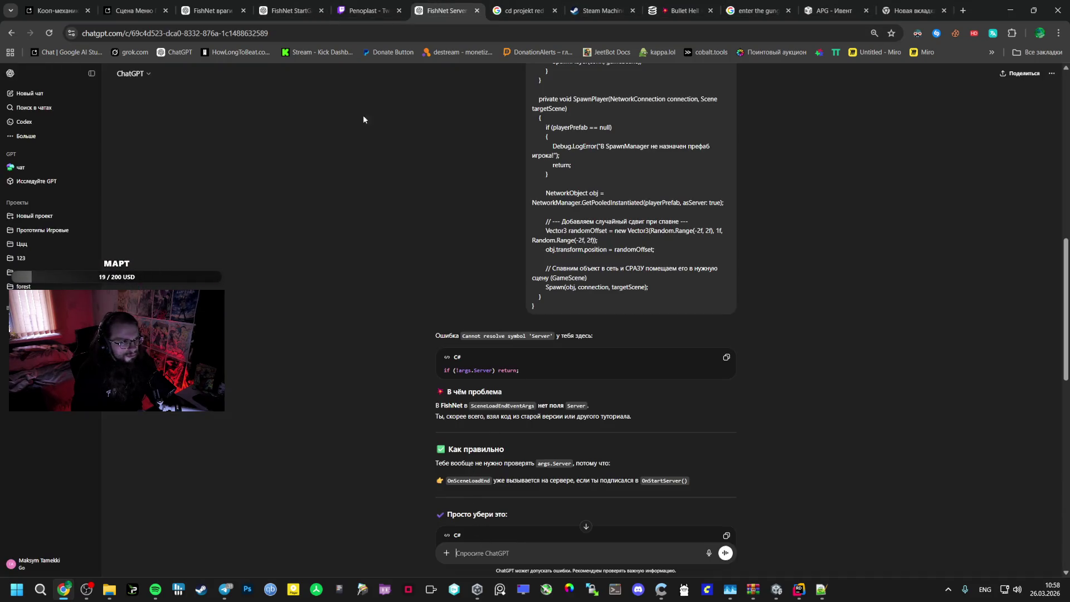
key(ctrl+4)
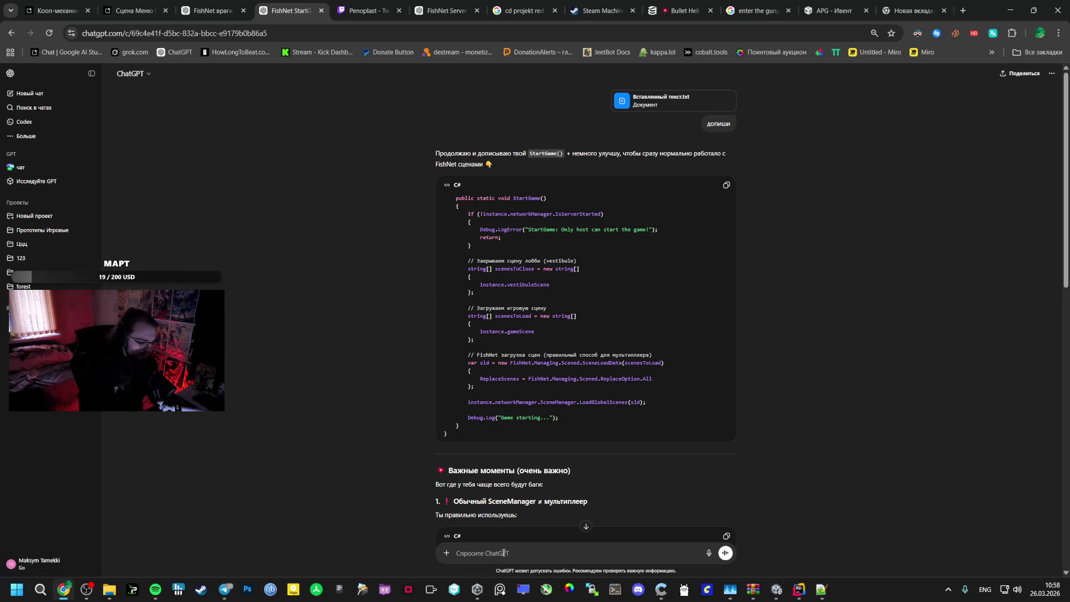
text(t)
key(BackSpace)
key(alt+shift)
text(д)
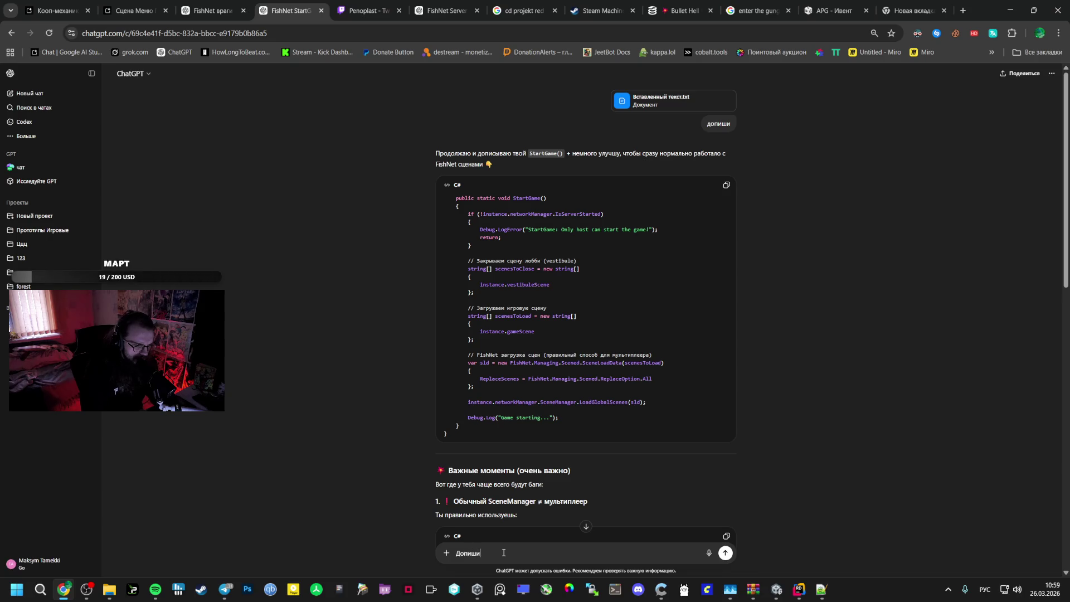
key(shift+Return)
key(ctrl+v)
key(Return)
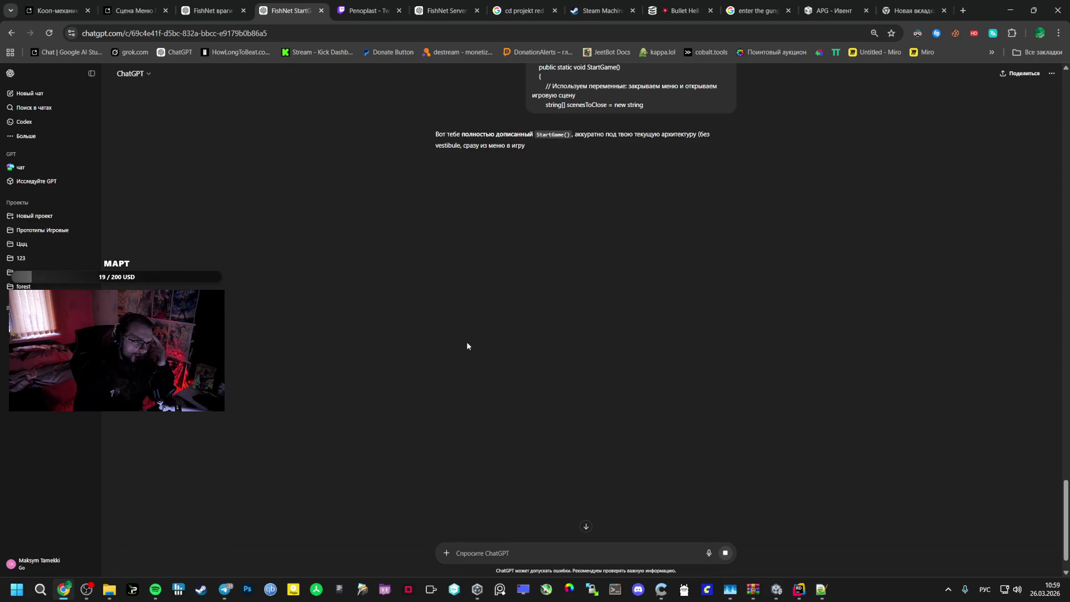
Paste ChatGPT's completed StartGame over the stub on lines 133–136 in Rider
mouse_move(456, 179)
mouse_down()
mouse_move(549, 189)
mouse_move(587, 333)
mouse_move(588, 475)
mouse_up()
key(ctrl+c)
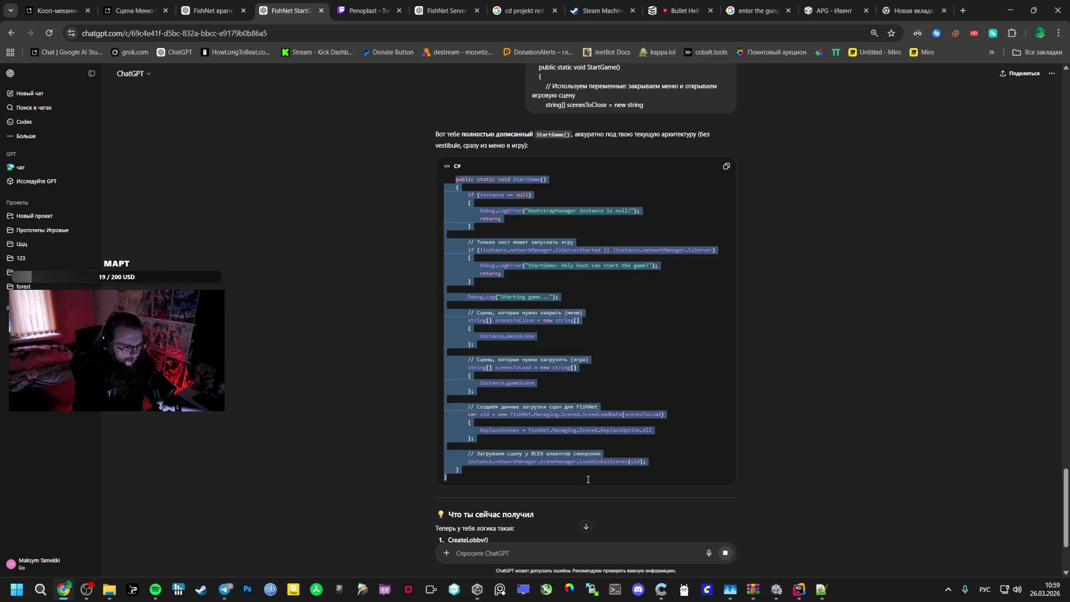
click(799, 589)
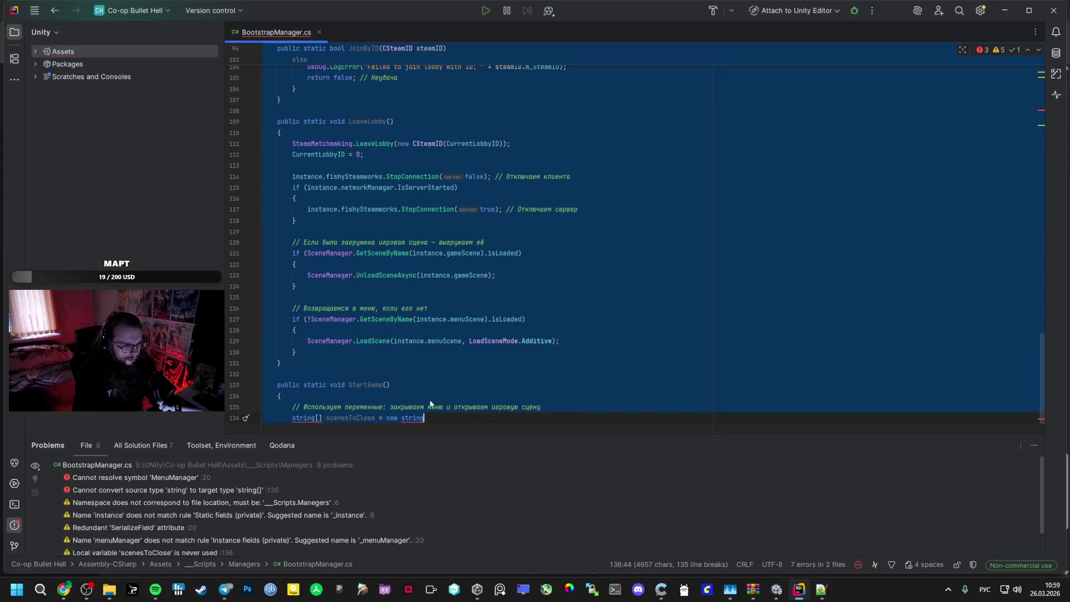
drag(279, 352, 470, 411)
key(ctrl+v)
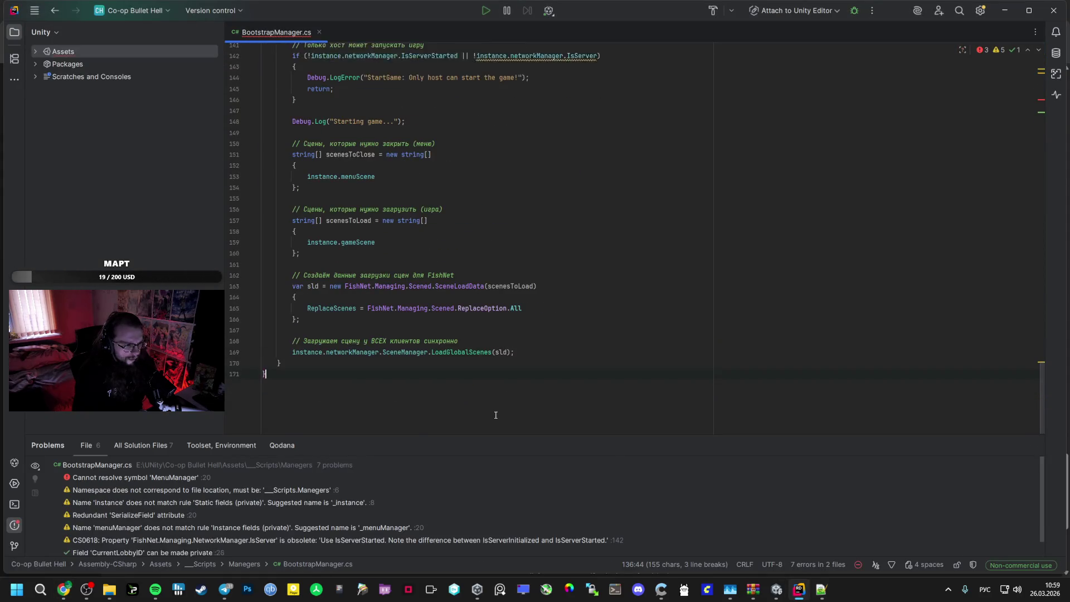
mouse_move(452, 348)
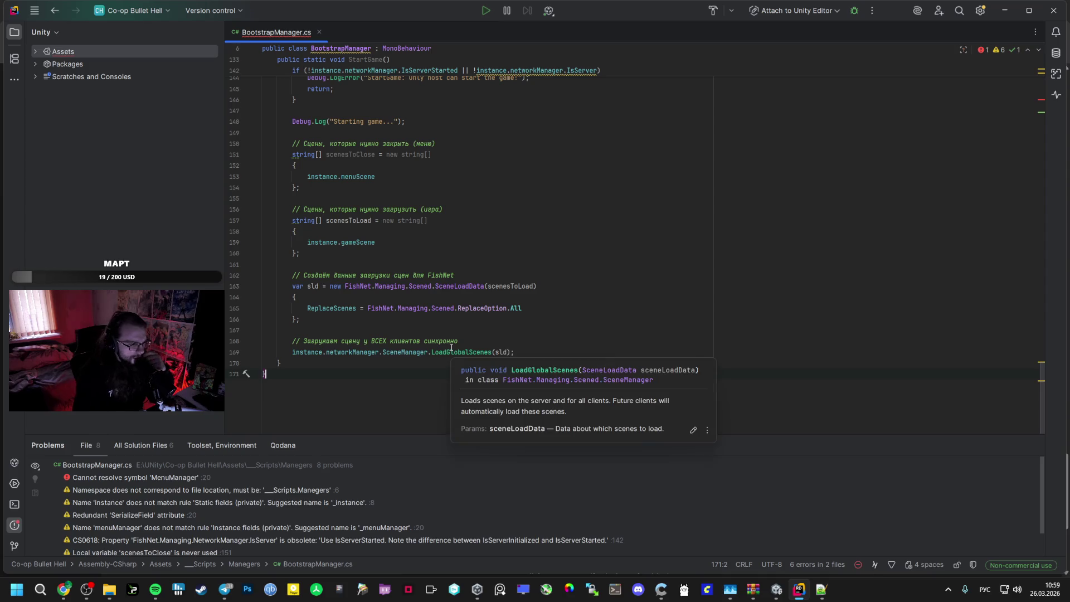
key(Escape)
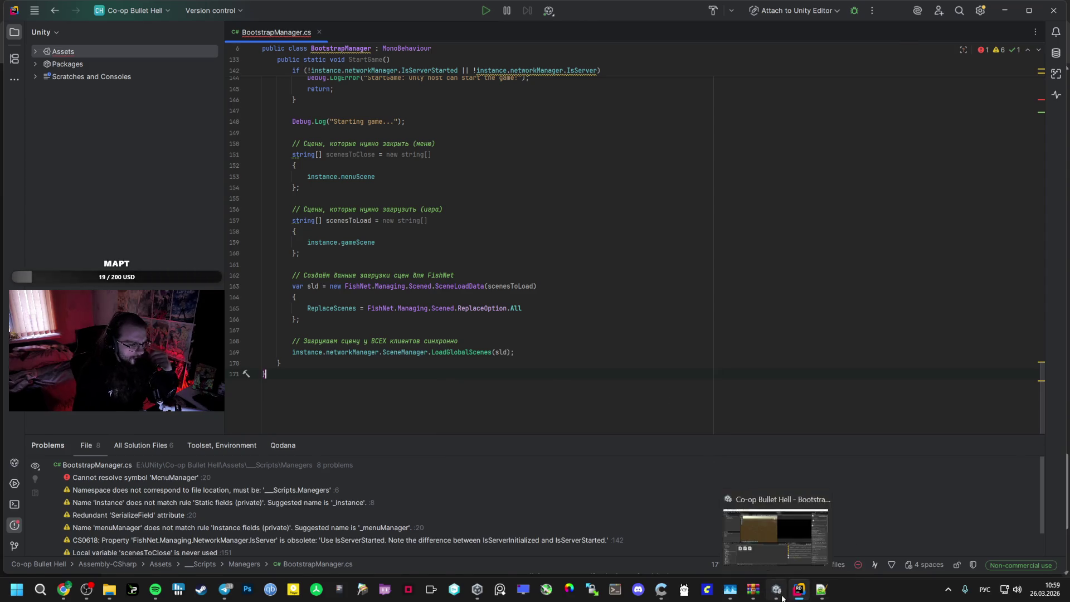
click(777, 589)
Inspect SteamManager and BootstrapManager, then open the MainMenuManager CS0117 error in Rider
click(83, 85)
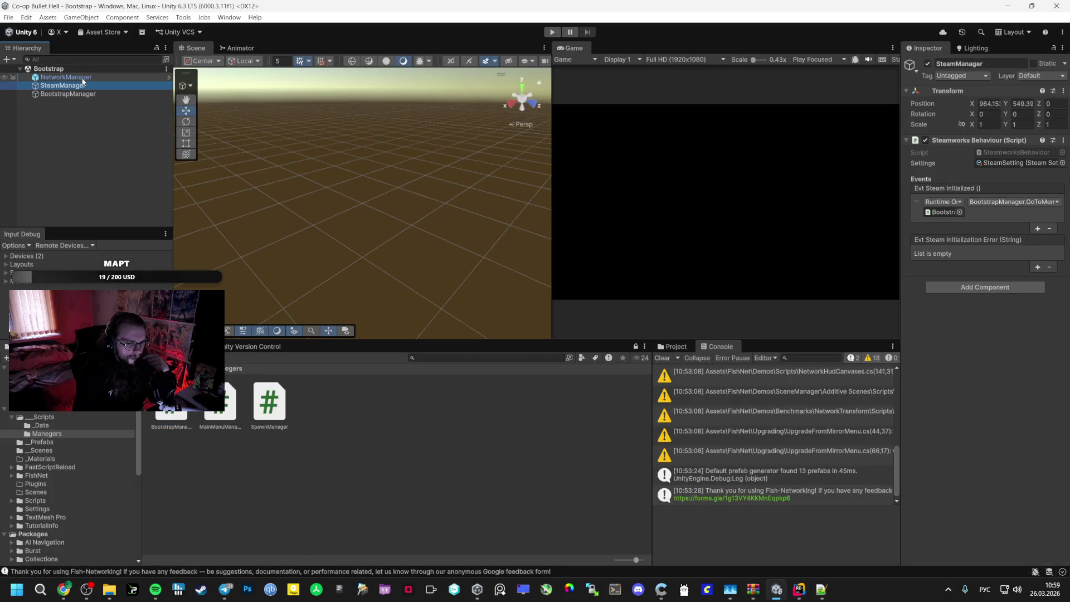
click(111, 92)
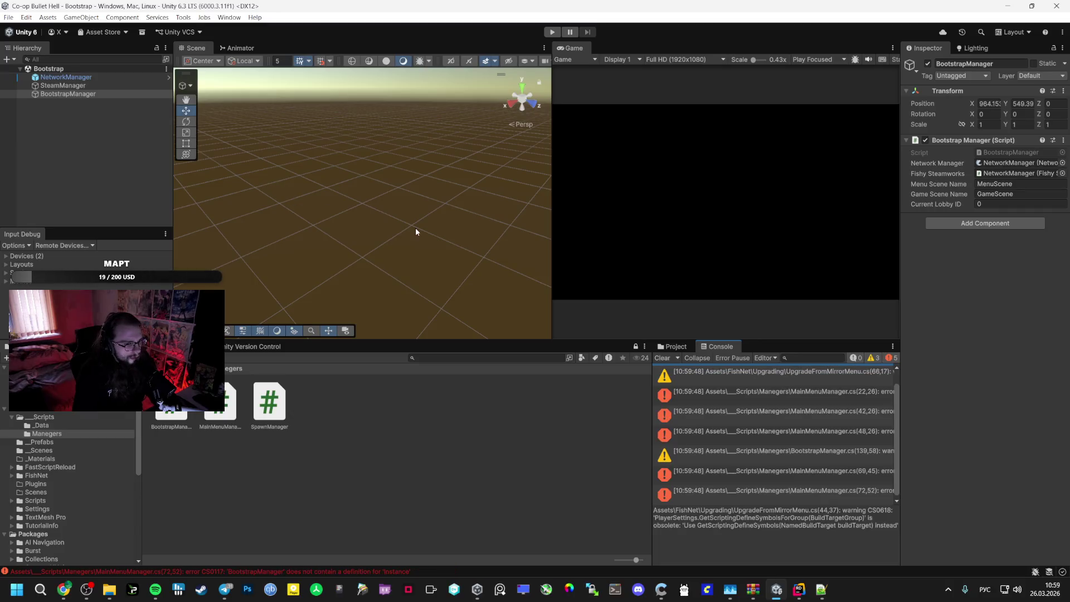
double_click(812, 394)
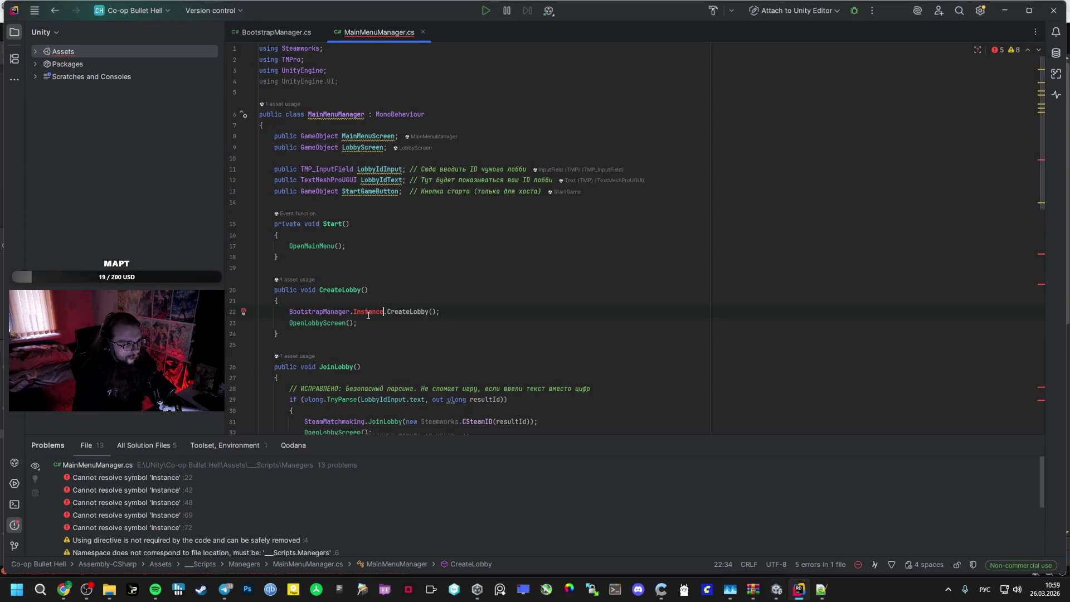
Scroll MainMenuManager.cs down to StartGame, checking its unresolved BootstrapManager.Instance calls
scroll(389, 330, down, 7)
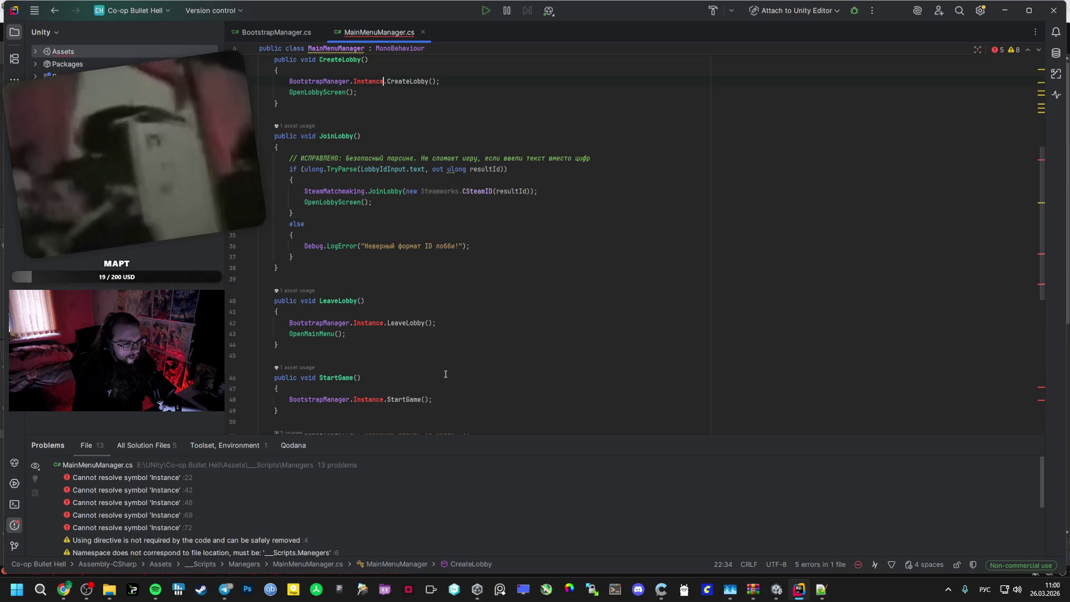
click(446, 375)
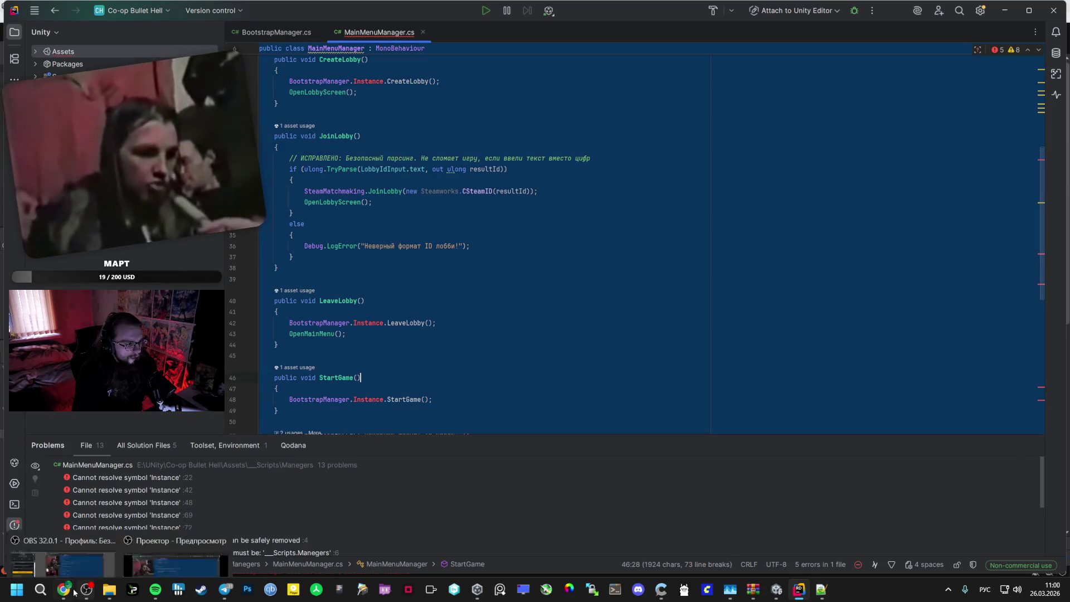
Paste the MainMenuManager.cs code into the AI Studio prompt
key(alt+Tab)
key(ctrl+shift+Tab)
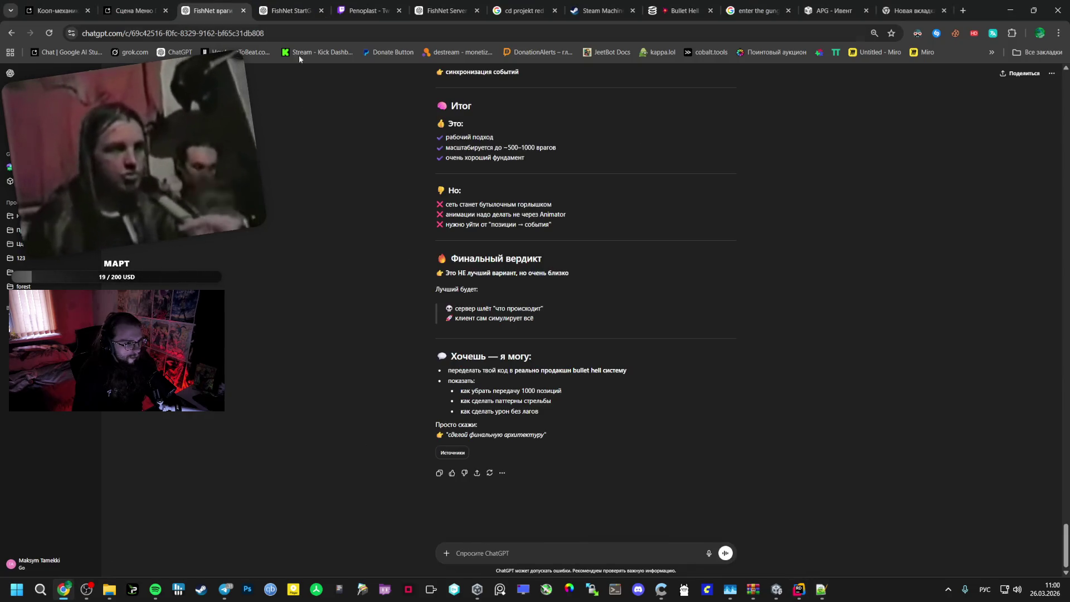
key(ctrl+shift+Tab)
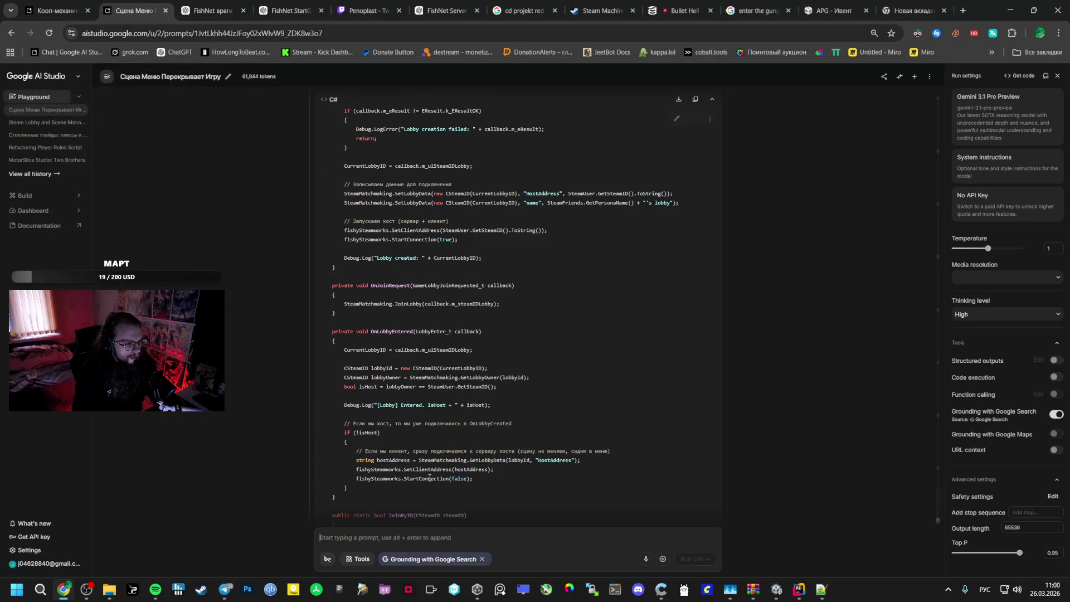
scroll(430, 476, down, 7)
text(Допиши)
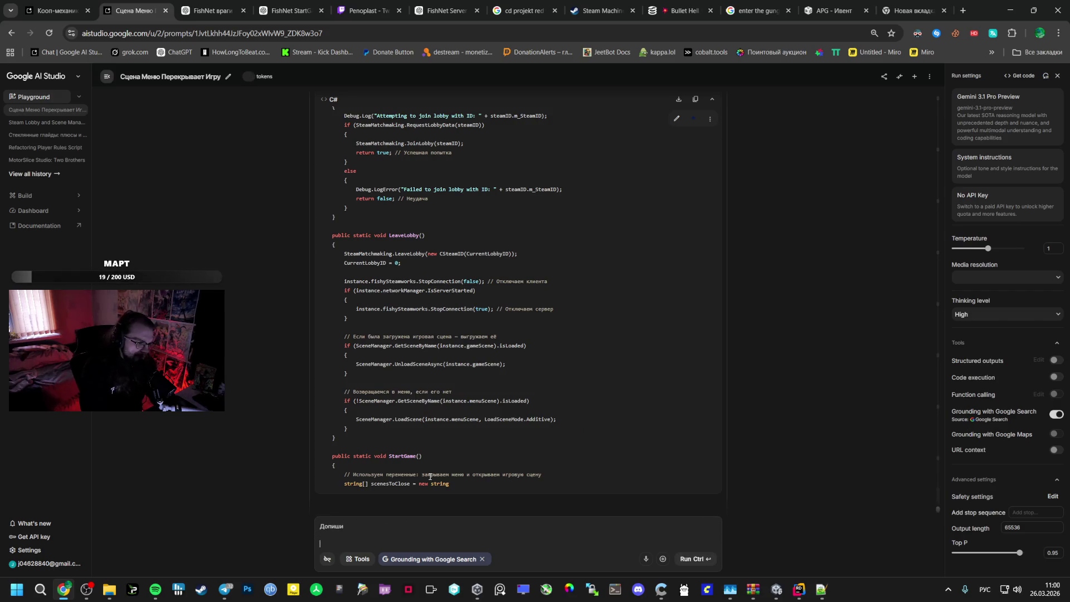
key(ctrl+v)
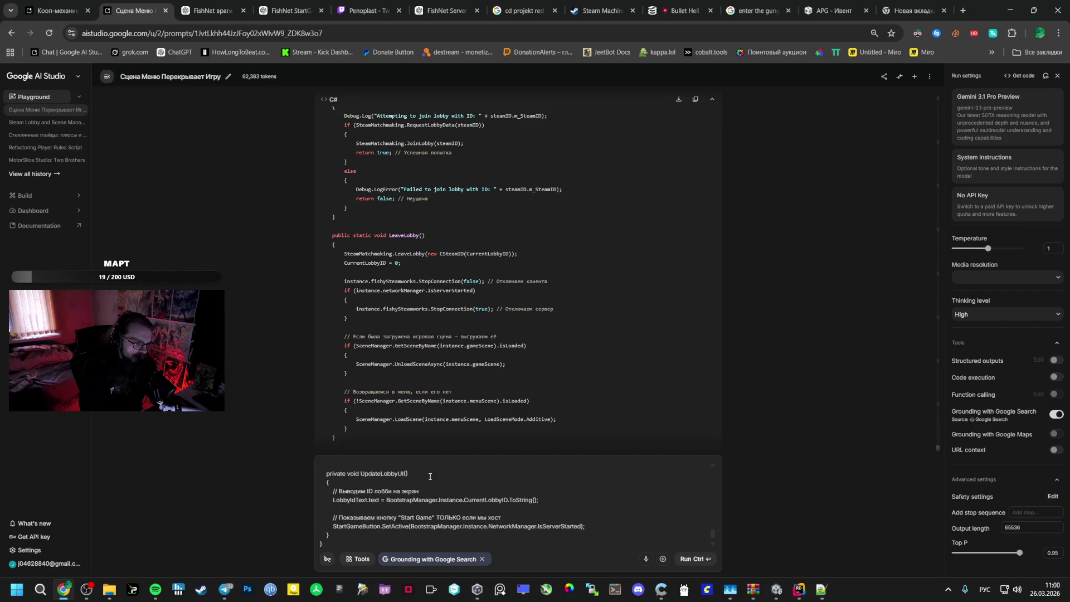
Change the prompt's first word to 'перепиши' and send the rewrite request to Gemini
scroll(396, 480, up, 10)
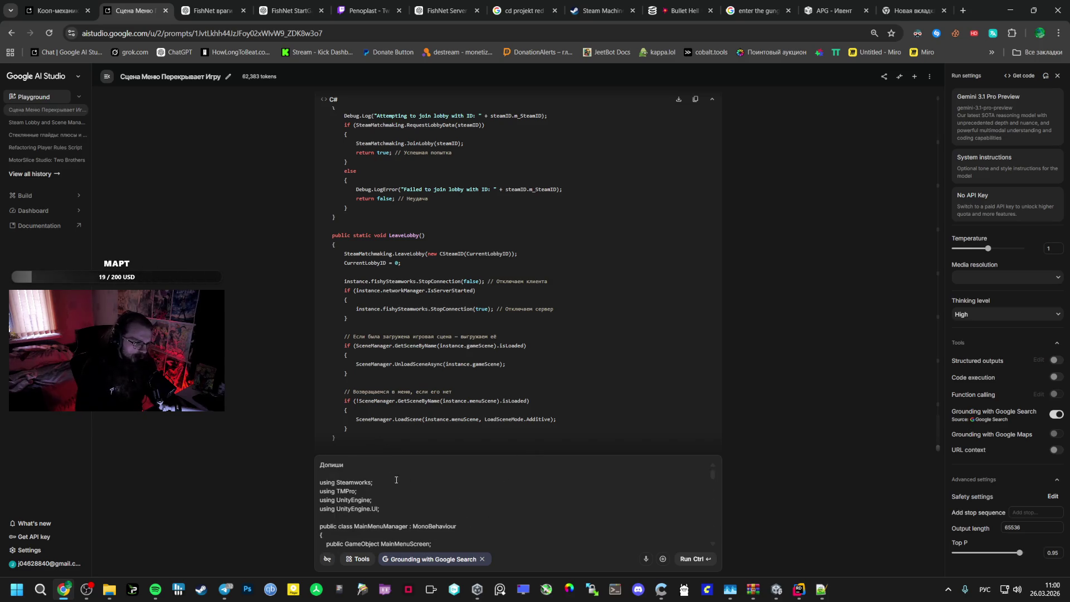
double_click(319, 464)
text(пере)
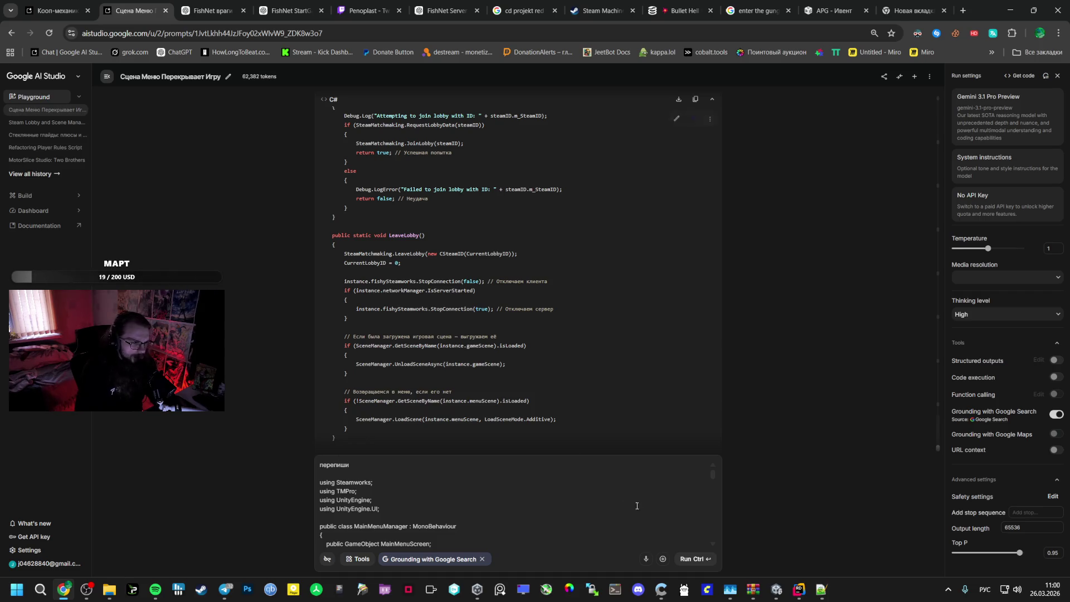
click(690, 559)
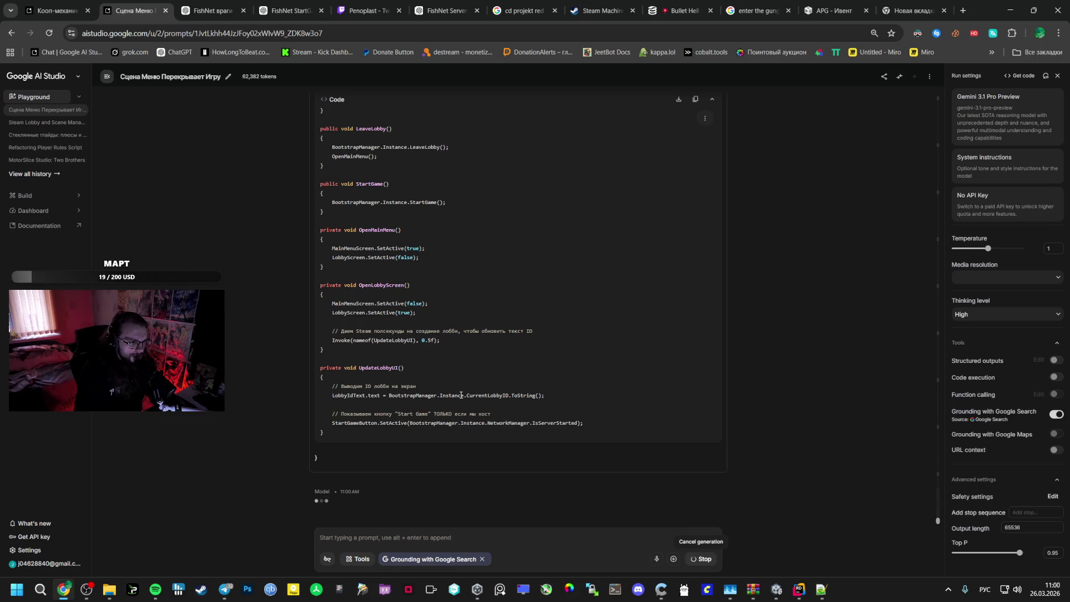
Scroll through Gemini's rewritten MainMenuManager.cs and begin selecting its using lines
scroll(388, 418, up, 6)
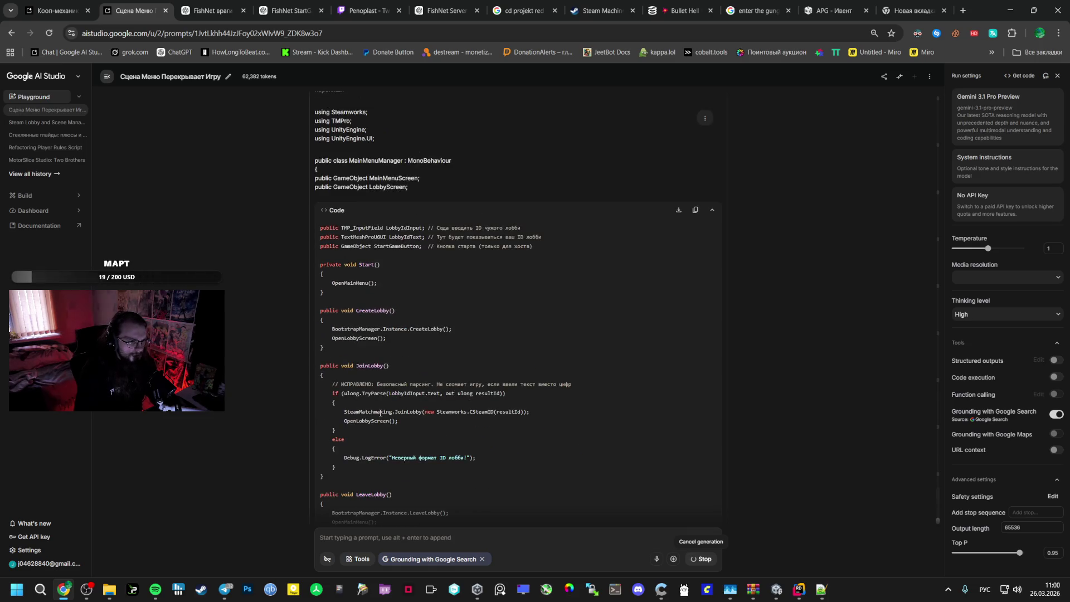
scroll(379, 410, up, 10)
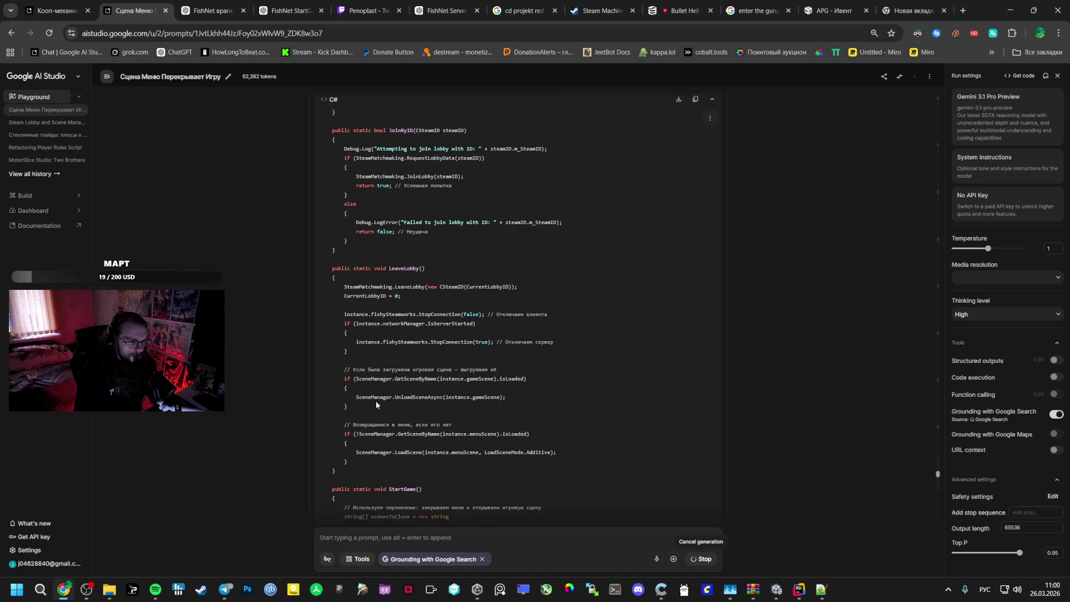
scroll(375, 401, up, 4)
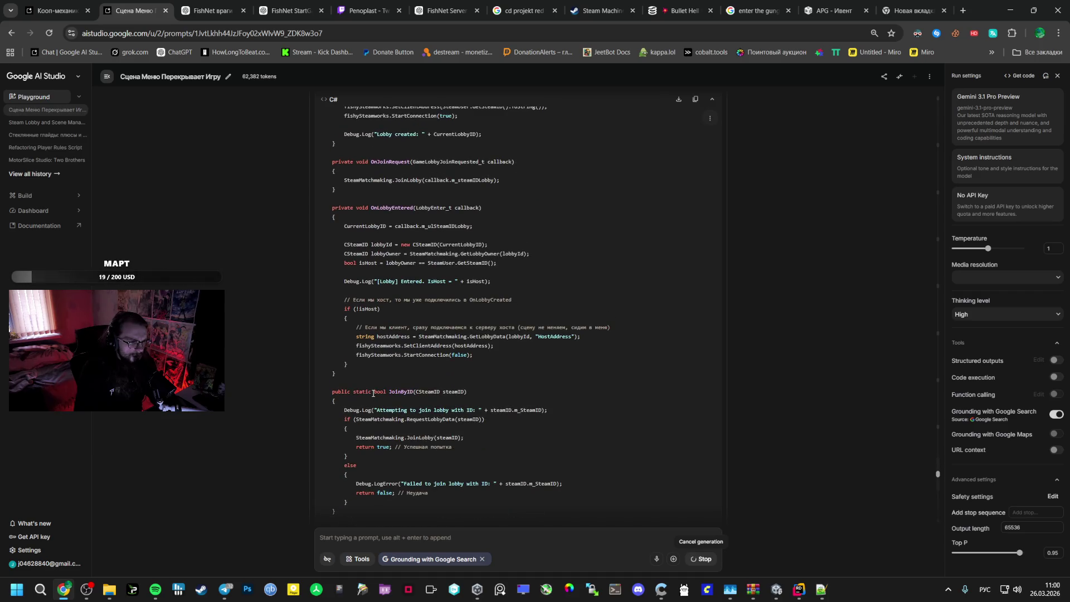
scroll(373, 394, up, 3)
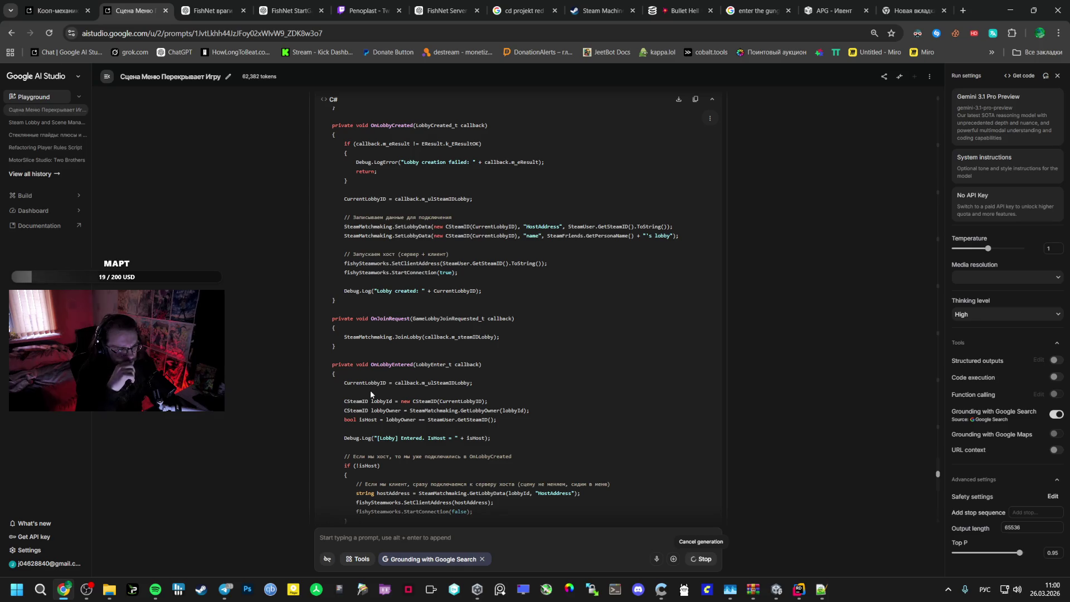
scroll(370, 393, down, 15)
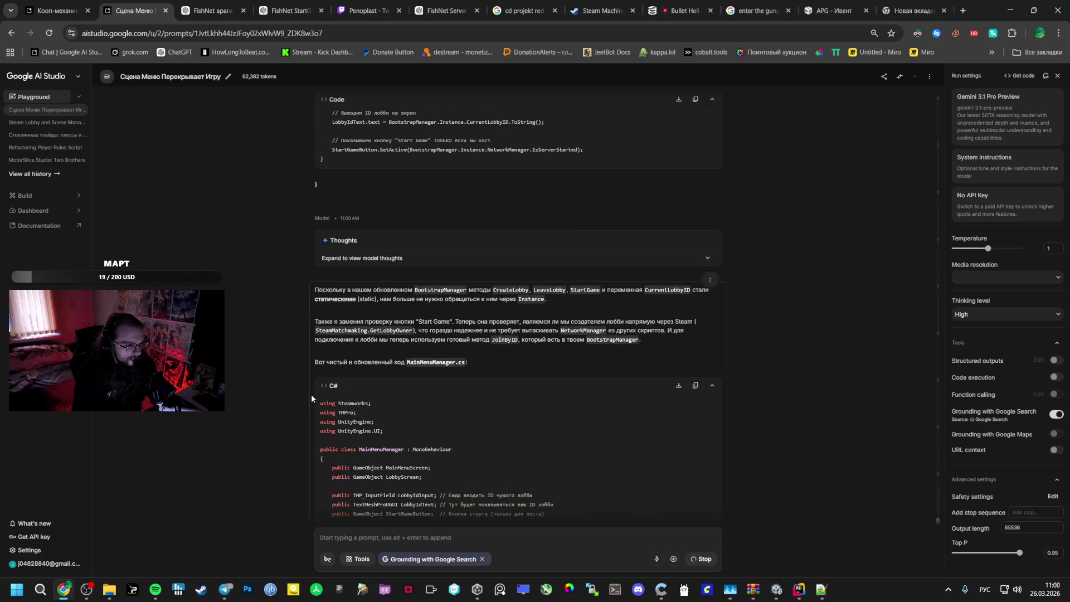
mouse_move(316, 397)
mouse_down()
mouse_move(363, 425)
mouse_move(356, 433)
mouse_up()
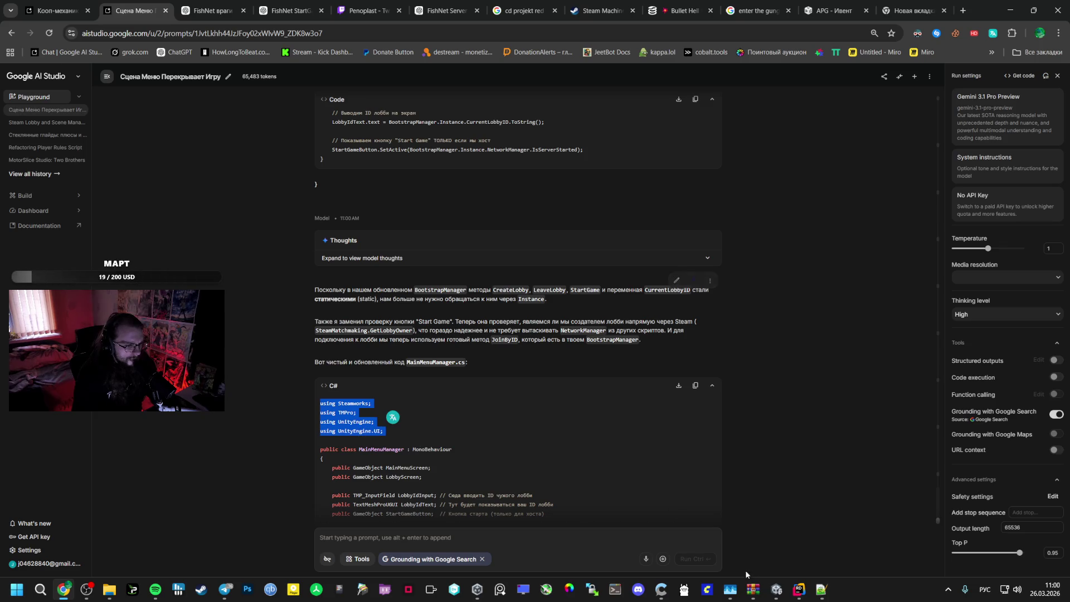
Copy Gemini's MainMenuManager code and paste it over the entire old script in Rider
click(799, 589)
click(277, 32)
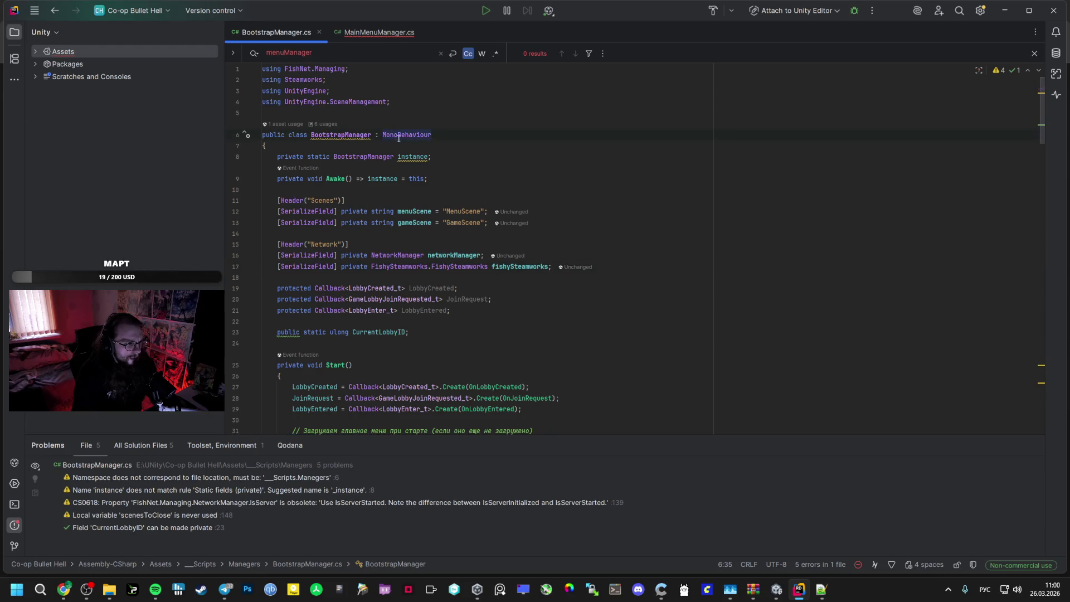
key(alt+Tab)
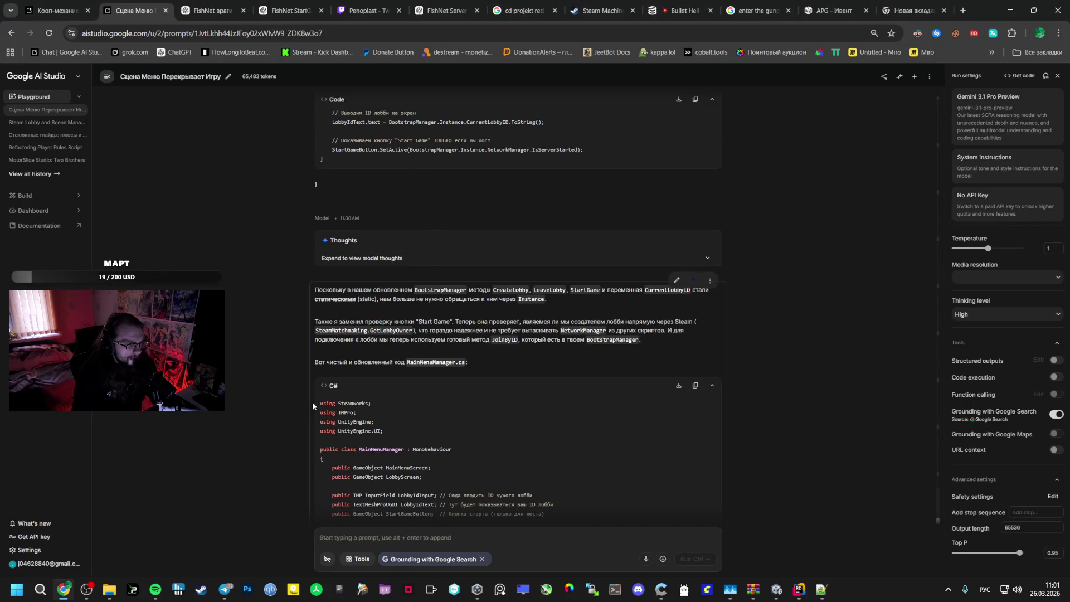
mouse_move(318, 402)
mouse_down()
mouse_move(378, 427)
mouse_move(384, 416)
mouse_up()
key(ctrl+c)
scroll(377, 424, down, 15)
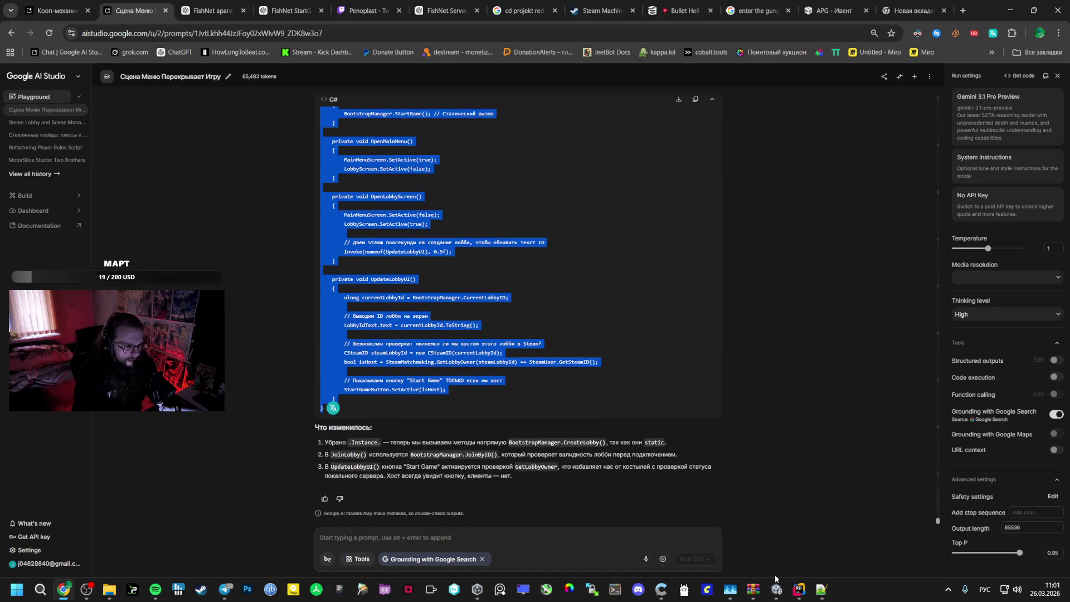
mouse_move(799, 589)
click(795, 529)
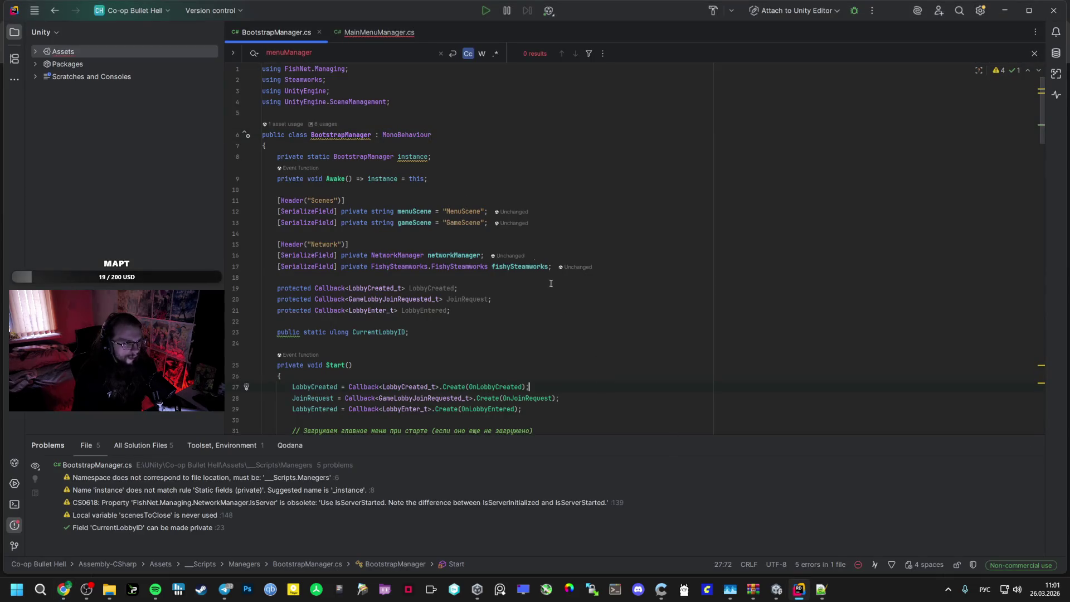
click(380, 32)
key(ctrl+a)
key(ctrl+v)
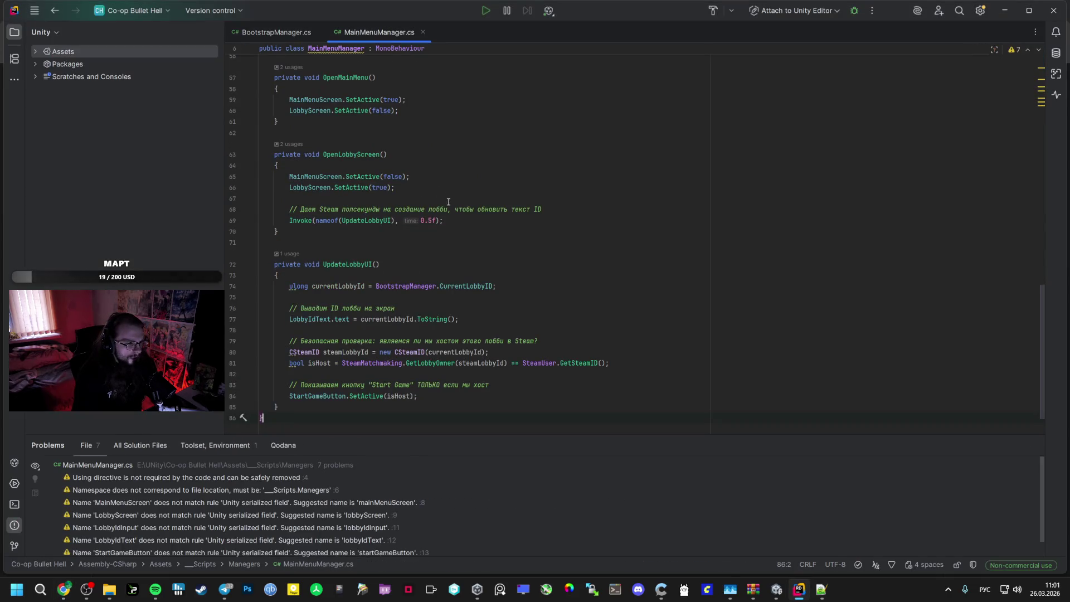
Scroll through BootstrapManager.cs in Rider to review it before returning to AI Studio
scroll(360, 156, up, 15)
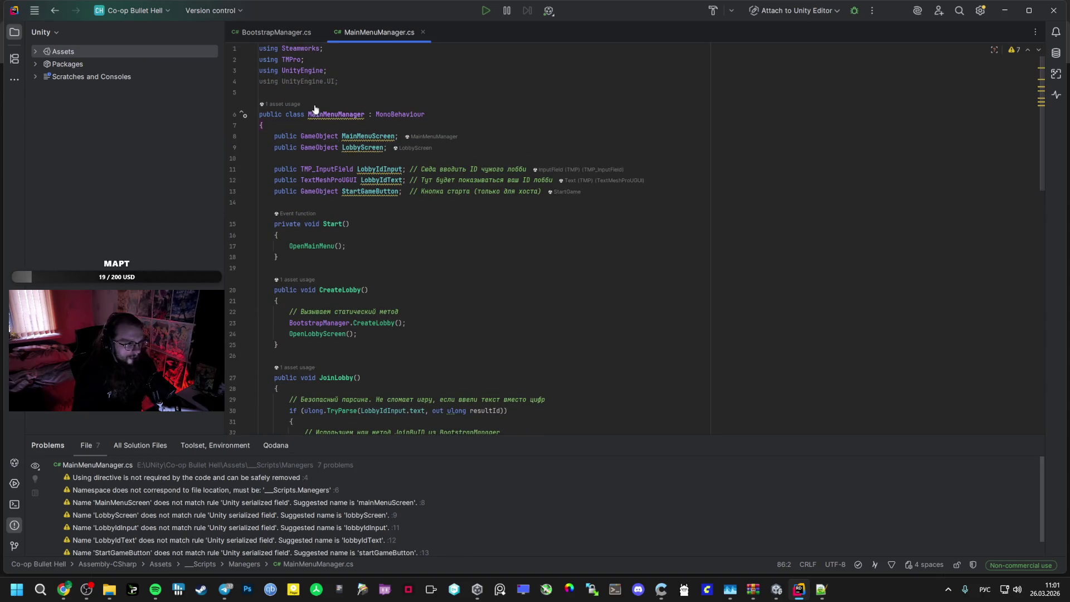
click(272, 32)
scroll(433, 317, down, 5)
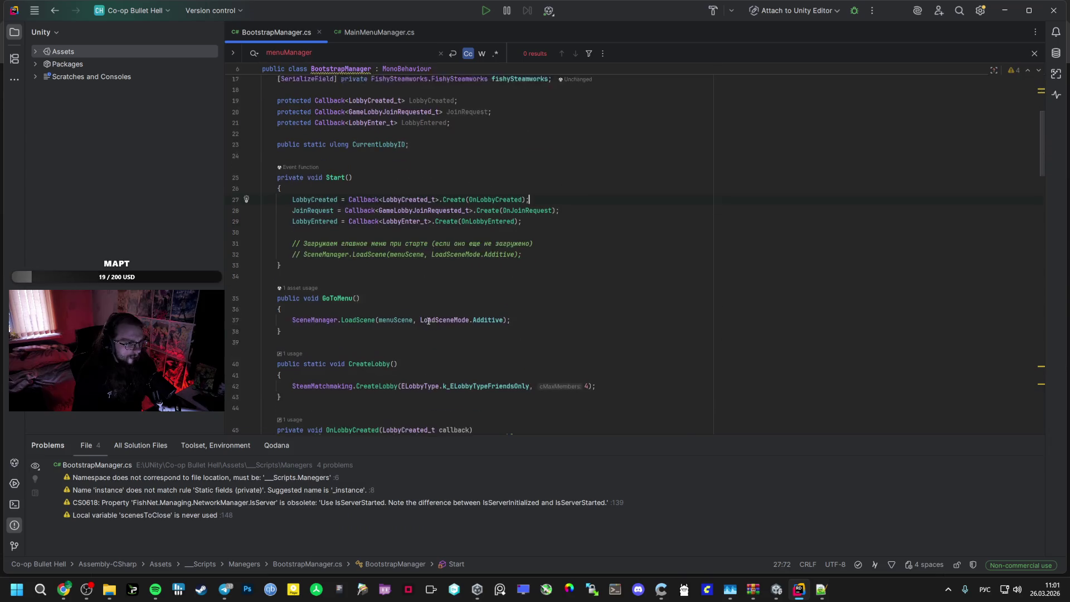
scroll(433, 316, down, 8)
scroll(435, 319, down, 6)
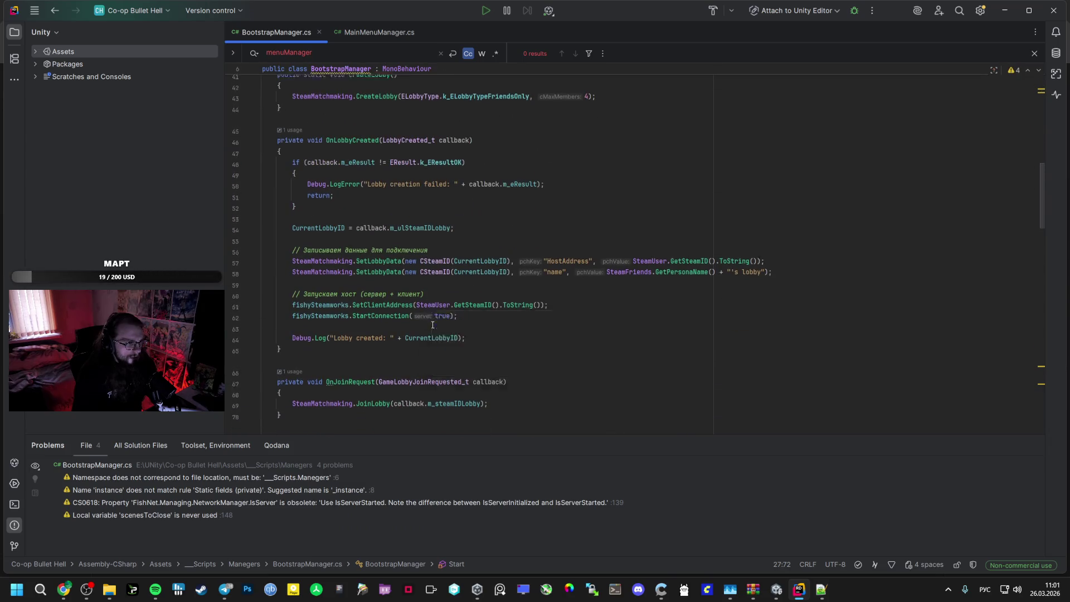
scroll(435, 319, down, 7)
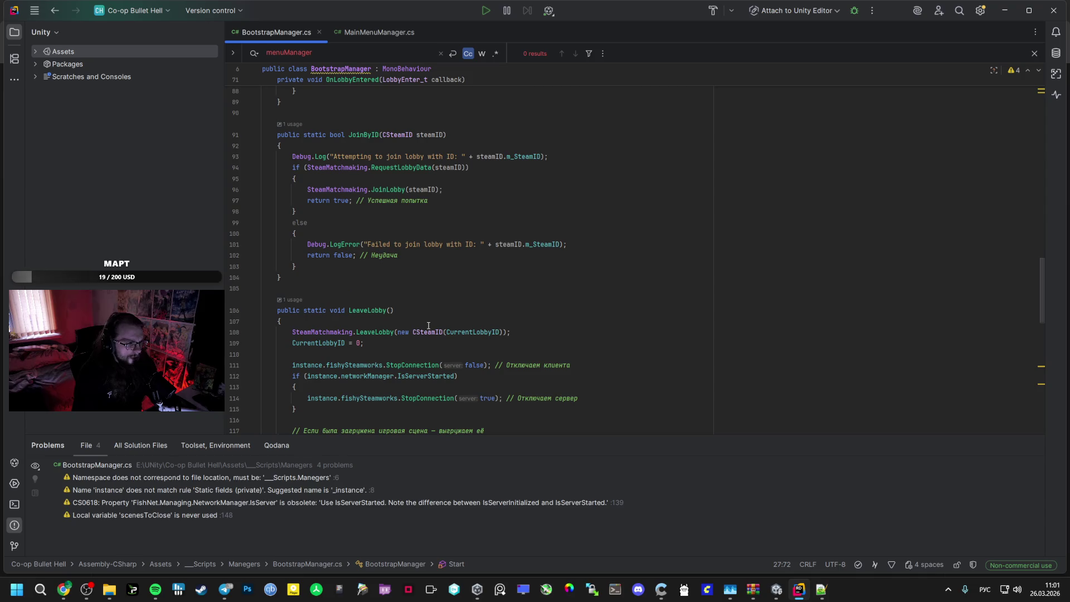
scroll(429, 329, down, 15)
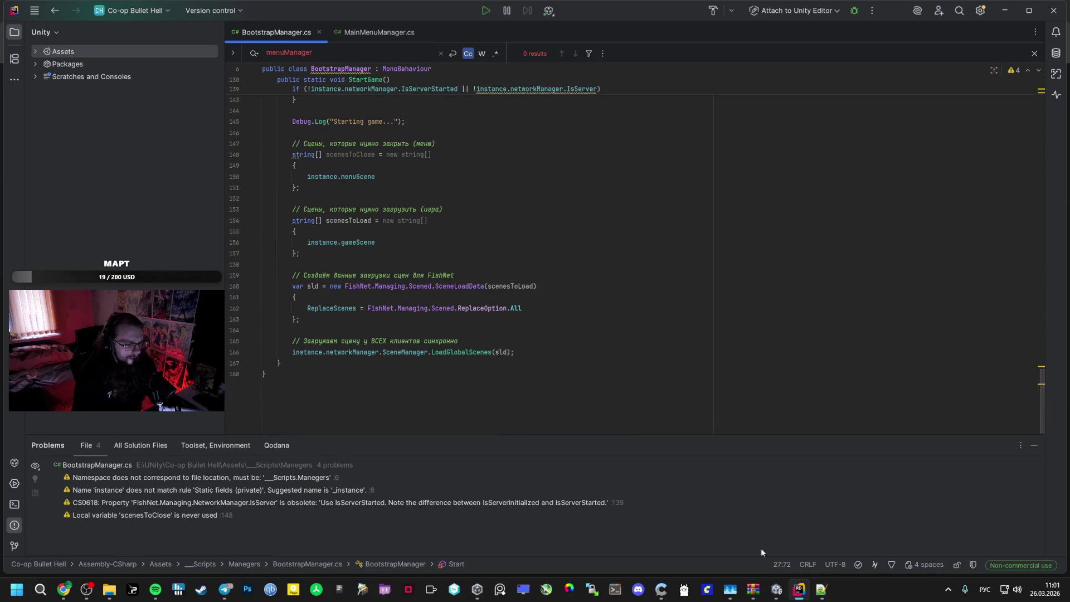
click(65, 590)
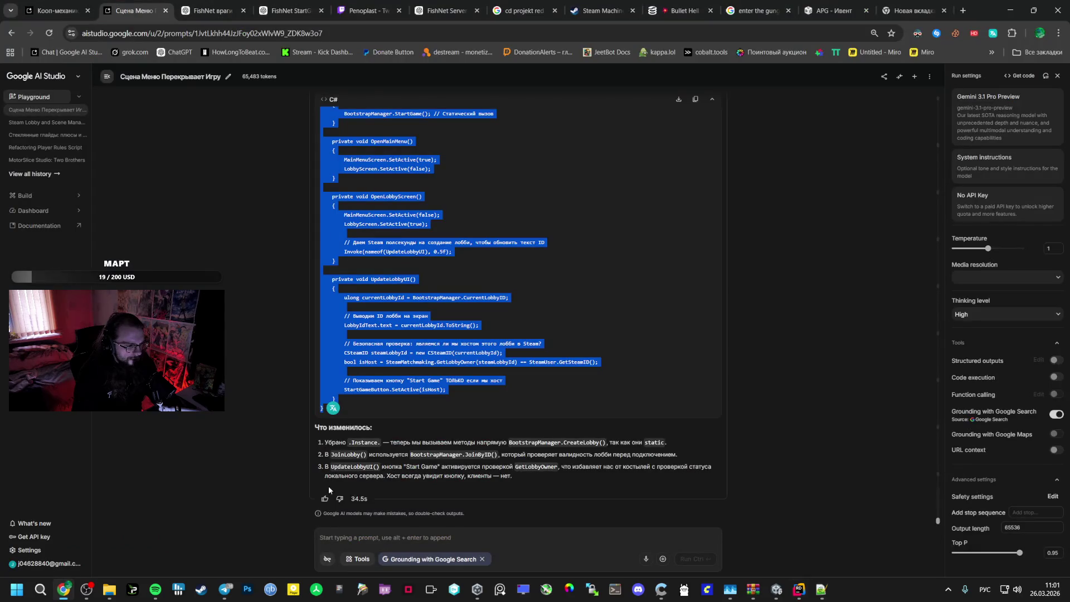
Ask Gemini what else is needed, attaching MainMenuManager.cs and BootstrapManager.cs from Unity
click(396, 538)
text(A)
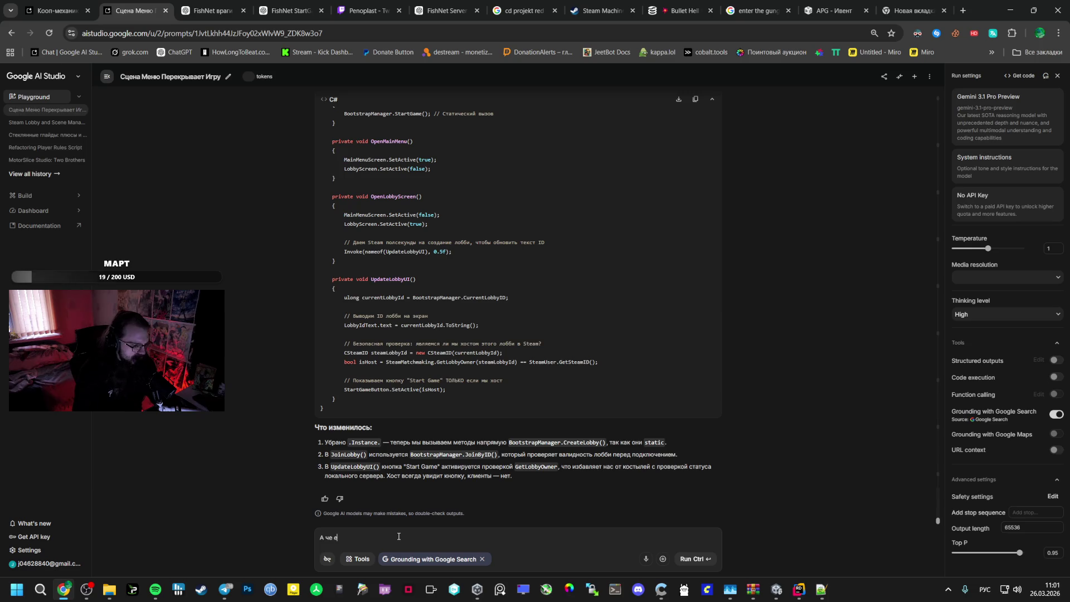
text(ще надо)
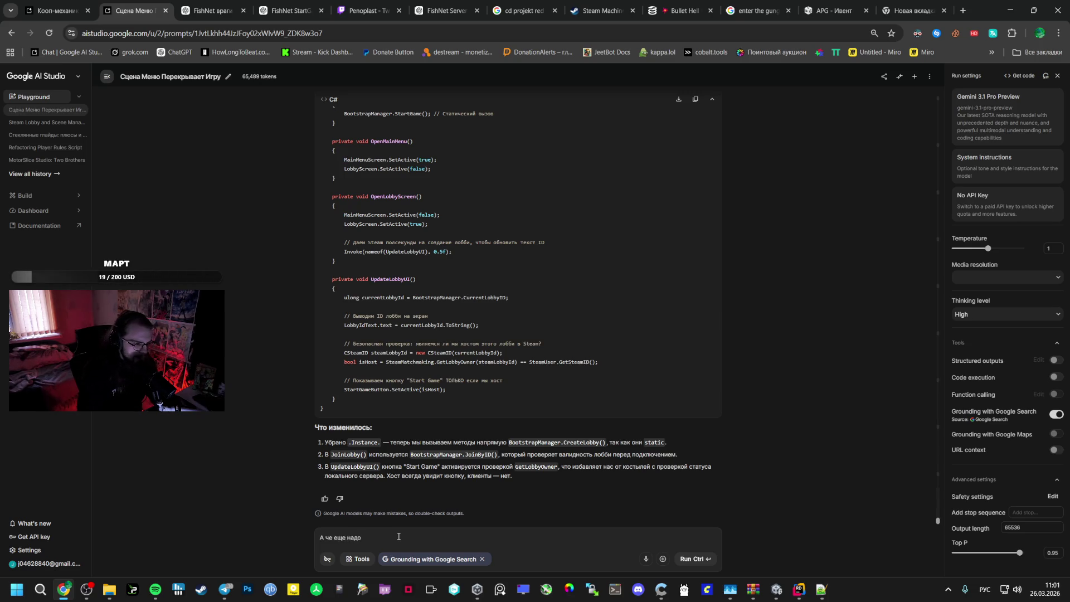
click(777, 589)
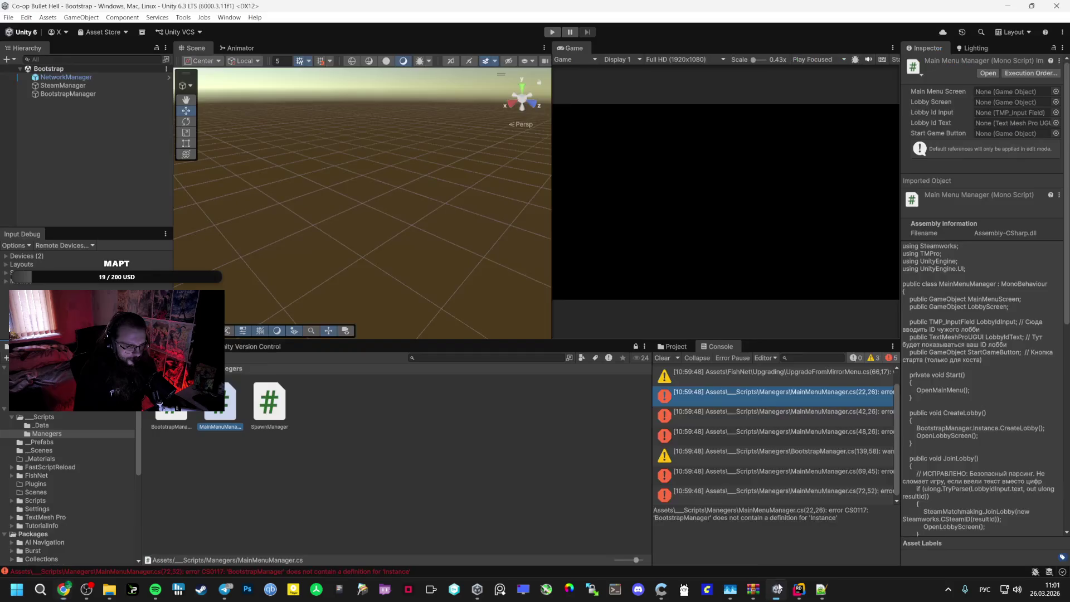
click(328, 441)
key(alt+Tab)
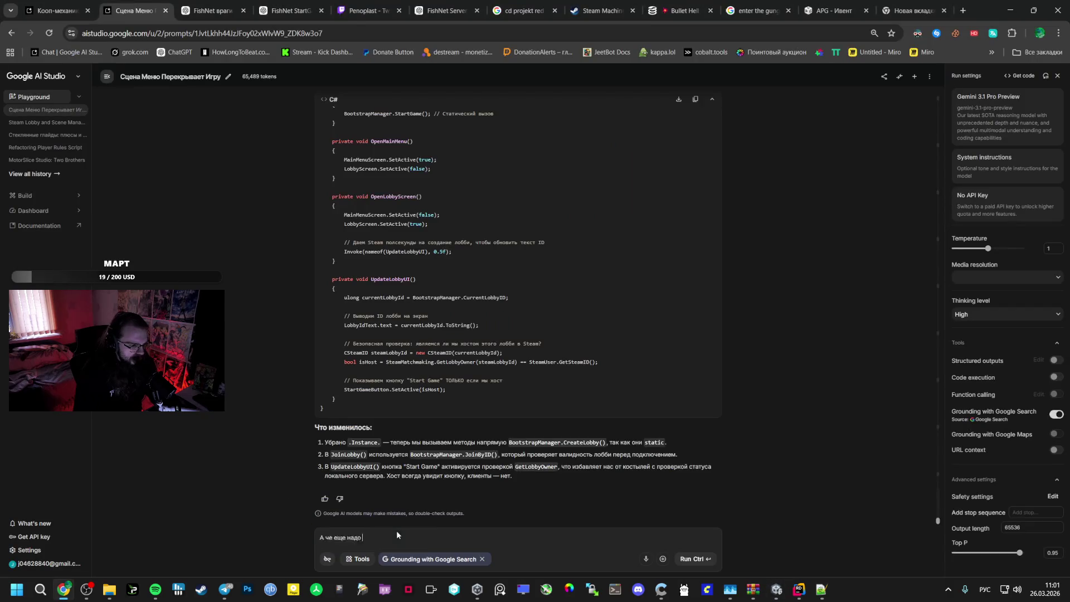
drag(397, 534, 400, 535)
text(?)
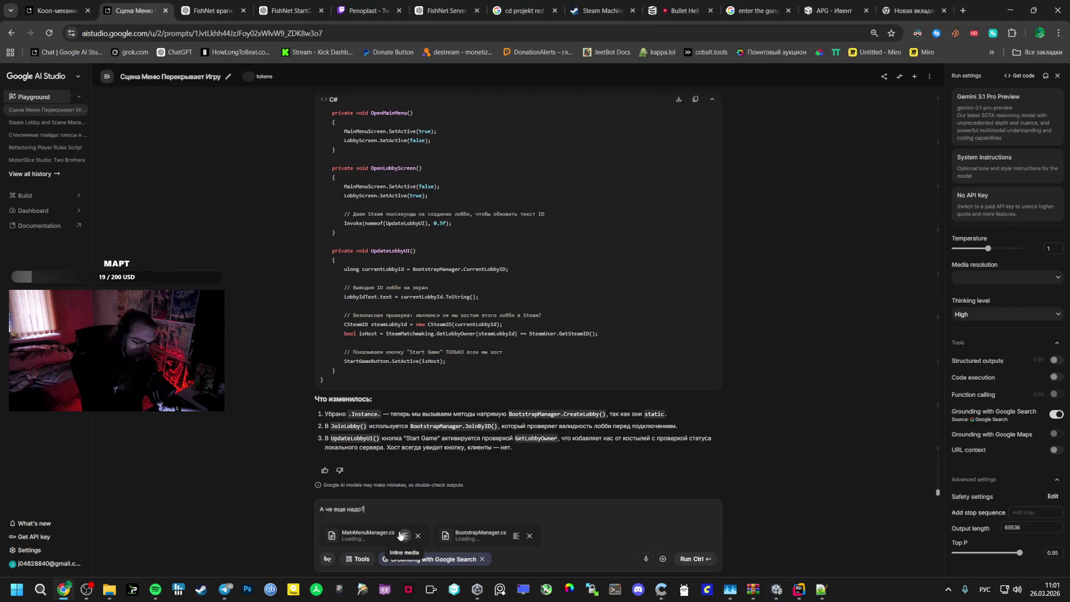
key(Return)
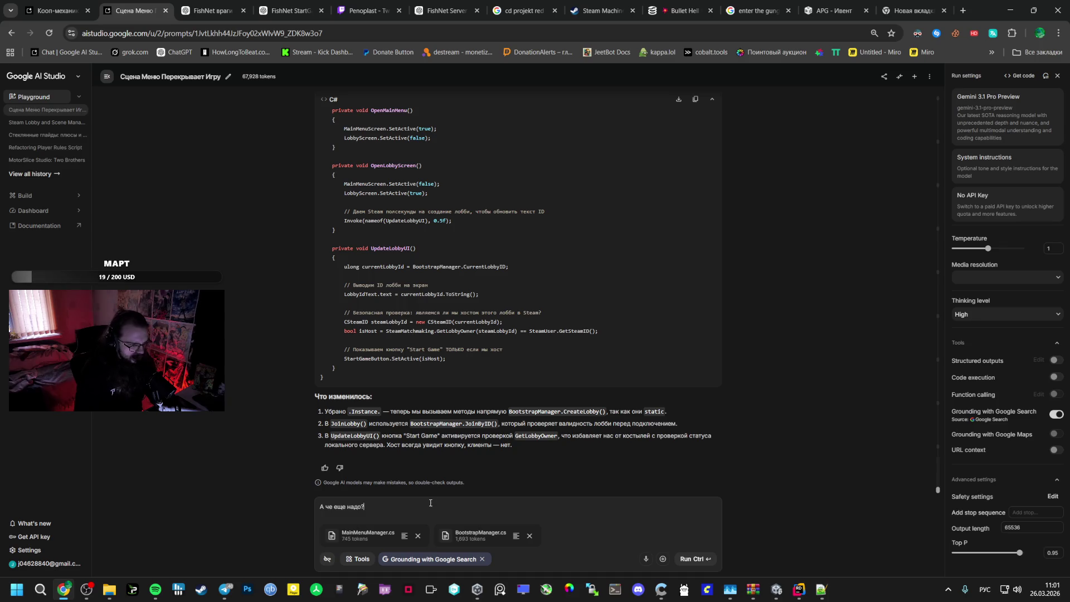
click(429, 505)
text(Еще какой то скрипт?)
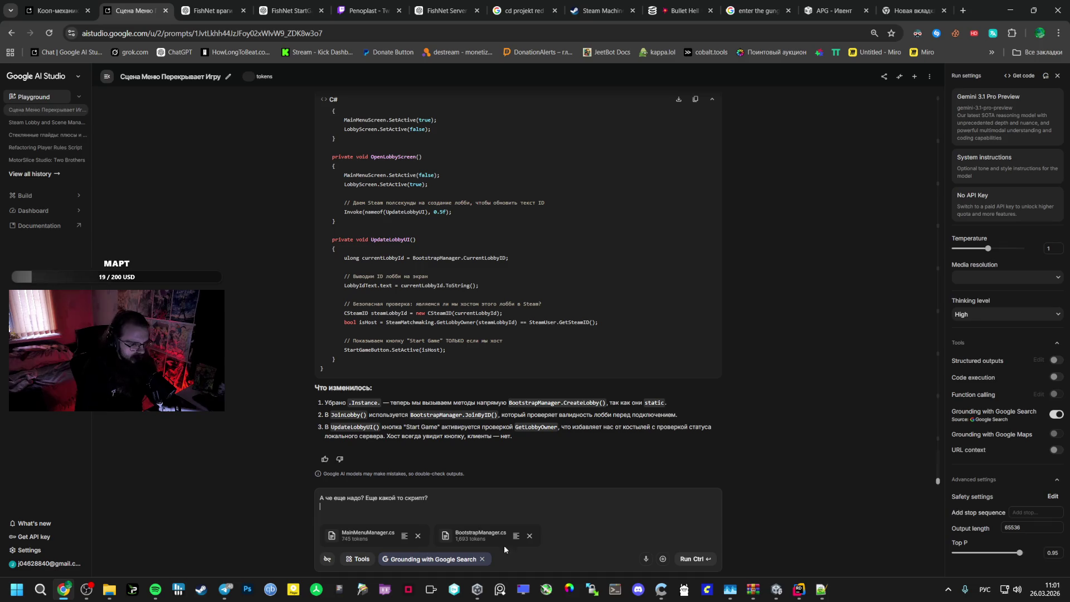
click(691, 558)
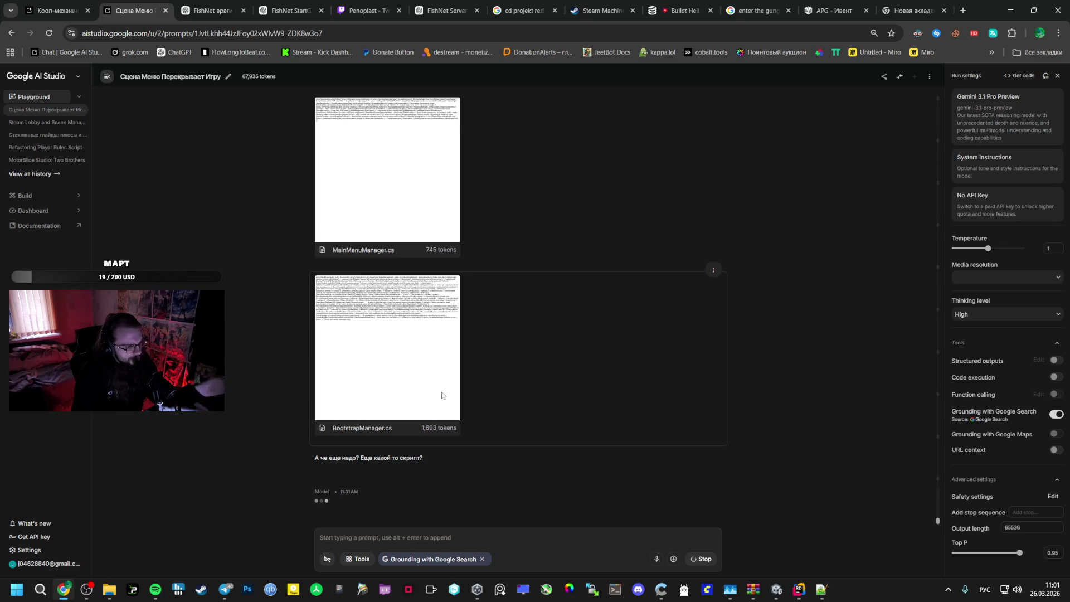
click(155, 589)
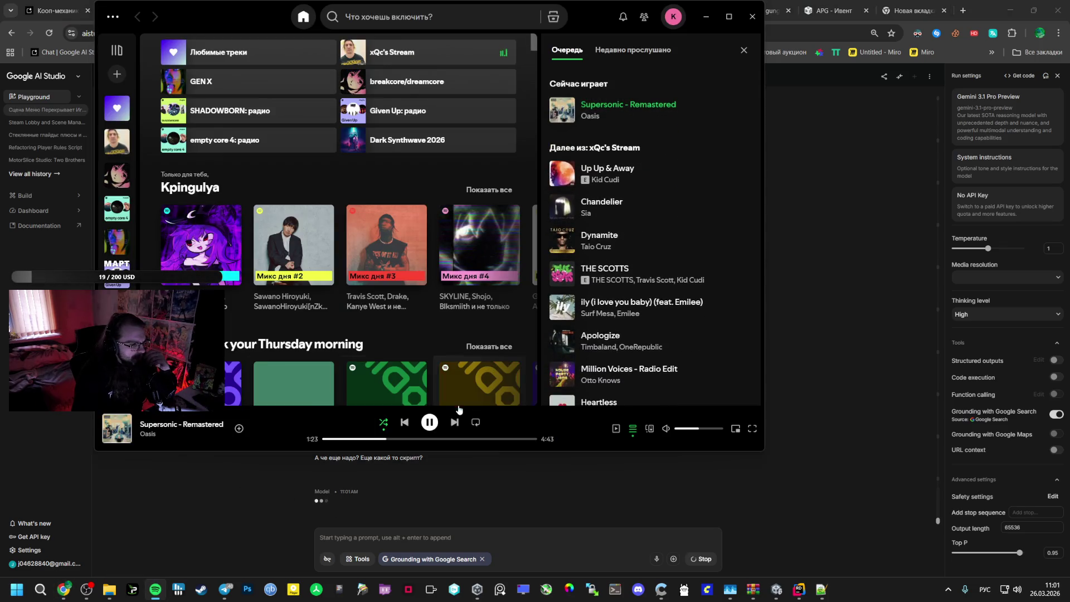
Skip Spotify tracks until Dynamite by Taio Cruz plays, then return to the AI Studio chat
key(ctrl+Right)
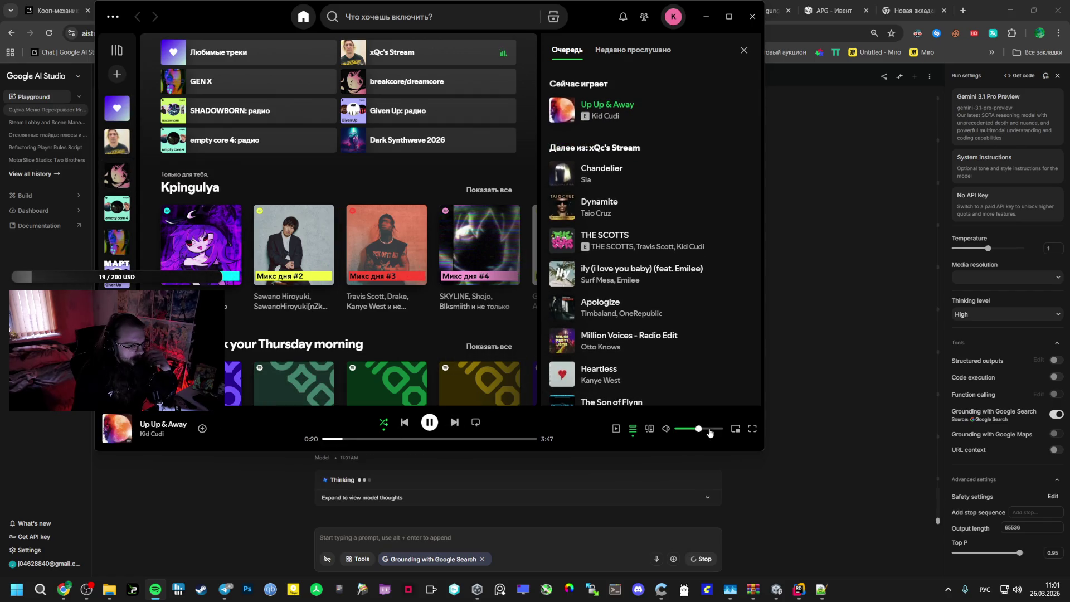
click(455, 423)
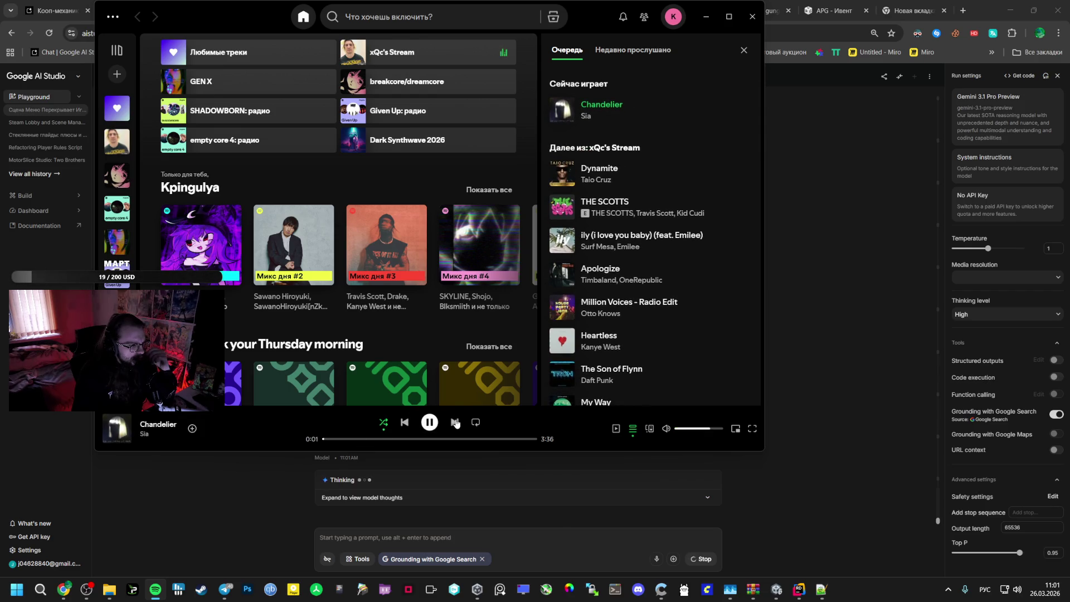
click(456, 422)
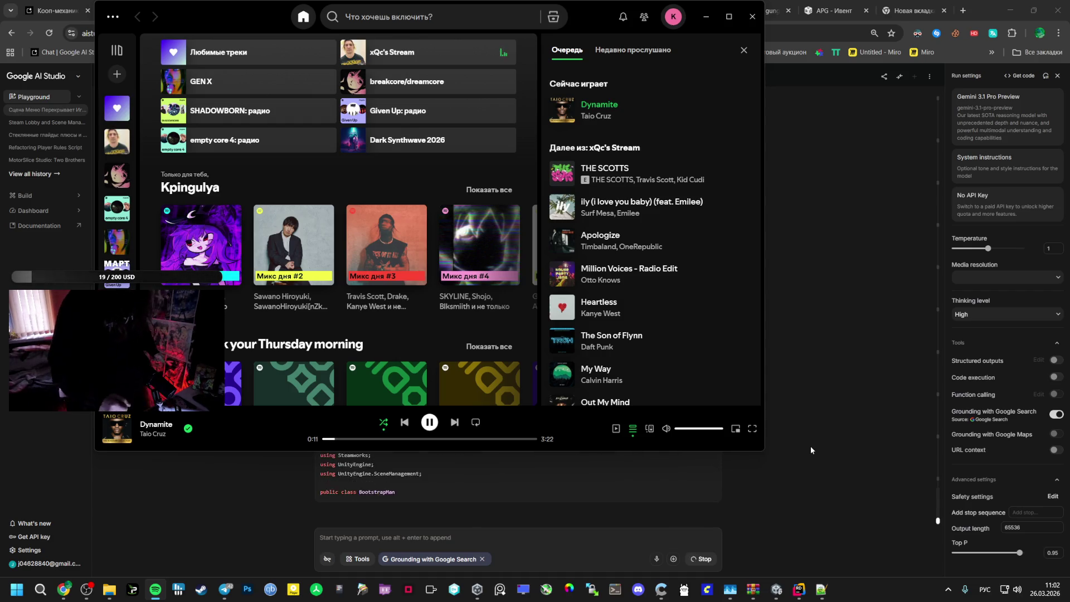
click(607, 468)
scroll(539, 460, up, 3)
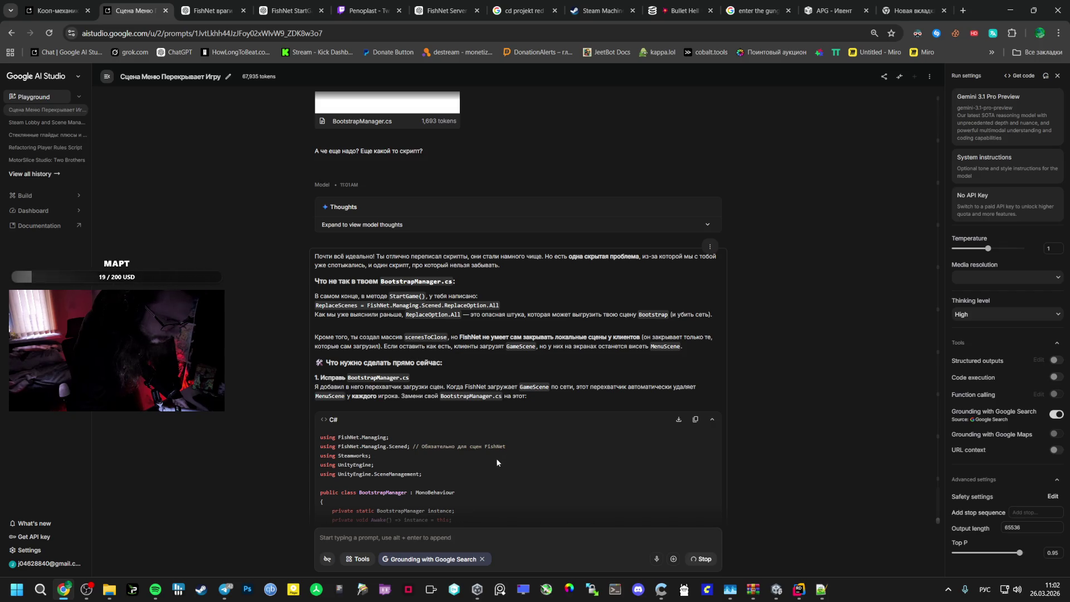
Scroll through Gemini's ReplaceOption.All explanation and revised BootstrapManager.cs, then back to its start
scroll(496, 458, down, 15)
scroll(490, 469, down, 10)
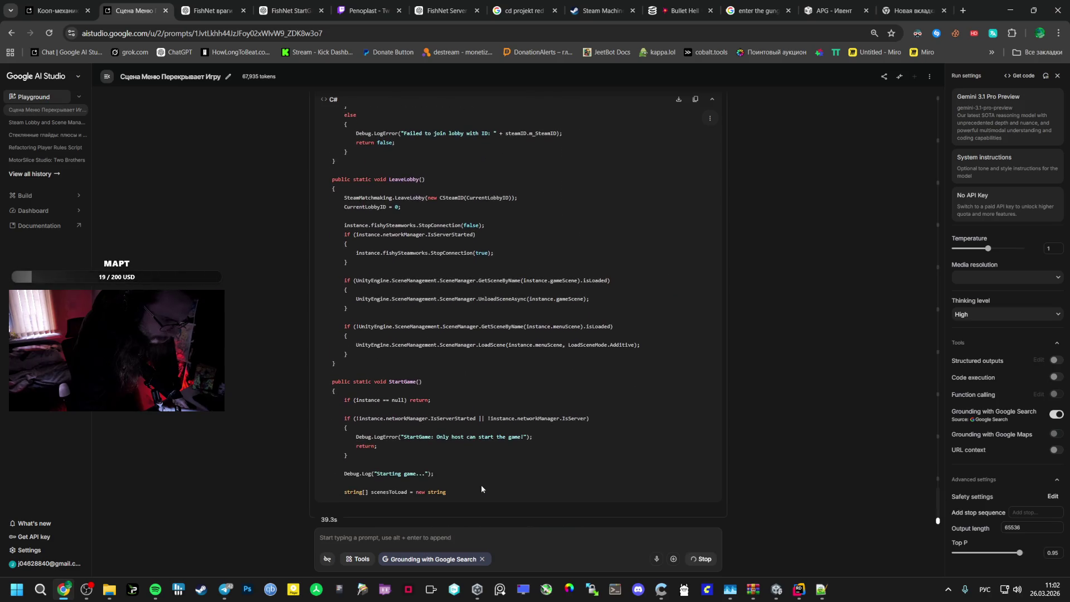
scroll(481, 483, down, 2)
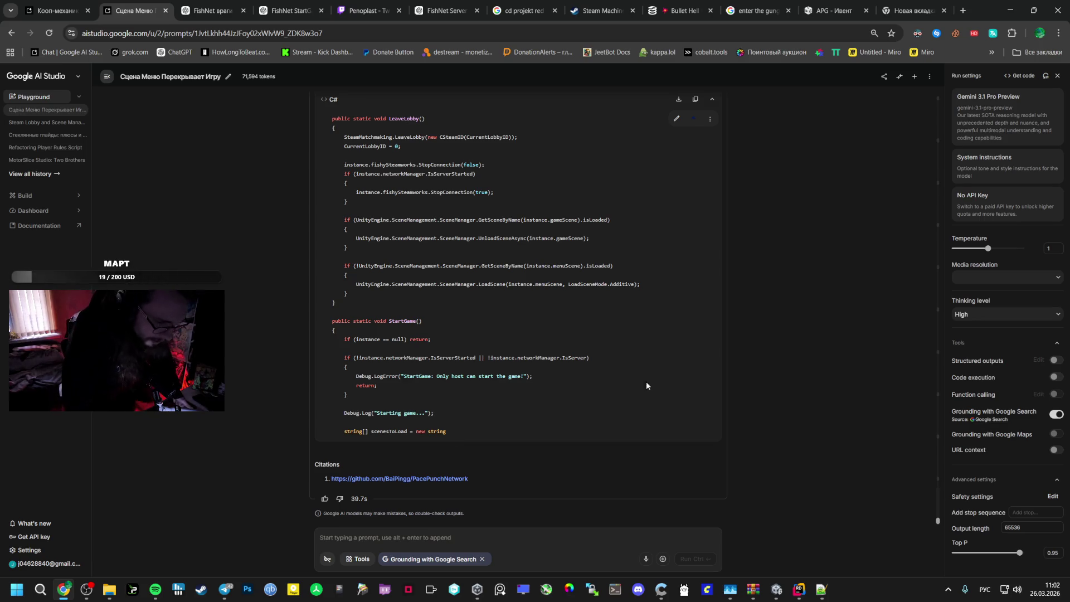
scroll(464, 335, up, 15)
scroll(450, 350, up, 8)
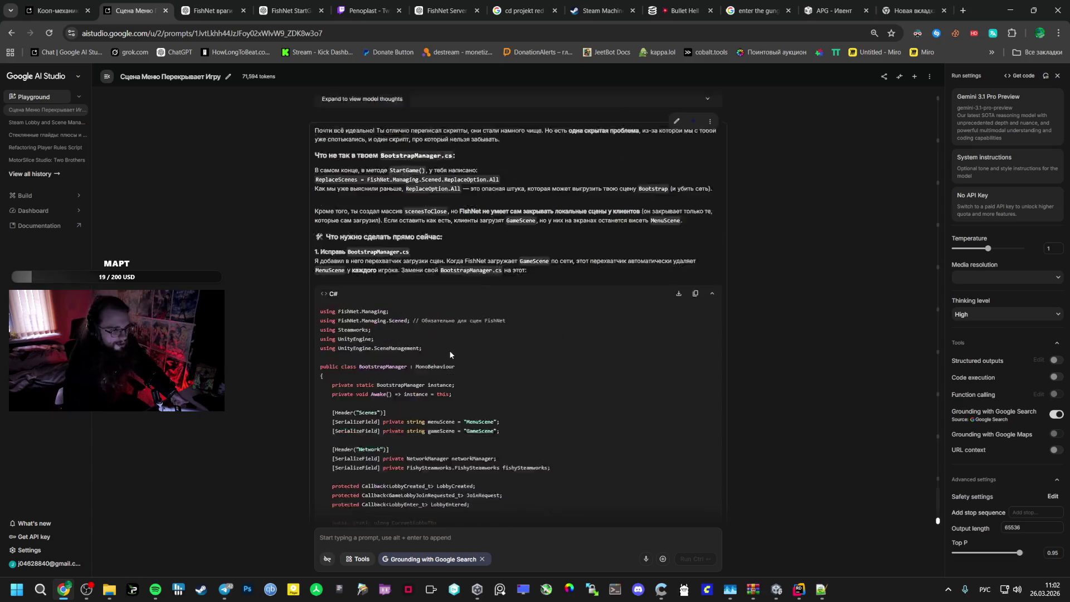
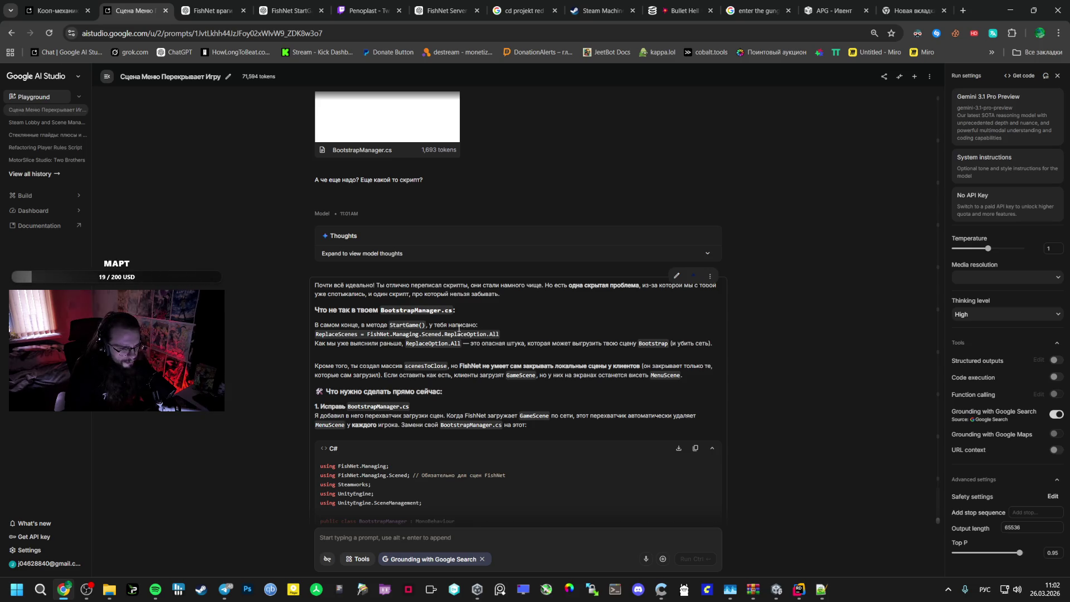
Start a new Google AI Studio chat in a second tab, then switch to the Unity editor
drag(438, 392, 443, 392)
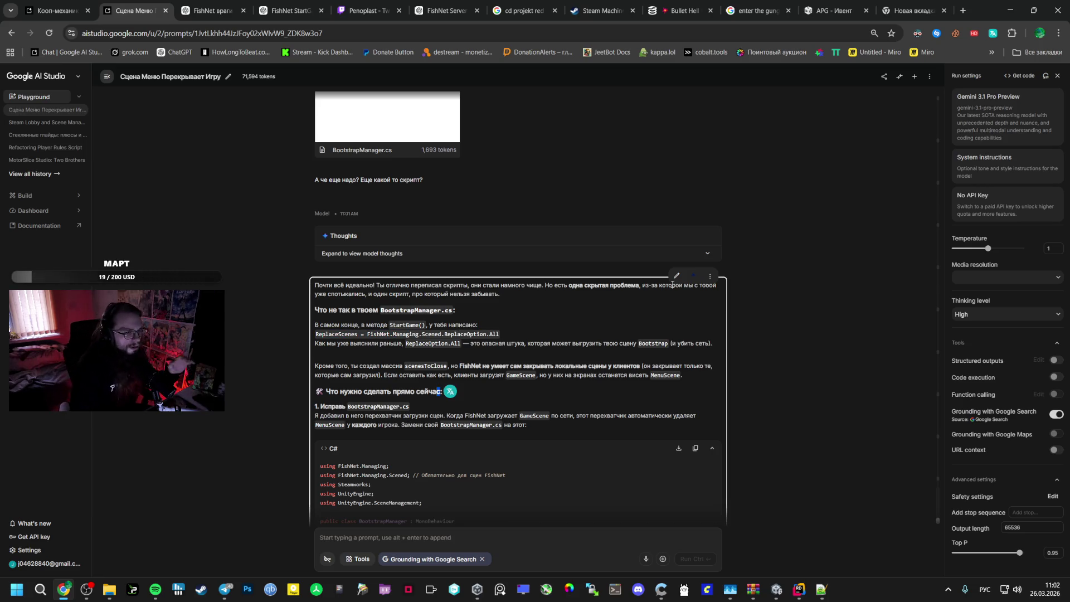
middle_click(50, 98)
click(199, 7)
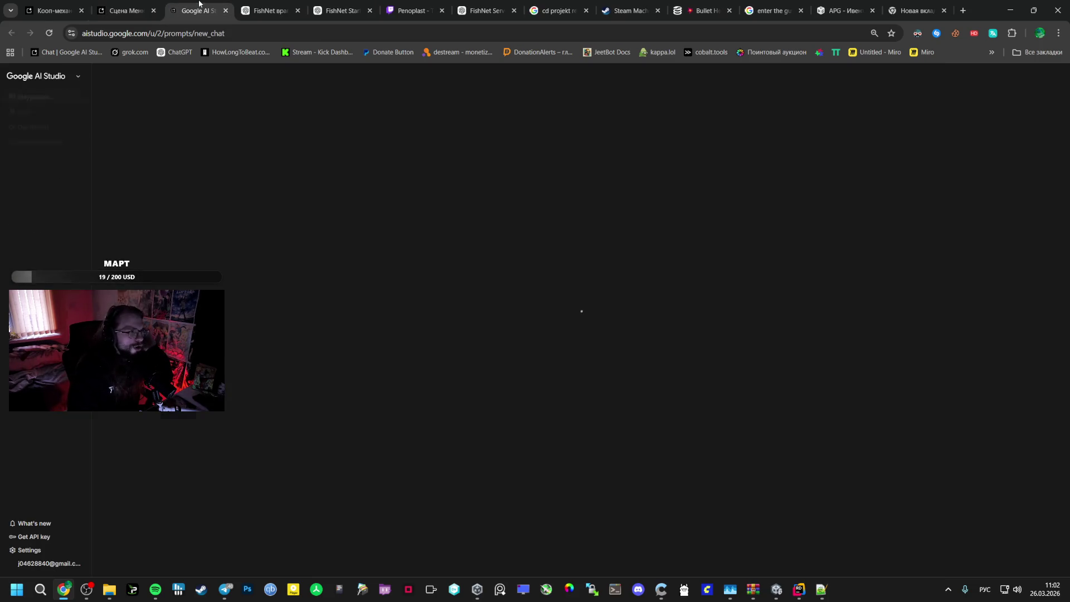
click(809, 595)
click(778, 589)
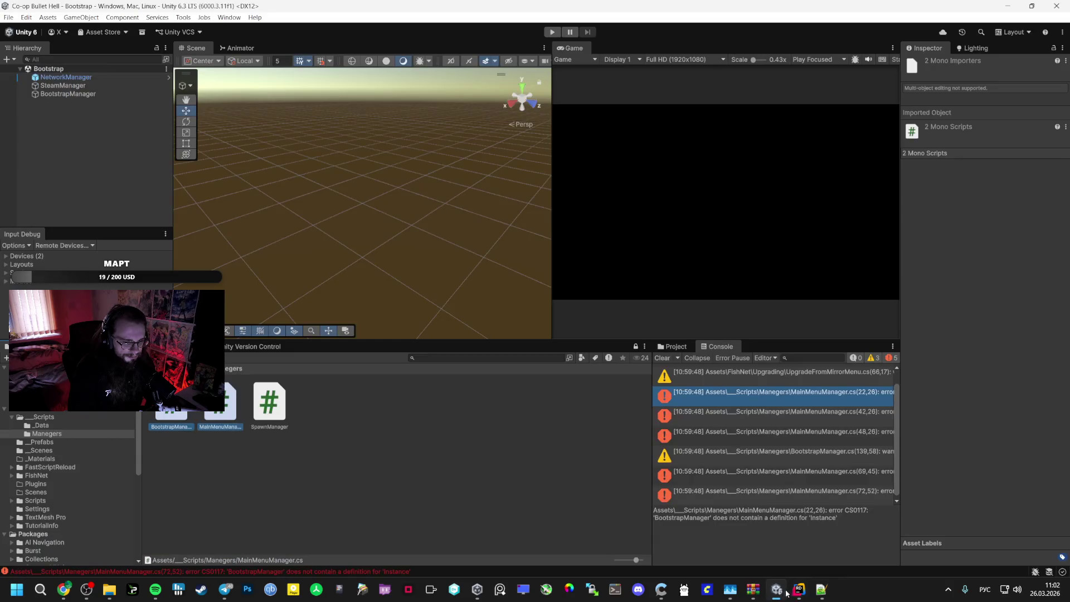
Delete MainMenuManager and BootstrapManager from the Managers folder and confirm the deletion
click(204, 477)
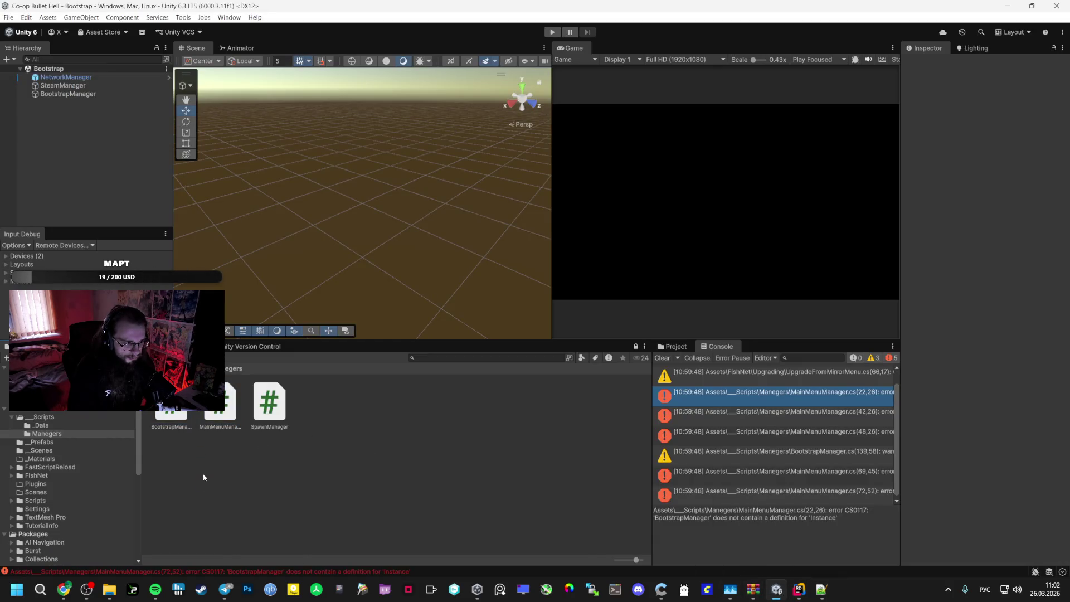
click(220, 402)
ctrl+click(171, 401)
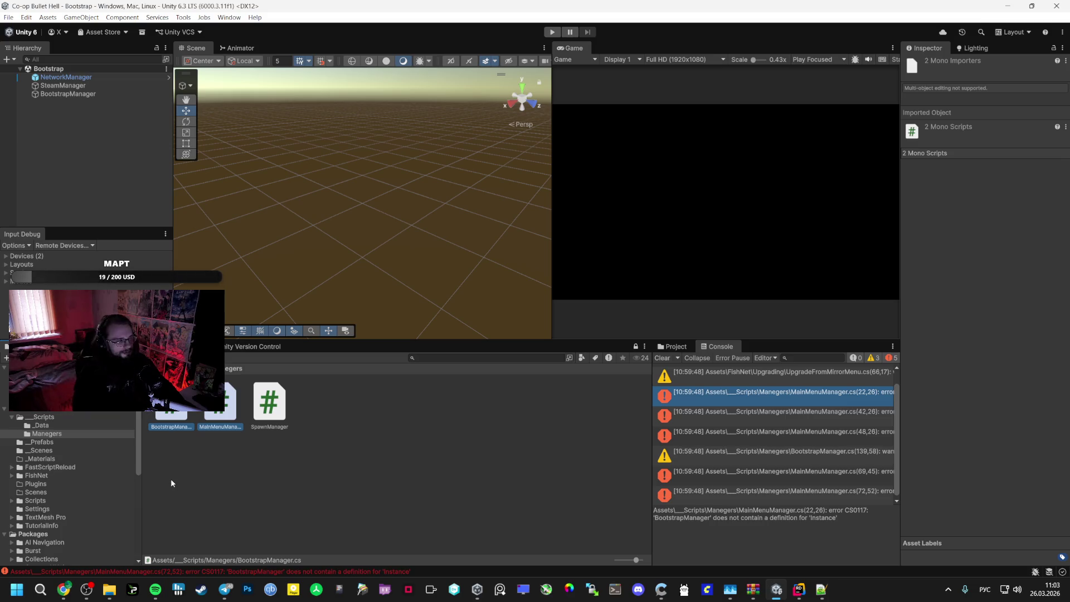
key(alt+Tab)
key(alt+Tab)
key(Delete)
click(544, 318)
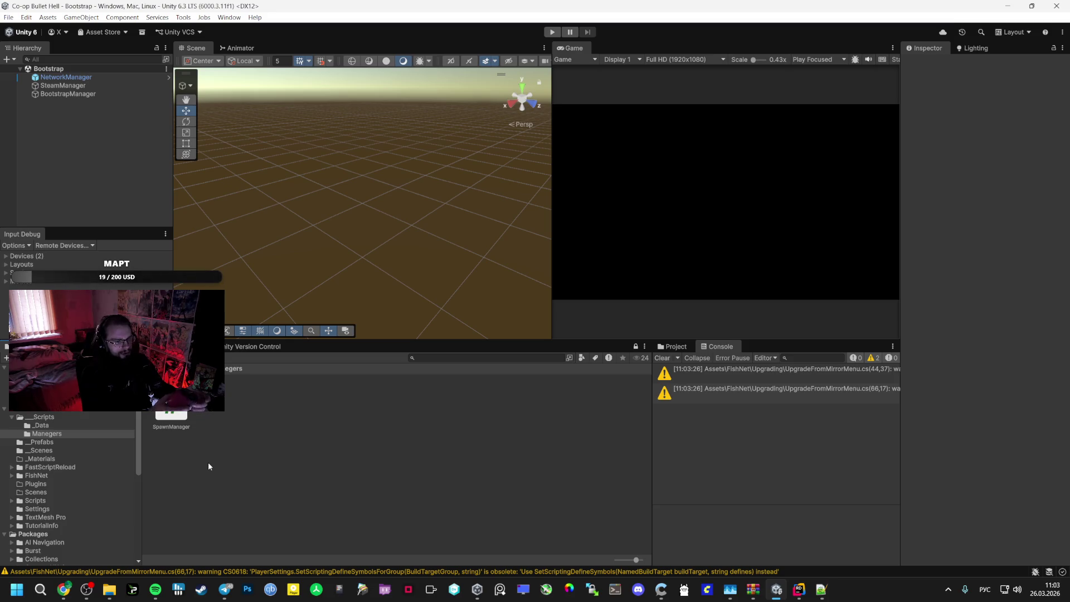
mouse_move(806, 589)
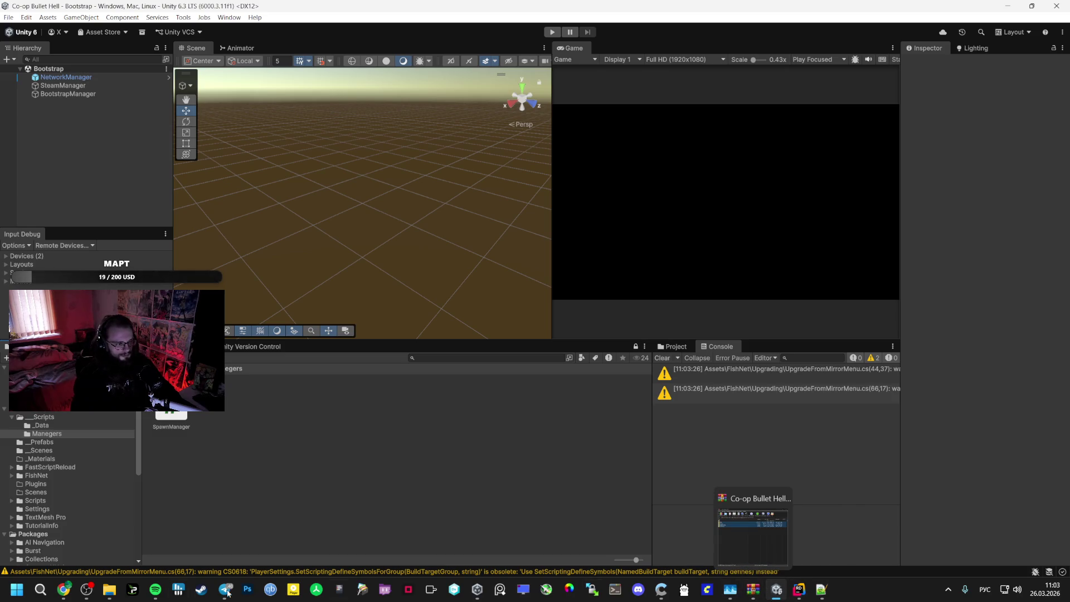
click(42, 533)
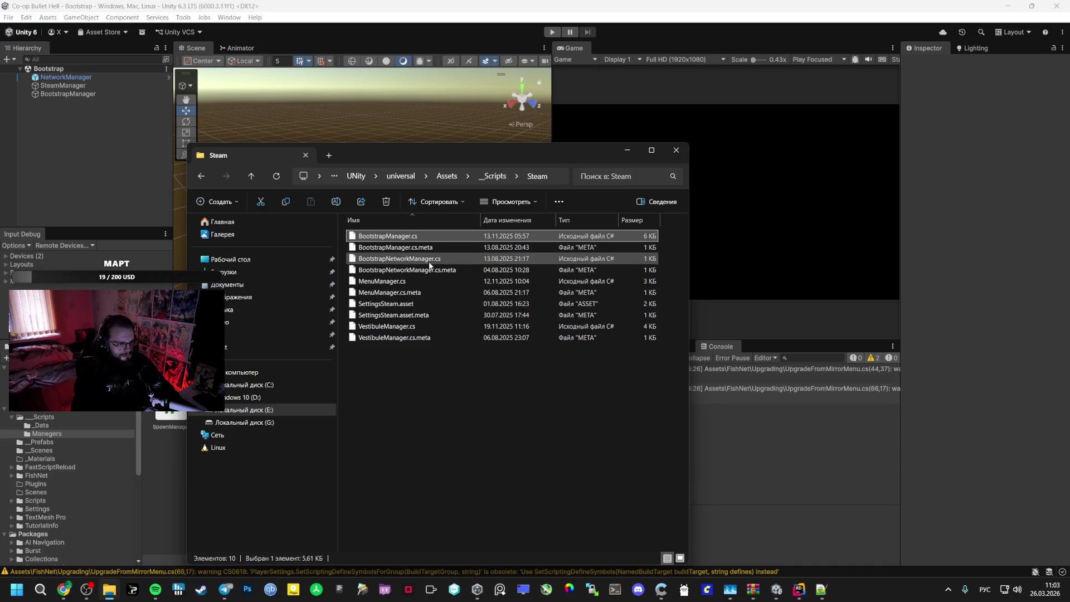
Import BootstrapManager.cs, BootstrapNetworkManager.cs and MenuManager.cs from Steam into Managers, dismissing the compile-error warning
ctrl+click(430, 260)
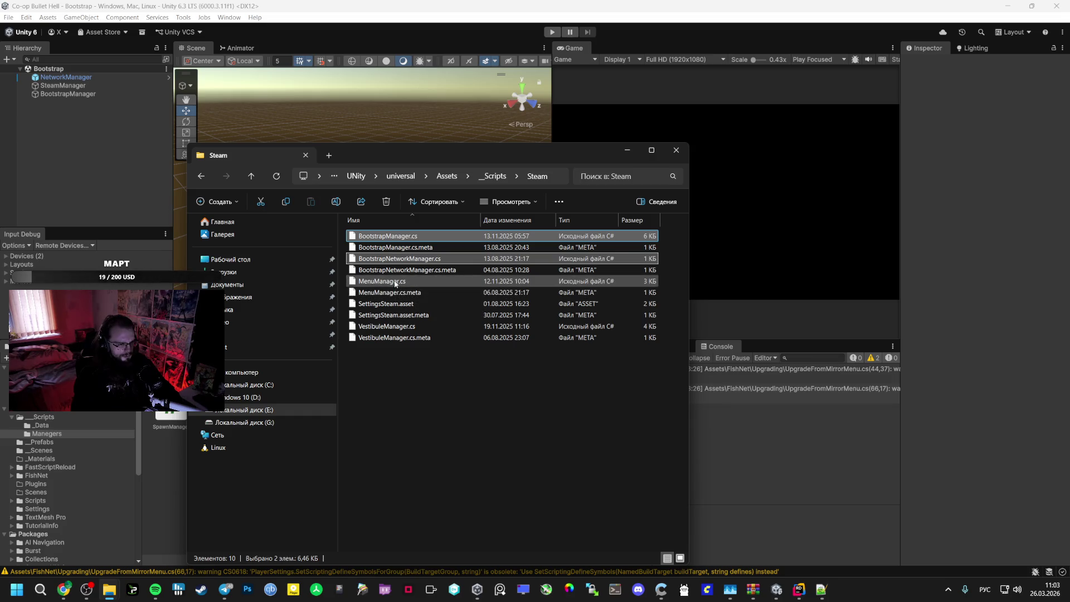
ctrl+click(395, 282)
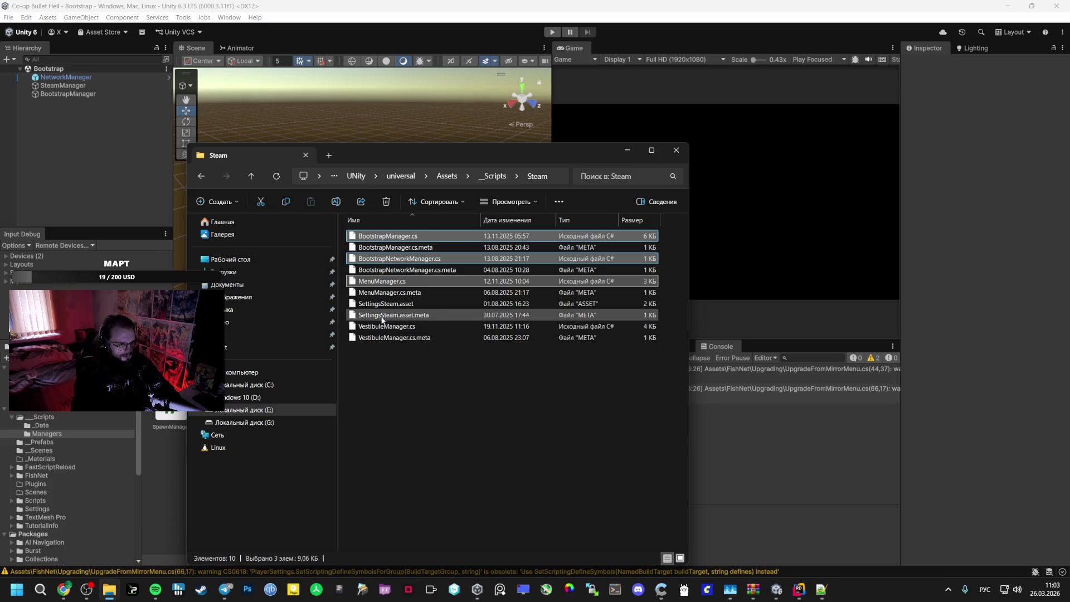
mouse_move(387, 284)
mouse_down()
mouse_move(311, 283)
mouse_move(179, 427)
mouse_move(171, 461)
mouse_up()
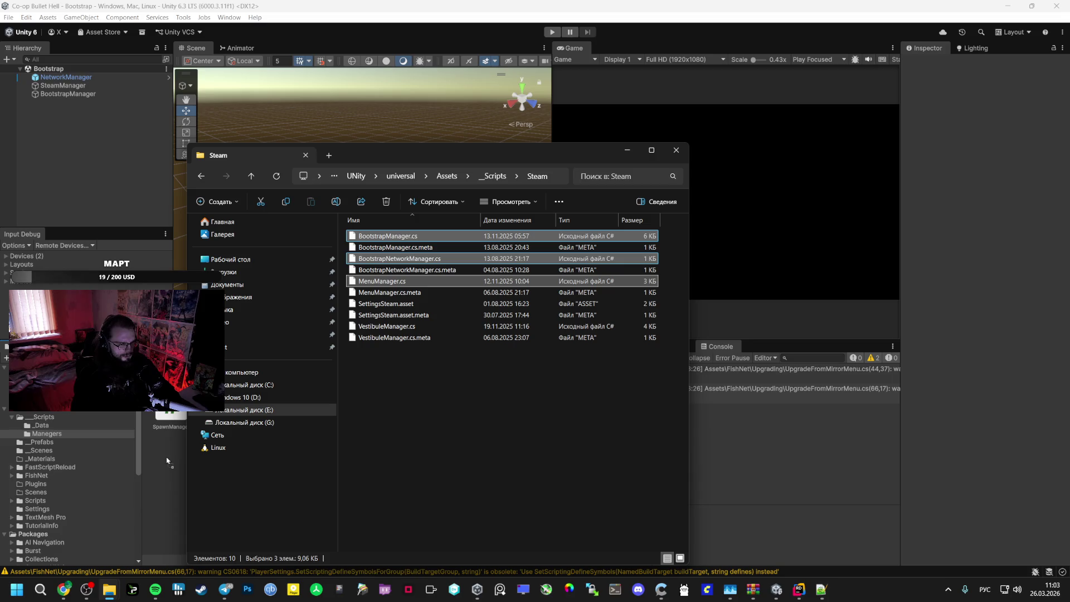
drag(167, 461, 166, 456)
click(207, 427)
click(174, 413)
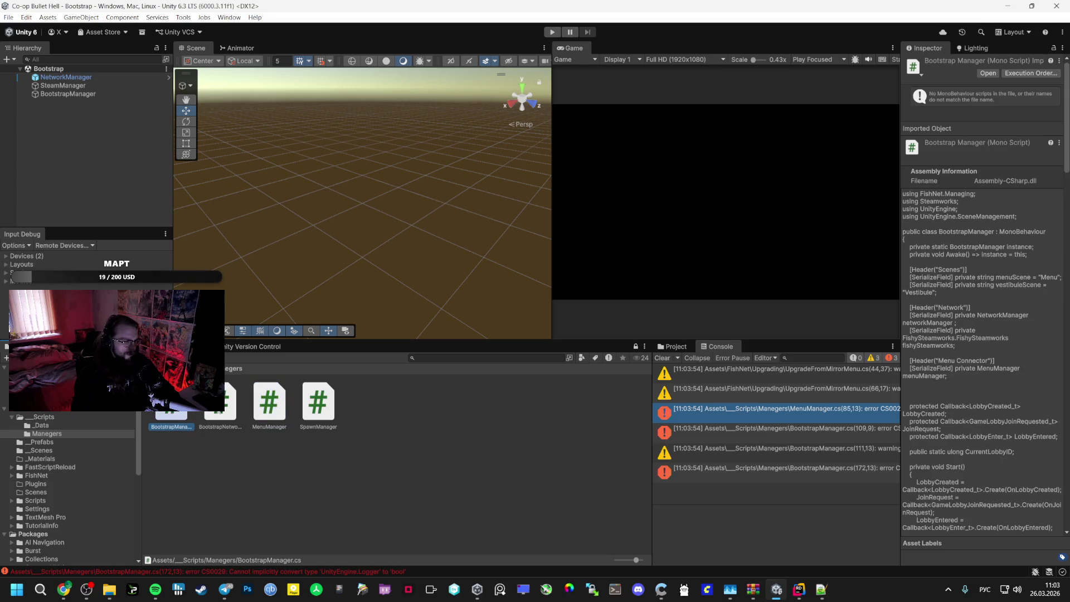
mouse_move(174, 414)
mouse_down()
mouse_move(84, 161)
mouse_move(166, 163)
mouse_up()
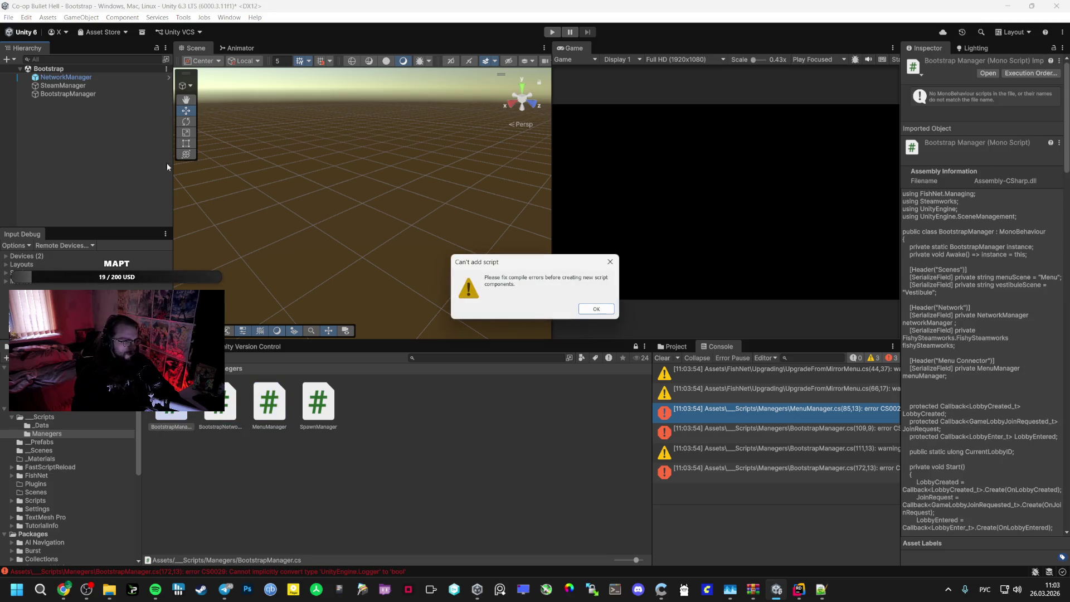
click(605, 312)
key(alt+Tab)
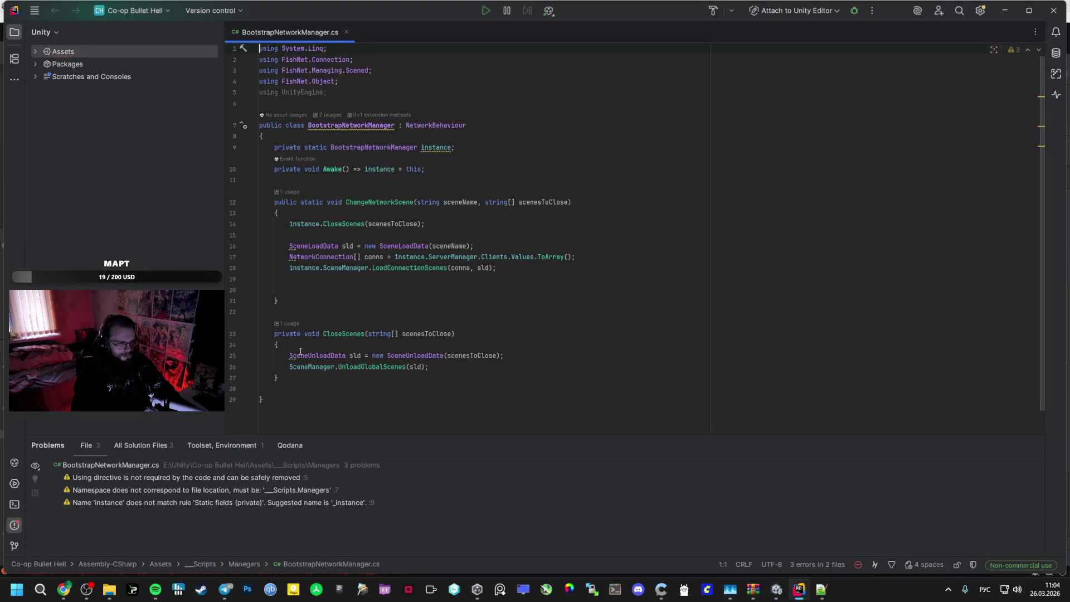
Remove empty line 20, then comment out the vestibule UI notification block flagged on line 109
click(358, 287)
key(BackSpace)
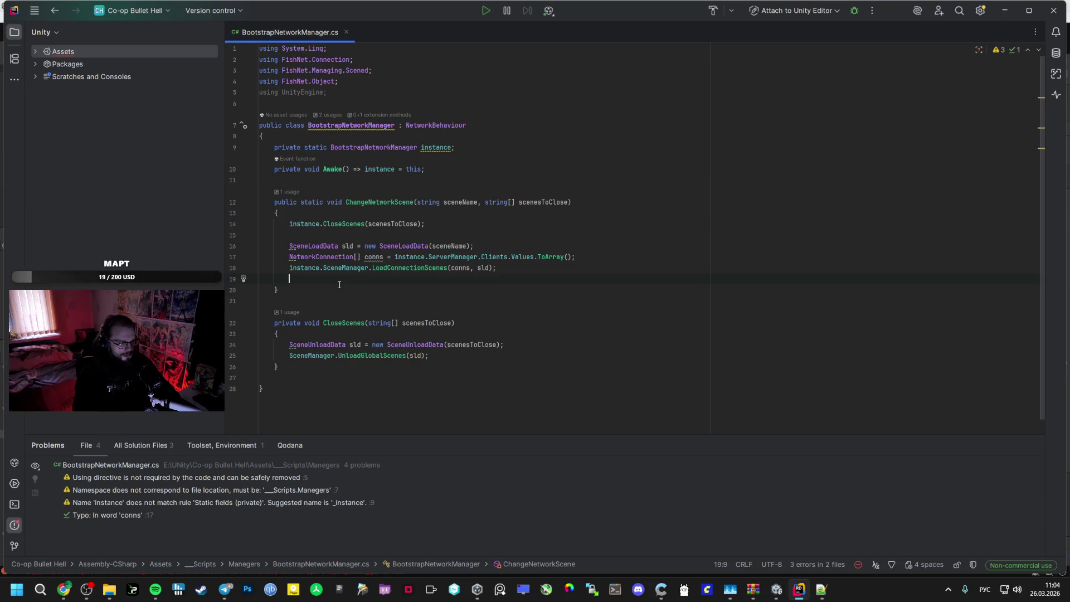
key(alt+Tab)
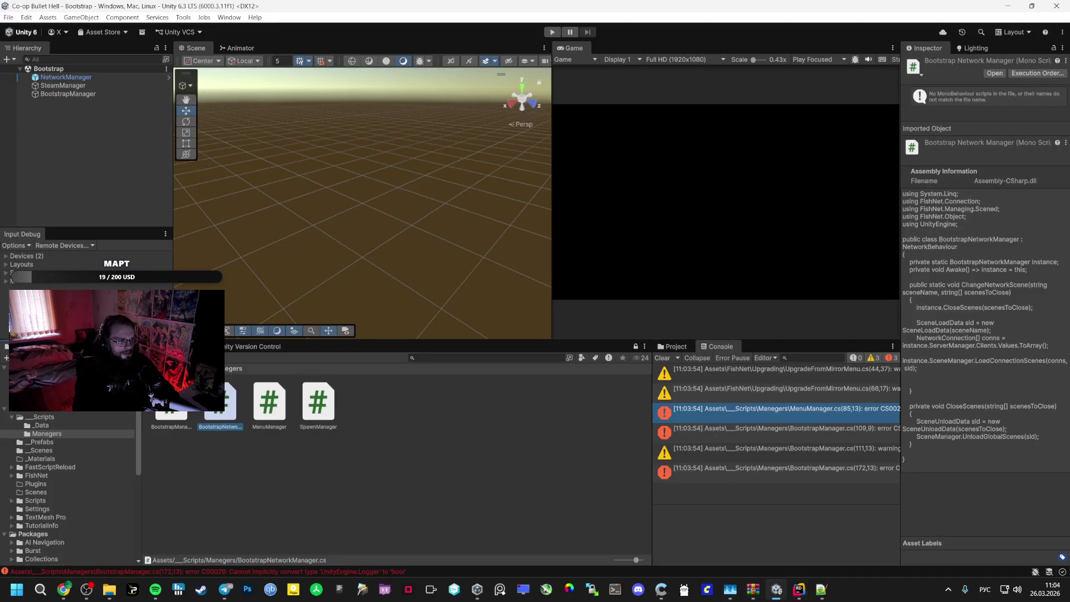
double_click(171, 399)
double_click(127, 479)
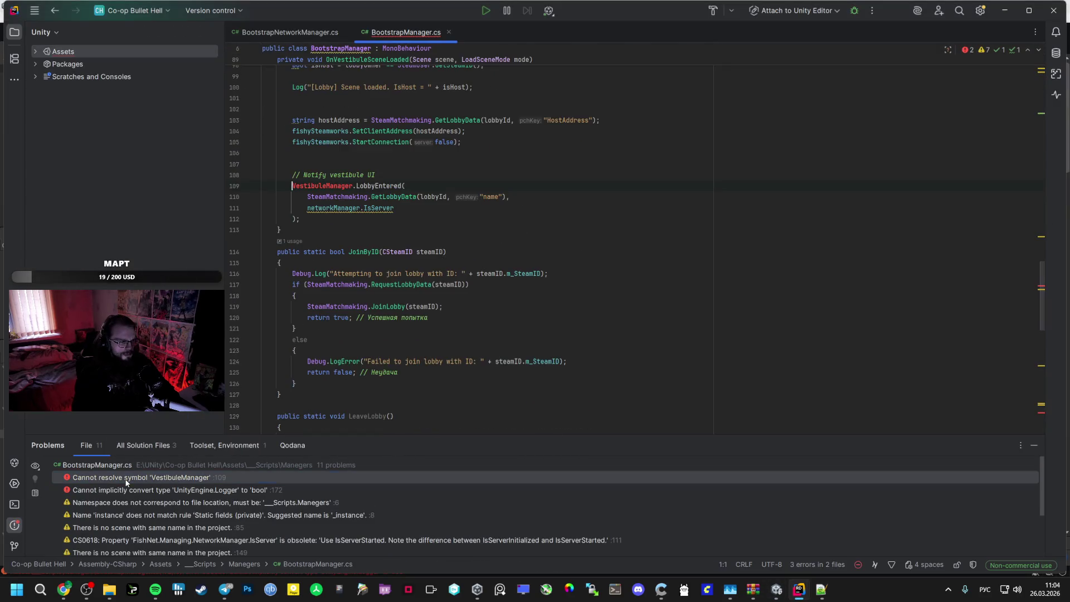
drag(333, 221, 290, 177)
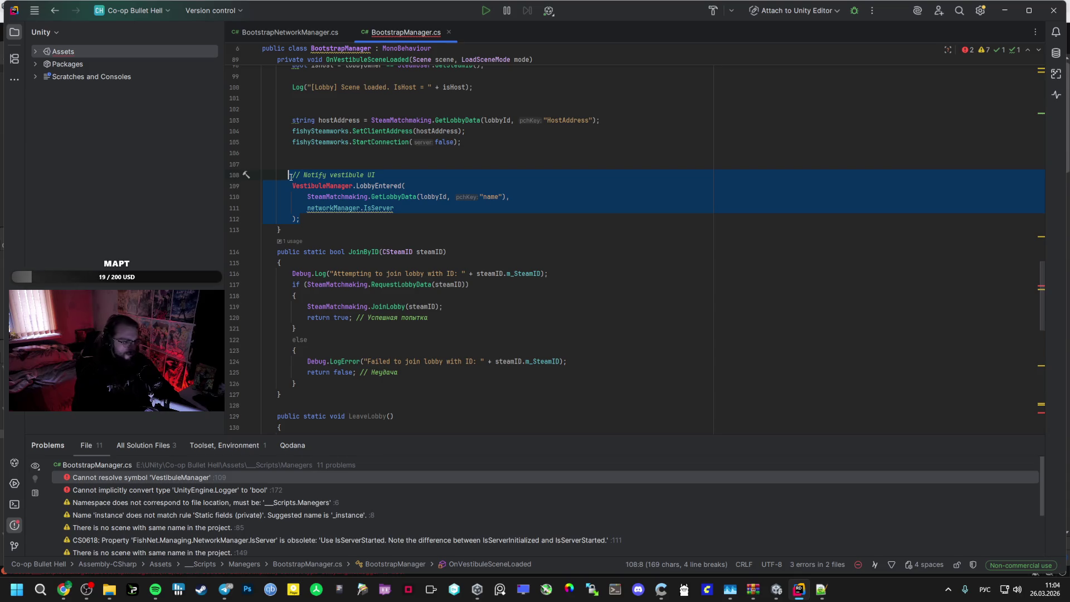
key(ctrl+slash)
Delete the Logger field and Log method, and change the first bare Log call to Debug.Log
scroll(405, 278, down, 15)
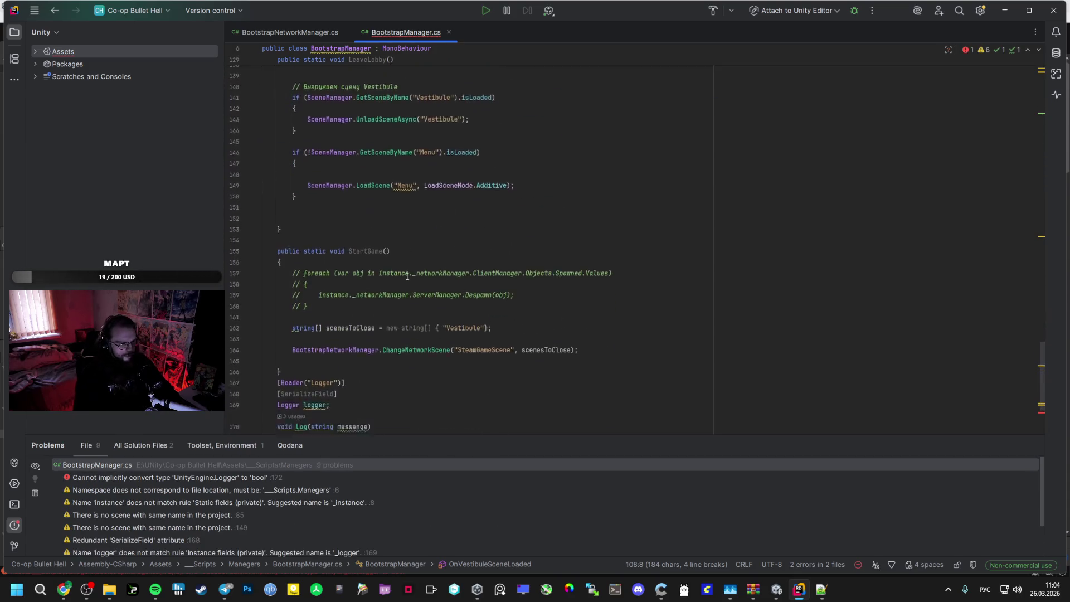
drag(312, 362, 285, 265)
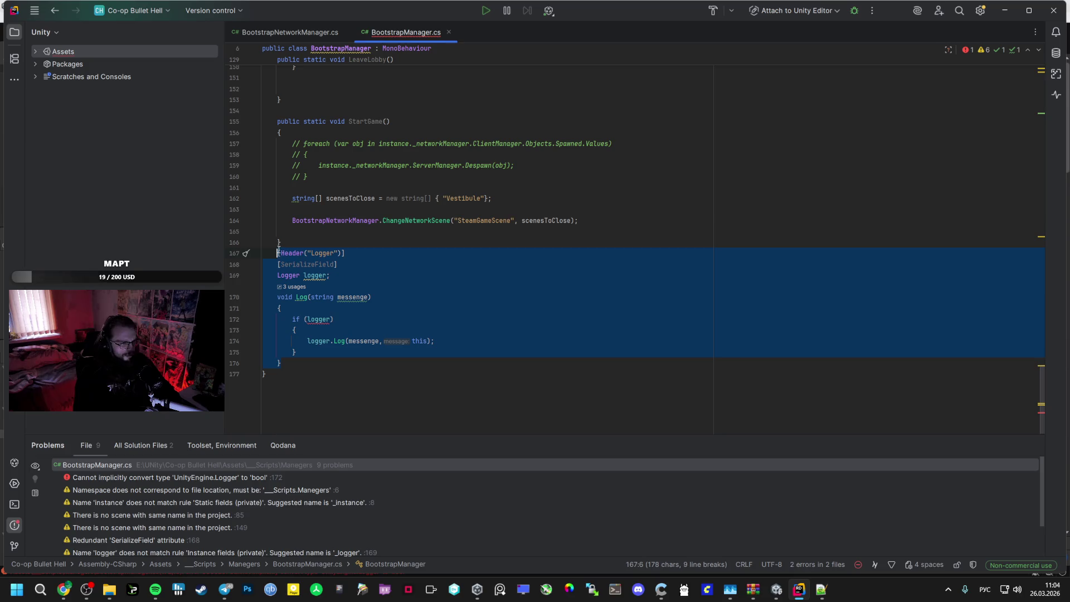
key(Delete)
scroll(337, 216, up, 5)
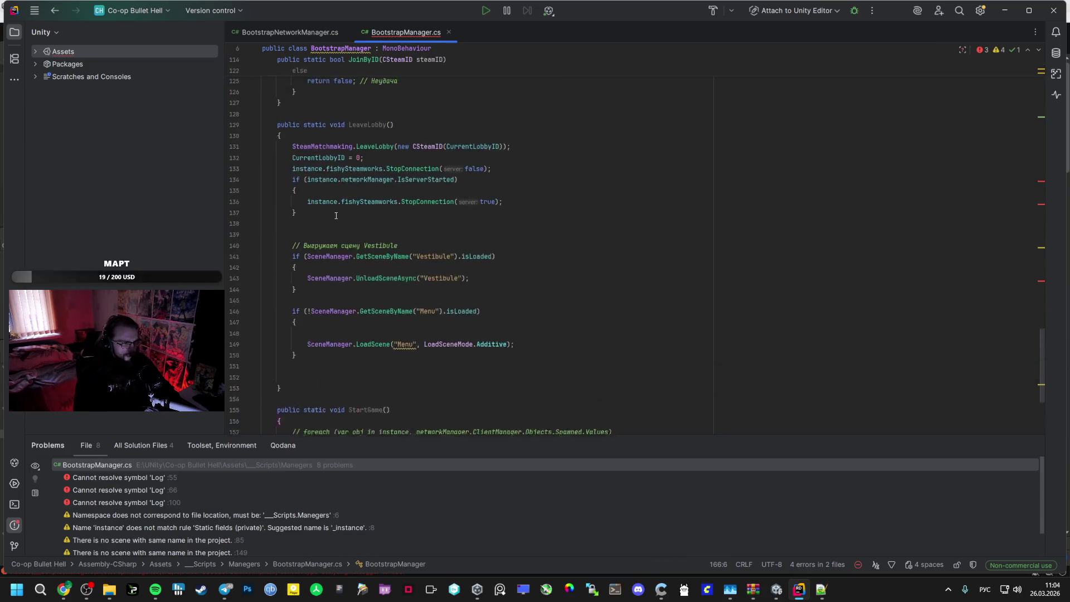
scroll(336, 216, up, 15)
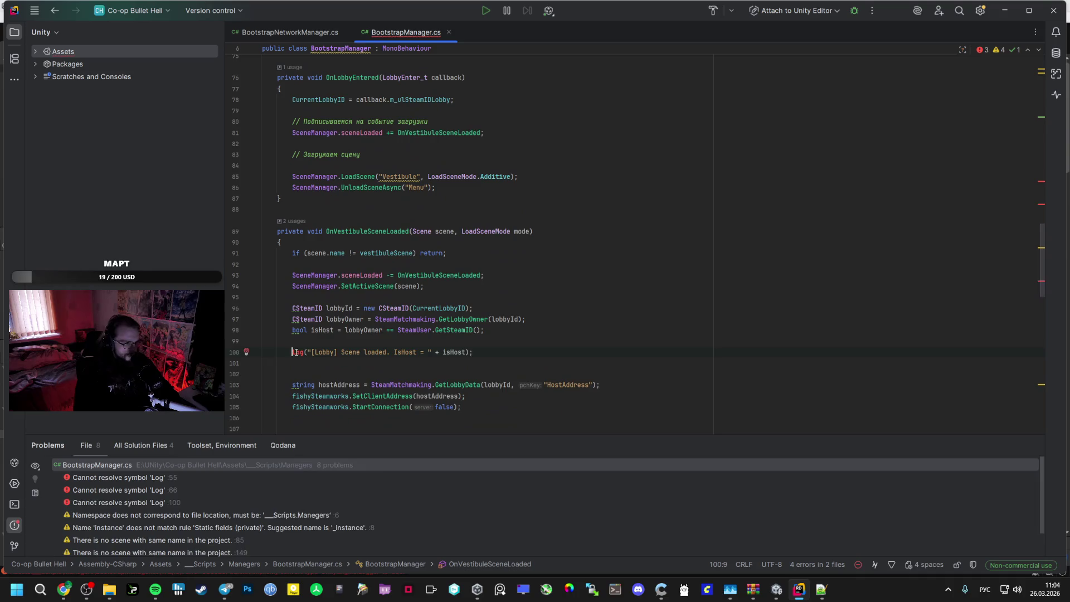
text(Вуигп)
key(alt+shift)
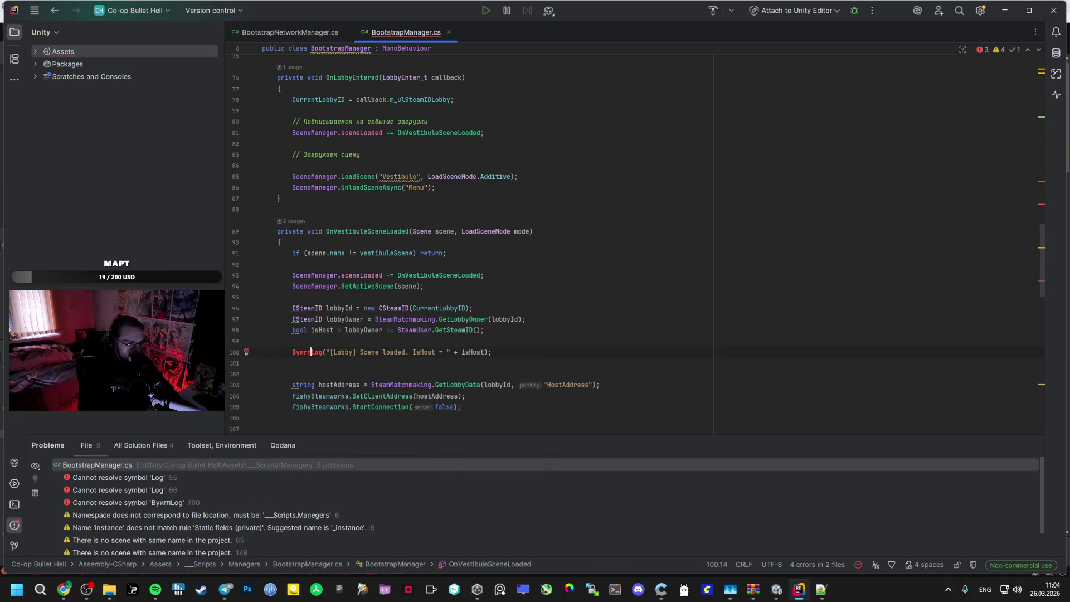
key(BackSpace)
key(BackSpace)
key(BackSpace)
text(D)
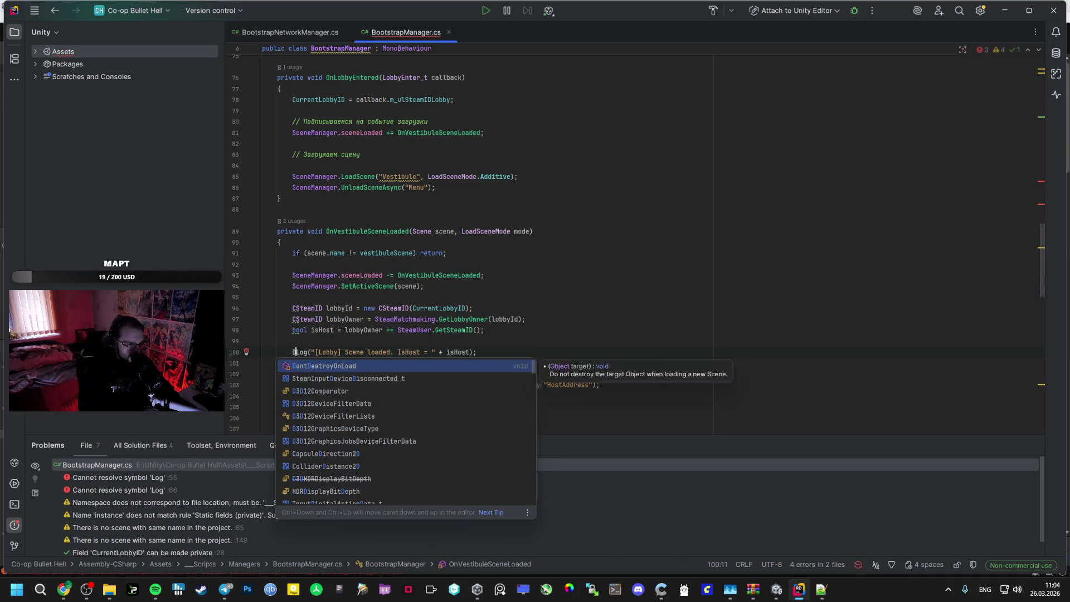
text(ebug.)
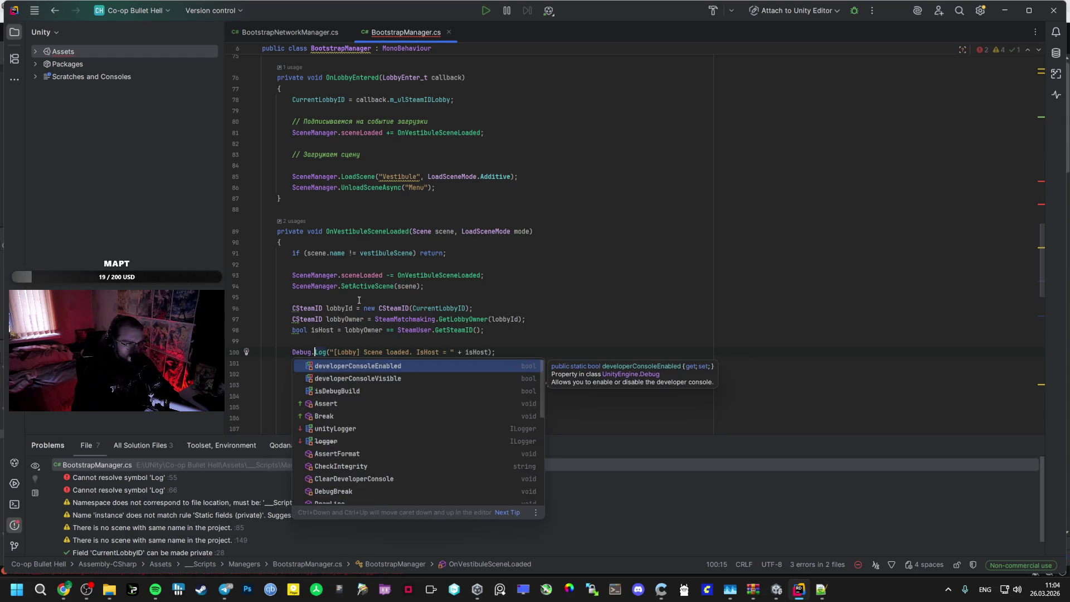
click(397, 275)
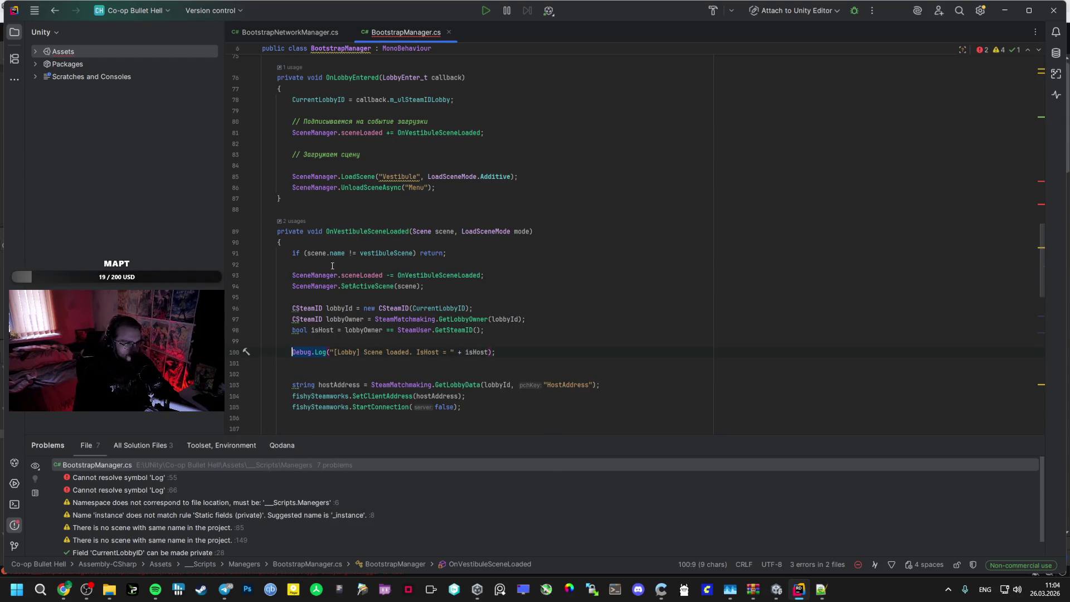
Prefix the remaining Log calls on lines 66 and 55 with Debug
scroll(332, 266, up, 5)
key(alt+Tab)
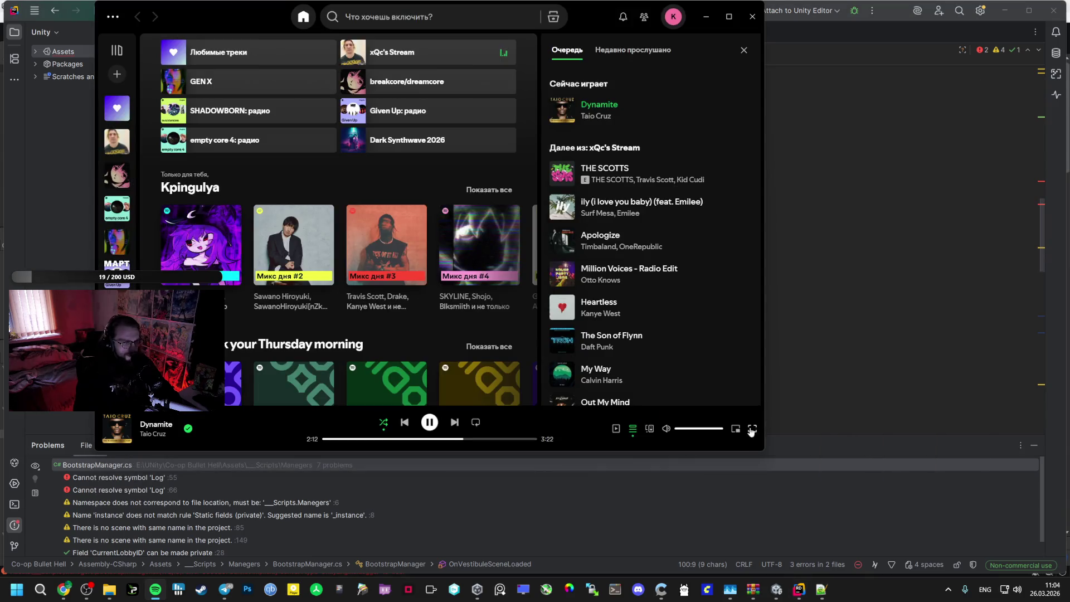
key(alt+Tab)
scroll(294, 384, up, 5)
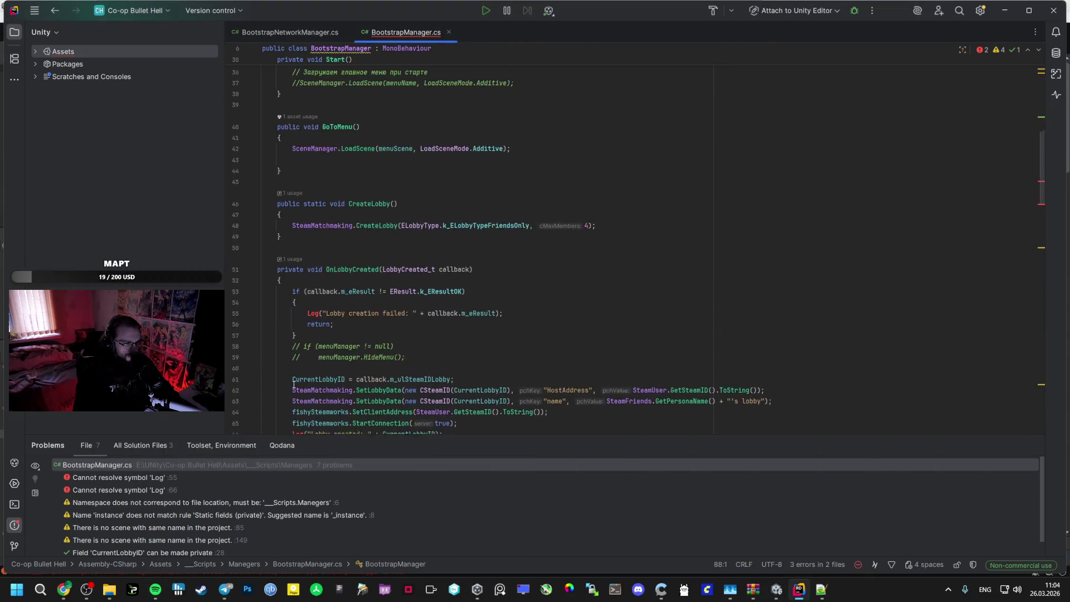
scroll(294, 385, down, 3)
click(292, 340)
text(Debug.)
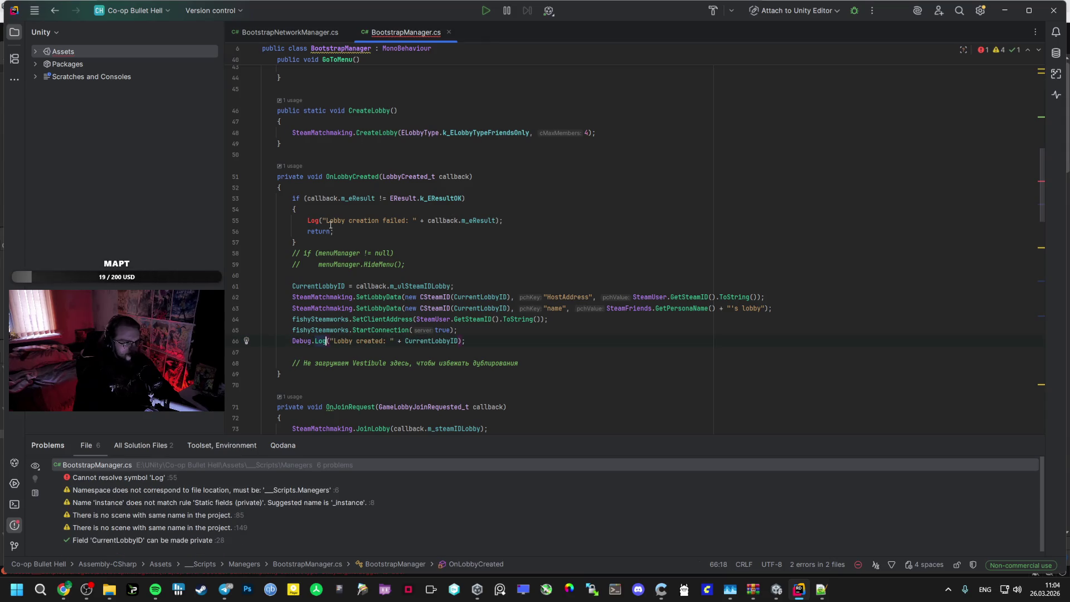
click(314, 220)
text(Debug.)
scroll(335, 264, up, 15)
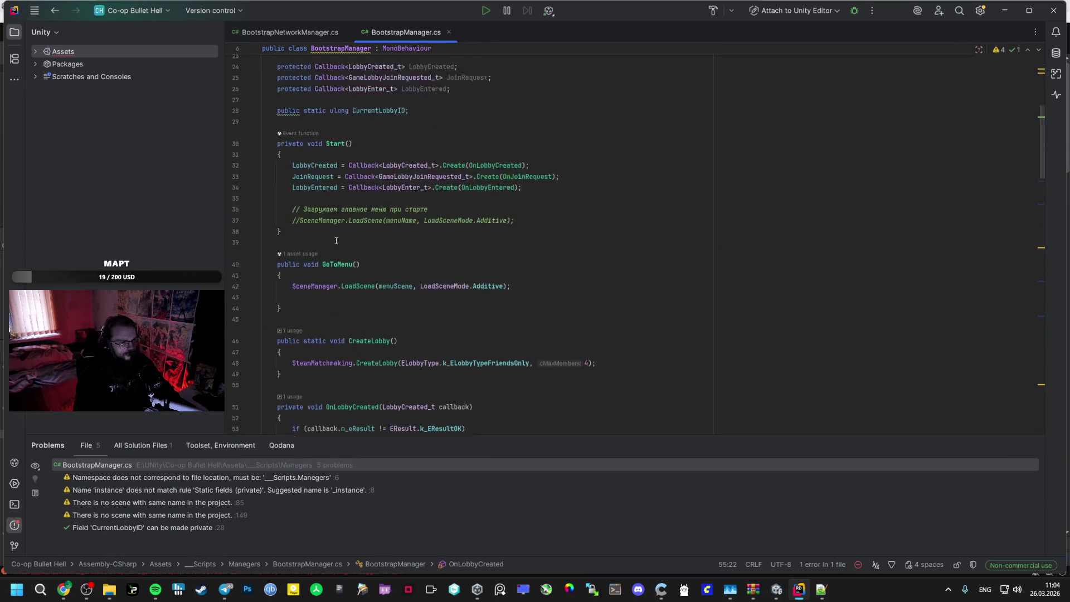
Check the Vestibule scene name, then select and copy the whole BootstrapManager script
key(alt+Tab)
key(alt+Tab)
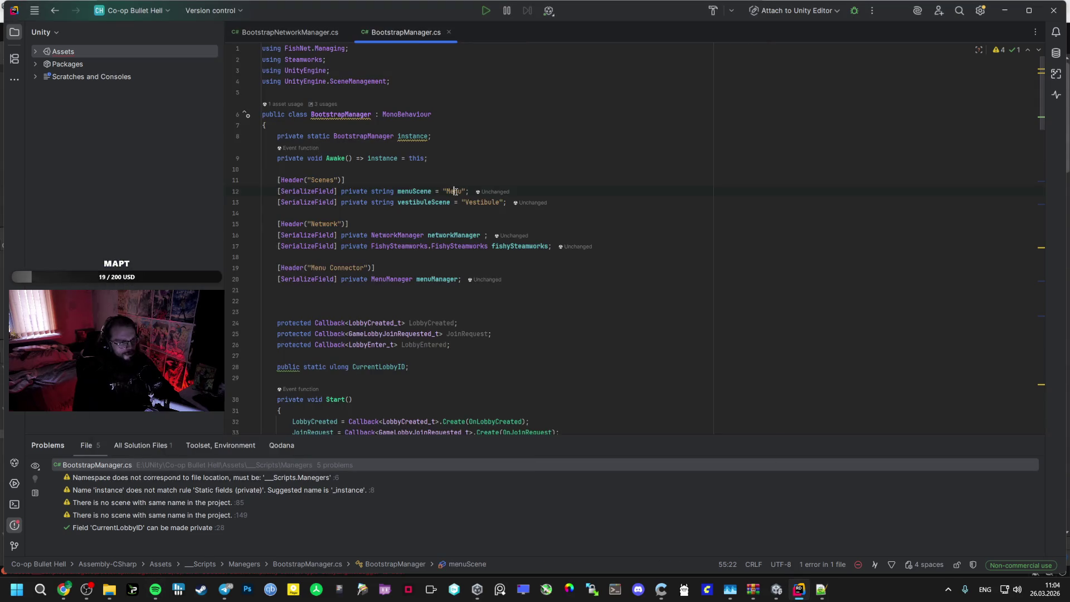
click(473, 199)
drag(466, 202, 484, 203)
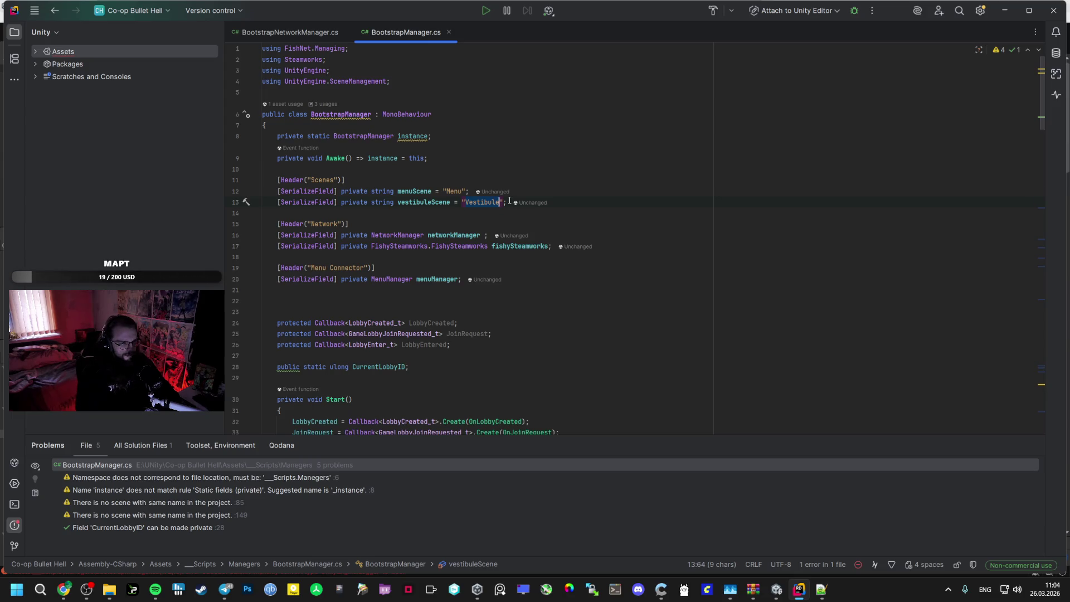
ctrl+click(396, 234)
key(Escape)
key(ctrl+a)
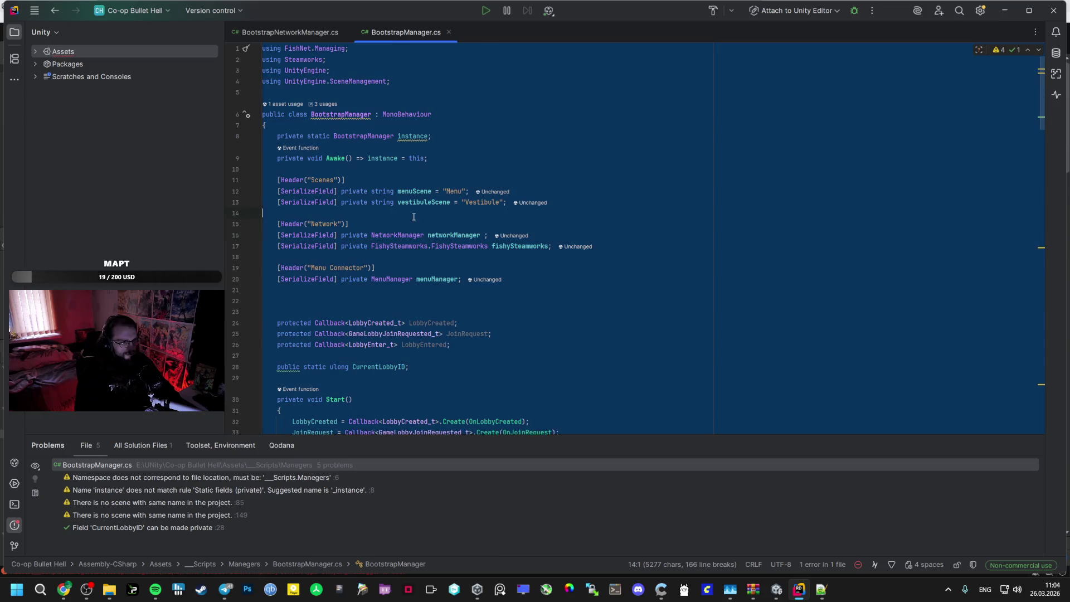
key(alt+Tab)
key(alt+Tab)
key(alt+Tab)
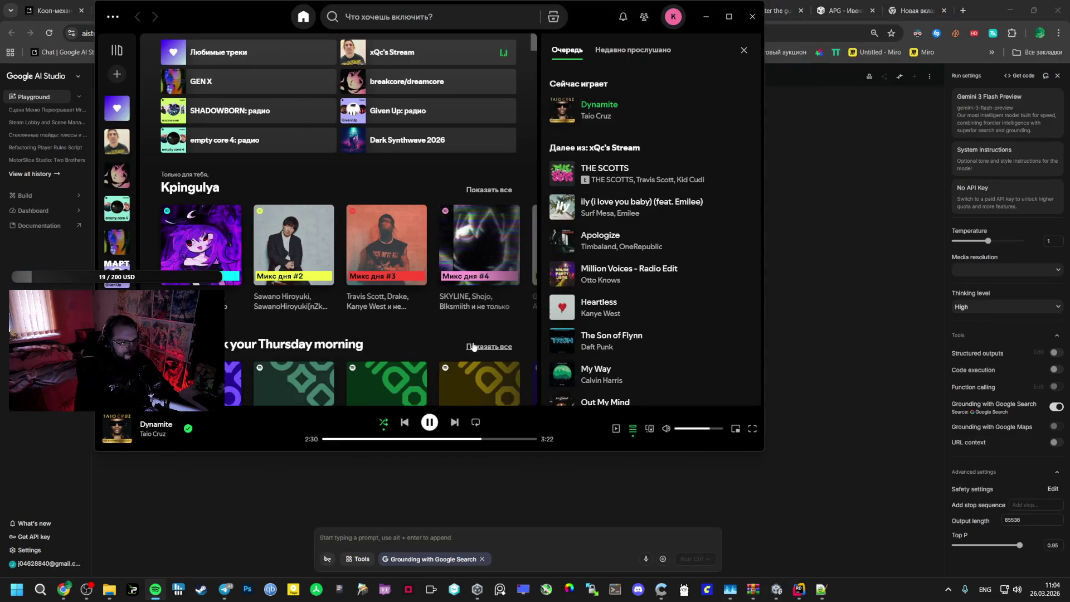
key(alt+Tab)
Open a new ChatGPT chat in a fresh tab and paste the copied script into the message
click(272, 11)
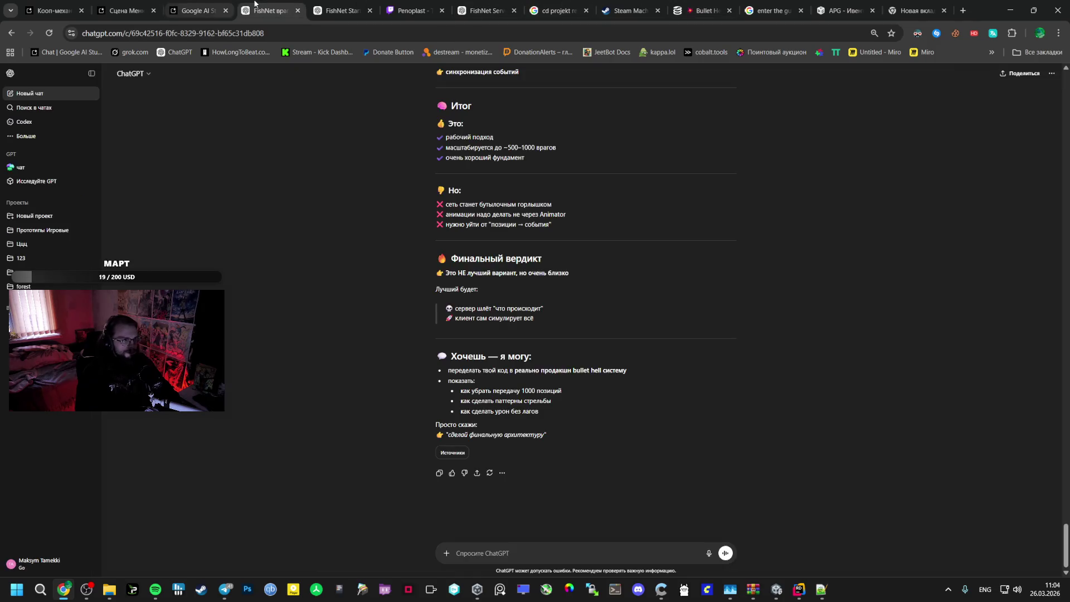
ctrl+shift+click(30, 93)
key(ctrl+v)
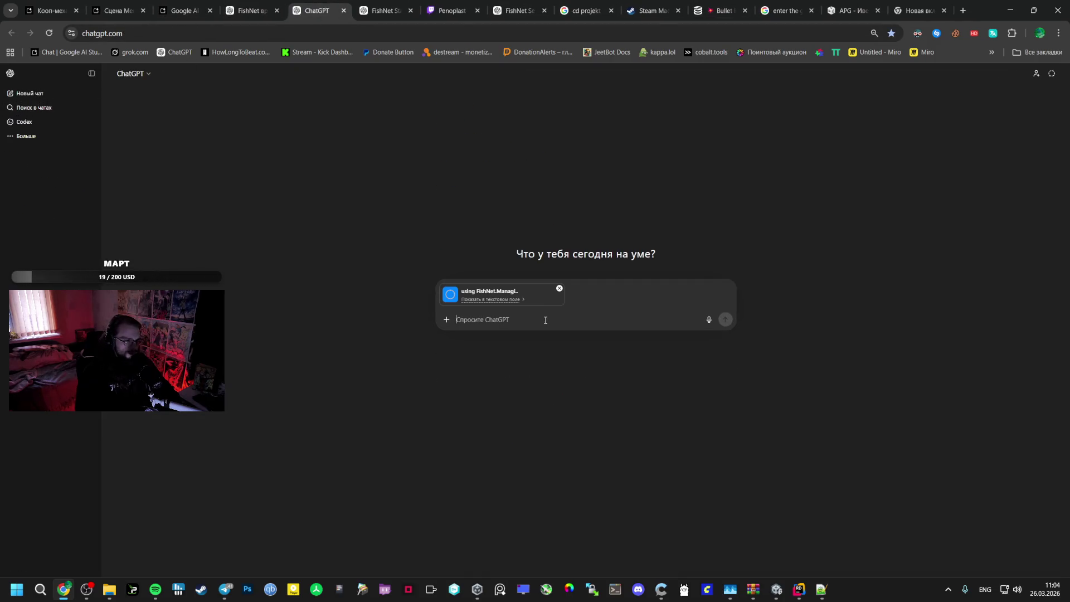
text(c)
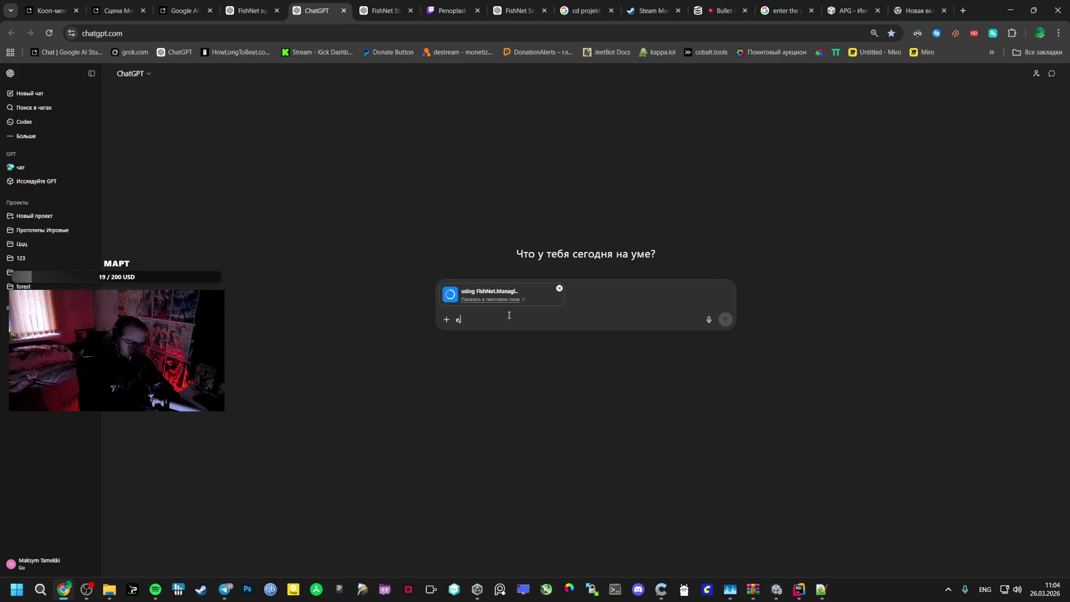
key(BackSpace)
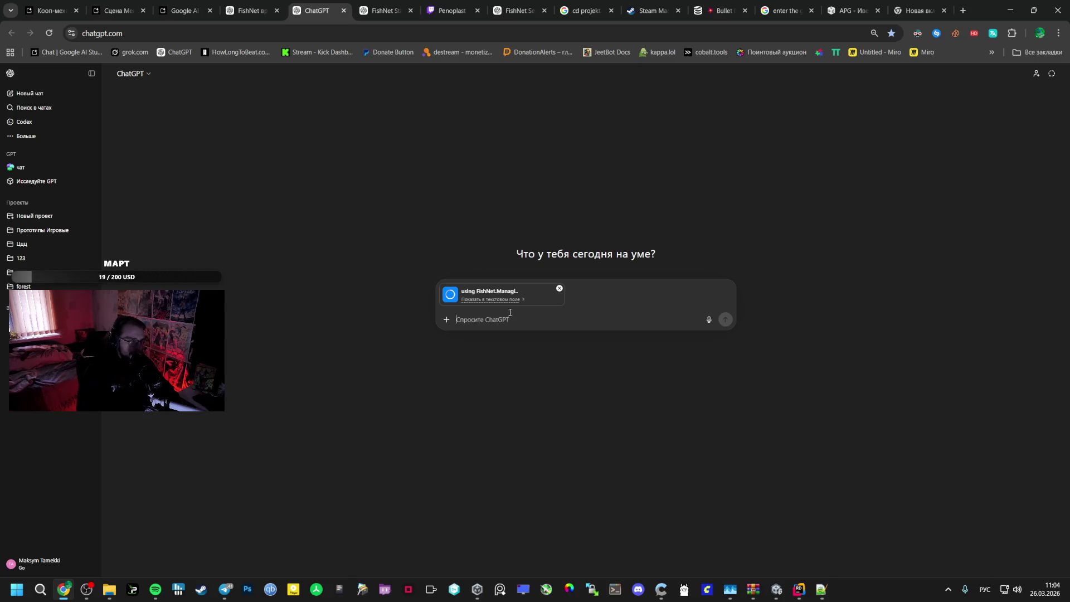
click(184, 11)
Find the earlier 'Почини скрипт…' request about menuScene and gameScene variables and select the whole line
scroll(288, 261, up, 20)
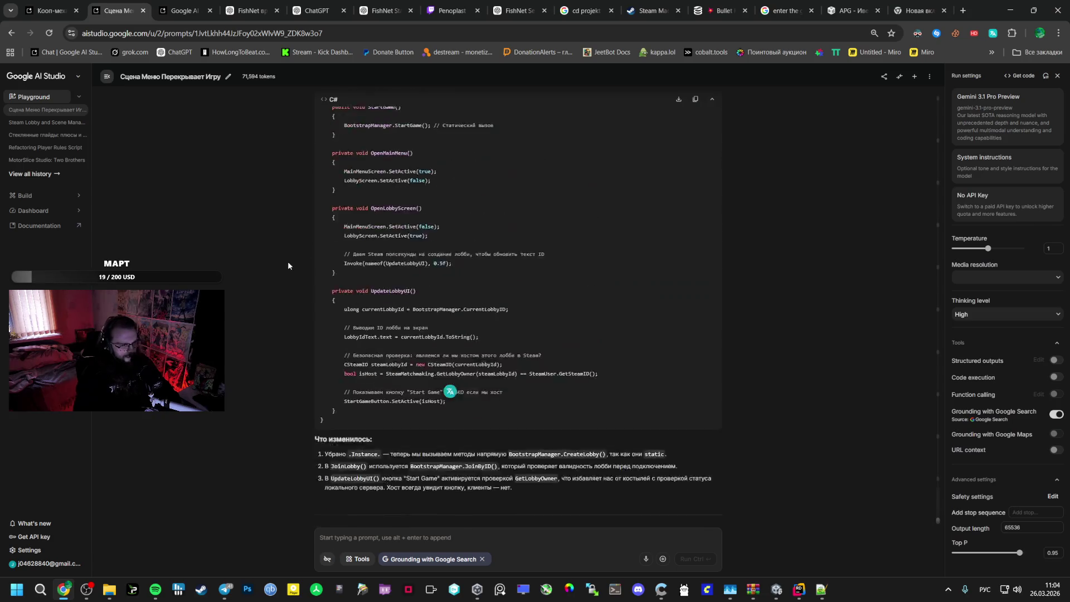
scroll(302, 282, up, 20)
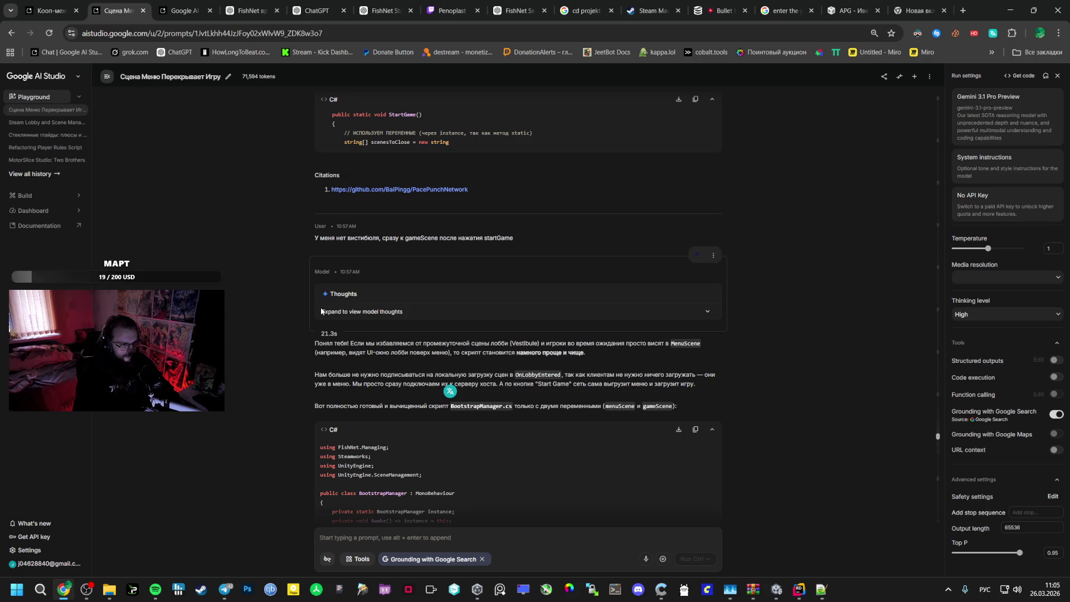
scroll(321, 309, down, 12)
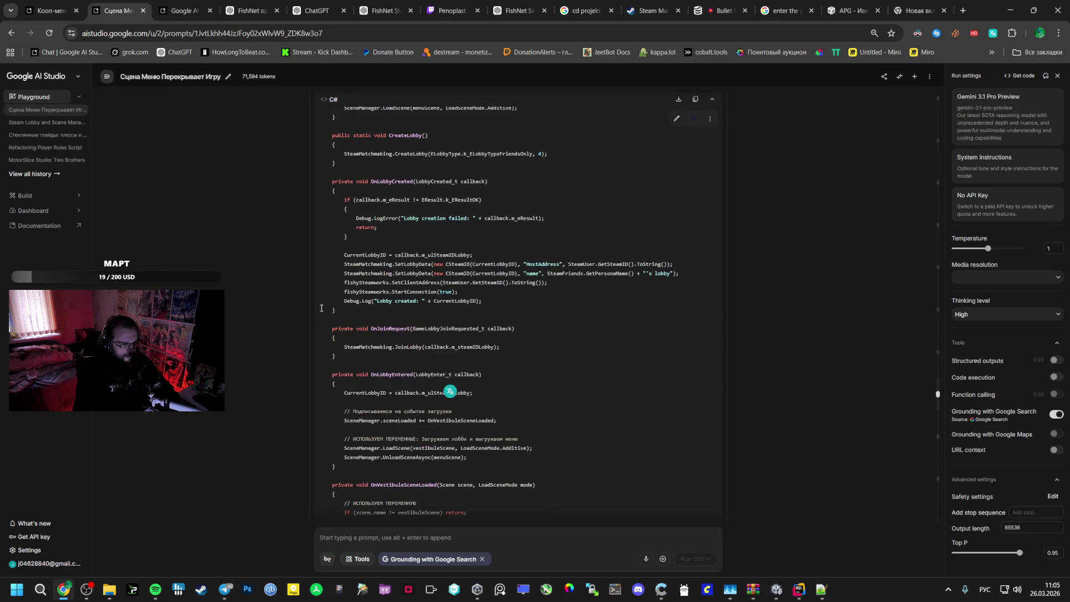
scroll(322, 308, up, 5)
scroll(322, 308, up, 3)
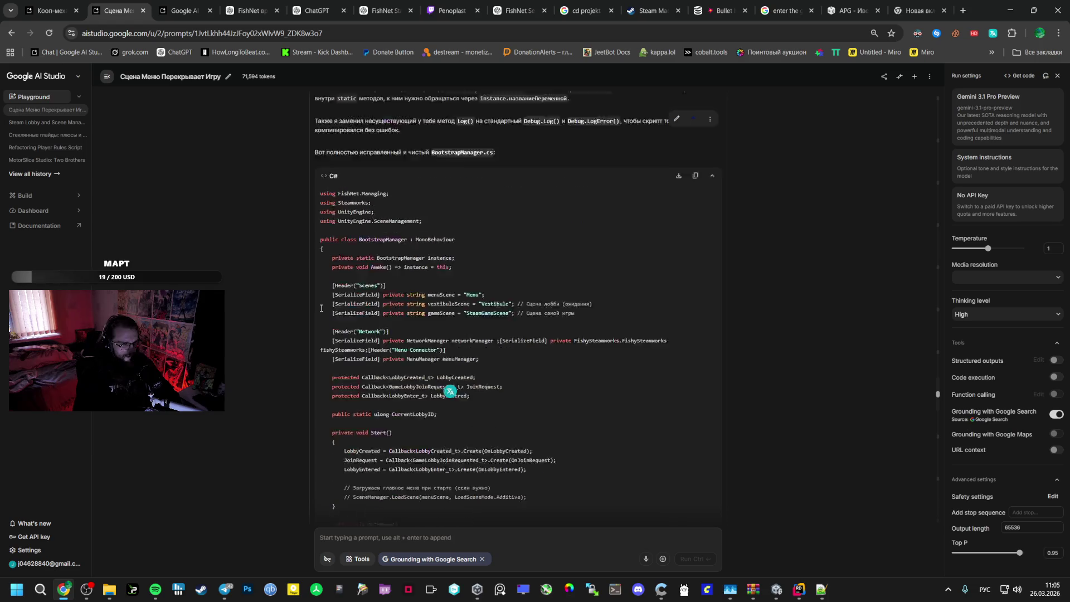
scroll(322, 309, down, 20)
scroll(321, 312, up, 5)
scroll(320, 312, up, 20)
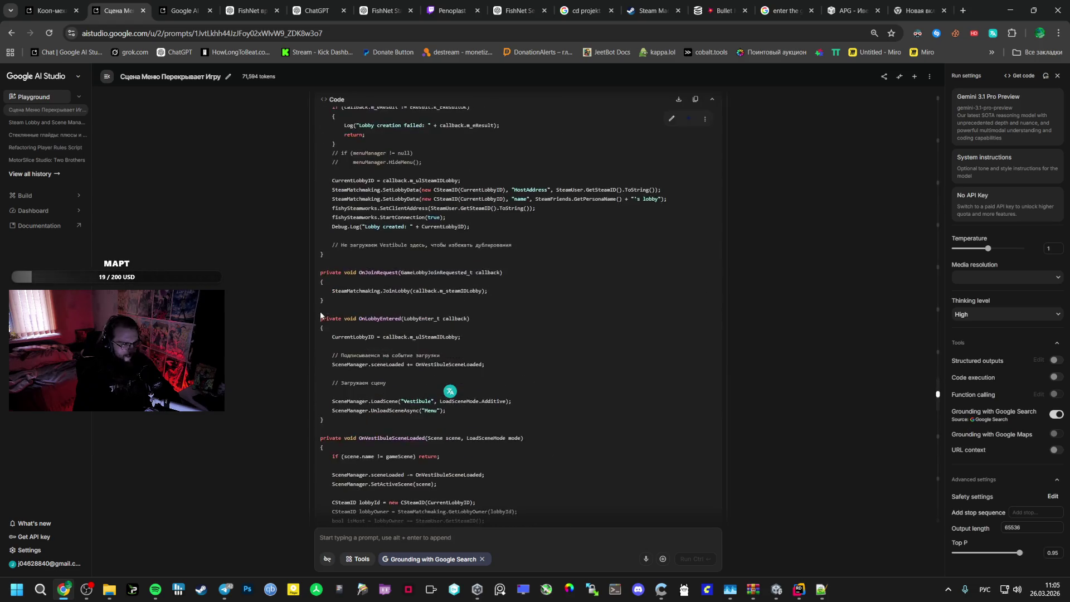
scroll(352, 422, down, 3)
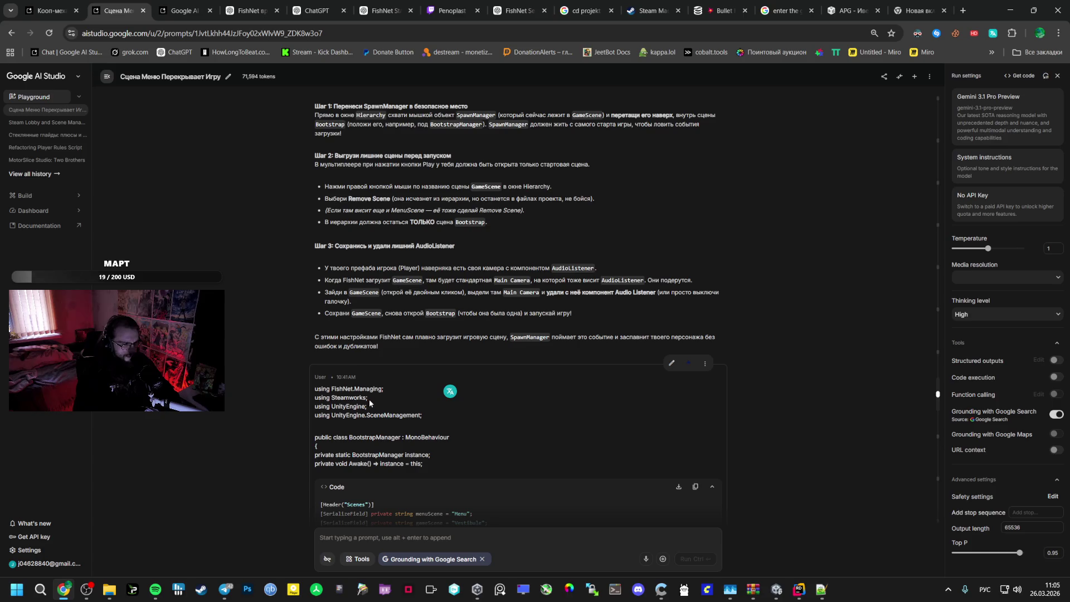
scroll(376, 395, down, 5)
scroll(385, 403, down, 10)
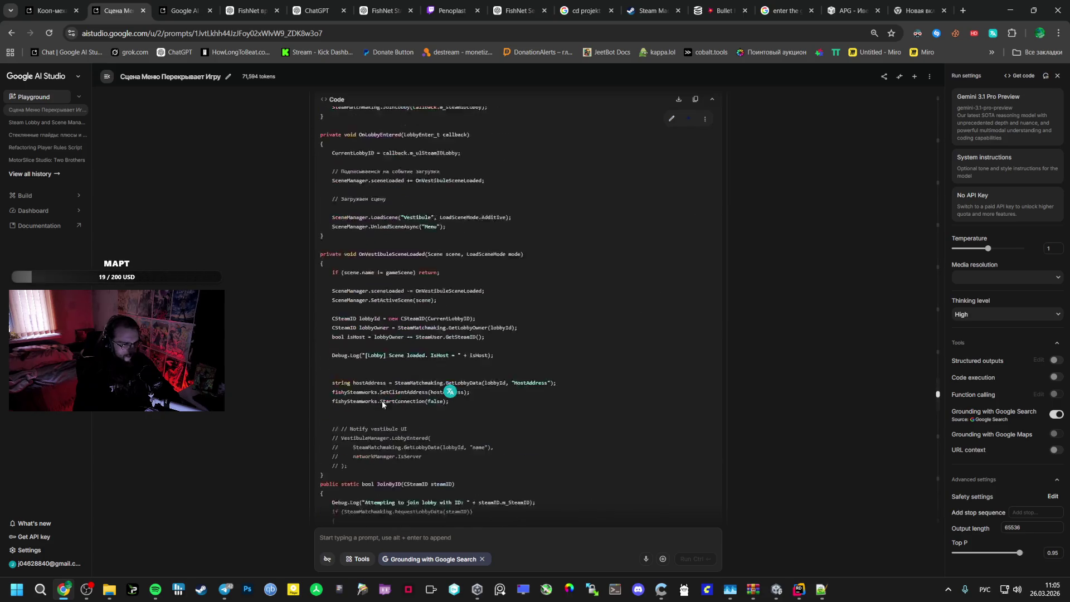
shift+click(386, 307)
shift+click(486, 308)
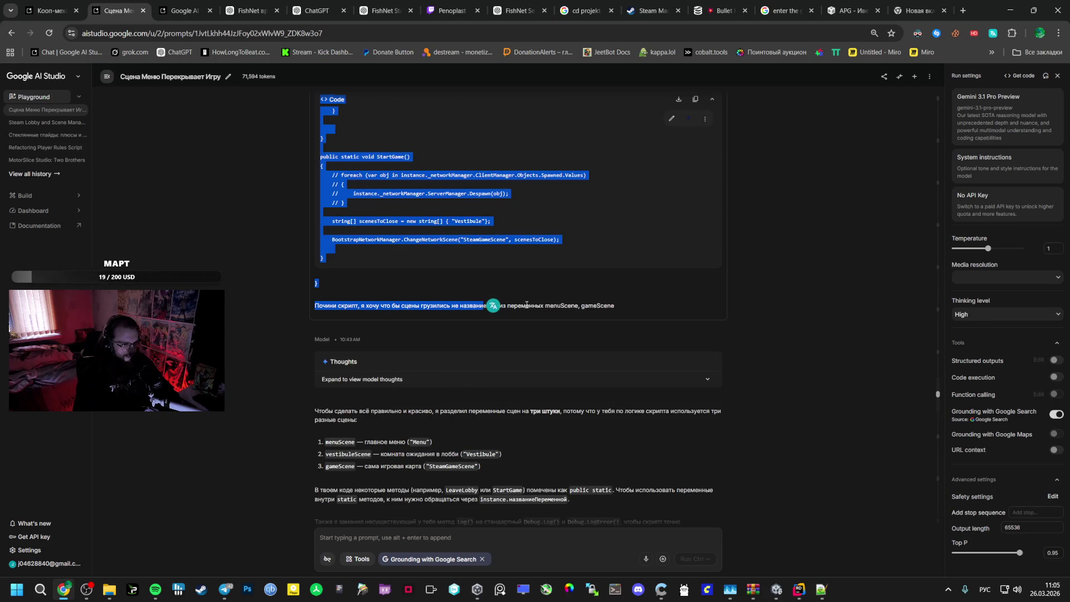
drag(615, 307, 497, 308)
mouse_move(615, 306)
mouse_down()
mouse_move(327, 109)
mouse_move(330, 307)
mouse_move(317, 307)
mouse_up()
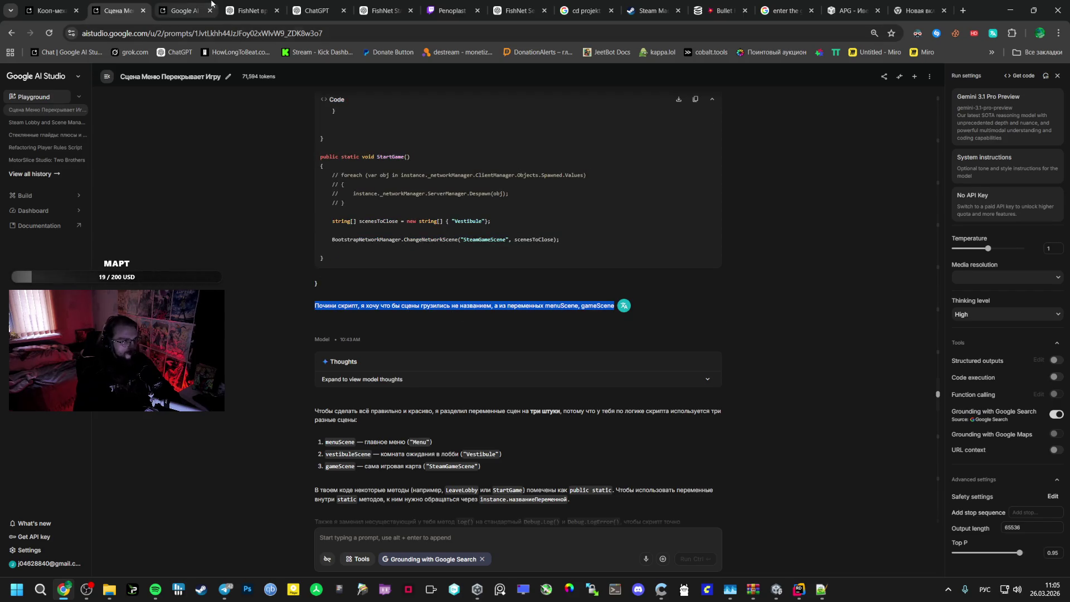
click(317, 10)
Paste the scene-variable request with the script, send it, and select ChatGPT's suggested LeaveLobby code
text(Почини скрипт, я хочу что бы сцены грузились не названием, а из переменных menuScene, gameScene)
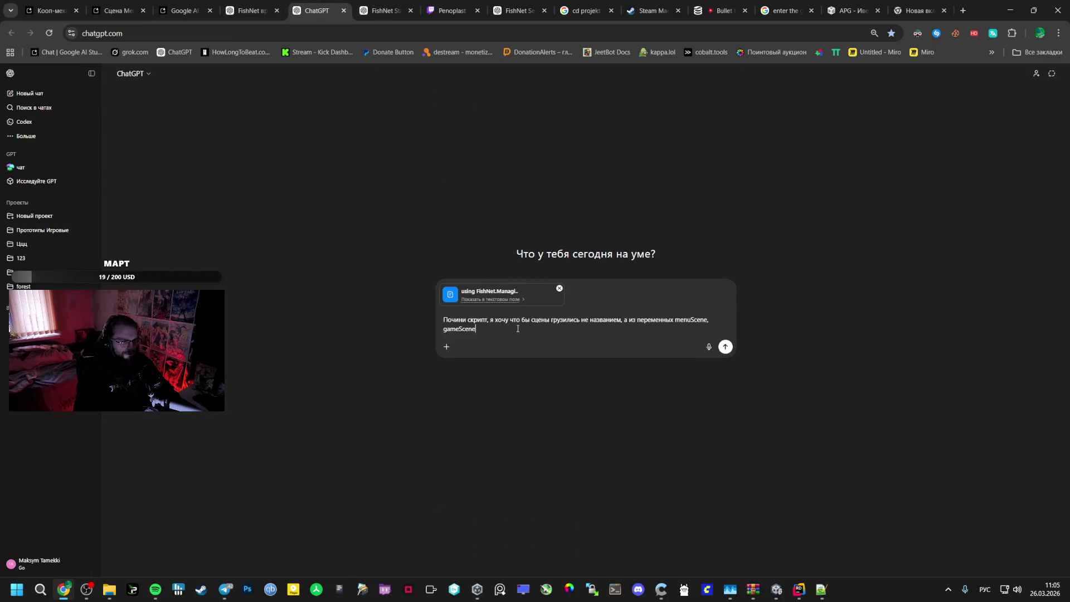
click(726, 346)
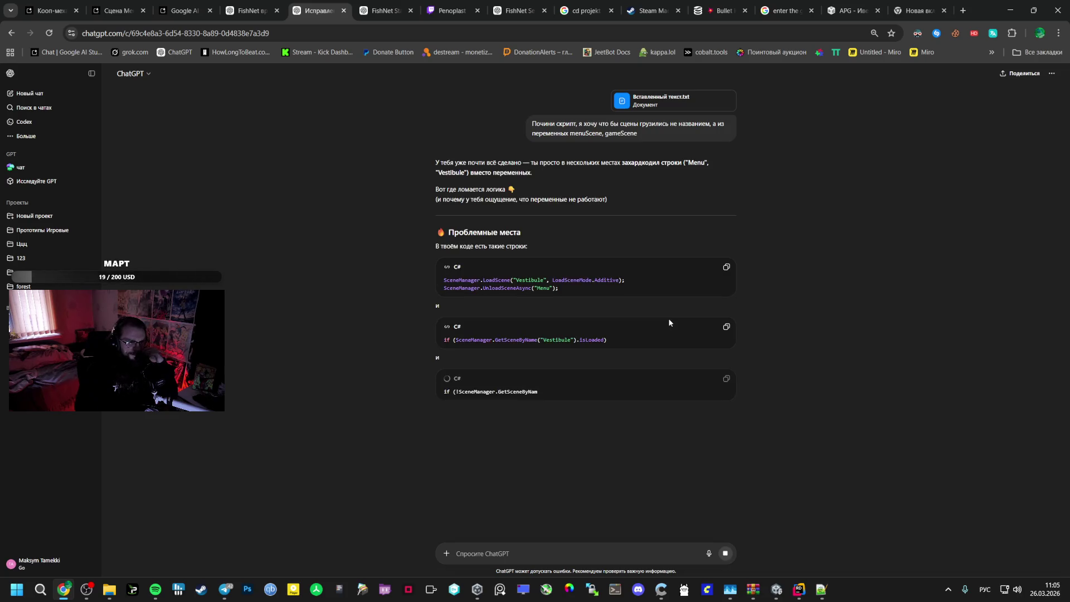
scroll(644, 322, down, 5)
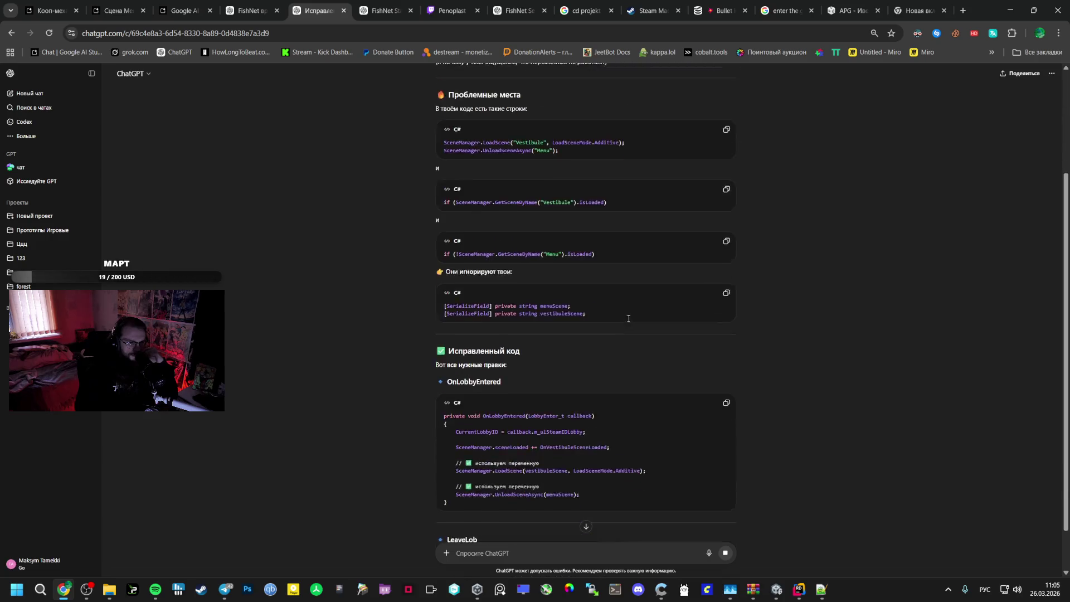
scroll(595, 312, down, 3)
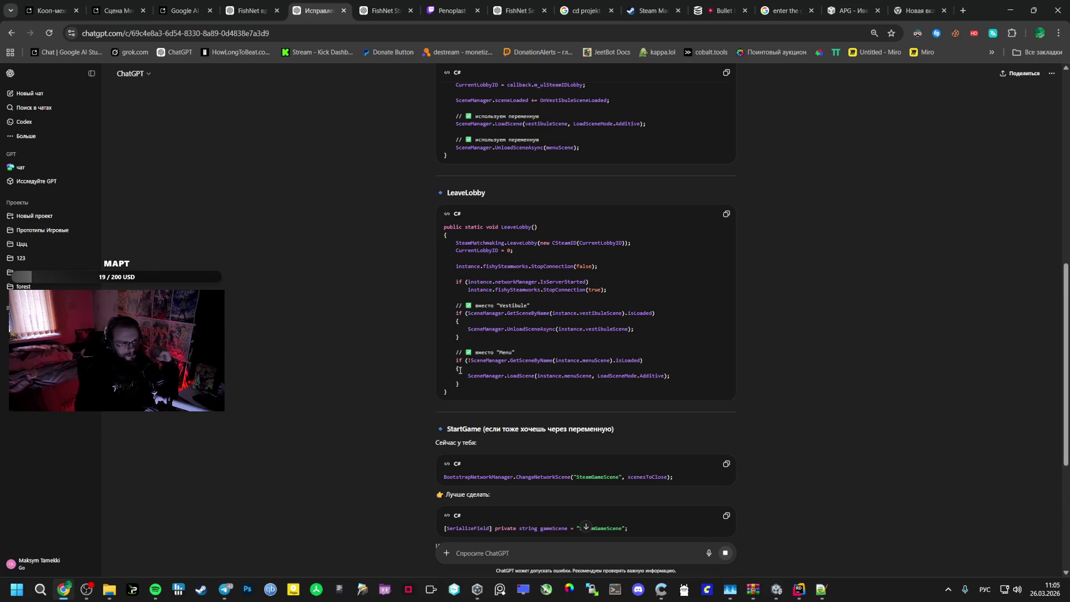
drag(448, 393, 443, 227)
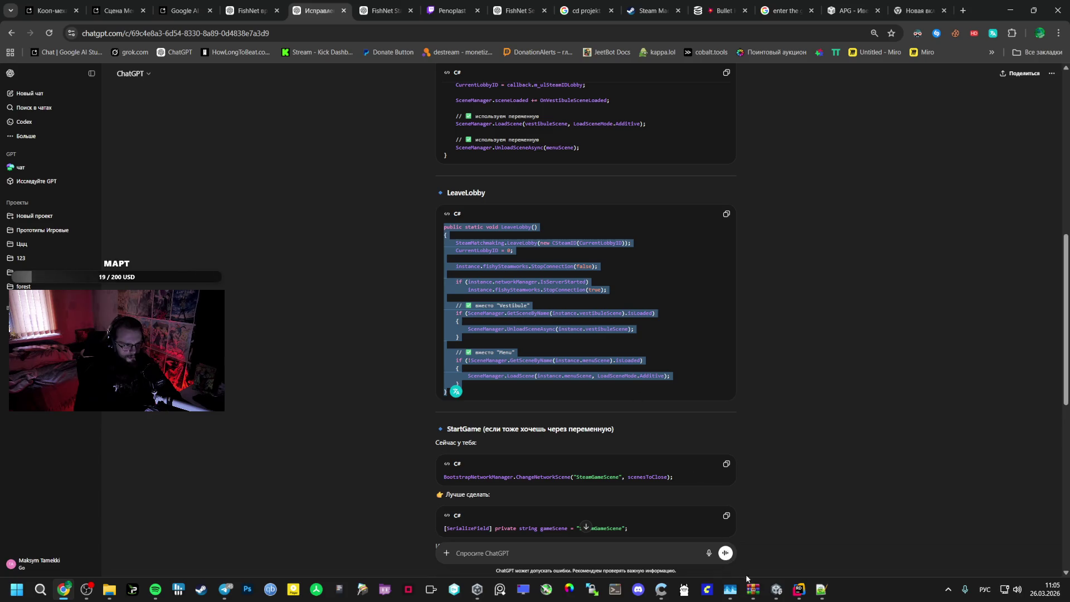
Search BootstrapManager.cs for LeaveLobby and scroll to the existing method
click(800, 589)
click(491, 332)
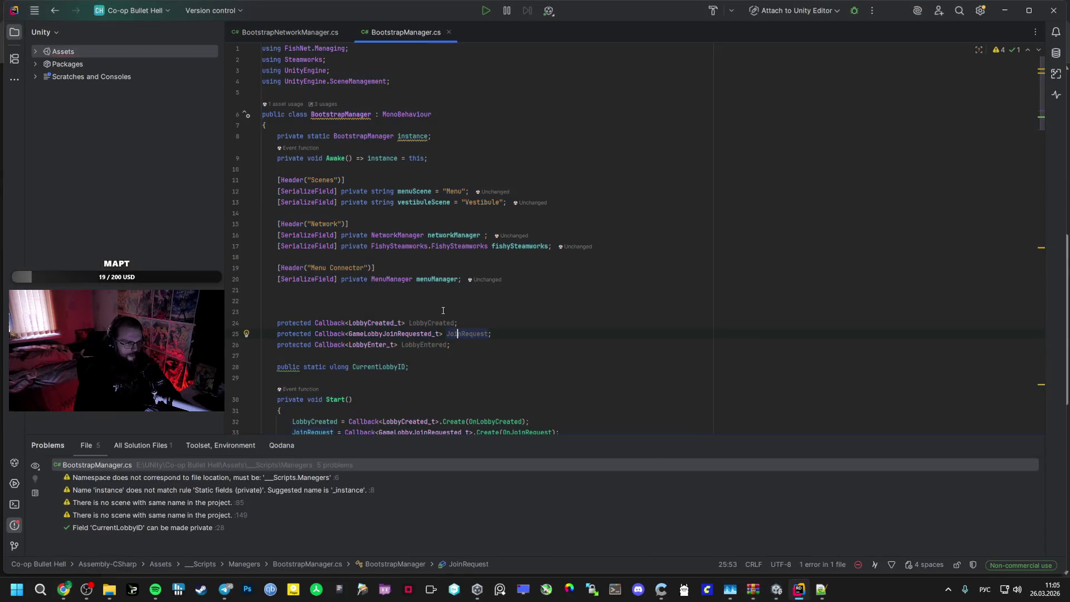
scroll(446, 329, down, 5)
text(leave)
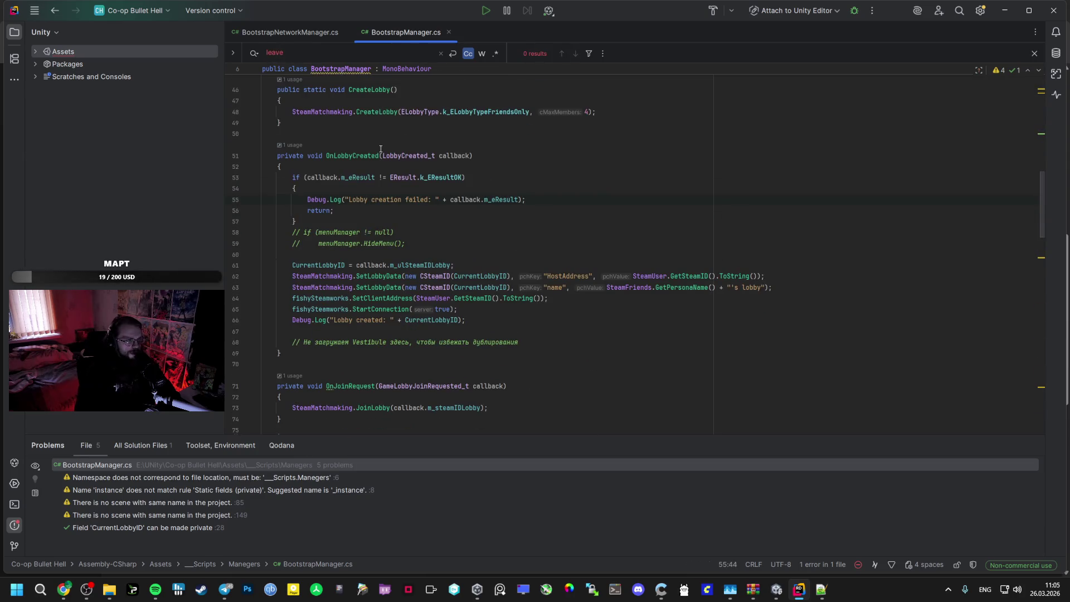
key(Escape)
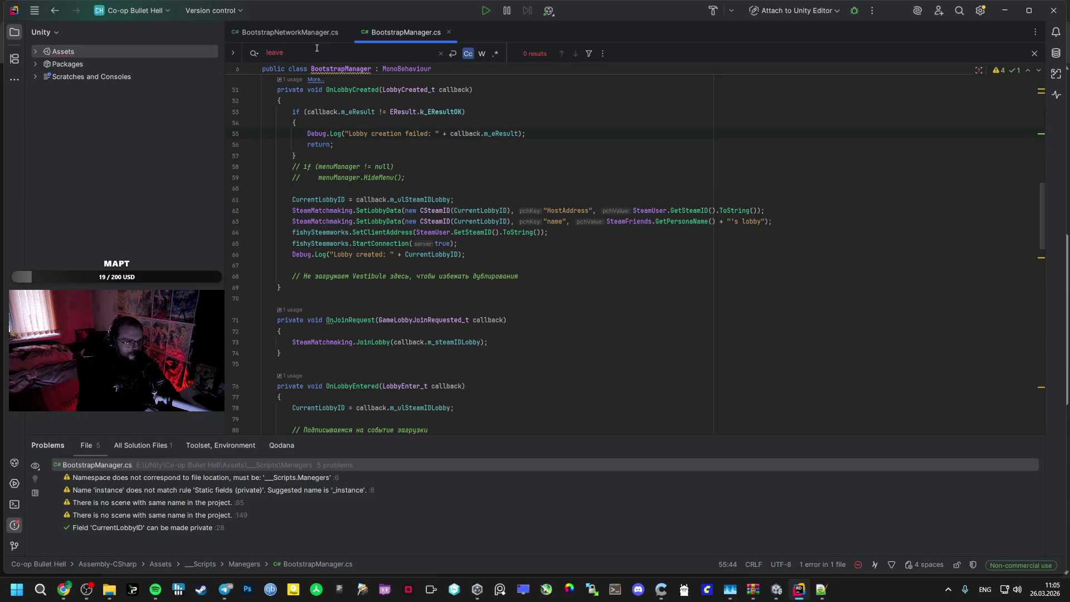
click(307, 34)
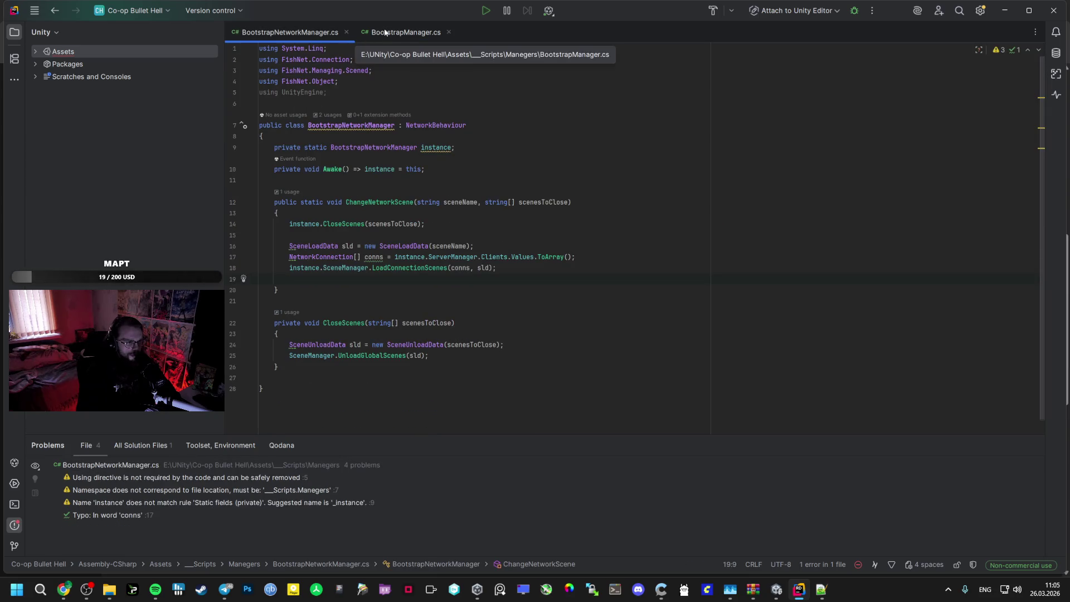
click(406, 32)
scroll(374, 169, down, 5)
scroll(373, 169, down, 10)
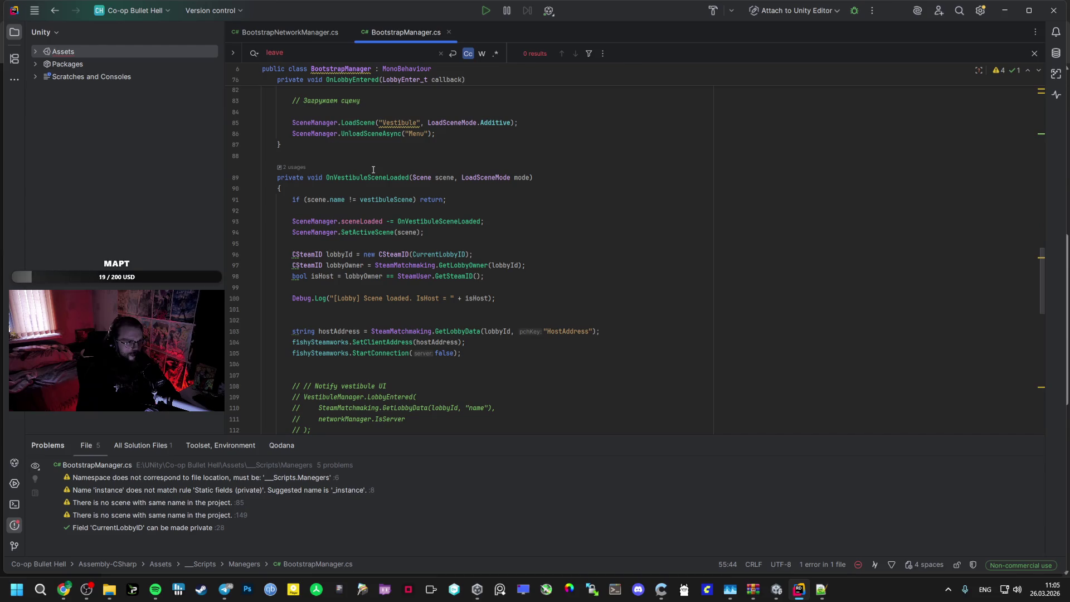
scroll(373, 172, down, 5)
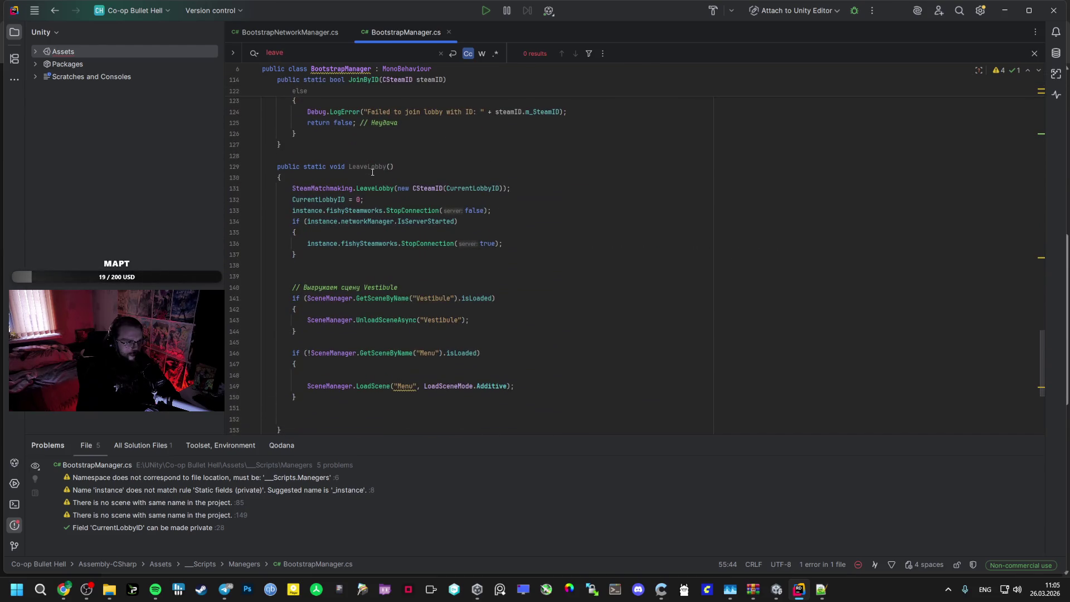
Copy ChatGPT's suggested LeaveLobby code from the reply
key(alt+Tab)
key(ctrl+c)
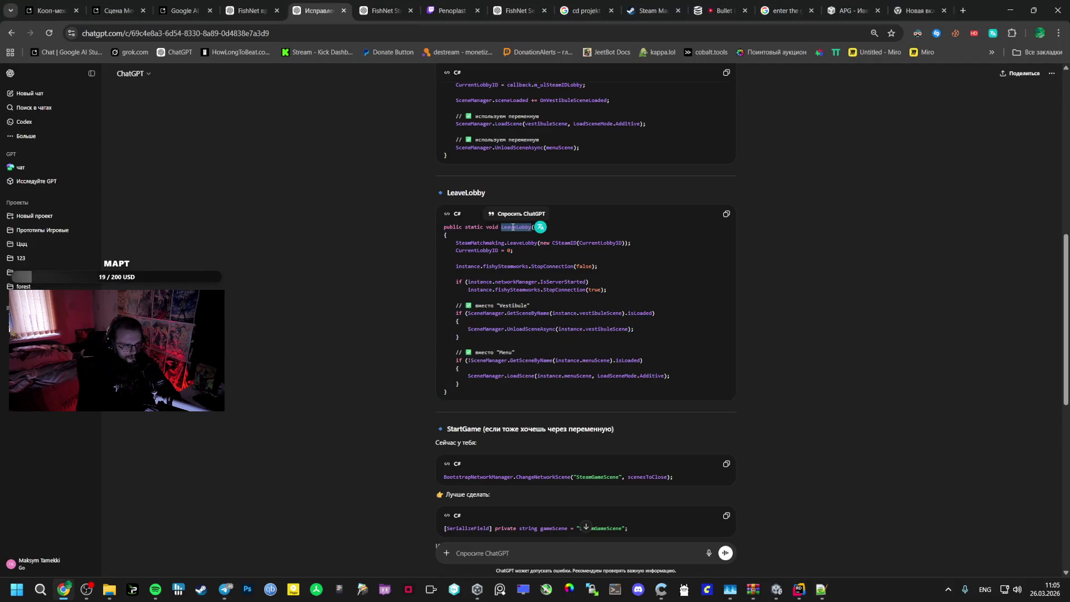
key(alt+Tab)
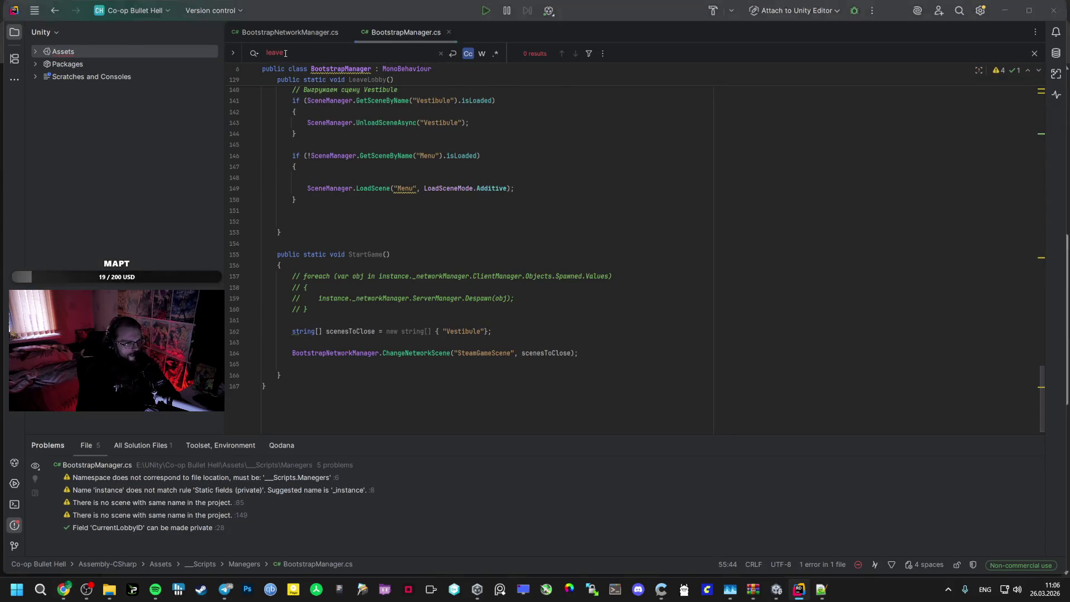
key(alt+Tab)
key(ctrl+c)
key(alt+Tab)
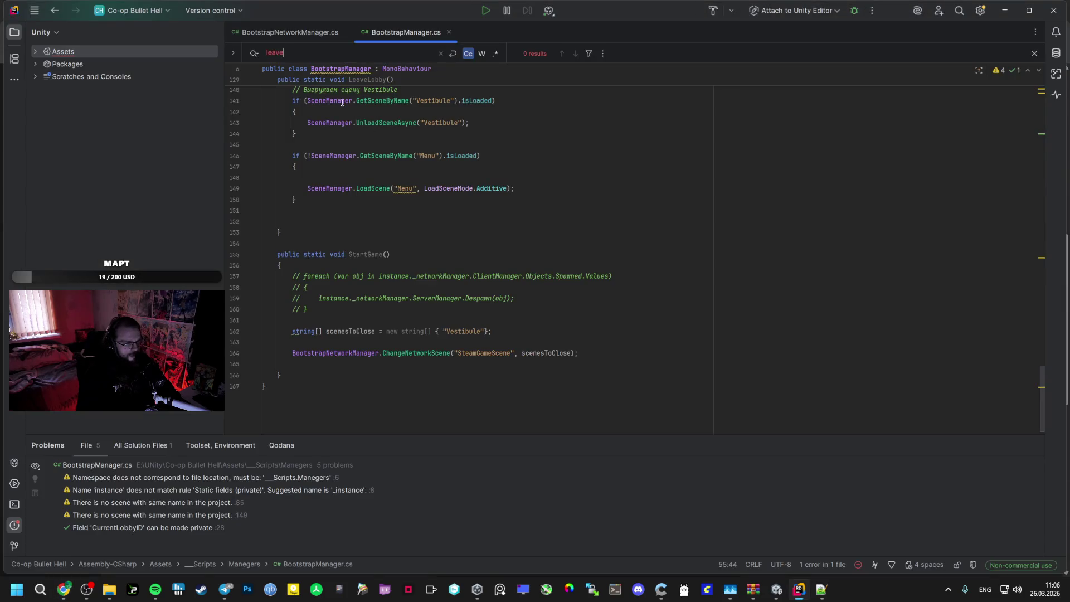
key(ctrl+a)
key(ctrl+v)
key(alt+Tab)
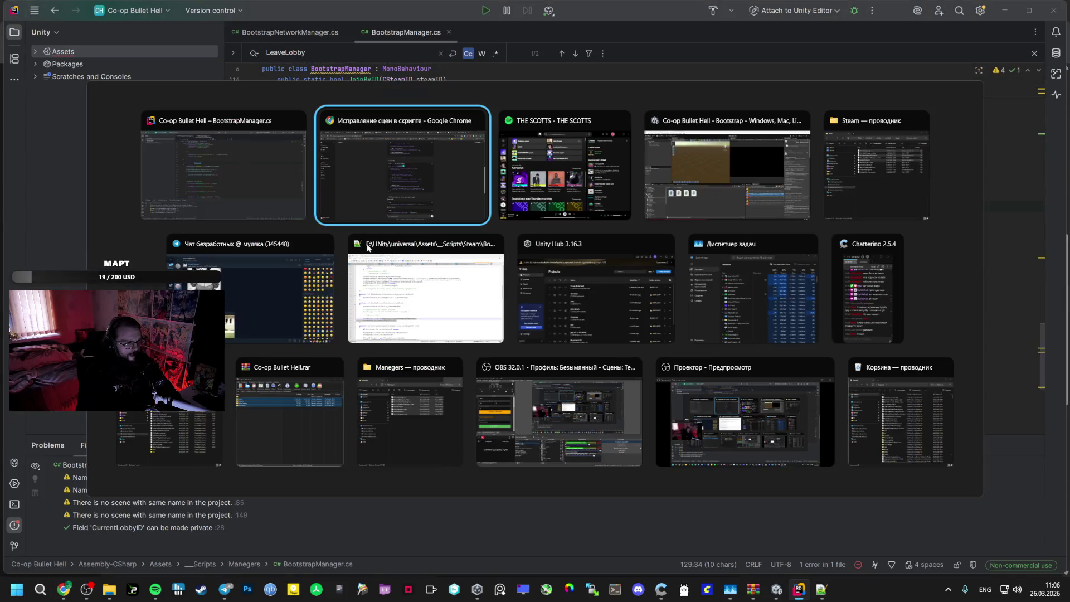
drag(448, 234, 453, 392)
key(alt+Tab)
Replace the old LeaveLobby method with ChatGPT's version using instance.vestibuleScene and instance.menuScene
scroll(358, 327, down, 3)
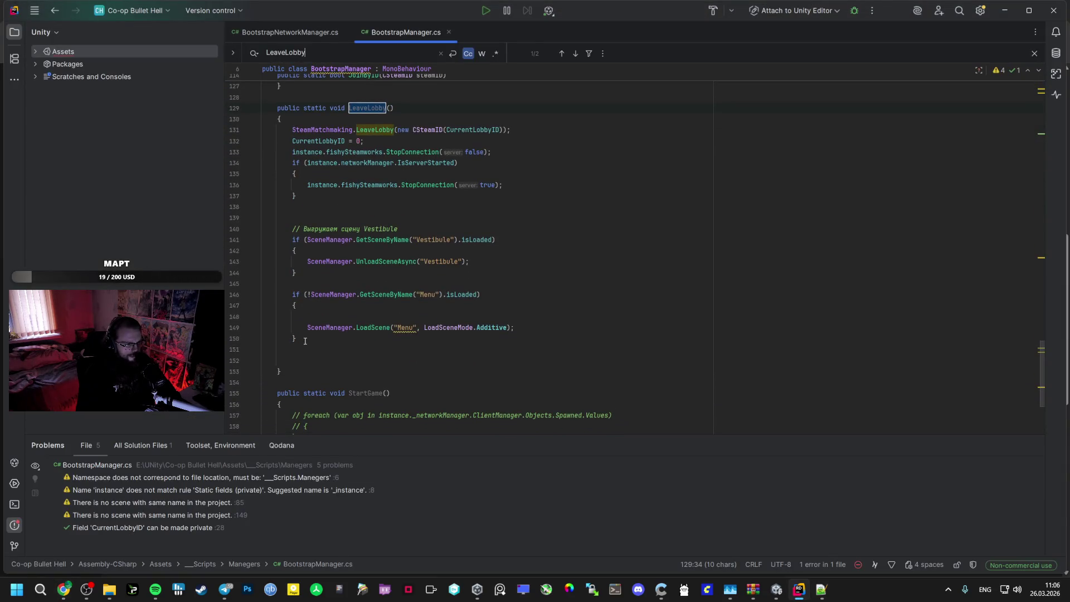
mouse_move(282, 371)
mouse_down()
mouse_move(295, 338)
mouse_move(277, 107)
mouse_up()
key(ctrl+v)
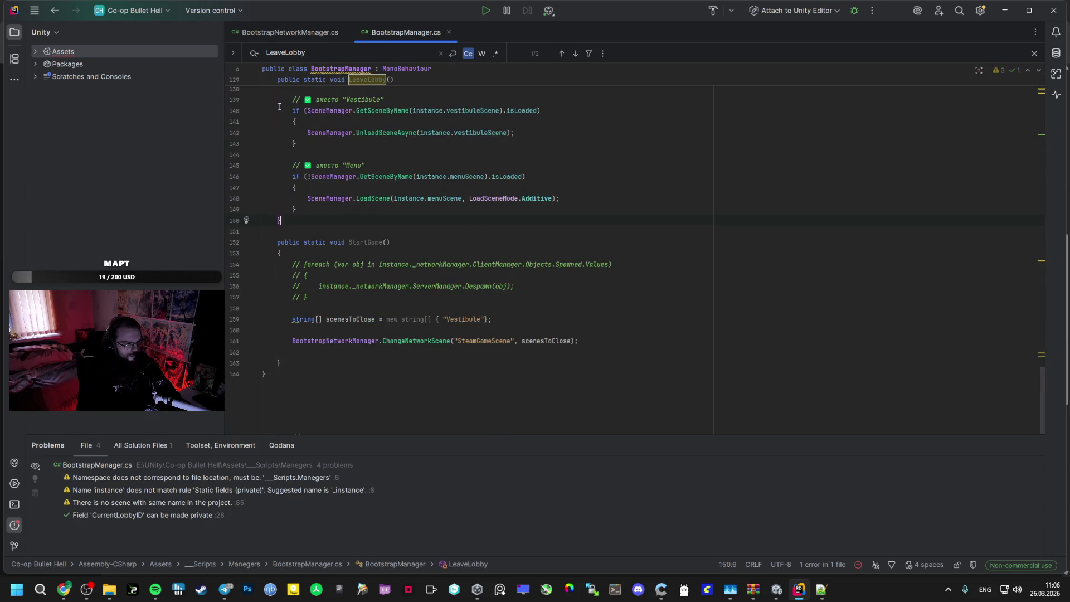
key(ctrl+z)
key(ctrl+z)
key(ctrl+z)
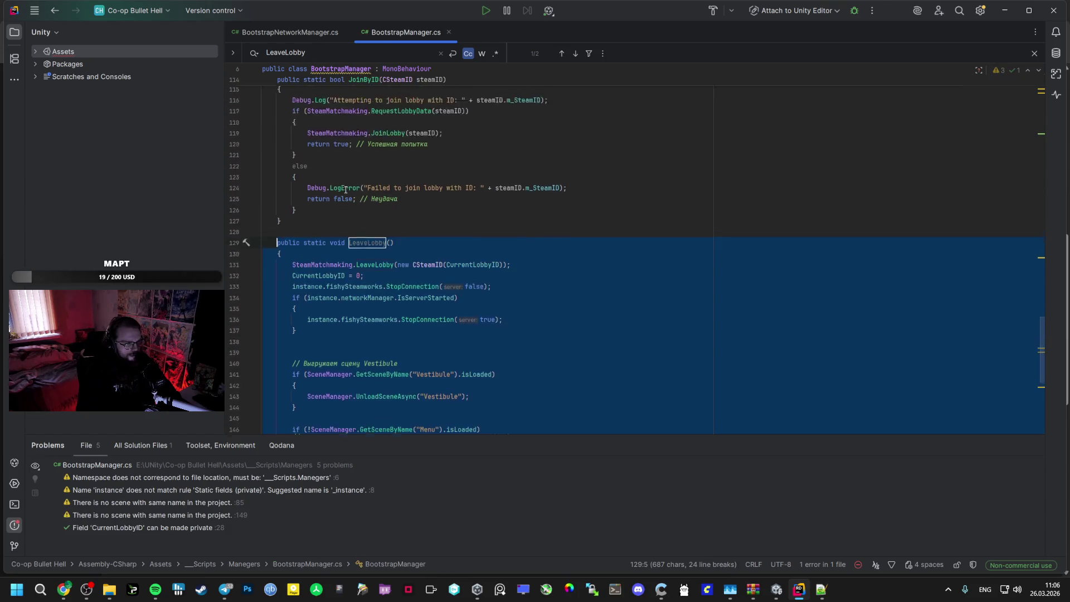
key(ctrl+shift+z)
key(ctrl+shift+z)
key(ctrl+shift+z)
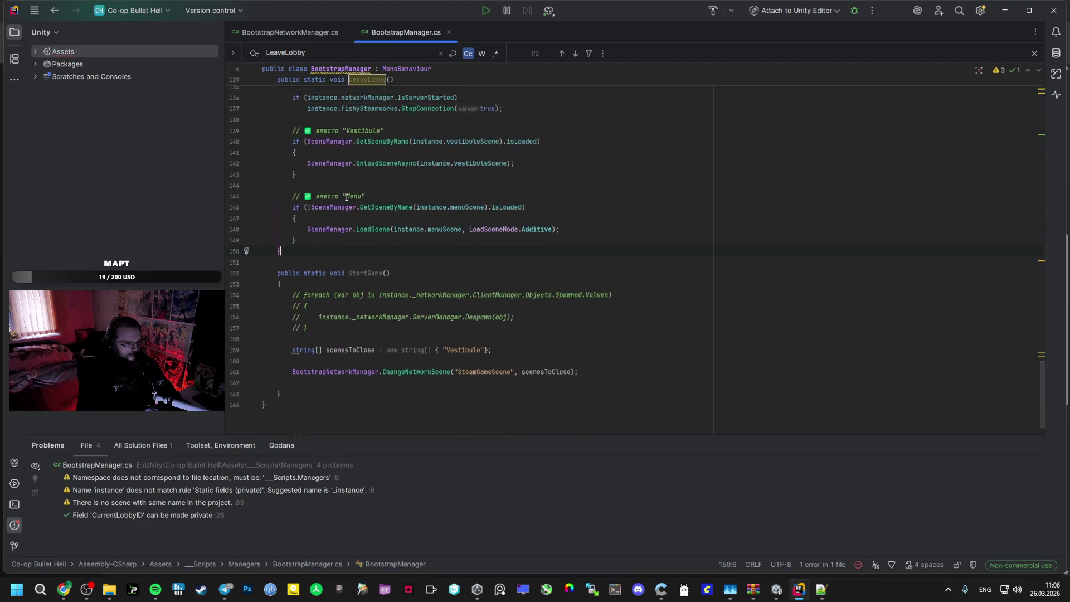
scroll(347, 197, up, 2)
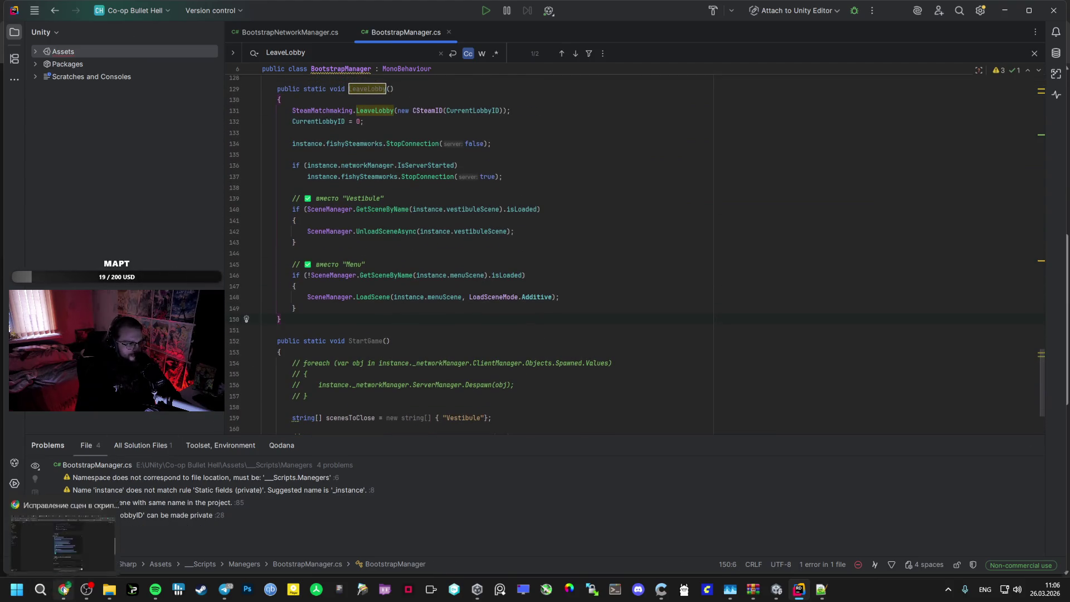
click(64, 589)
scroll(520, 386, down, 2)
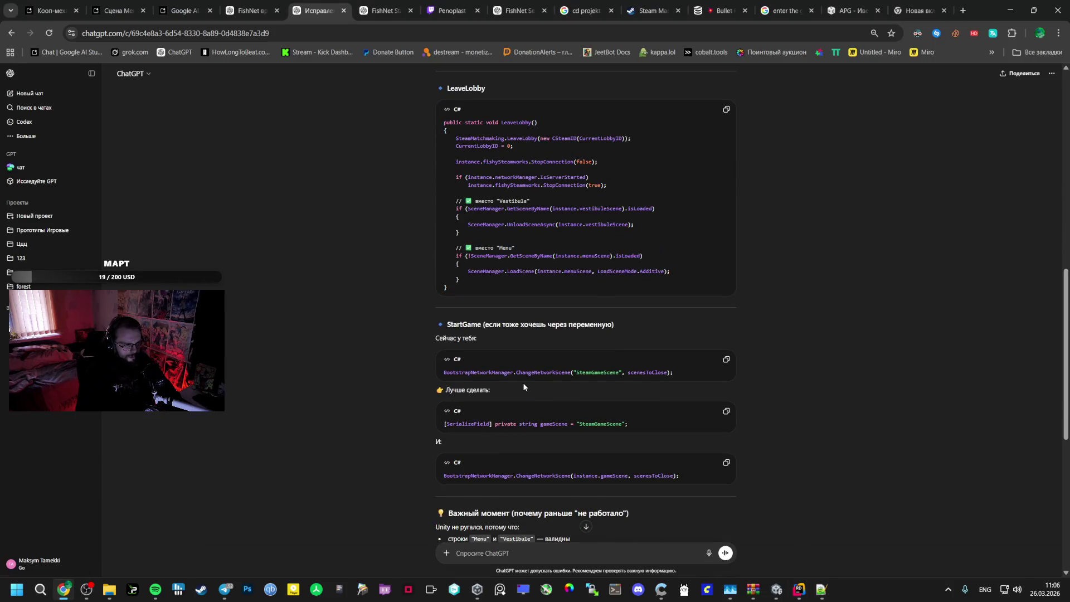
Scroll to the 'Исправленный код' section and select the corrected OnLobbyEntered code block
scroll(523, 382, down, 3)
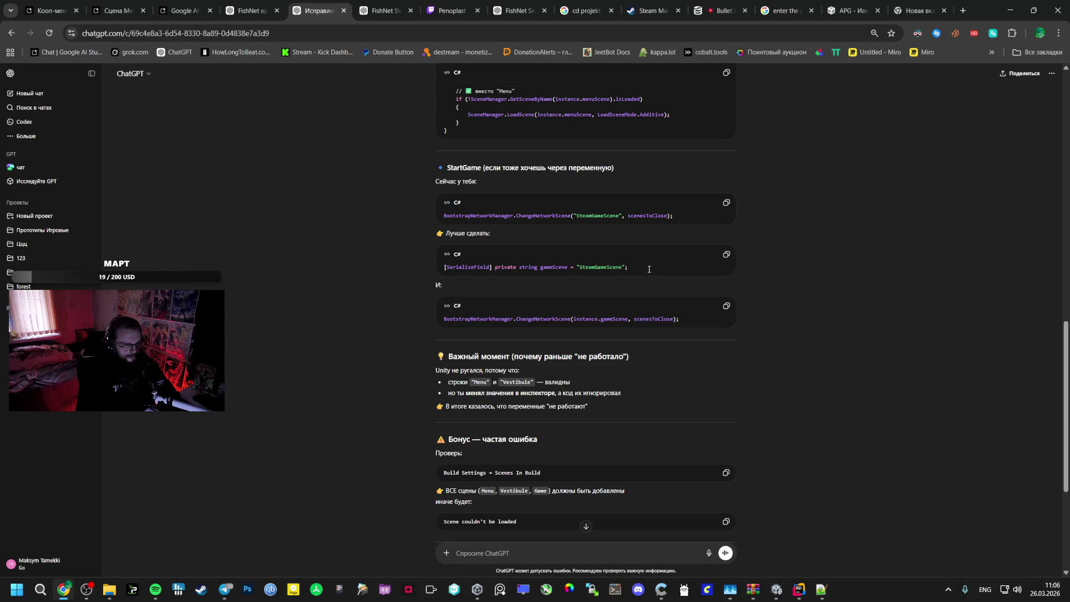
scroll(622, 269, down, 4)
scroll(622, 270, up, 12)
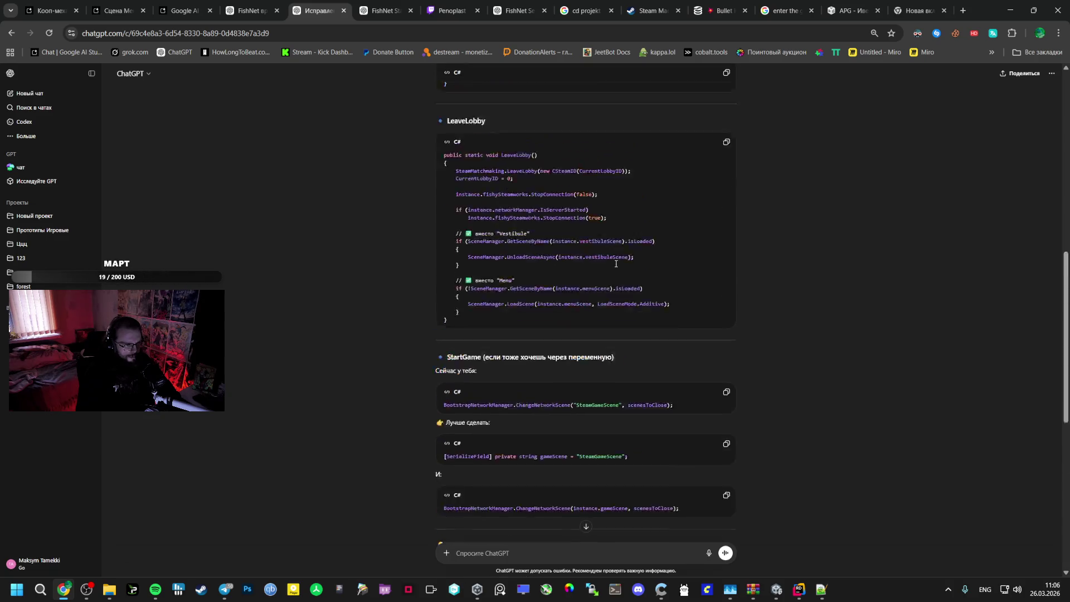
mouse_move(526, 338)
mouse_down()
mouse_move(446, 307)
mouse_move(444, 259)
mouse_up()
key(ctrl+c)
Try deleting the OnVestibuleSceneLoaded method and sceneLoaded subscription, then undo those deletions
key(alt+Tab)
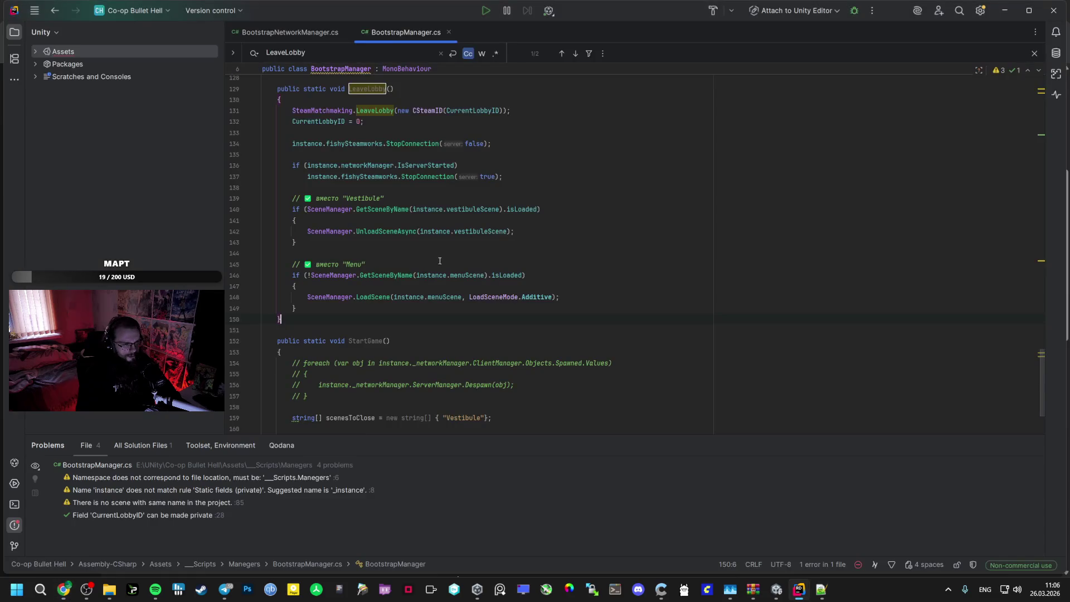
scroll(393, 272, up, 8)
scroll(393, 272, up, 10)
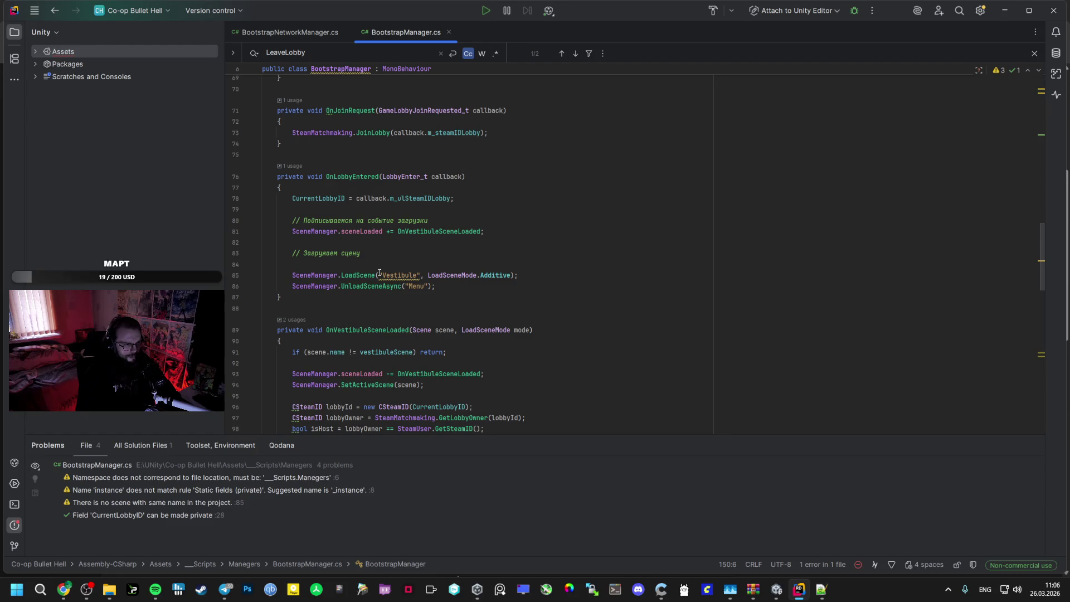
scroll(374, 274, down, 1)
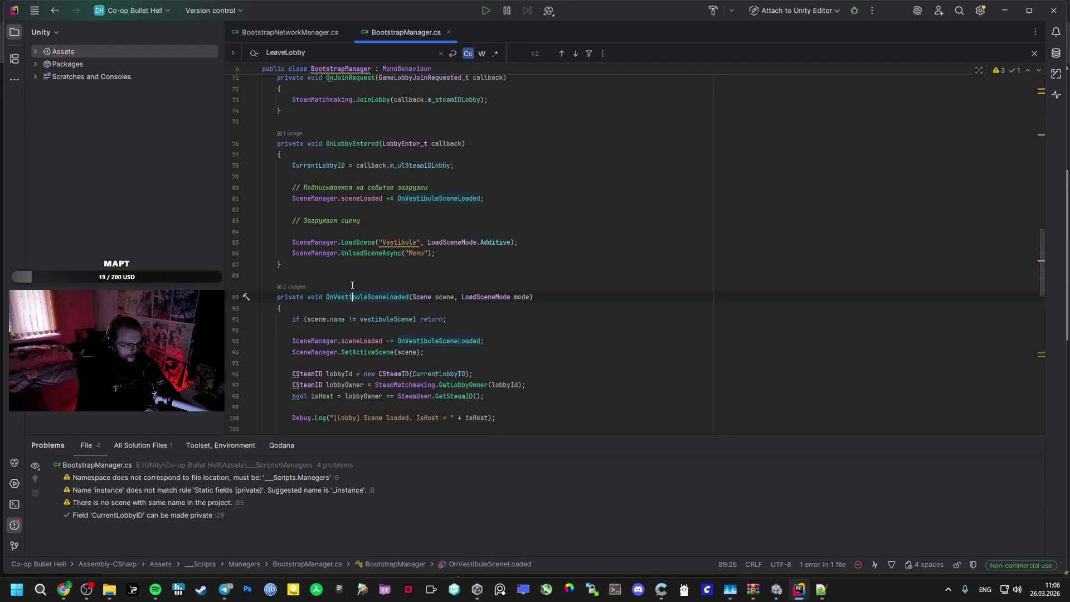
scroll(352, 285, down, 1)
mouse_move(277, 265)
mouse_down()
mouse_move(296, 286)
mouse_move(302, 395)
mouse_up()
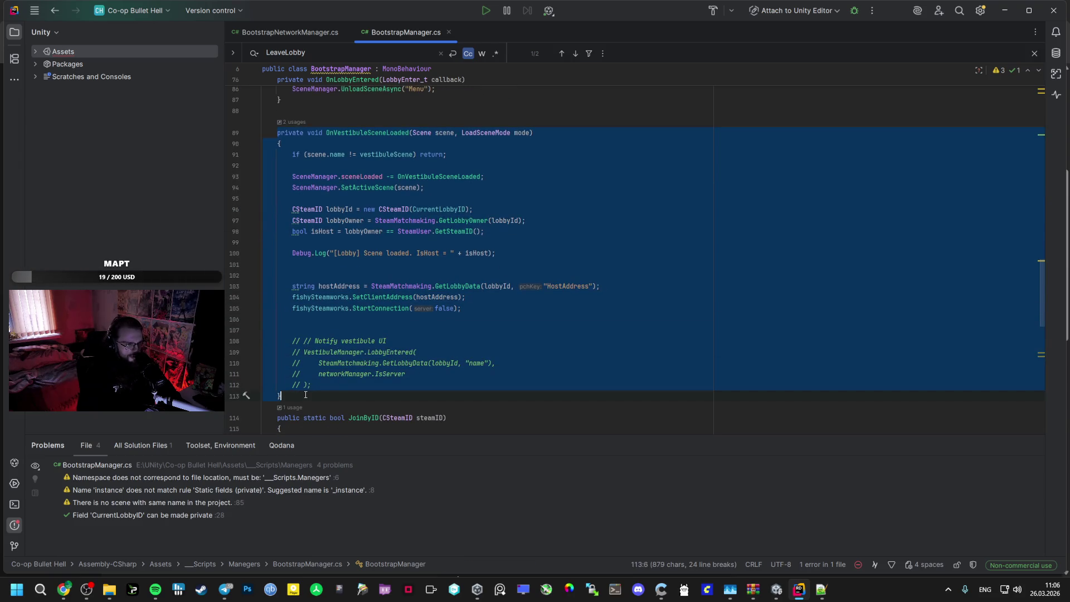
key(BackSpace)
scroll(308, 272, up, 4)
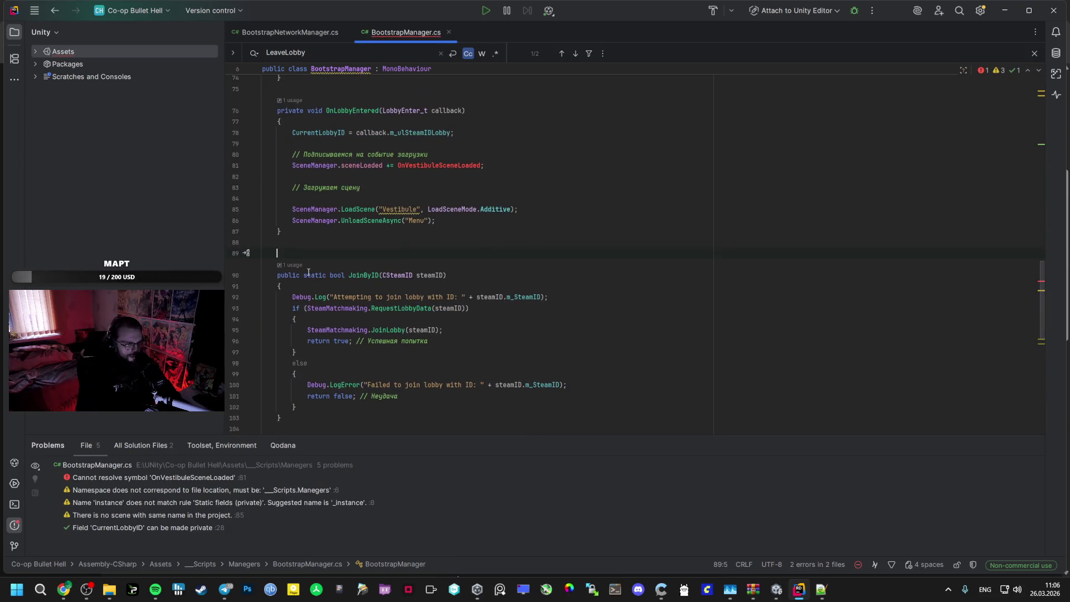
scroll(427, 201, up, 2)
drag(485, 231, 289, 225)
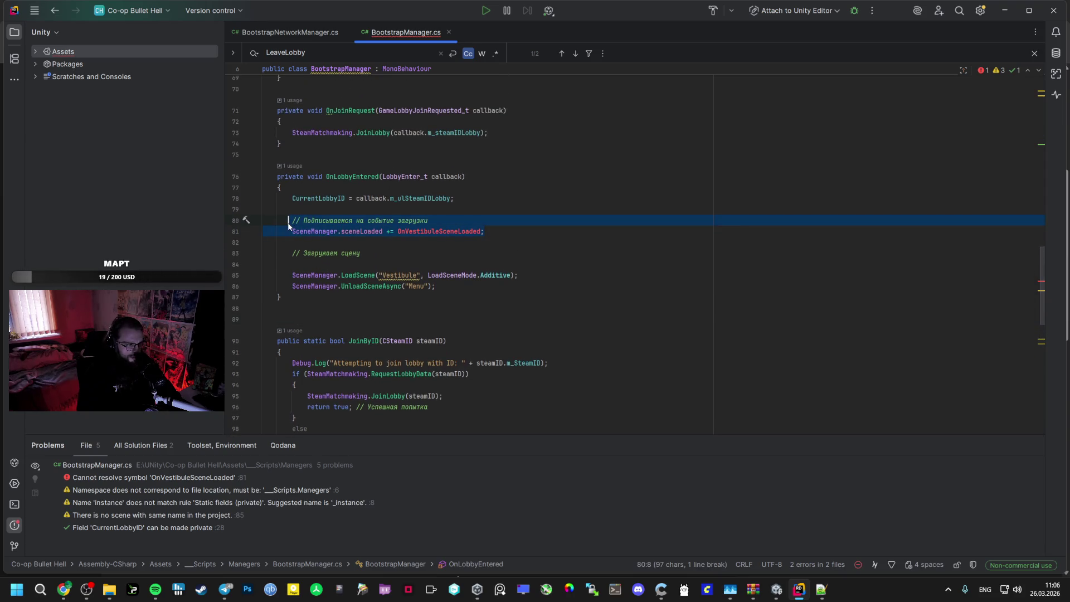
key(BackSpace)
key(BackSpace)
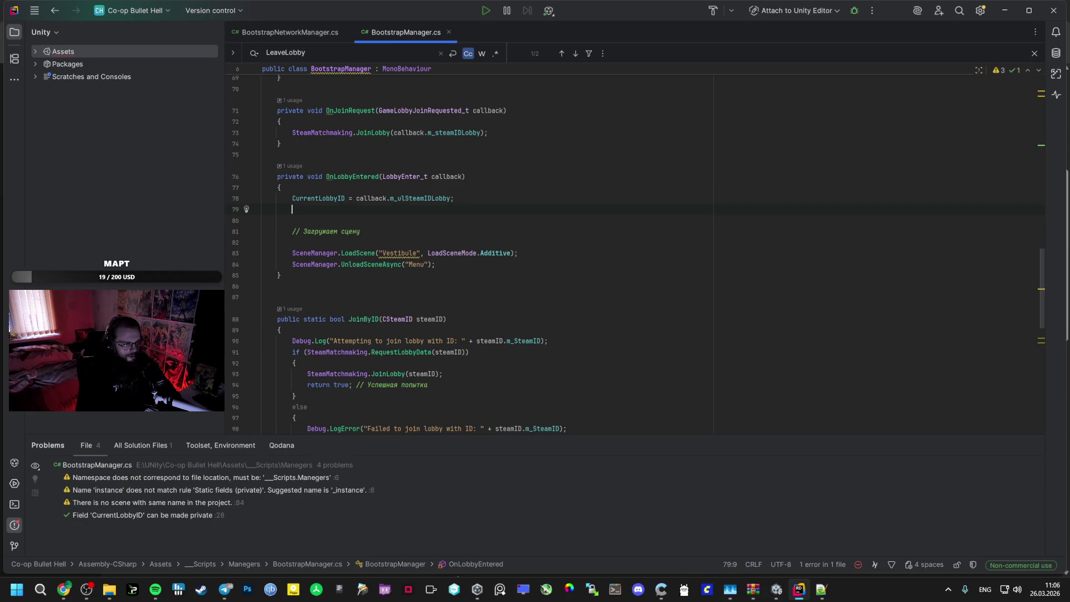
key(ctrl+z)
key(ctrl+z)
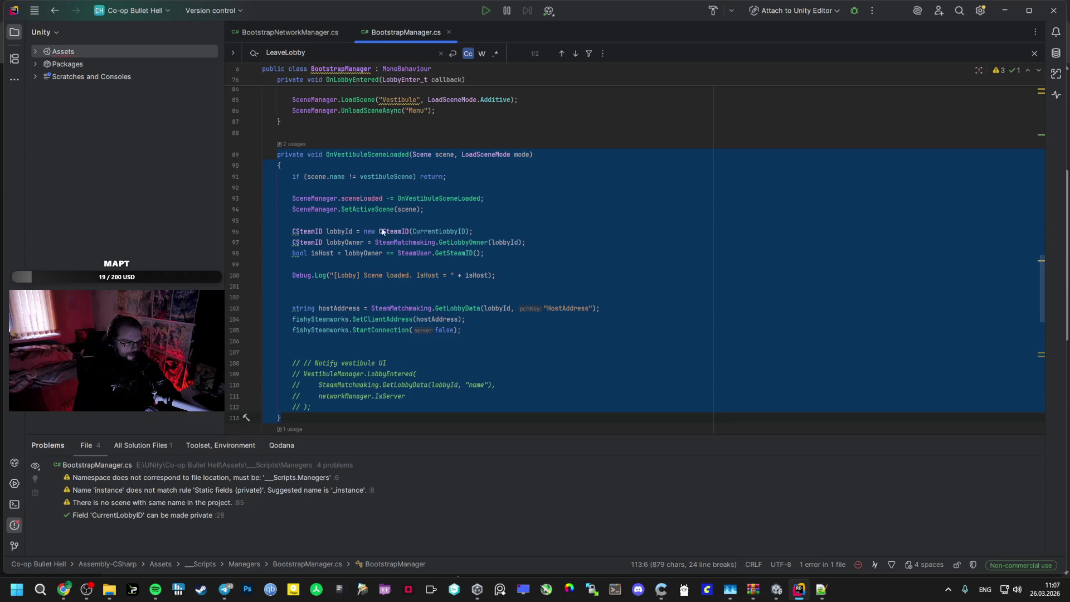
Paste ChatGPT's OnLobbyEntered over the old method, loading vestibuleScene and unloading menuScene
scroll(382, 231, up, 3)
drag(390, 198, 304, 184)
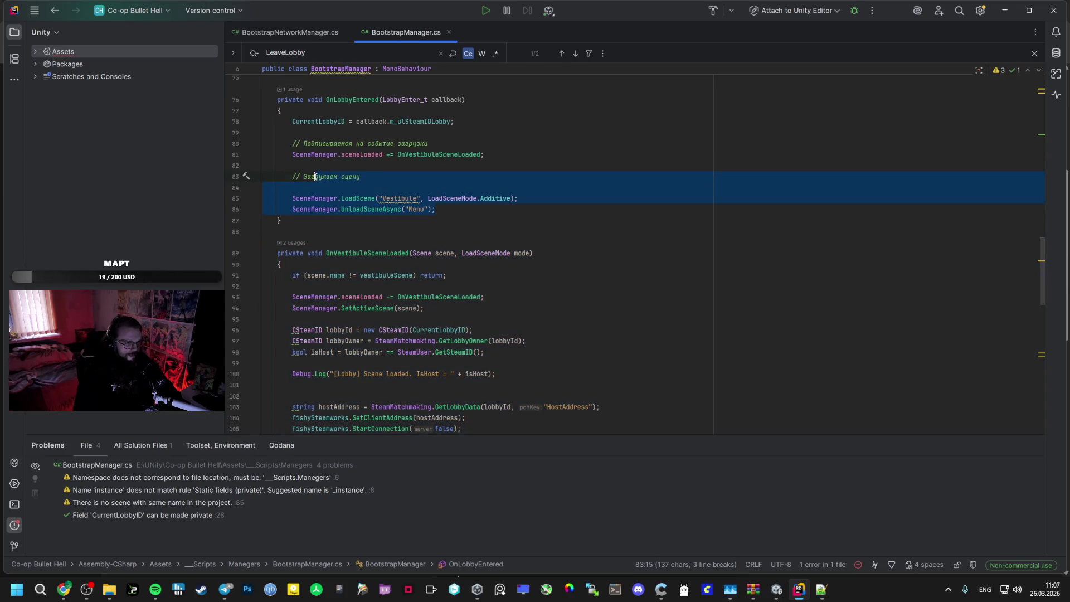
key(alt+Tab)
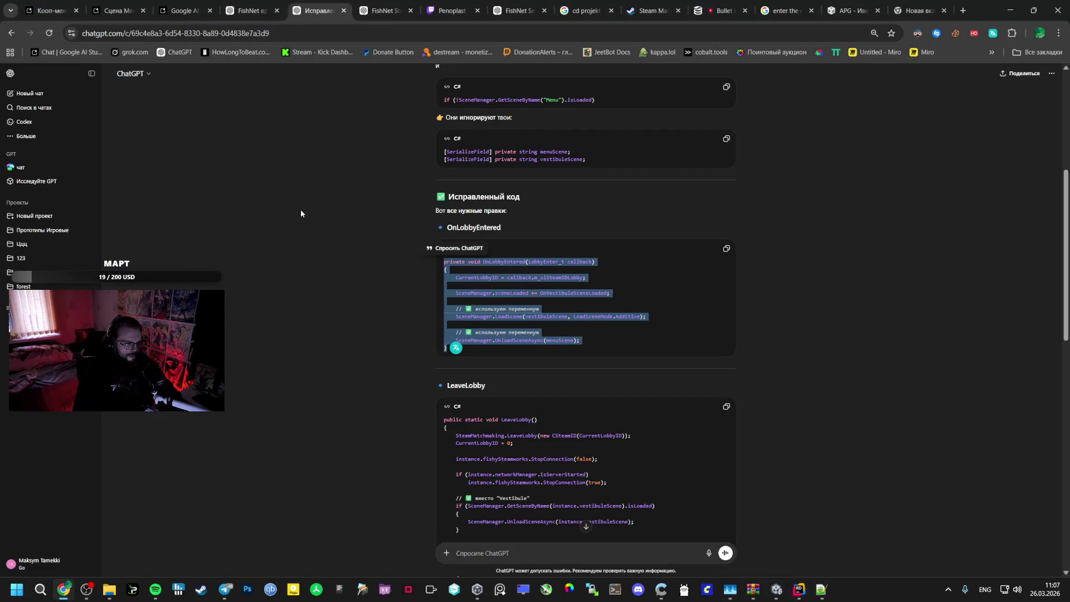
key(alt+Tab)
drag(282, 221, 274, 99)
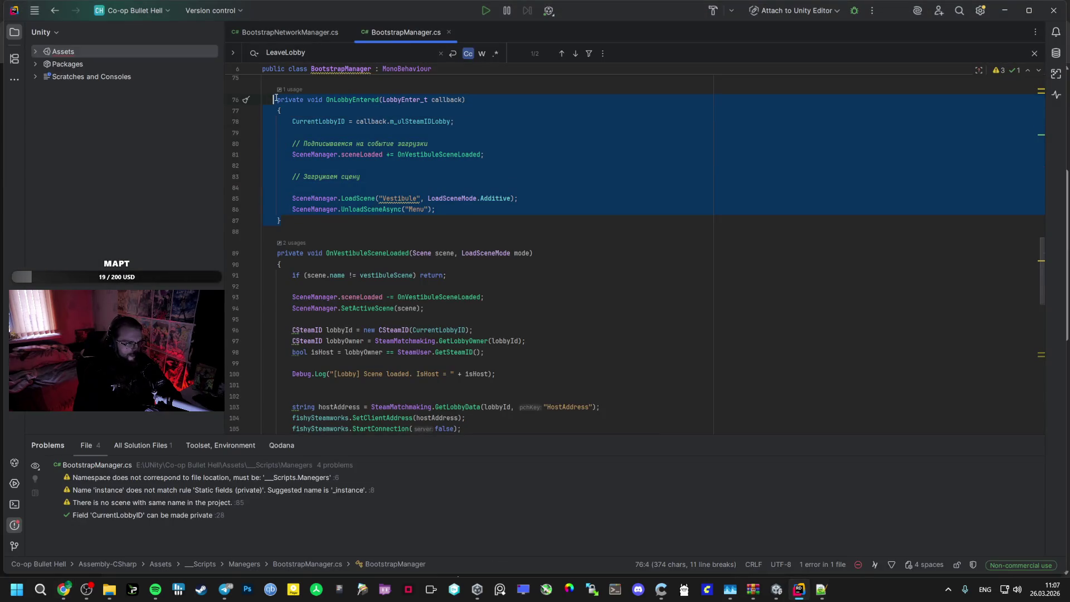
key(ctrl+v)
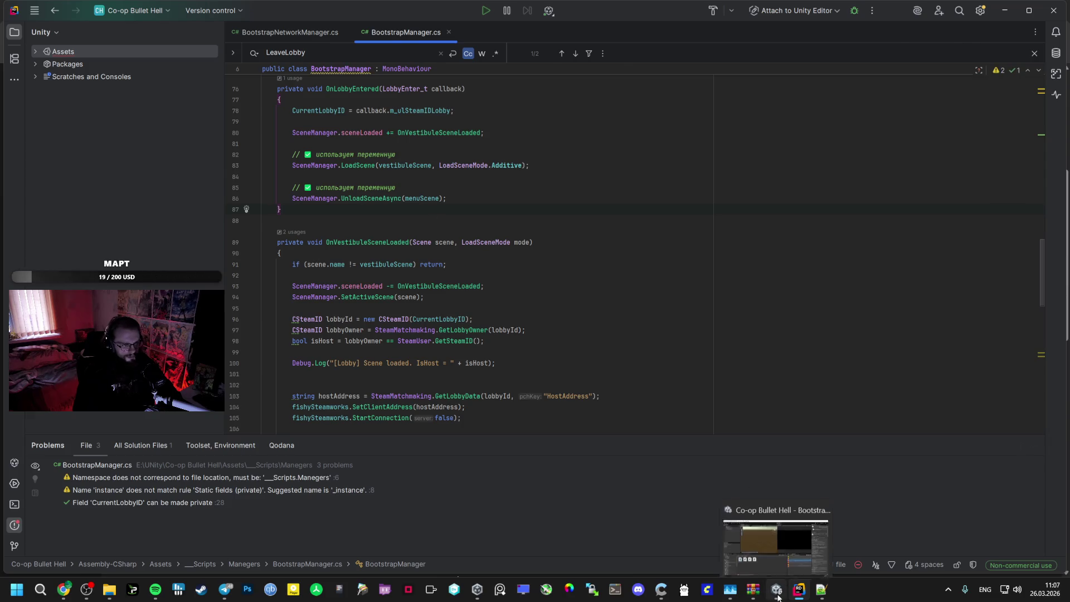
In Unity, open the _Scenes folder and select the GameScene asset
click(776, 590)
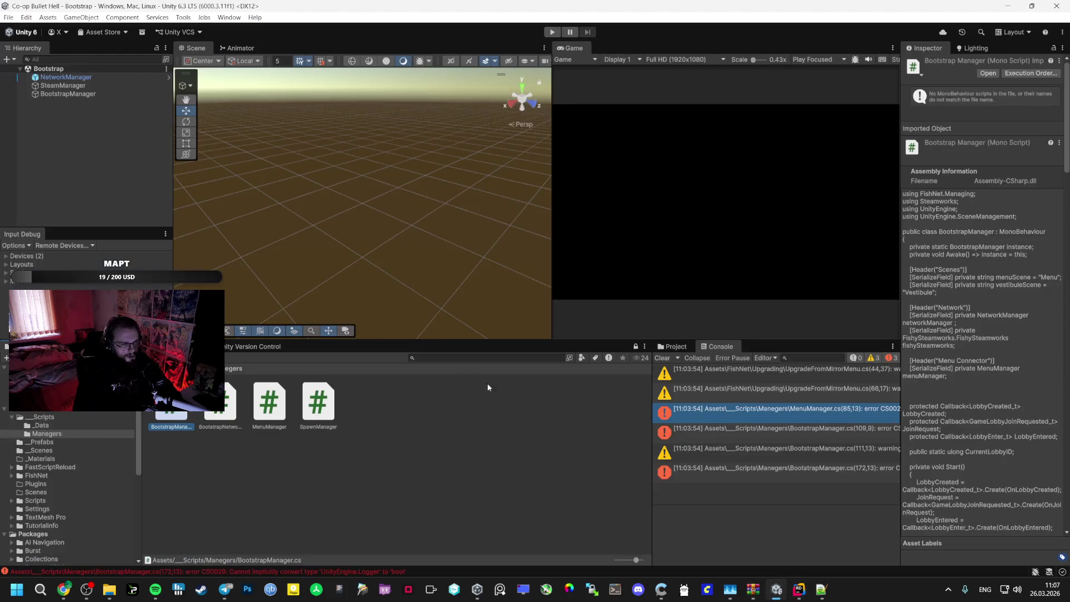
click(41, 450)
click(231, 404)
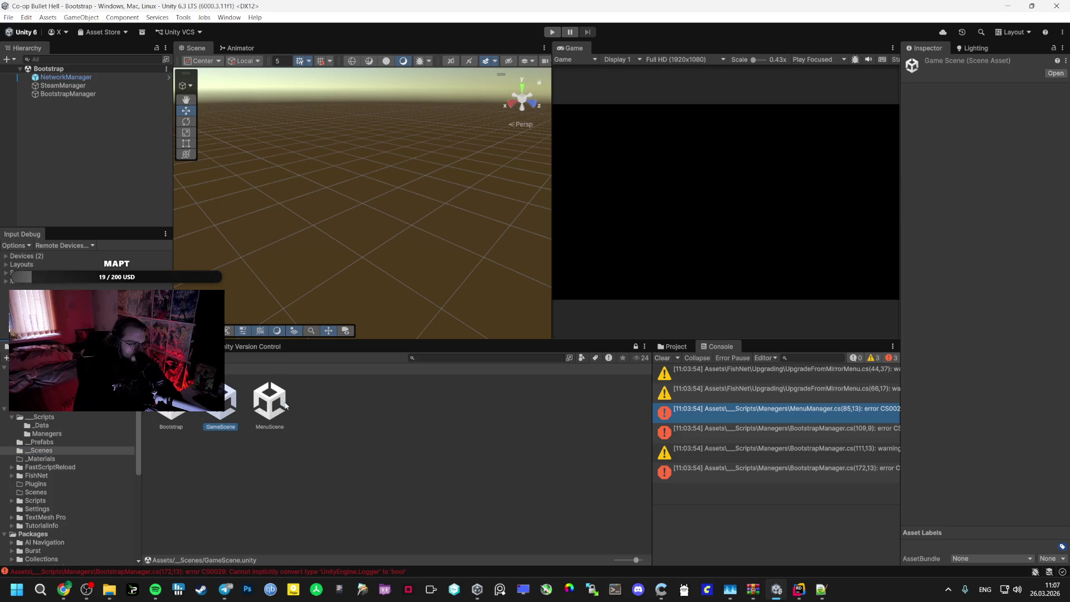
Duplicate the GameScene asset and rename the copy to 'Vestibule', then go back to Rider
click(277, 415)
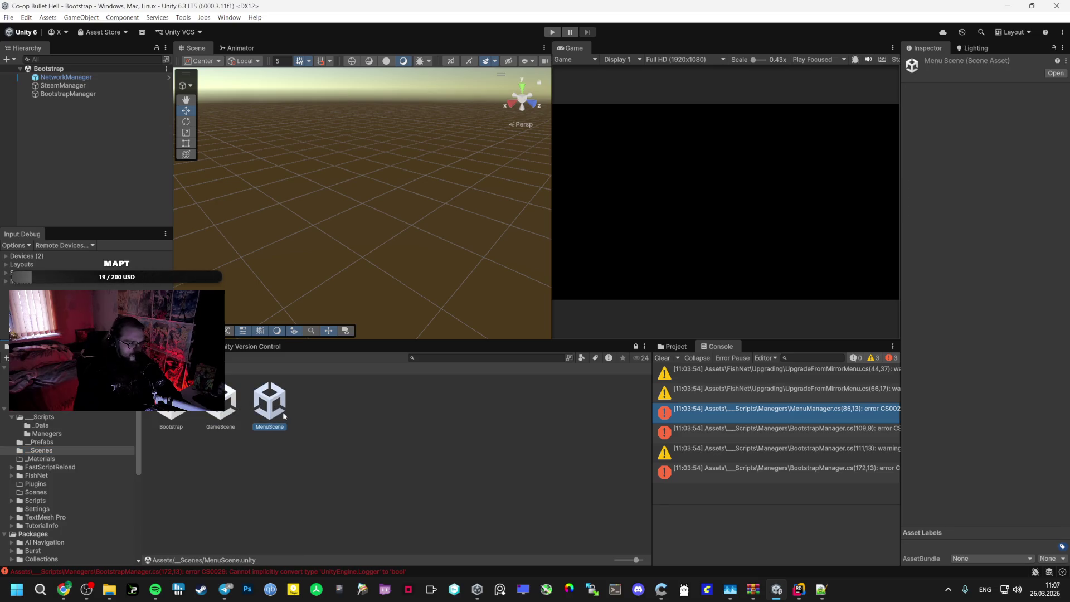
click(220, 401)
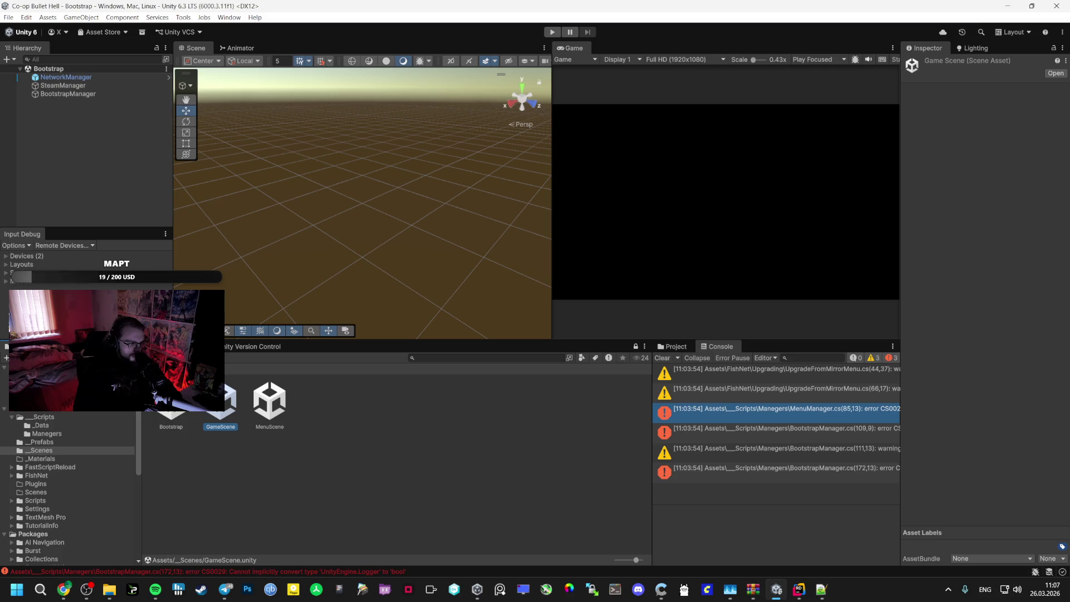
key(ctrl+d)
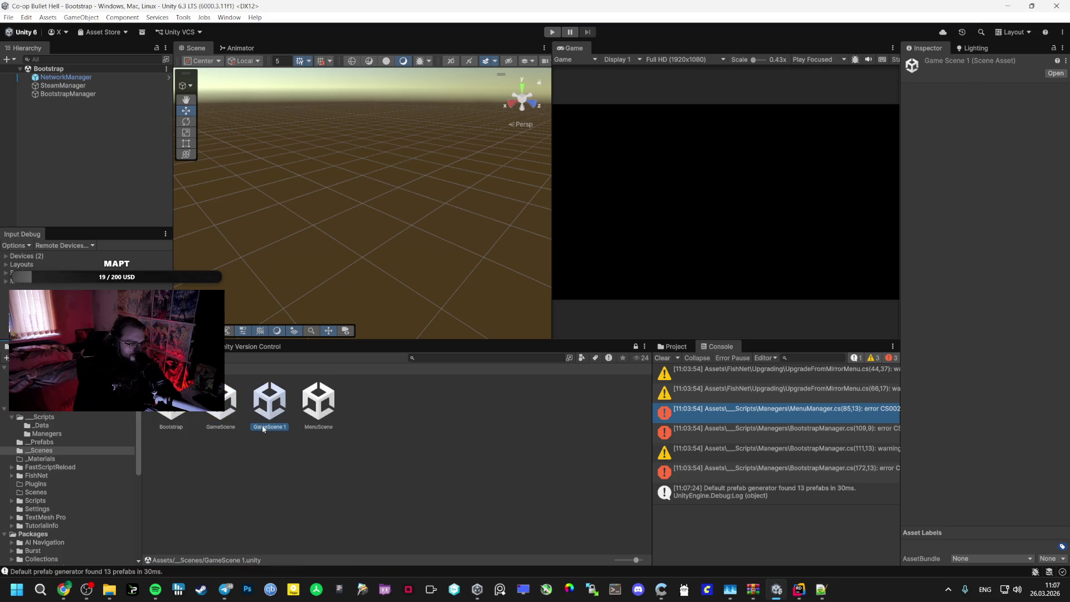
click(263, 426)
key(BackSpace)
text(Vestibule)
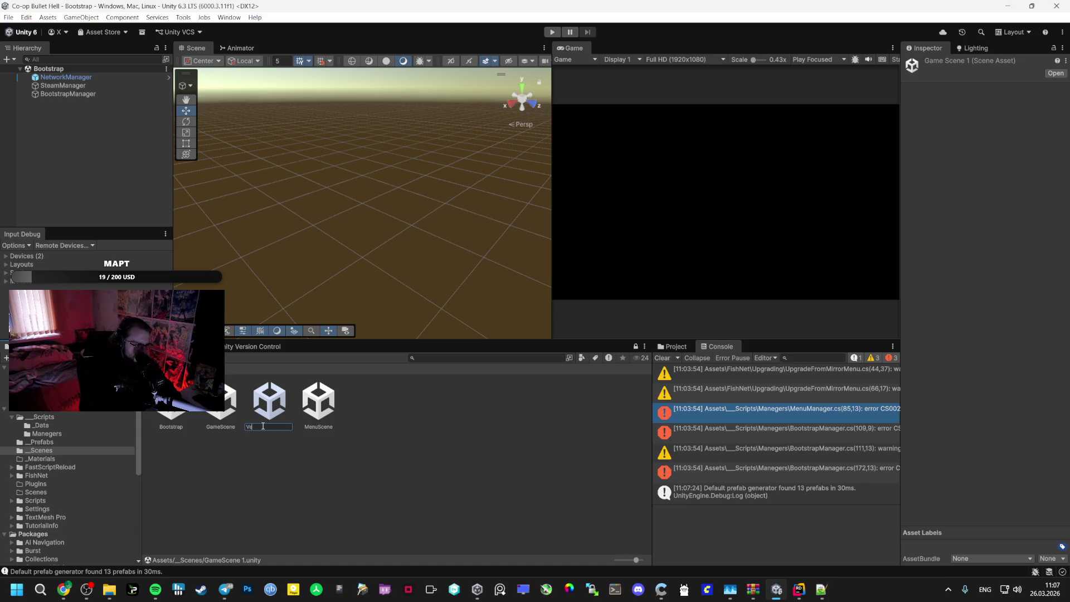
key(Return)
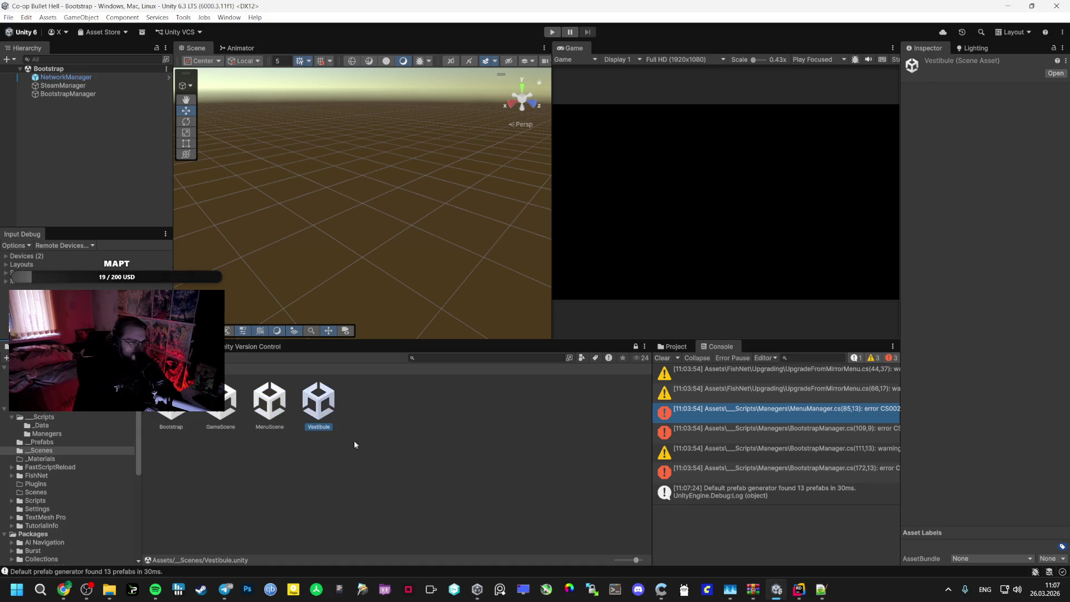
key(alt+Tab)
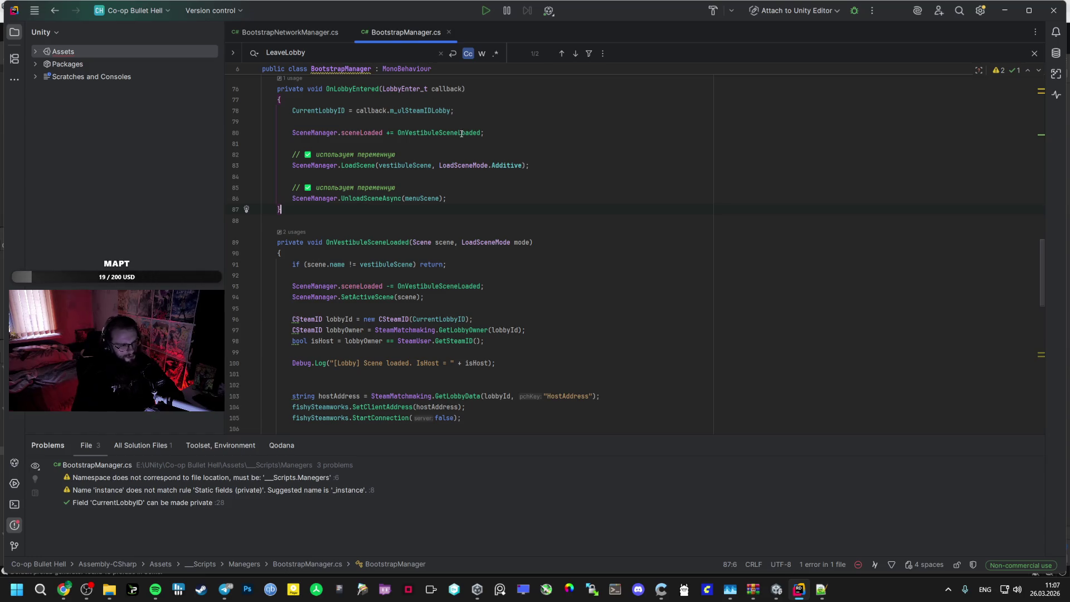
Read through OnLobbyEntered and LeaveLobby in BootstrapManager.cs, then check Unity's console
mouse_move(461, 134)
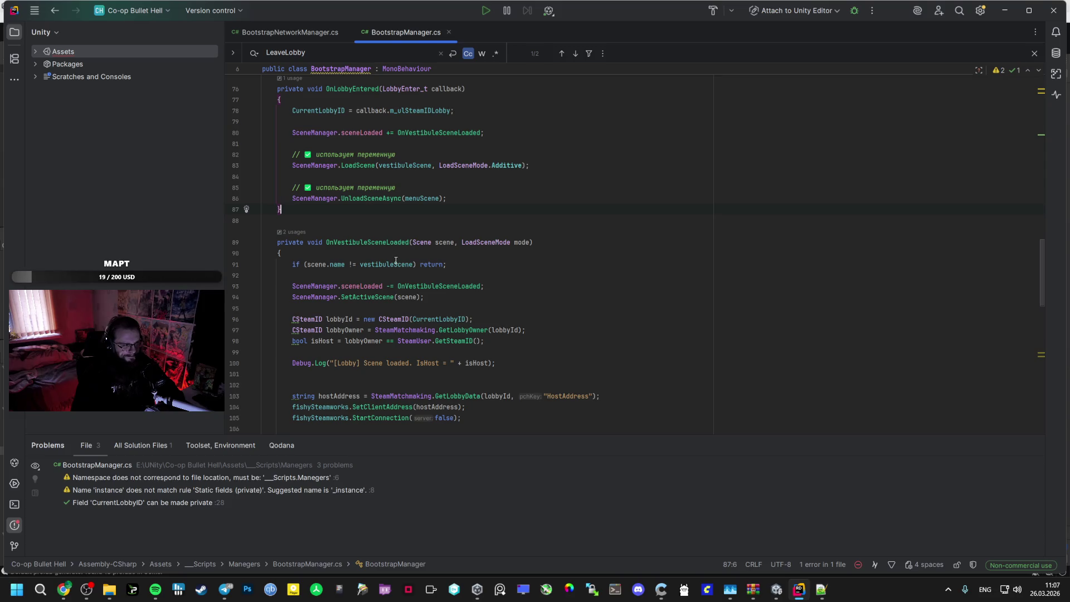
mouse_move(396, 261)
scroll(395, 261, up, 4)
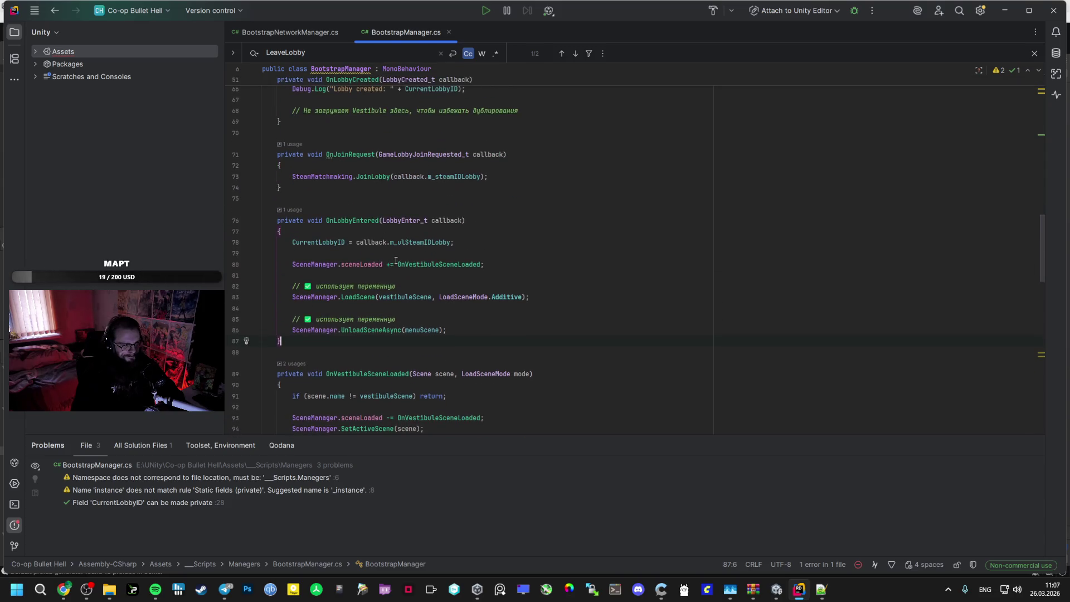
scroll(395, 261, up, 1)
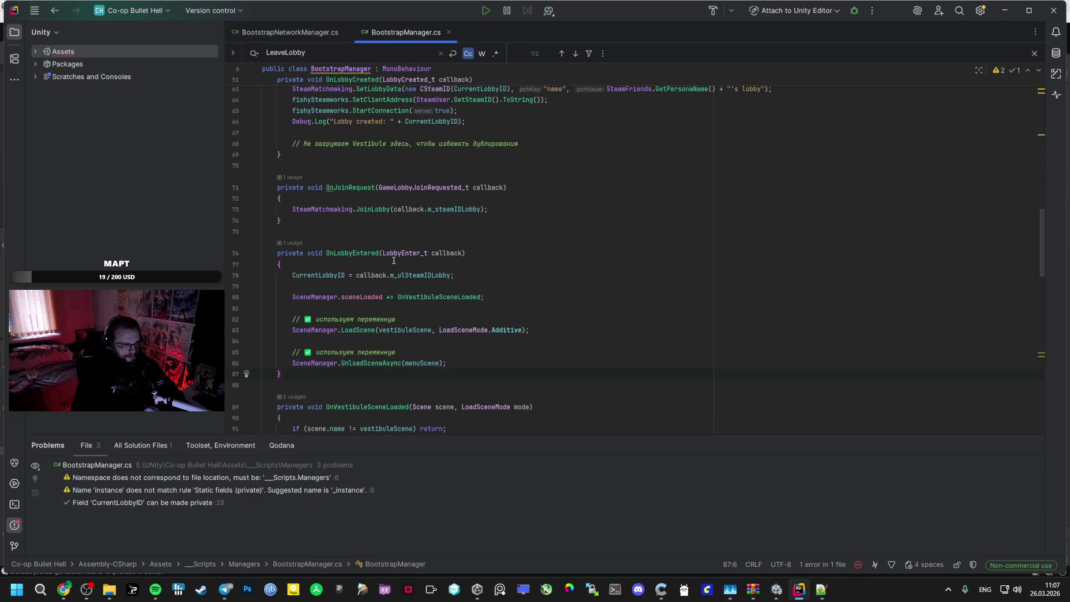
click(355, 253)
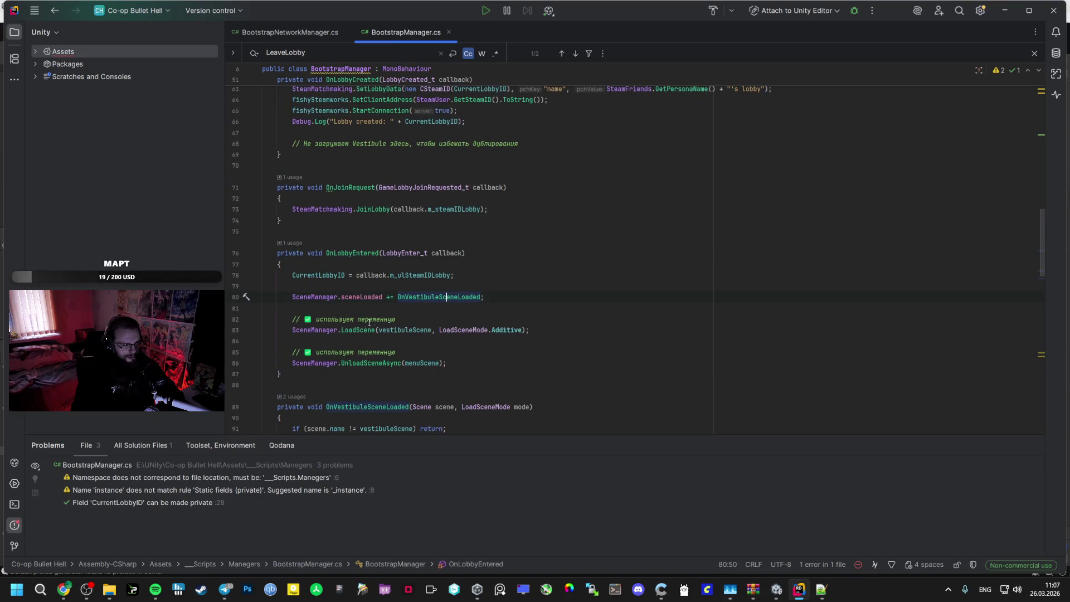
scroll(391, 329, up, 20)
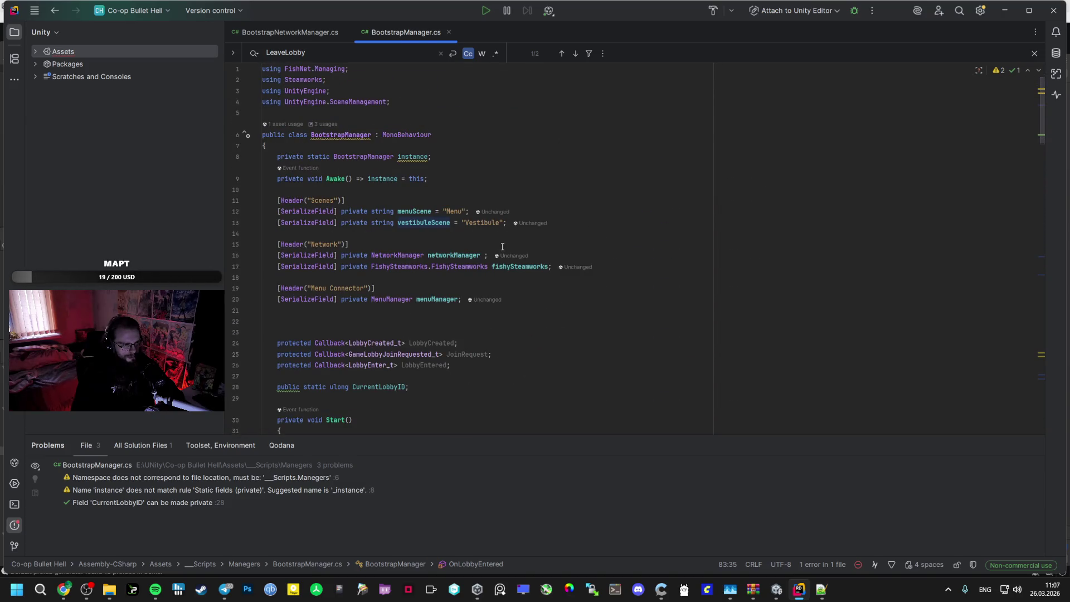
scroll(502, 247, down, 10)
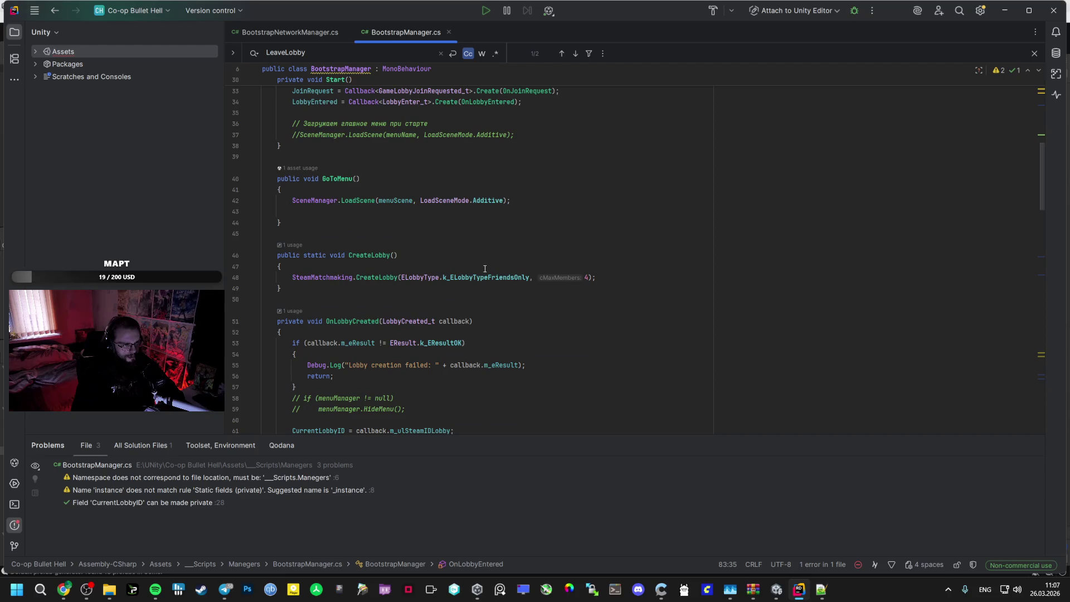
click(777, 590)
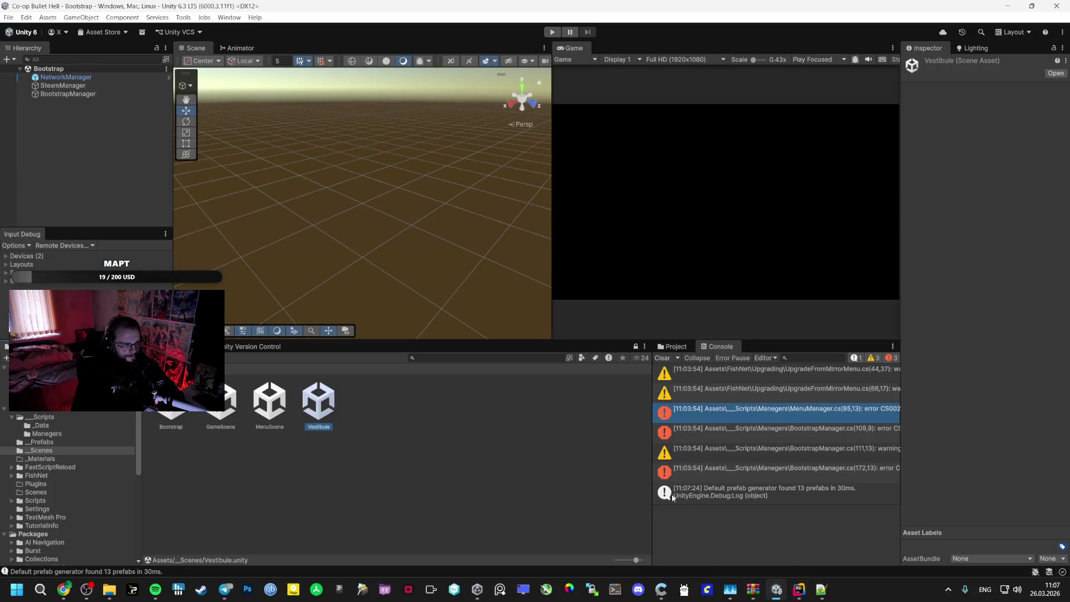
click(805, 597)
scroll(501, 366, down, 15)
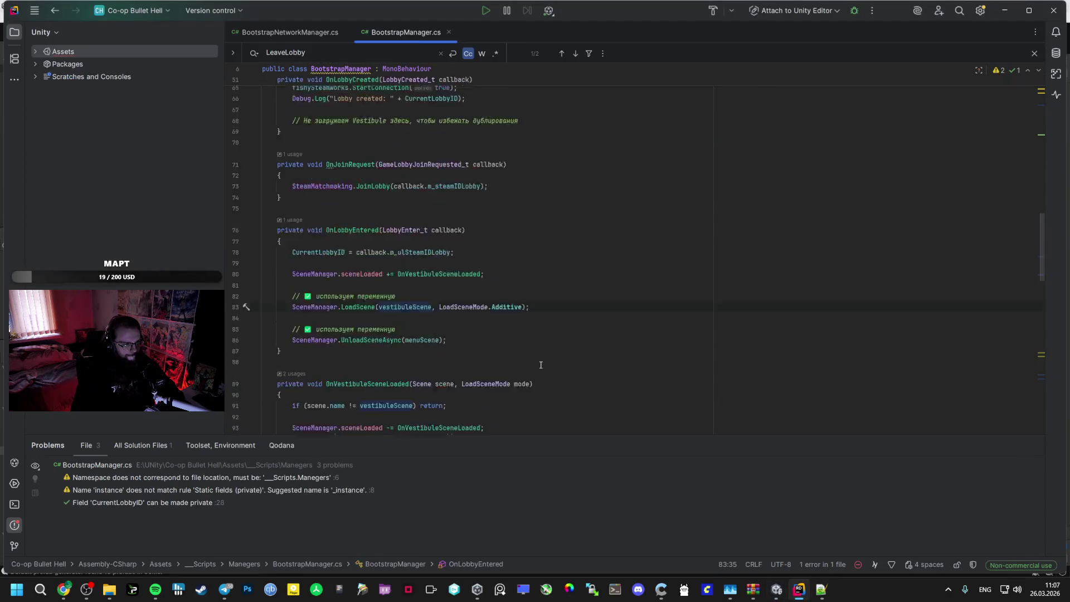
scroll(501, 366, down, 7)
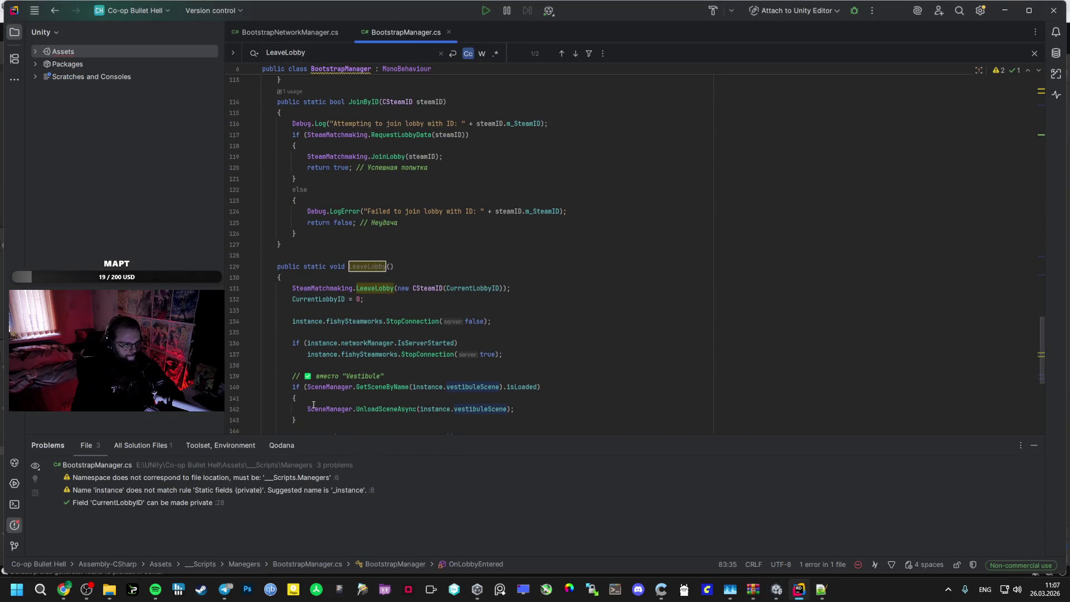
click(776, 589)
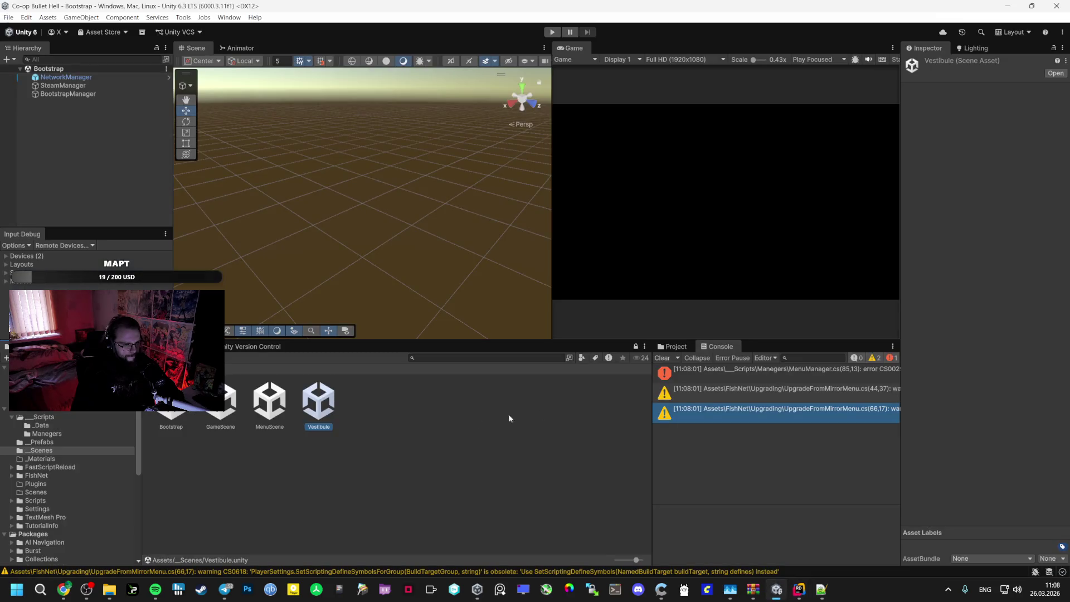
Open MenuManager.cs from its compile error and delete the custom Logger field and Log method
click(769, 369)
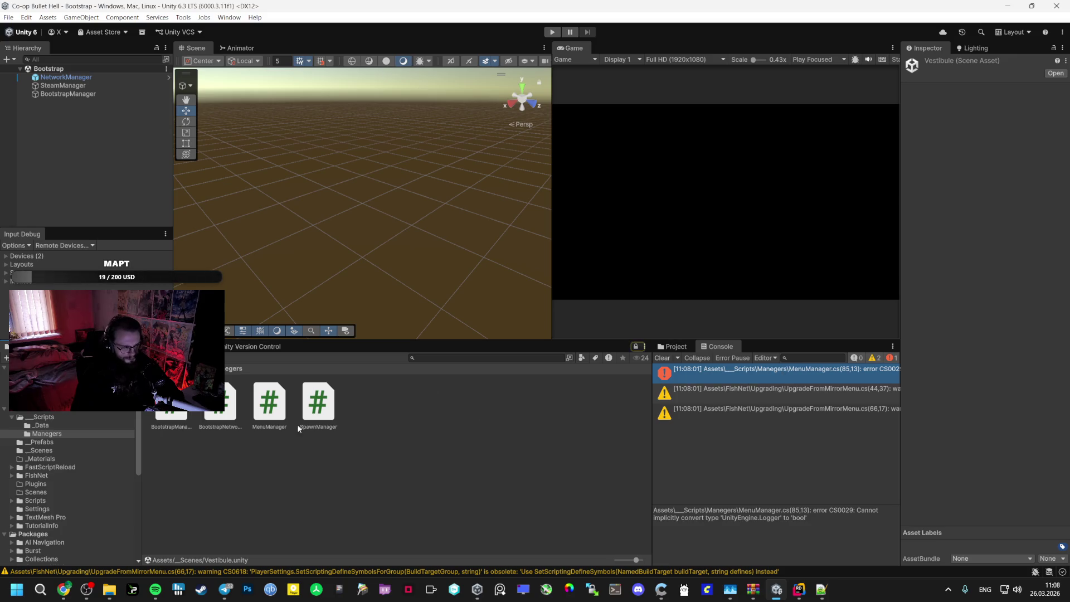
double_click(269, 401)
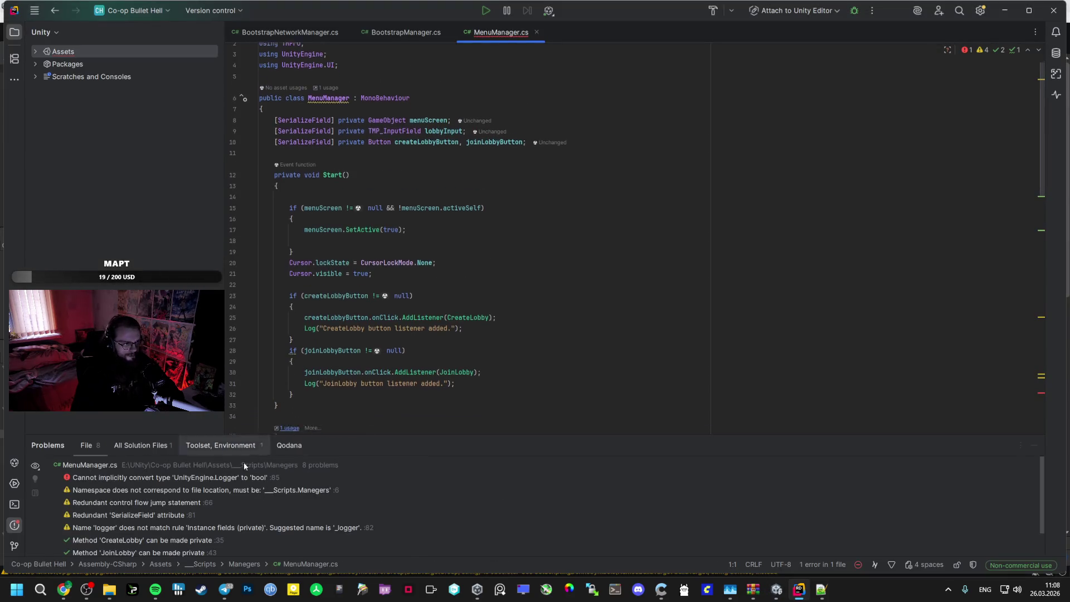
double_click(246, 478)
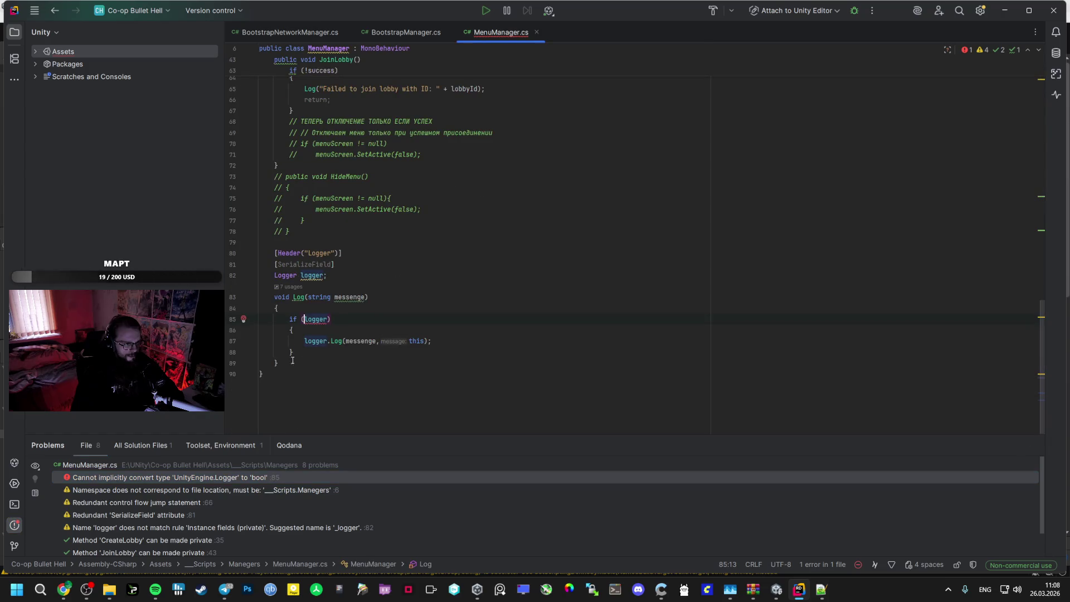
key(Delete)
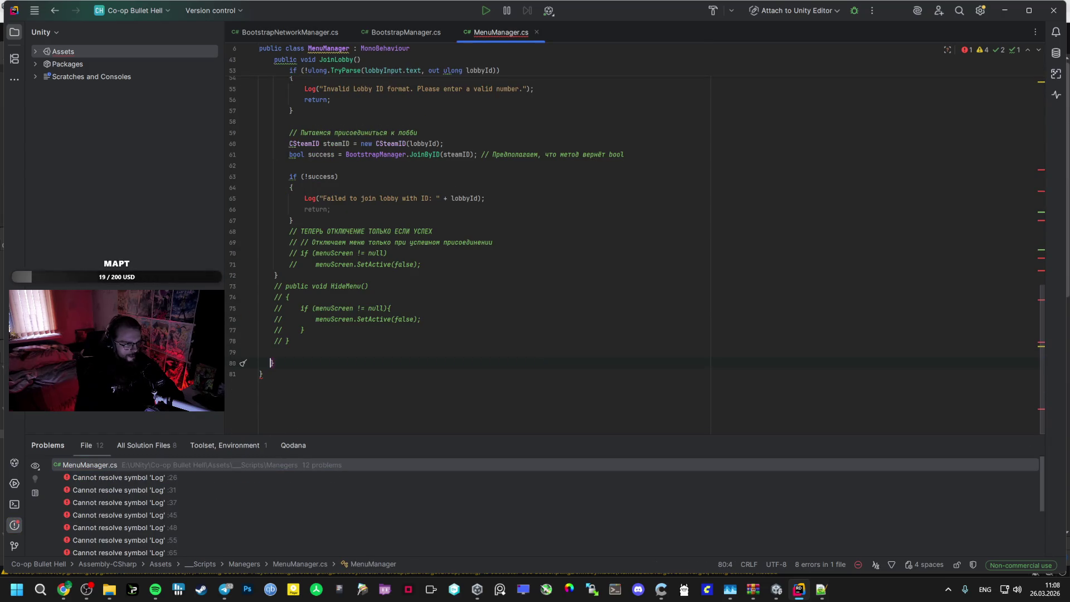
key(ctrl+z)
key(ctrl+z)
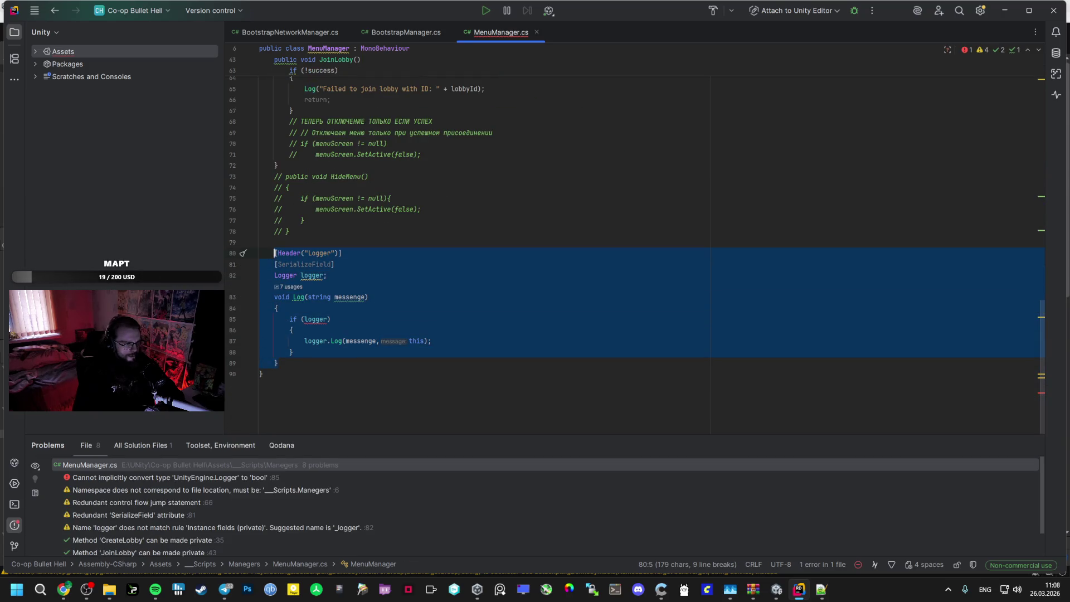
key(Delete)
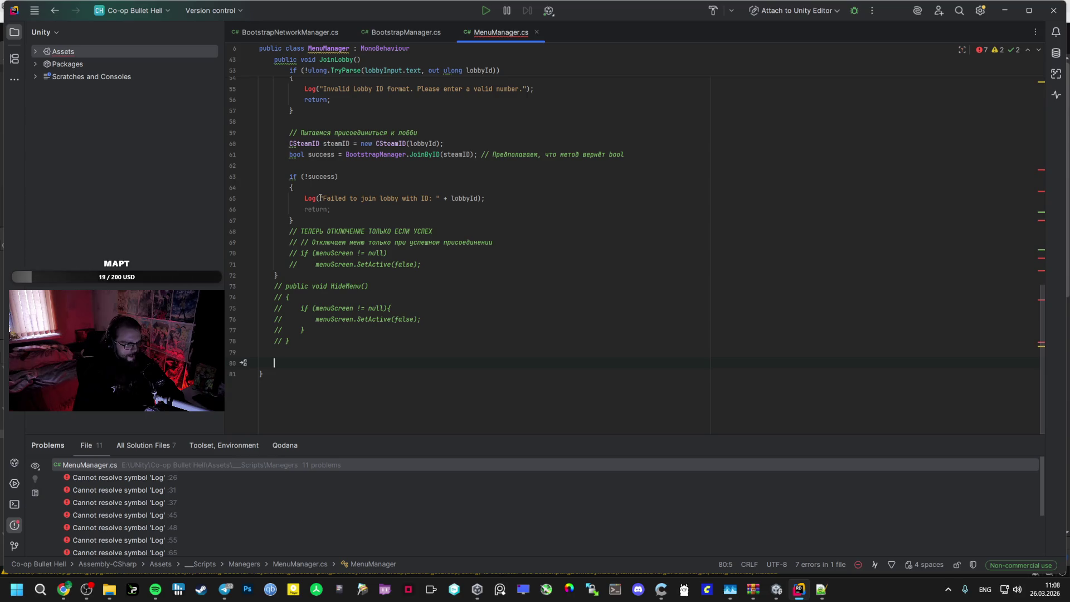
double_click(162, 476)
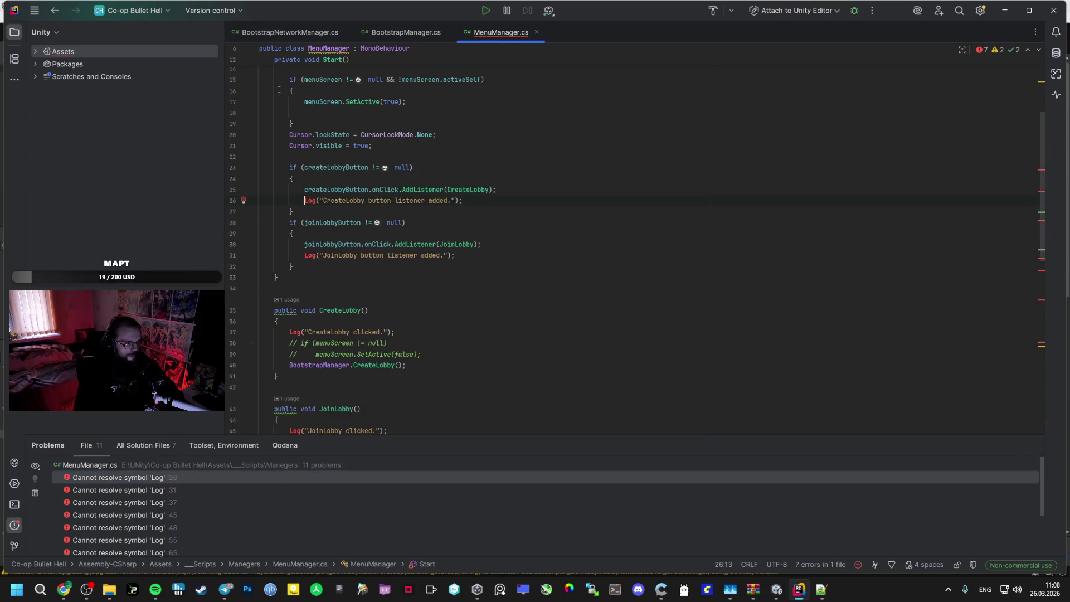
Find and replace all 'Log' calls with 'Debug.Log' in MenuManager.cs
key(ctrl+f)
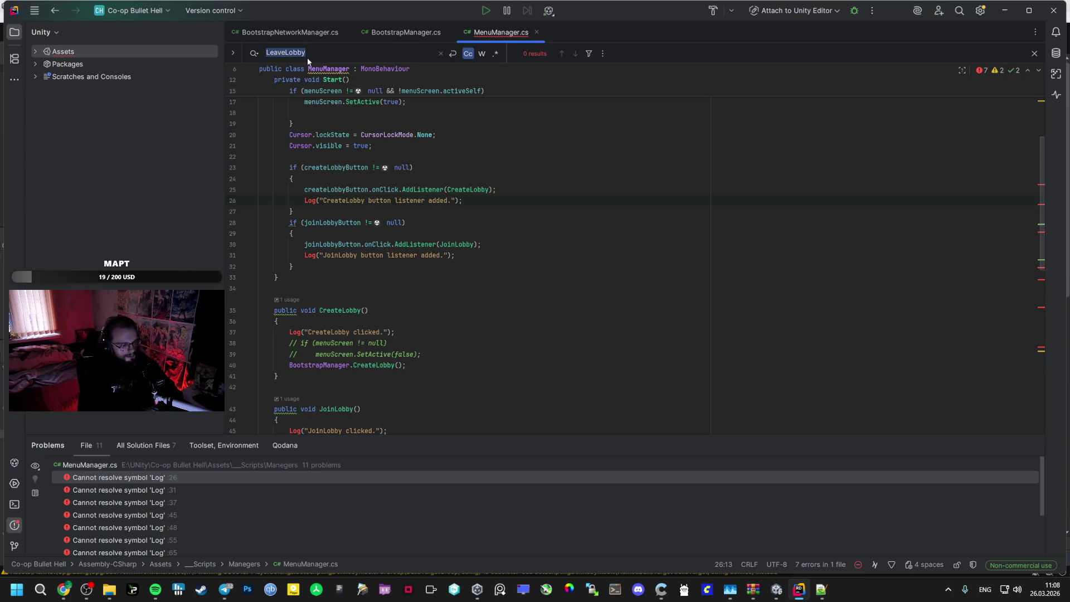
text(Log)
click(233, 53)
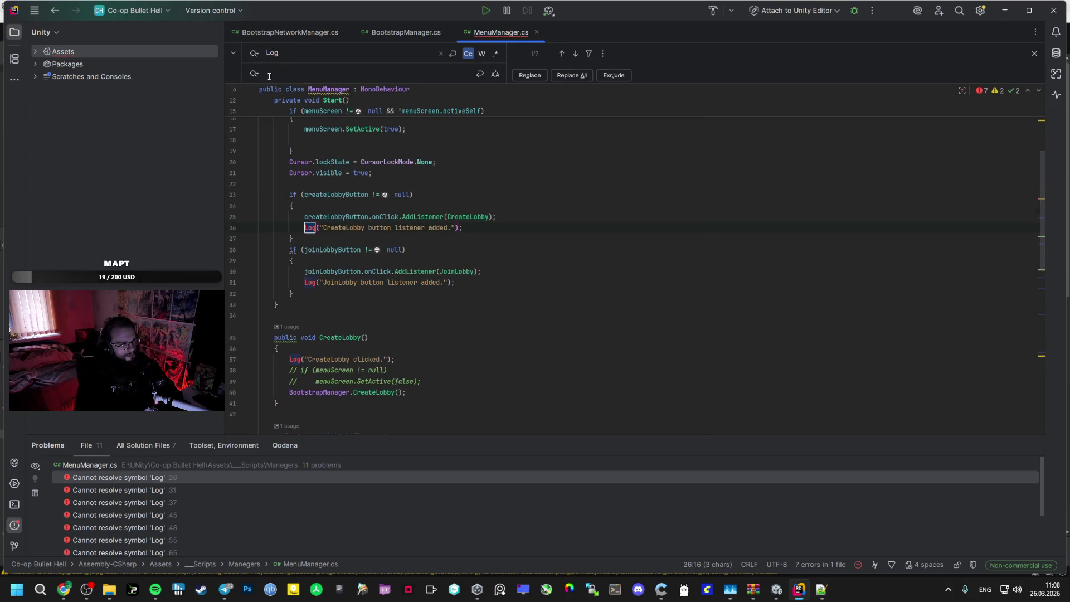
click(270, 75)
text(Devbug)
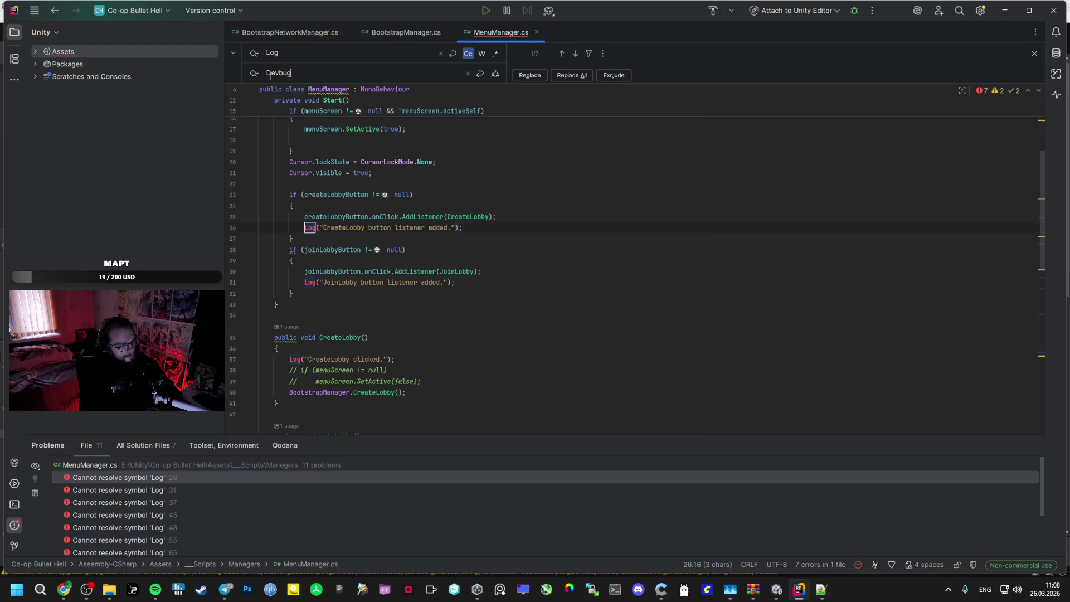
key(BackSpace)
key(BackSpace)
key(BackSpace)
text(bug)
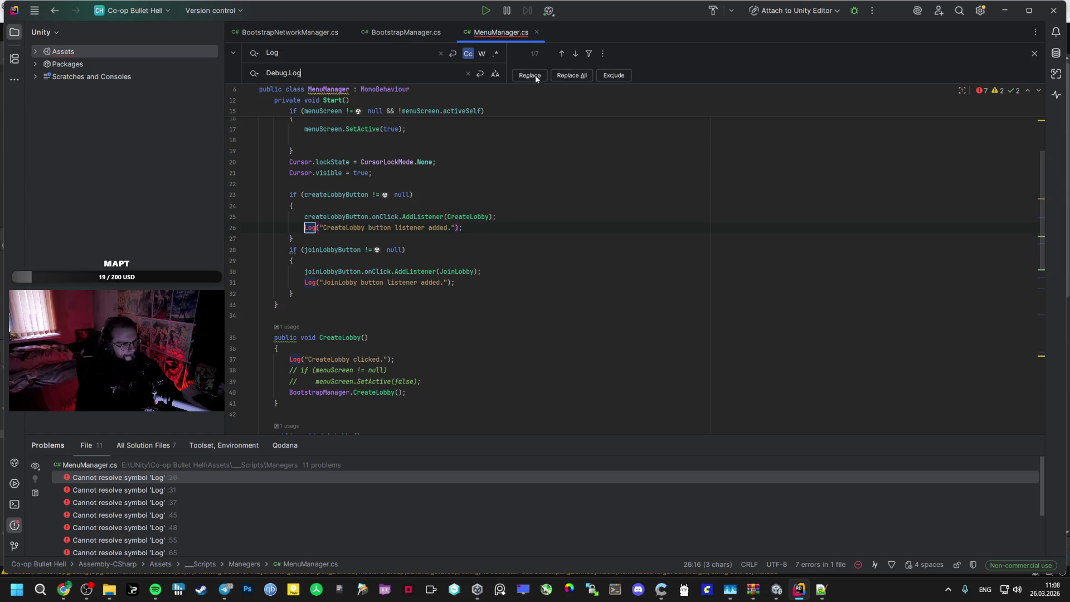
click(580, 77)
click(561, 191)
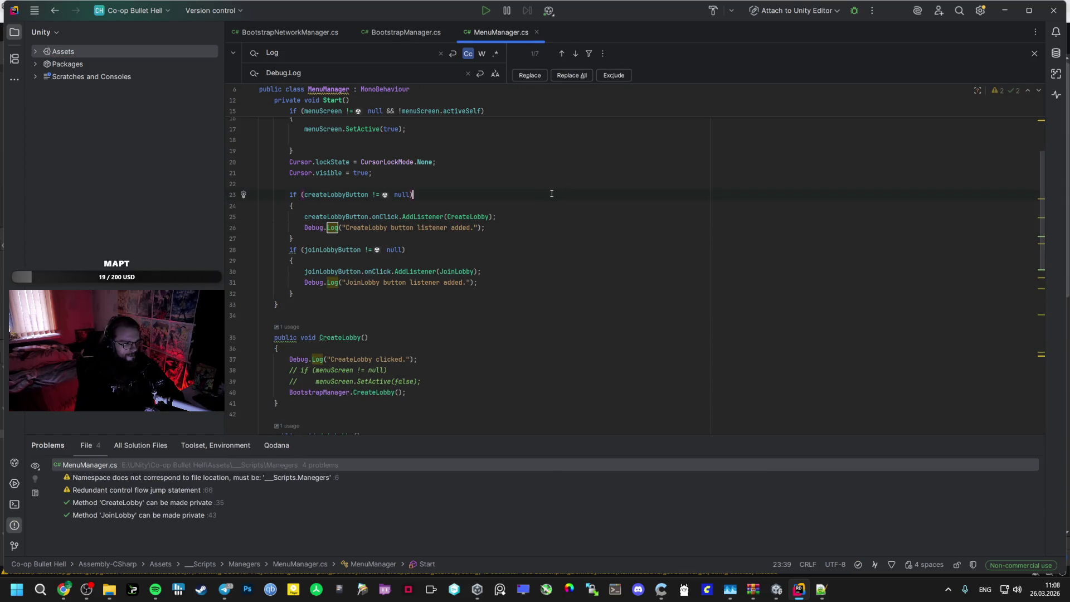
click(777, 589)
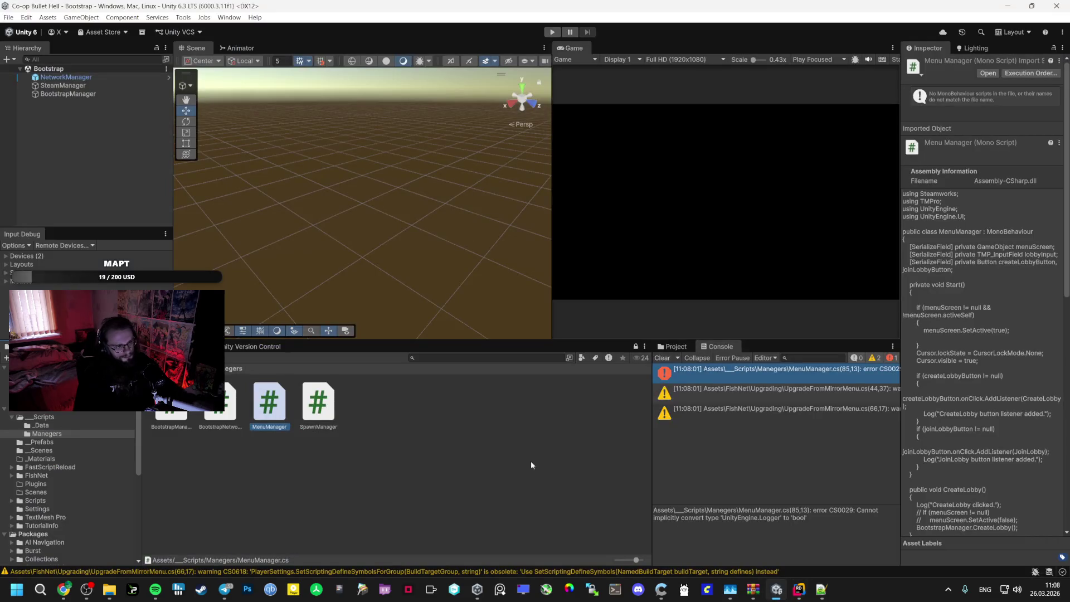
Copy 'SteamGameScene' from ChatGPT's answer and find its use at line 161 of BootstrapManager.cs
click(64, 590)
scroll(413, 307, down, 5)
click(412, 292)
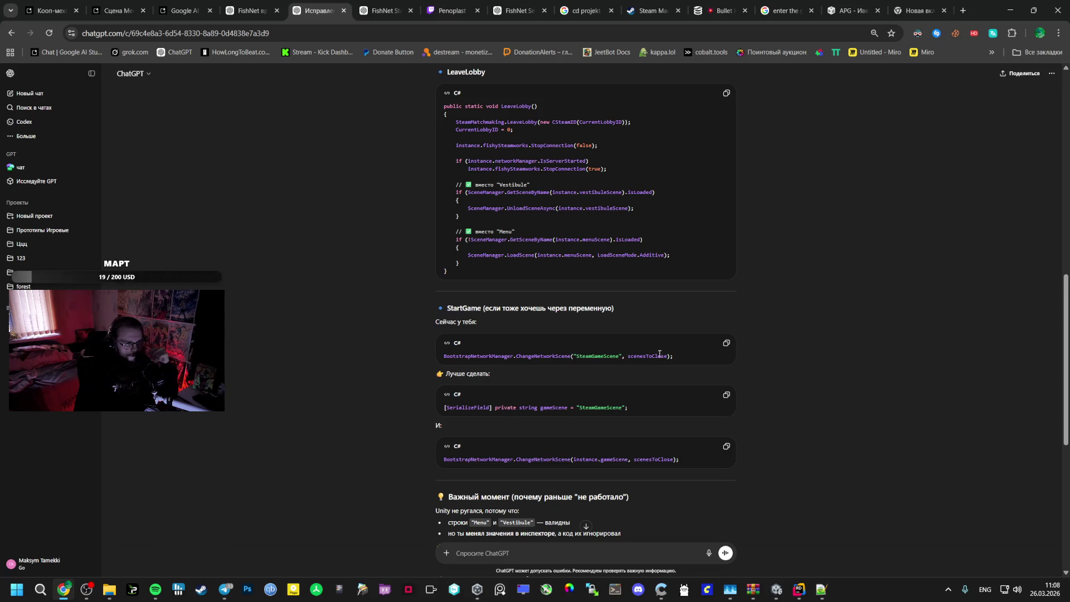
double_click(597, 359)
key(ctrl+c)
click(777, 589)
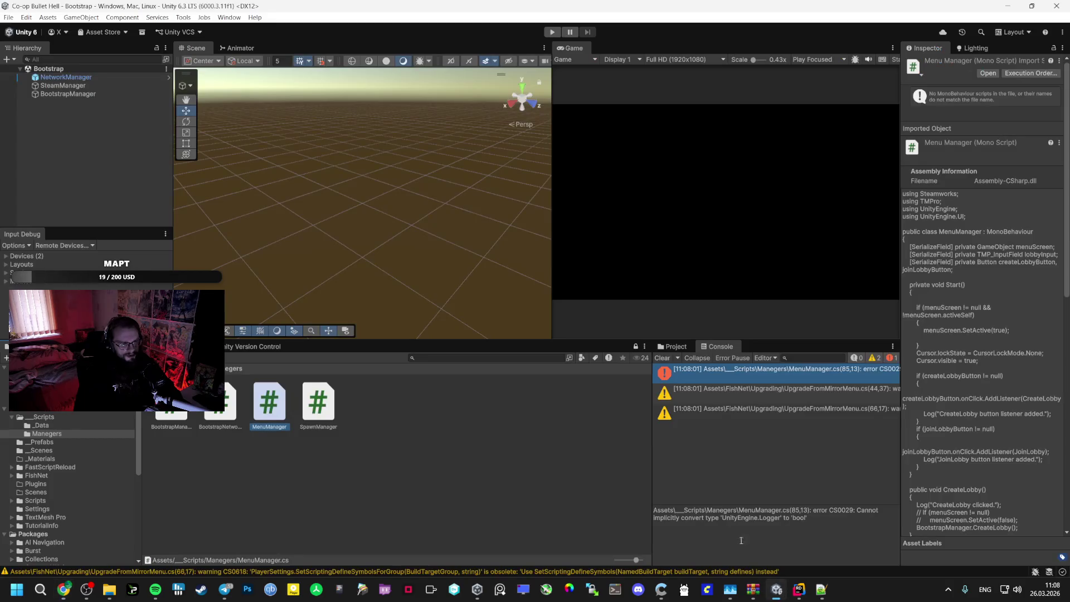
click(799, 589)
key(ctrl+v)
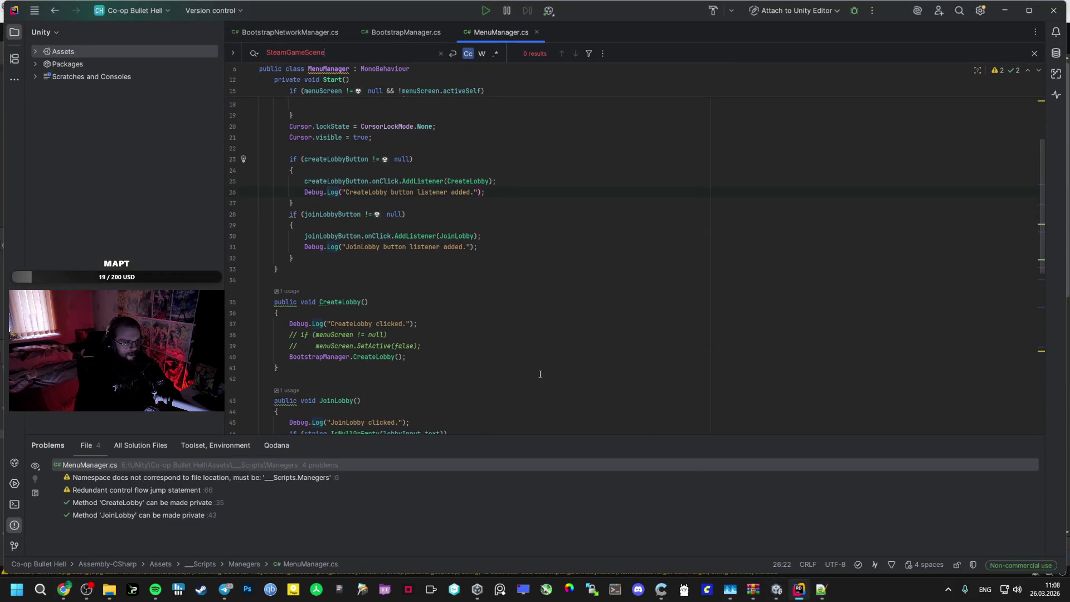
click(310, 40)
click(378, 39)
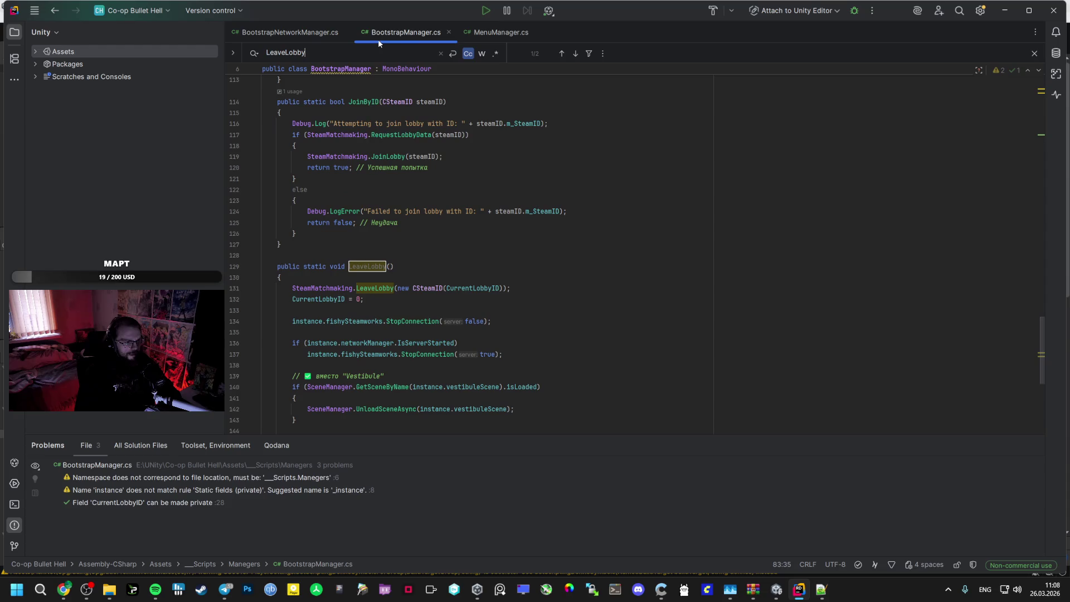
key(ctrl+a)
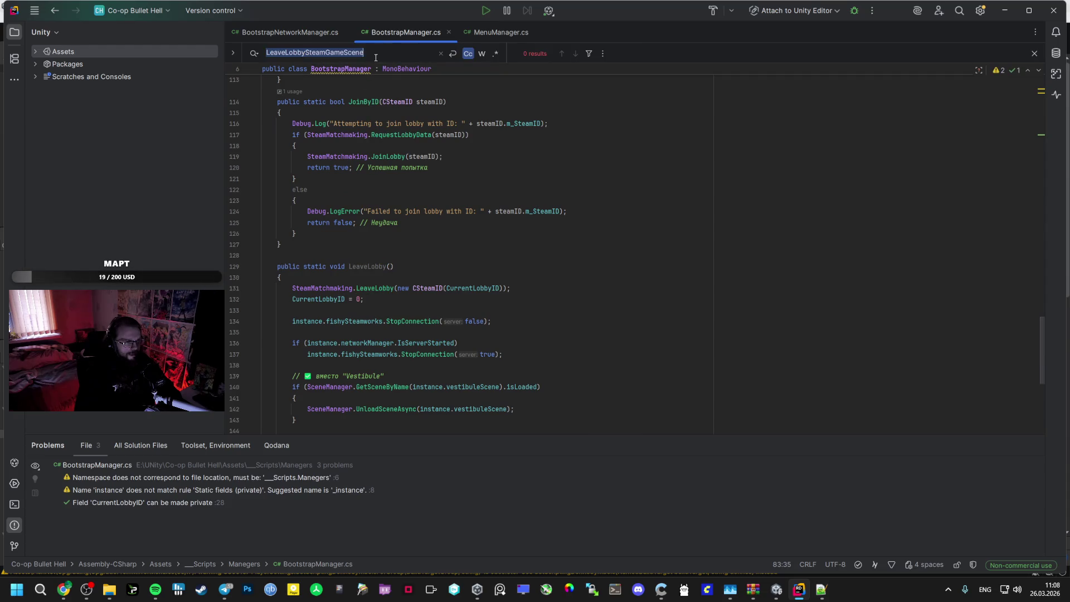
key(ctrl+v)
click(403, 352)
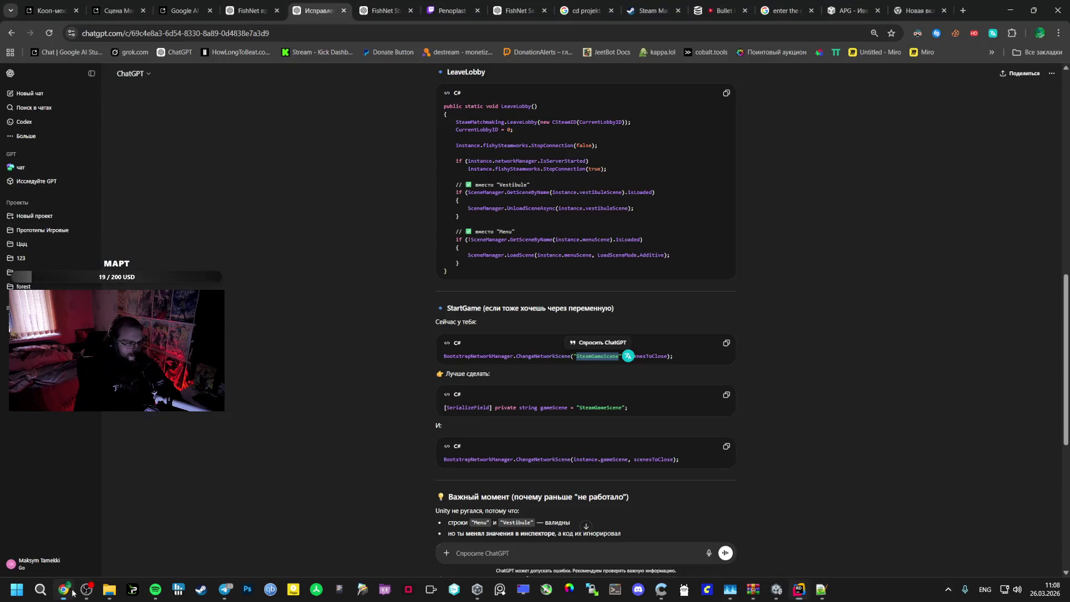
Paste ChatGPT's suggested gameScene field below the scene name fields in BootstrapManager.cs
key(alt+Tab)
drag(648, 407, 435, 406)
key(ctrl+c)
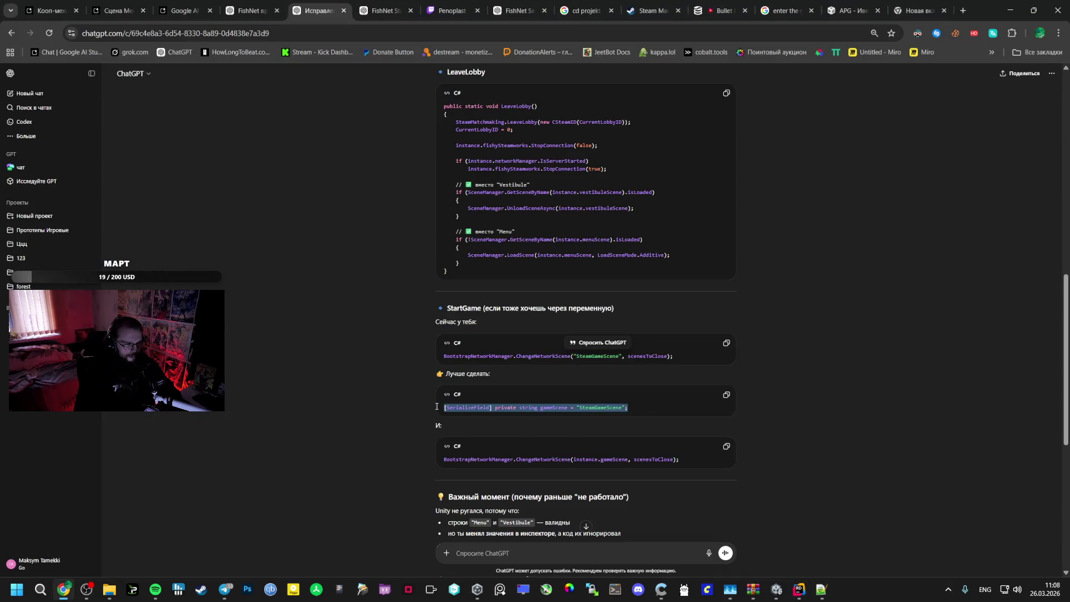
key(alt+Tab)
drag(1038, 357, 1039, 98)
click(482, 232)
key(ctrl+v)
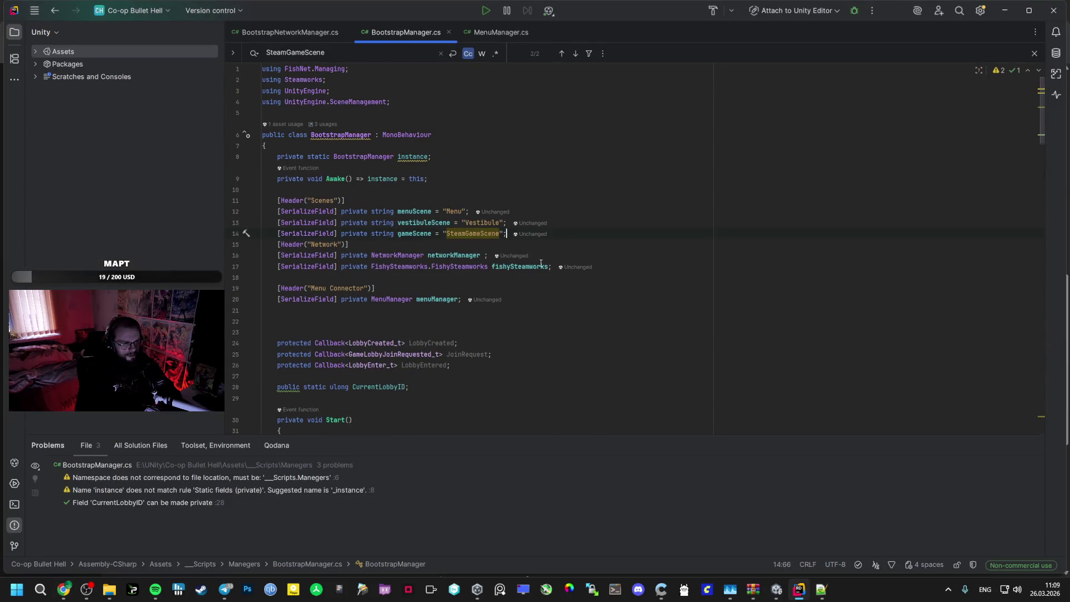
scroll(1048, 125, down, 12)
Replace line 161 with ChangeNetworkScene(instance.gameScene, scenesToClose) from ChatGPT's answer
key(alt+Tab)
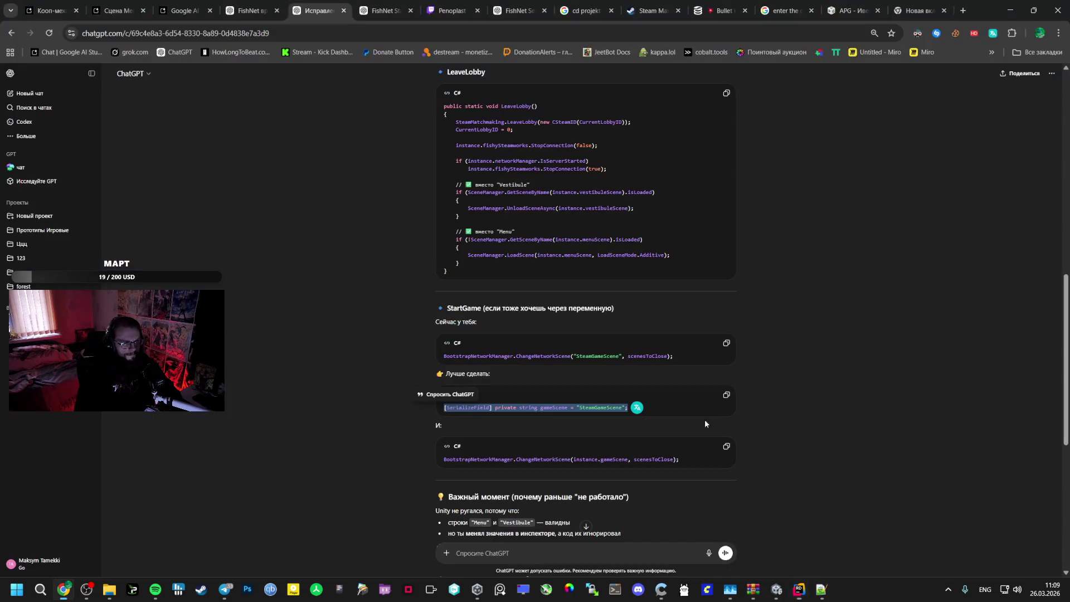
drag(680, 459, 442, 459)
key(ctrl+c)
key(alt+Tab)
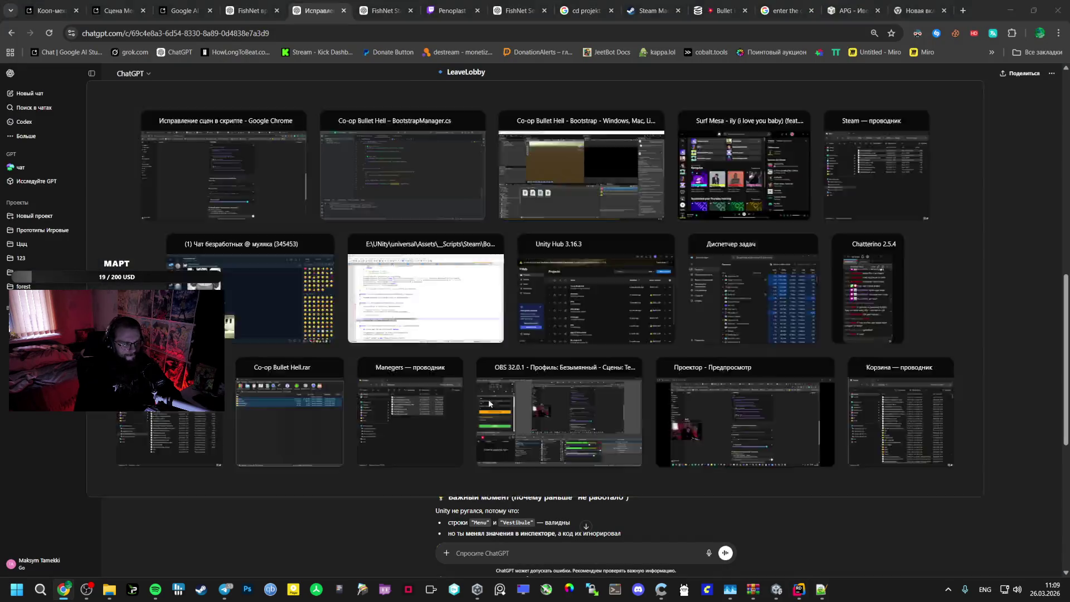
mouse_move(581, 341)
mouse_down()
mouse_move(287, 341)
mouse_move(293, 319)
mouse_up()
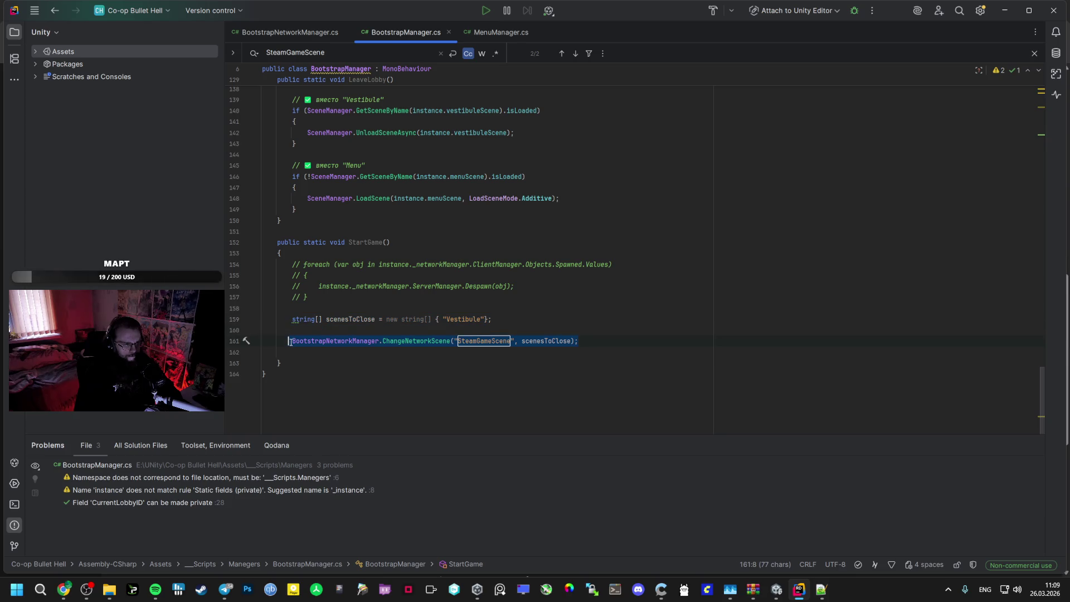
key(ctrl+v)
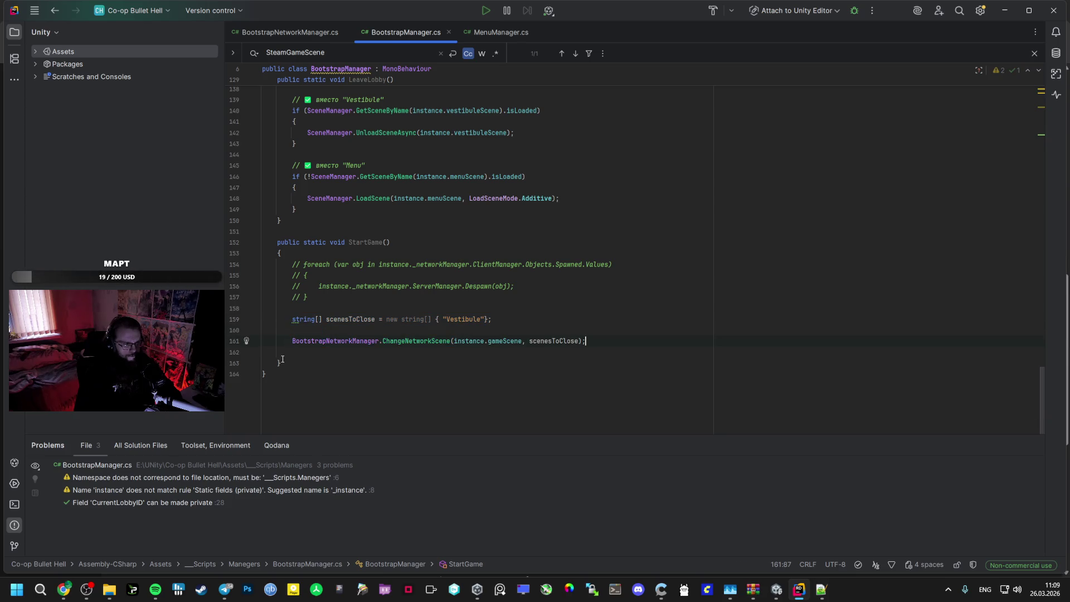
Review the LeaveLobby part of ChatGPT's answer, dismiss the save dialog, and return to Unity
key(alt+Tab)
scroll(282, 357, down, 4)
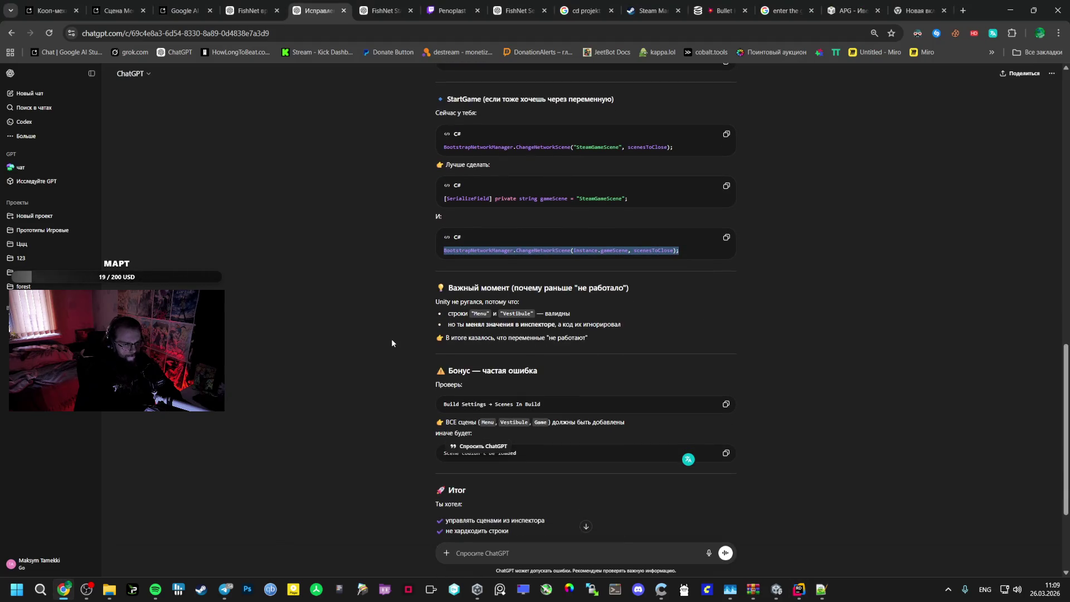
scroll(392, 337, down, 1)
scroll(390, 333, up, 1)
scroll(385, 329, up, 5)
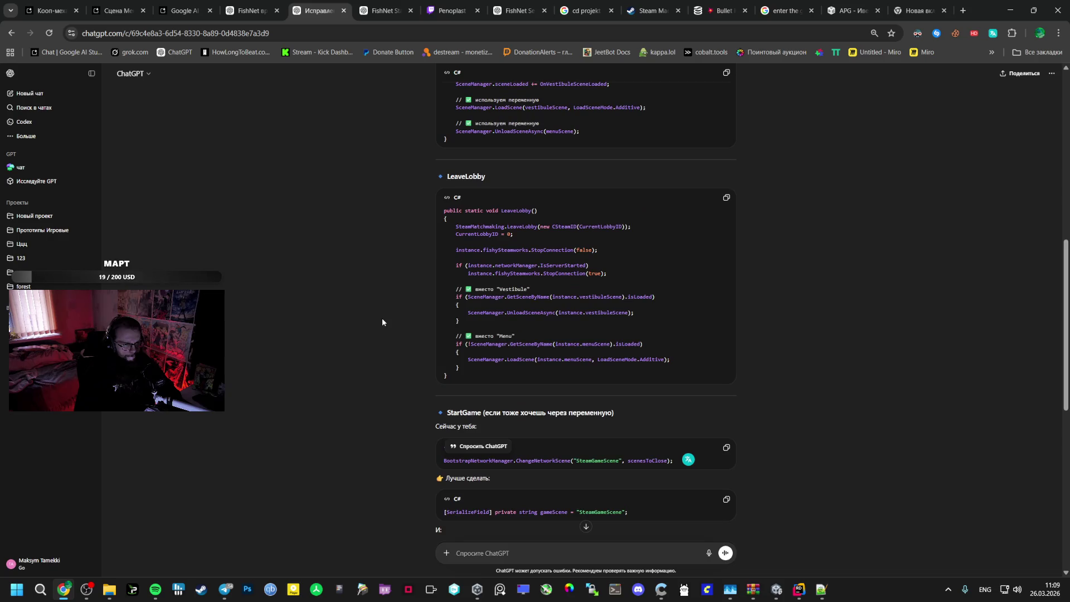
double_click(513, 212)
scroll(433, 239, up, 4)
click(433, 241)
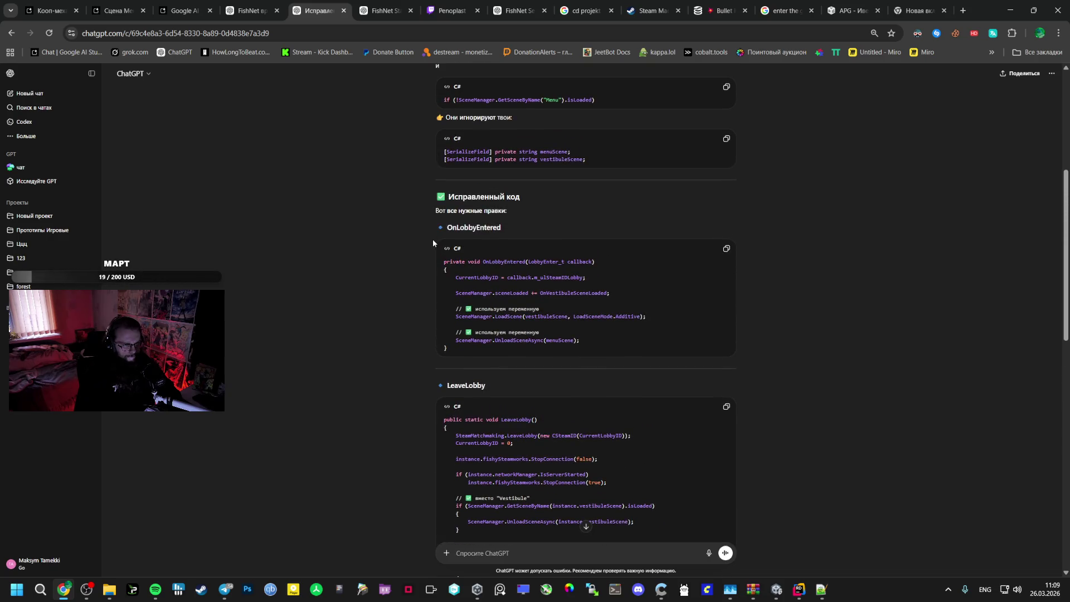
scroll(435, 244, up, 3)
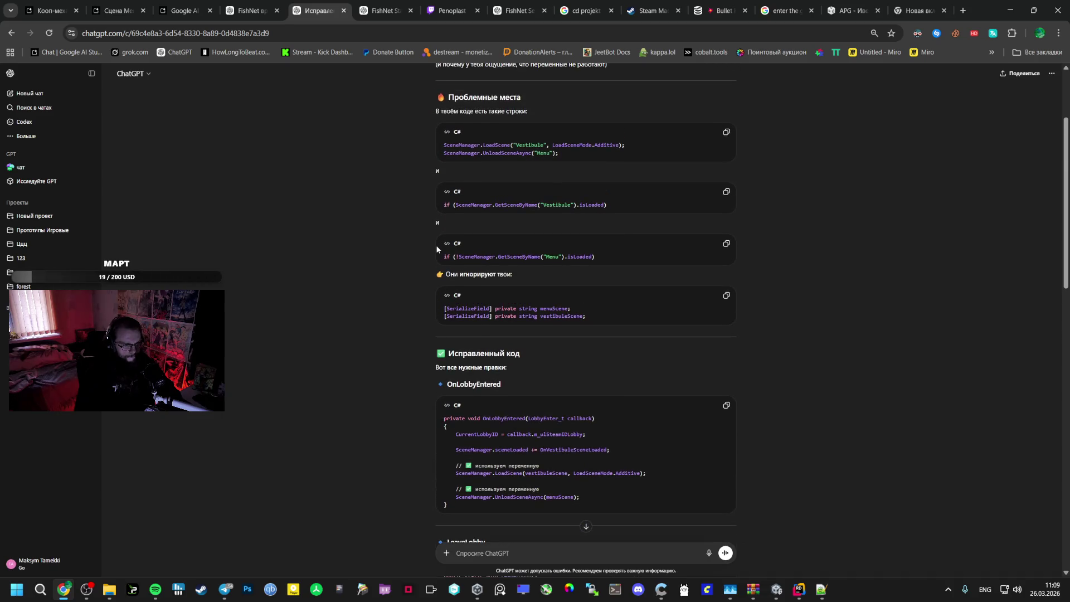
scroll(437, 248, up, 3)
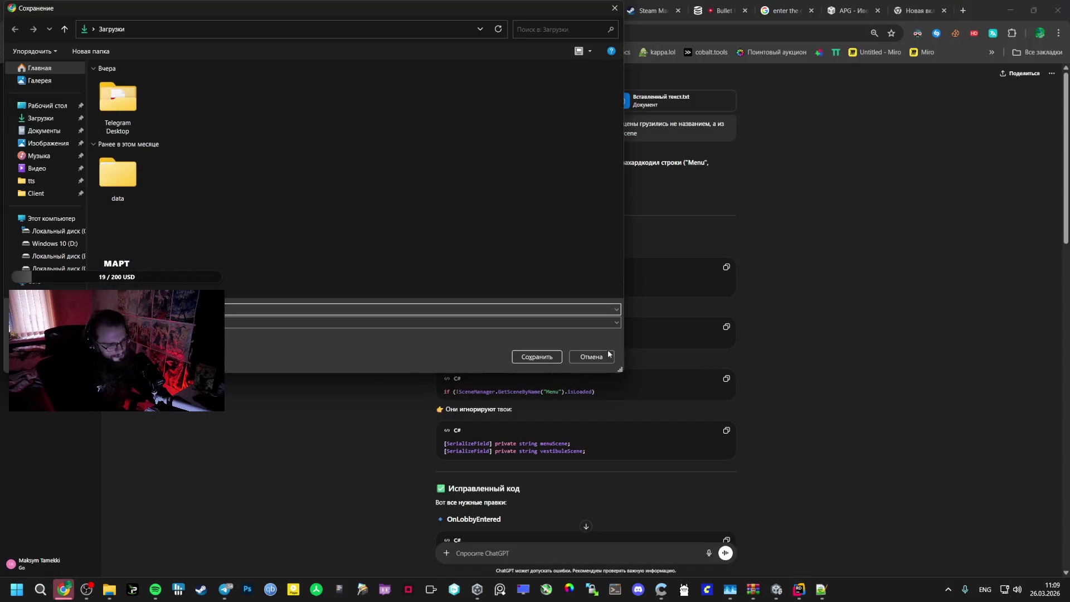
click(602, 355)
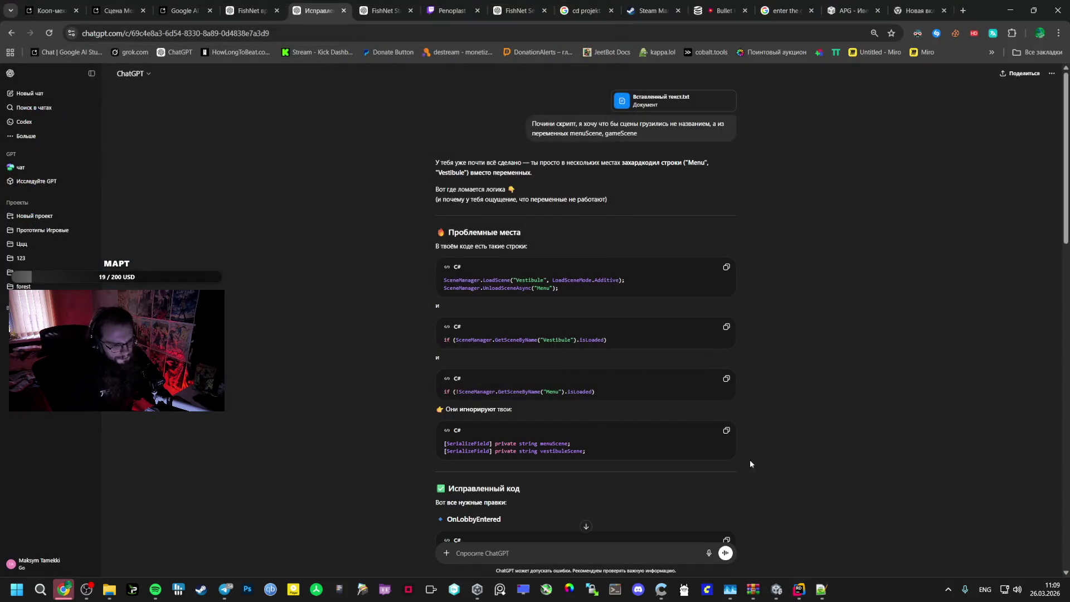
click(777, 590)
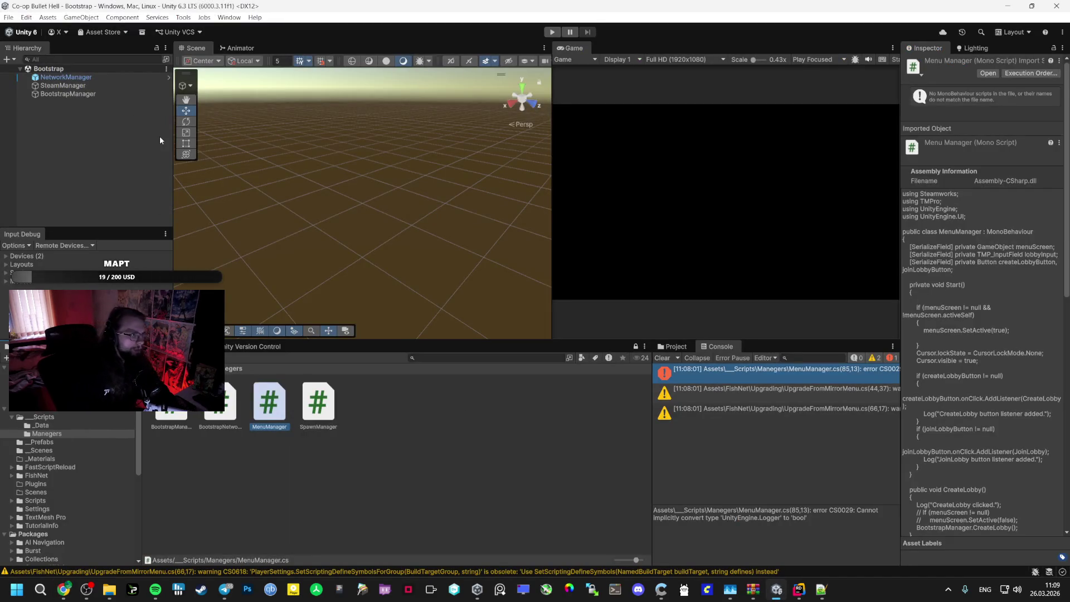
Try dropping a manager script onto BootstrapManager, then check BootstrapNetworkManager.cs after the can't-add-script warning
click(138, 94)
drag(220, 401, 101, 126)
click(596, 309)
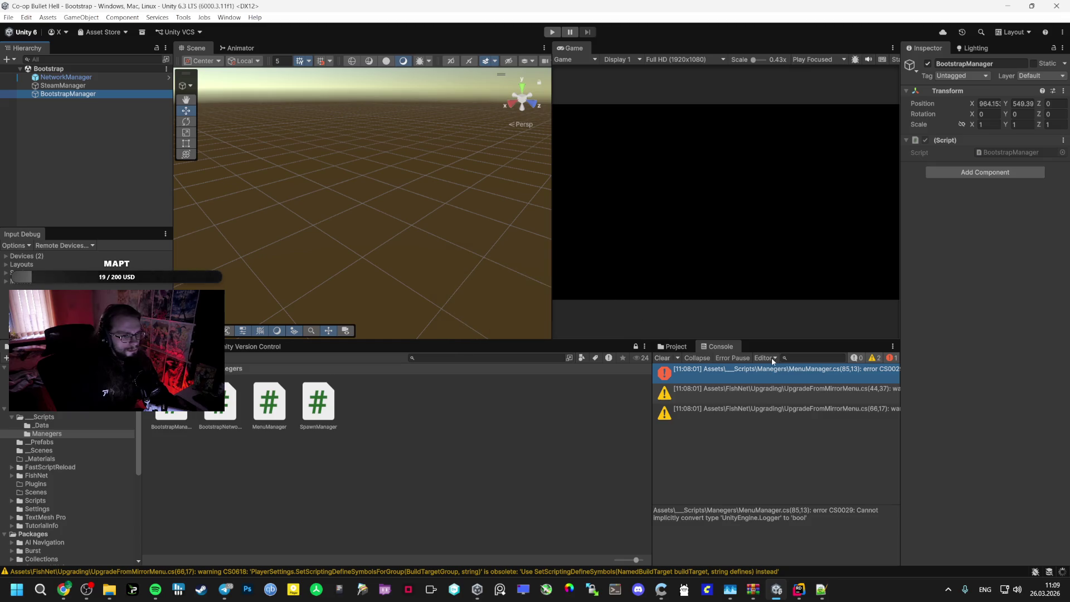
double_click(269, 401)
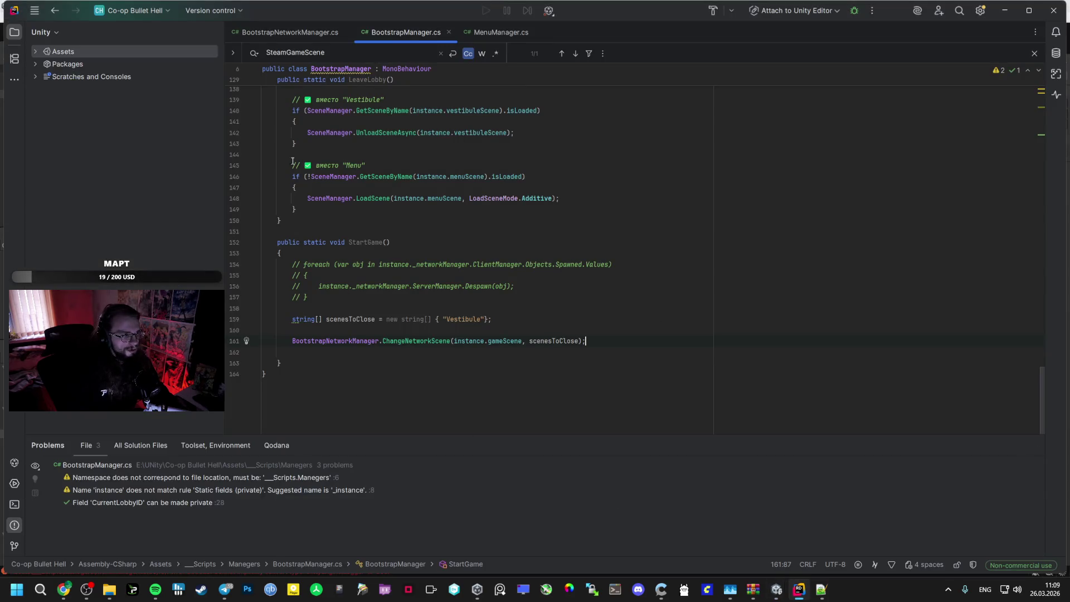
key(ctrl+Tab)
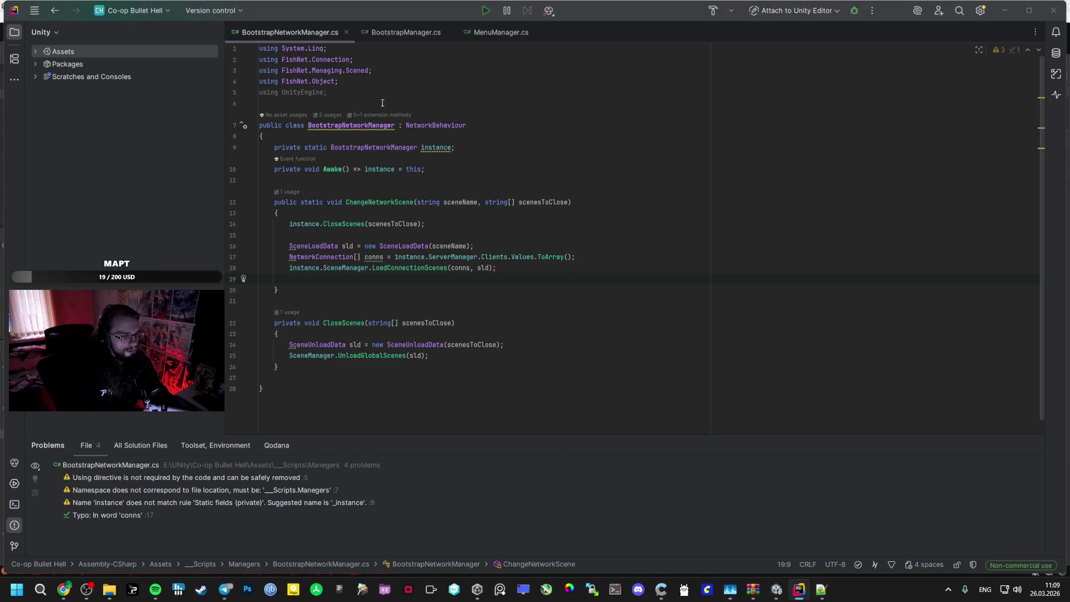
key(alt+Tab)
Drop the BootstrapNetworkManager script into the Hierarchy, then inspect SteamManager and NetworkManager
drag(221, 402, 84, 112)
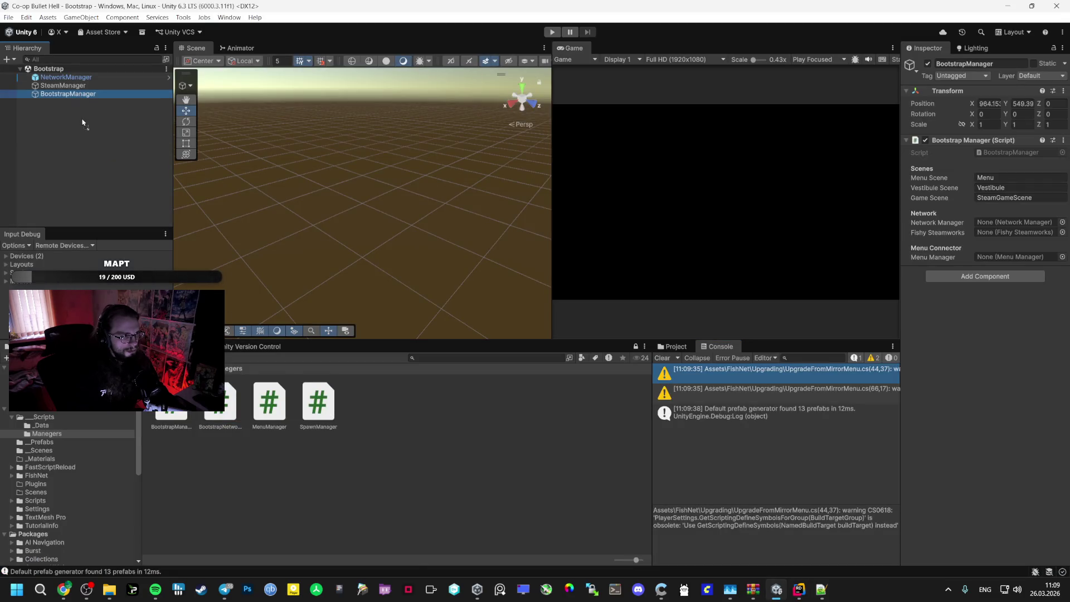
click(120, 85)
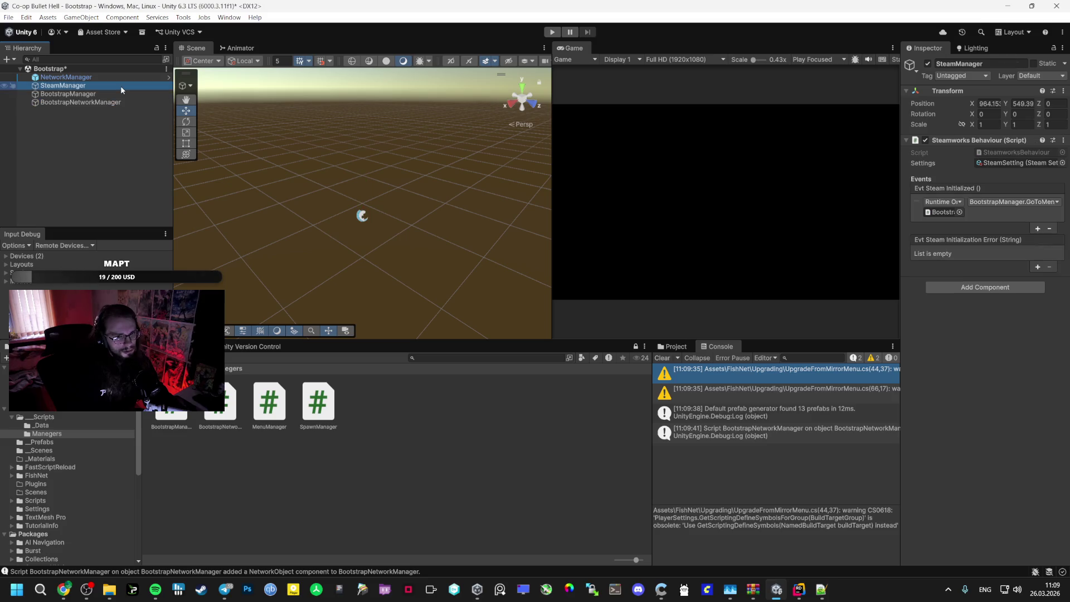
click(105, 77)
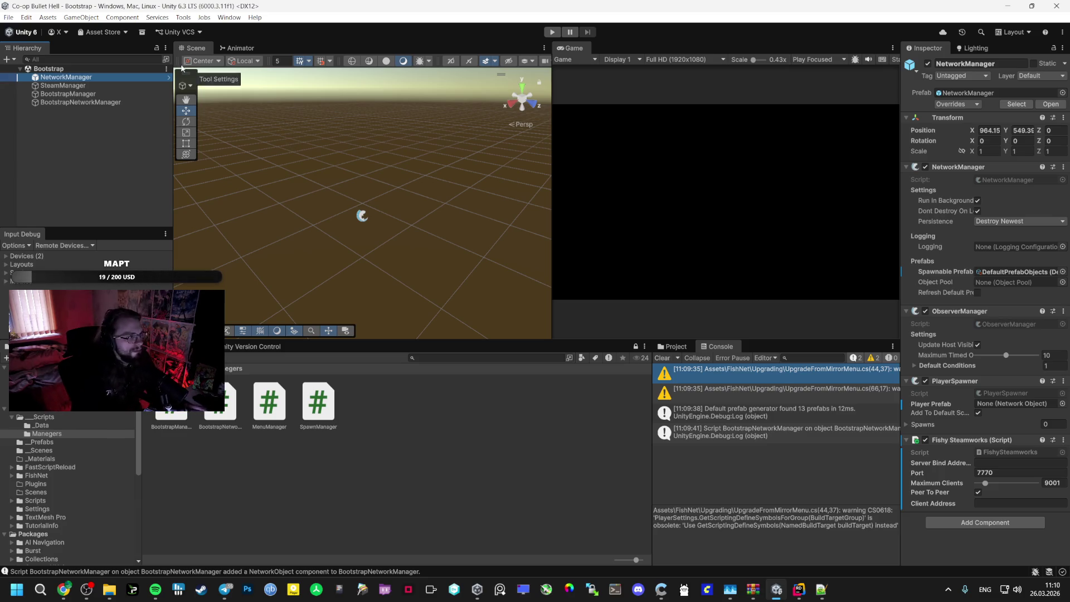
click(49, 450)
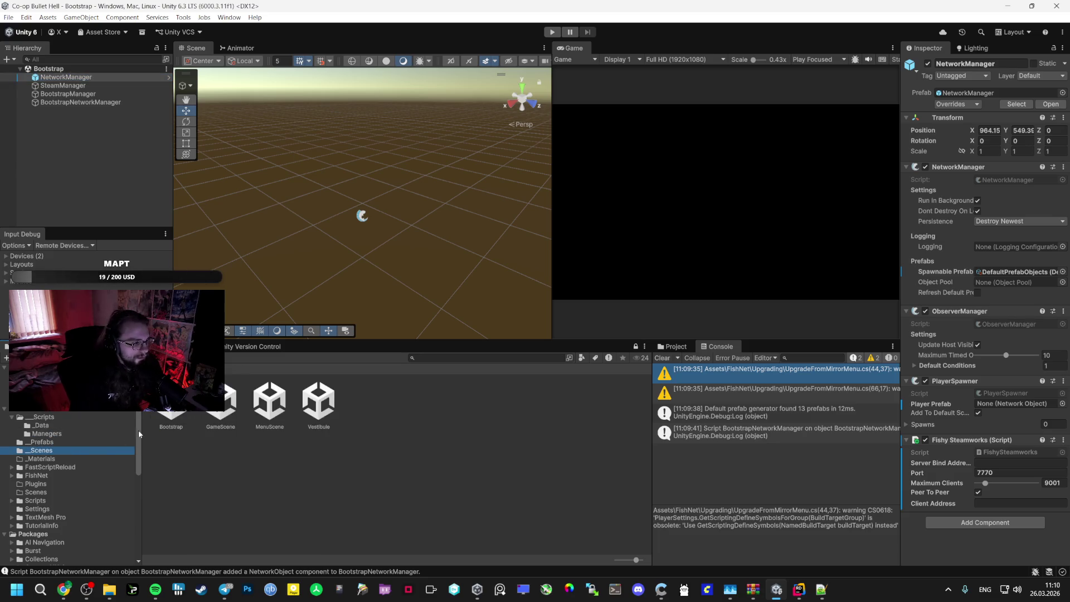
Open MenuScene, expand Canvas, and select the root MainMenuManager object
click(262, 405)
double_click(260, 405)
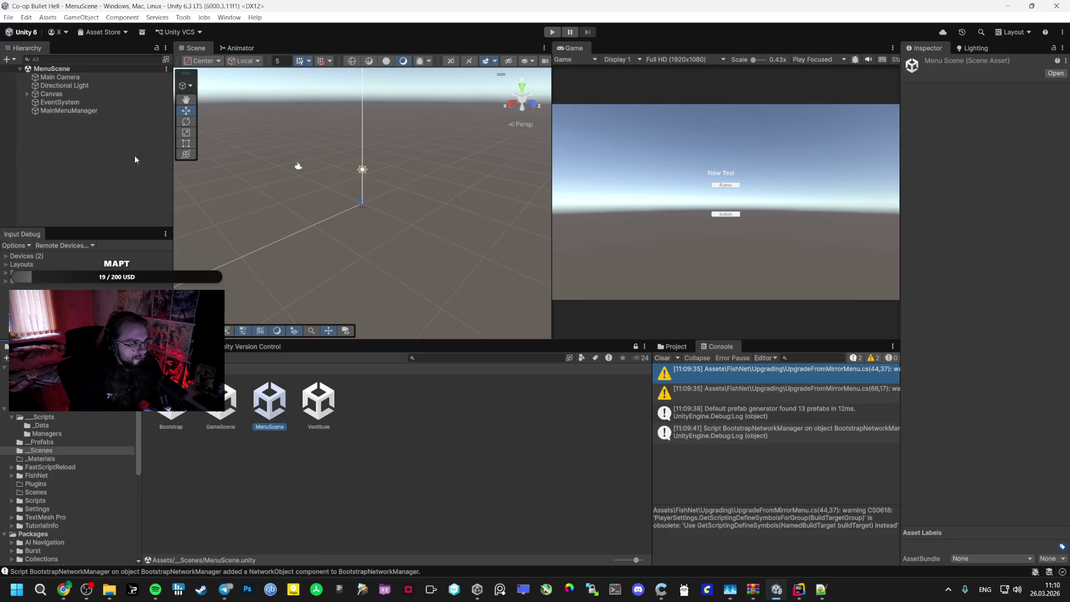
click(59, 102)
click(68, 87)
click(33, 94)
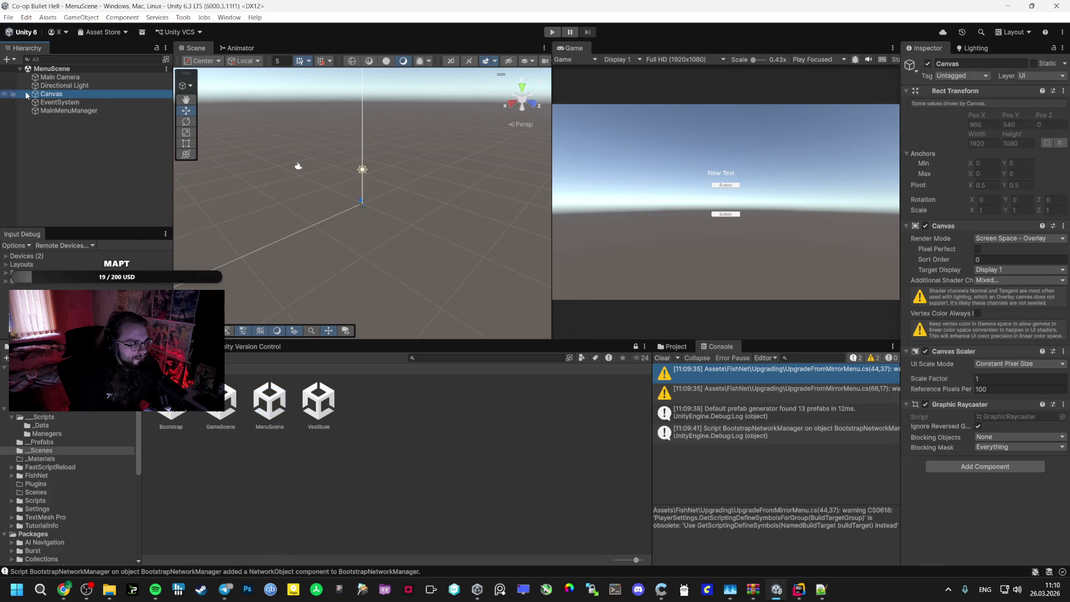
click(26, 94)
click(68, 127)
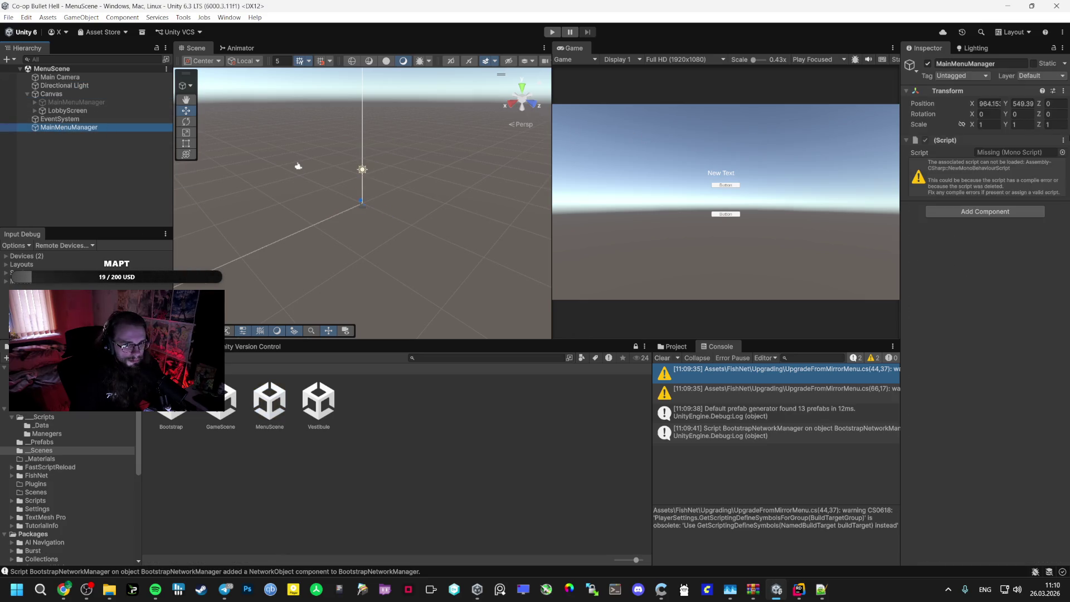
Swap MainMenuManager's missing script for MenuManager, assign its Menu Screen, and deactivate LobbyScreen
right_click(954, 140)
click(973, 162)
click(53, 434)
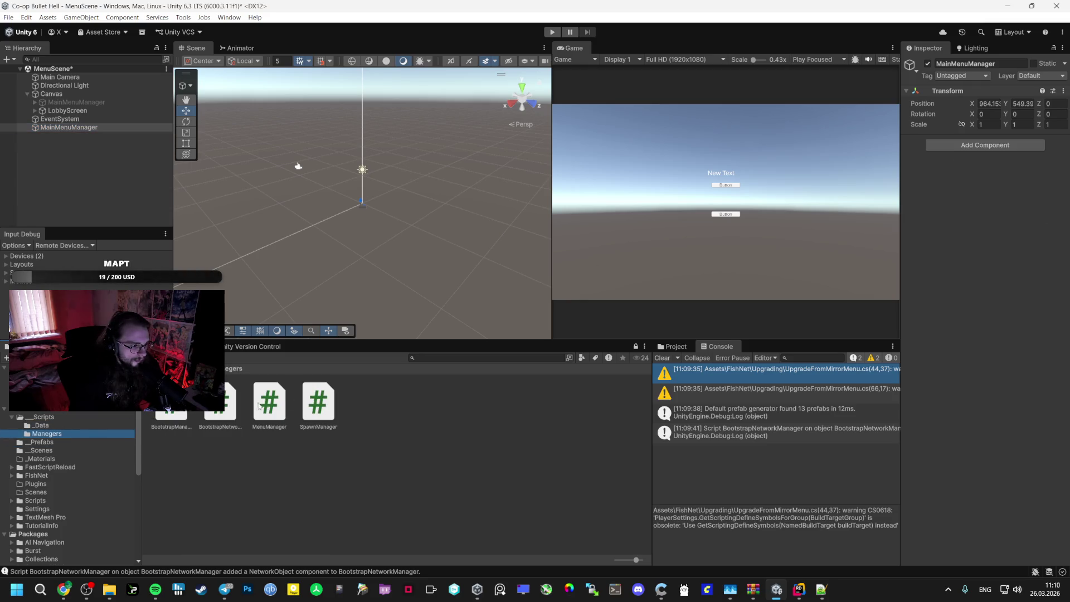
drag(258, 406, 986, 167)
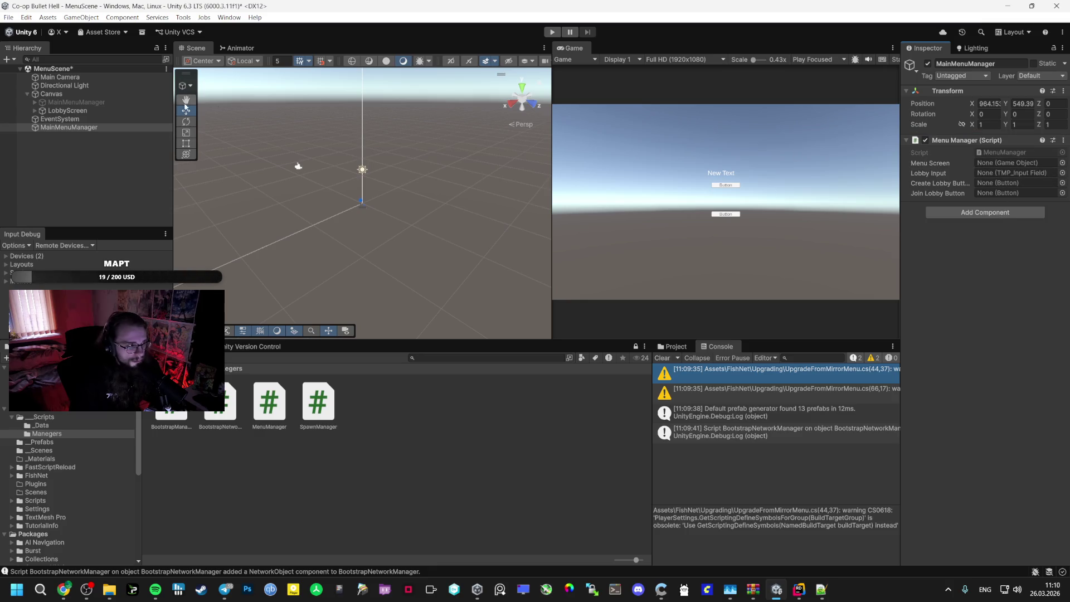
drag(75, 110, 997, 163)
click(67, 110)
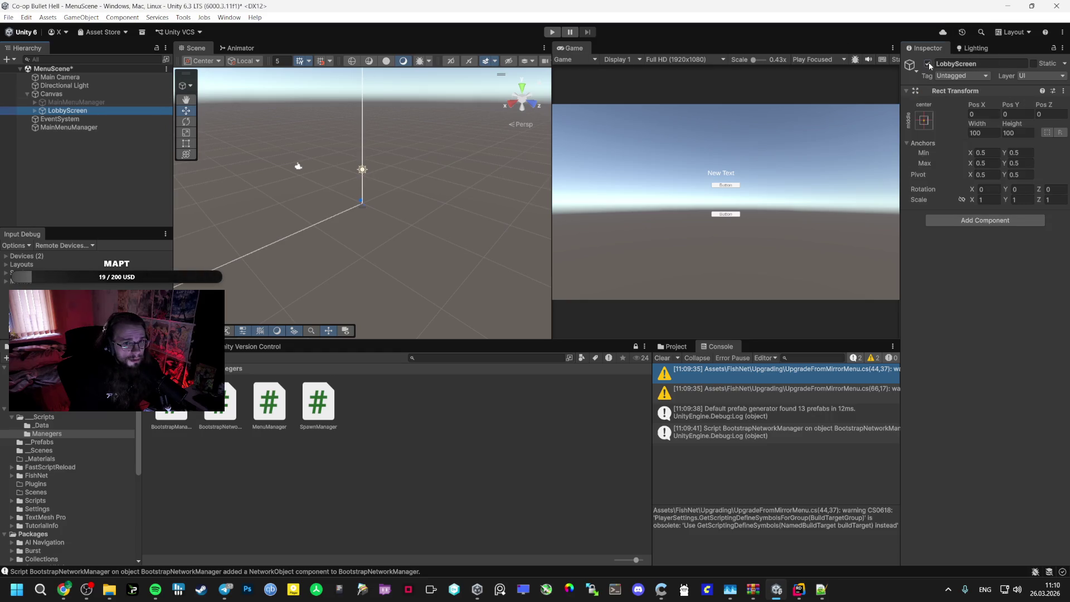
click(928, 64)
Assign JointLobby to Join Lobby Button and InputField (TMP) to Lobby Input
click(76, 102)
click(70, 127)
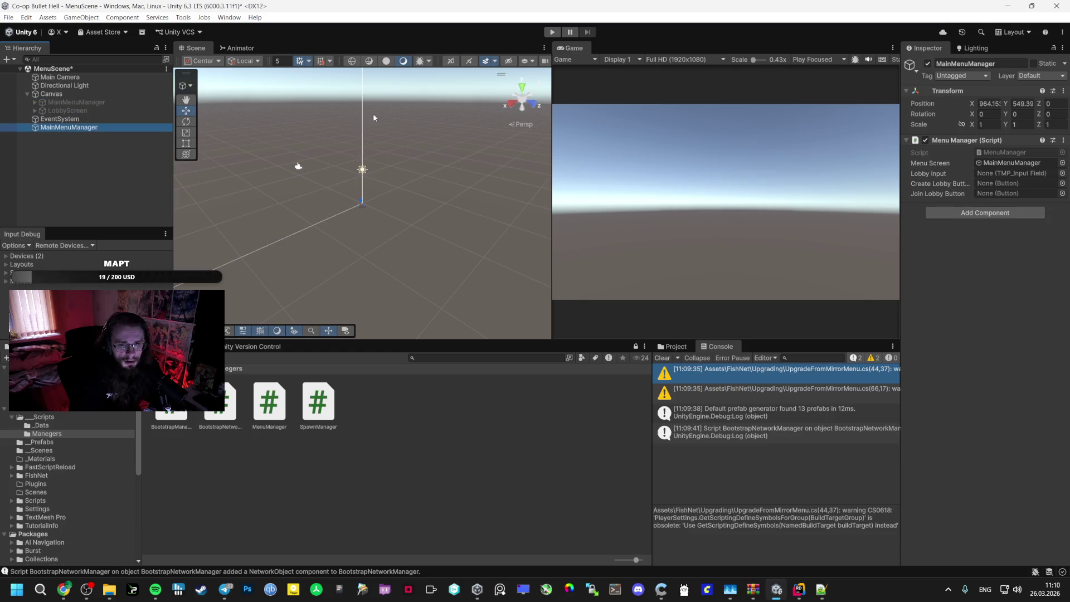
click(35, 103)
mouse_move(68, 120)
mouse_down()
mouse_move(728, 132)
mouse_move(1010, 198)
mouse_move(1007, 183)
mouse_up()
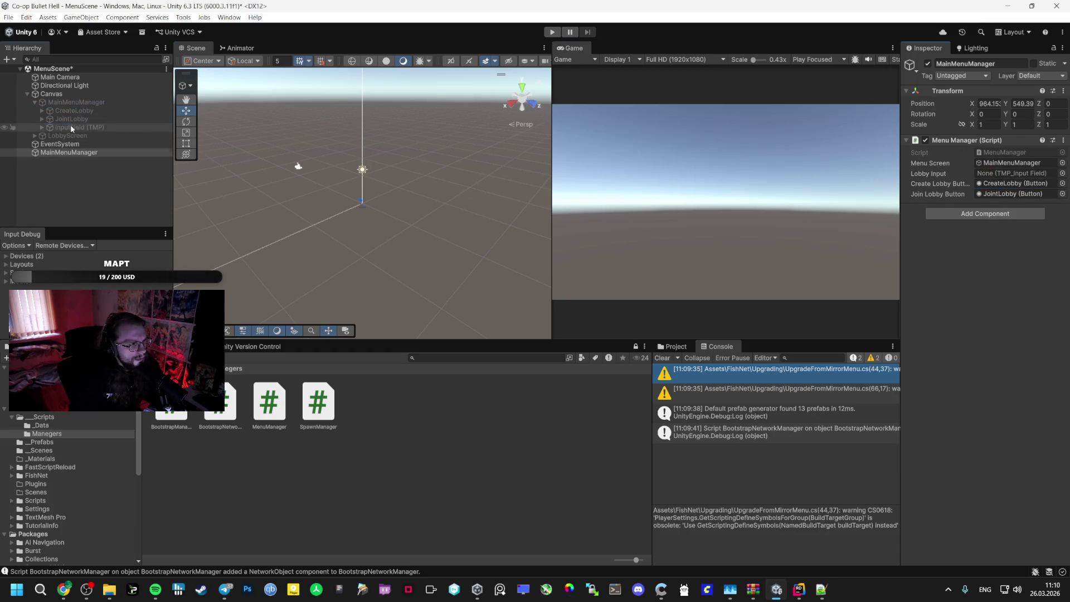
drag(70, 127, 990, 174)
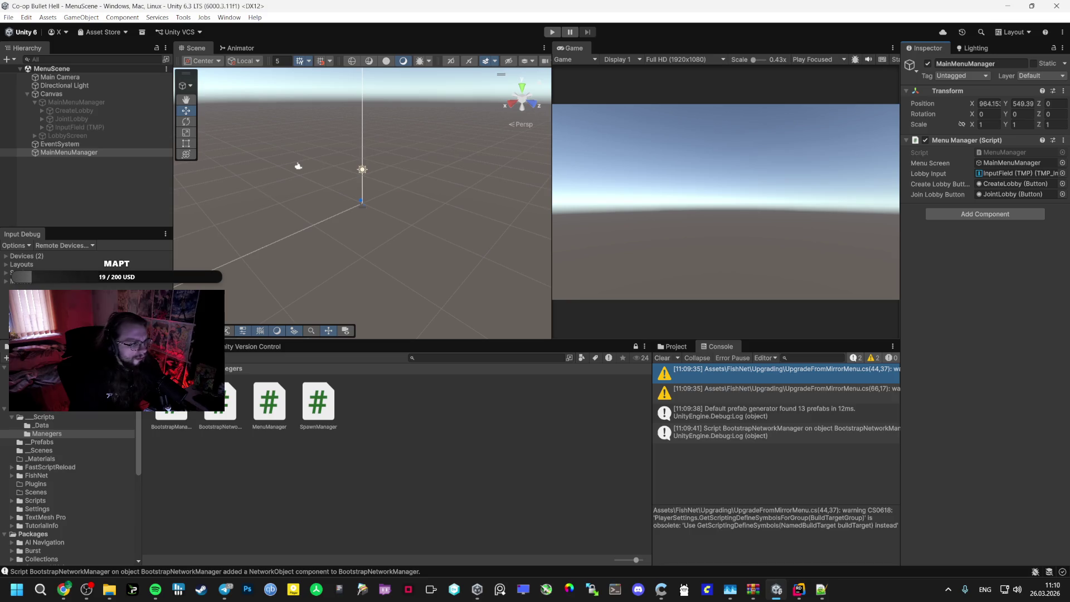
click(40, 425)
click(59, 434)
click(40, 451)
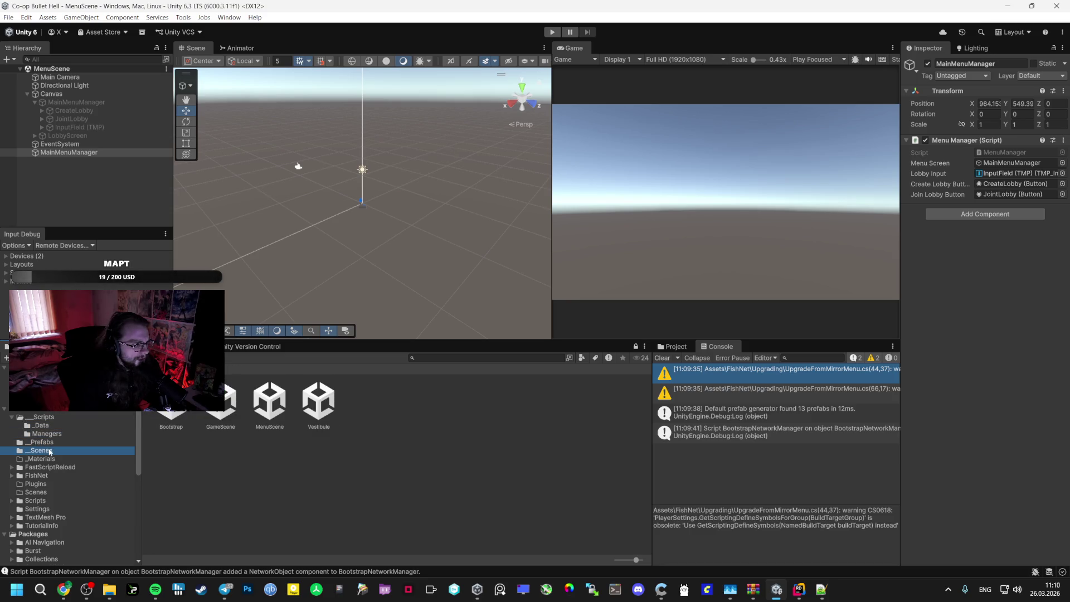
click(276, 397)
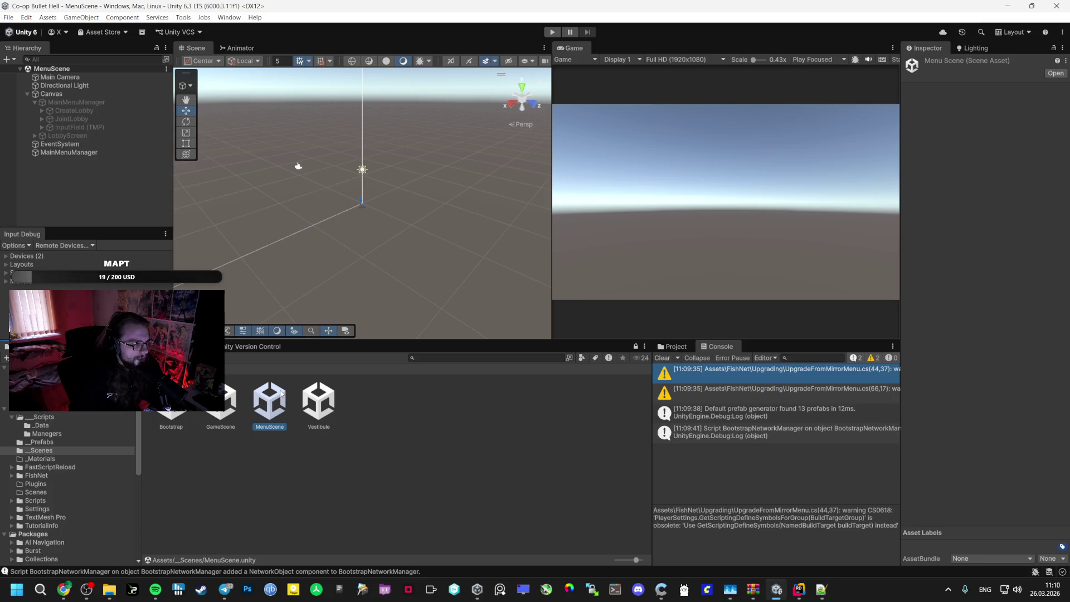
Open Vestibule and delete SpawnManager, leaving Main Camera, Directional Light and Global Volume
click(317, 390)
double_click(318, 391)
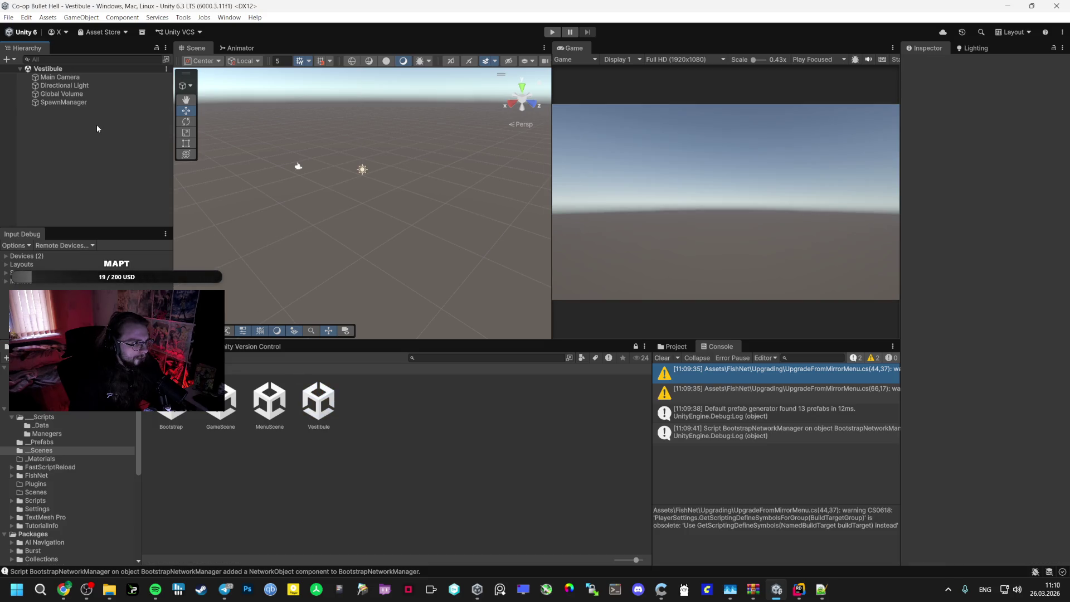
click(63, 102)
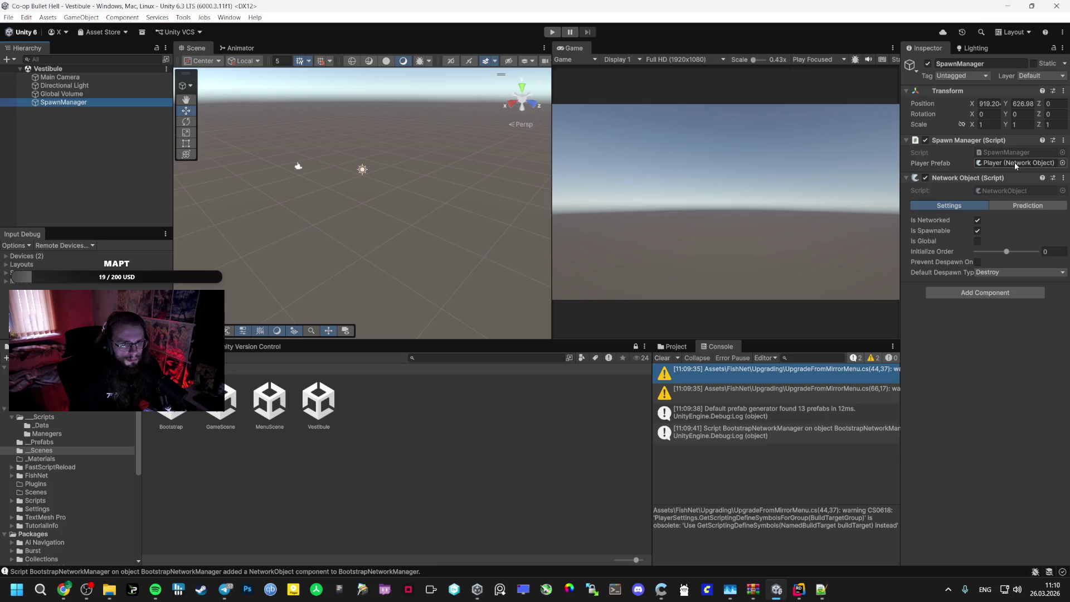
double_click(278, 413)
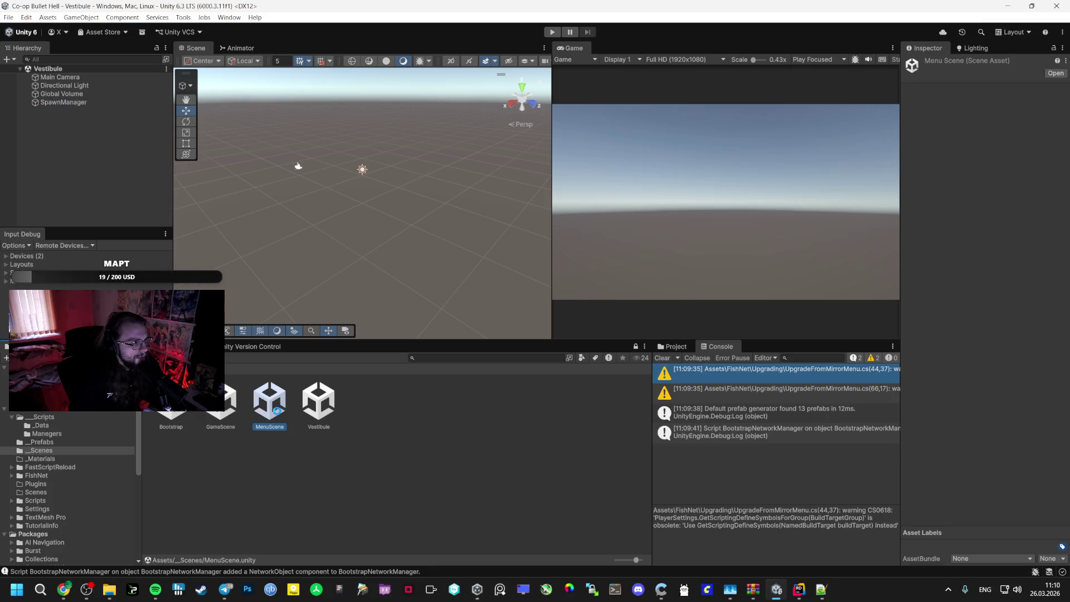
click(326, 399)
double_click(319, 399)
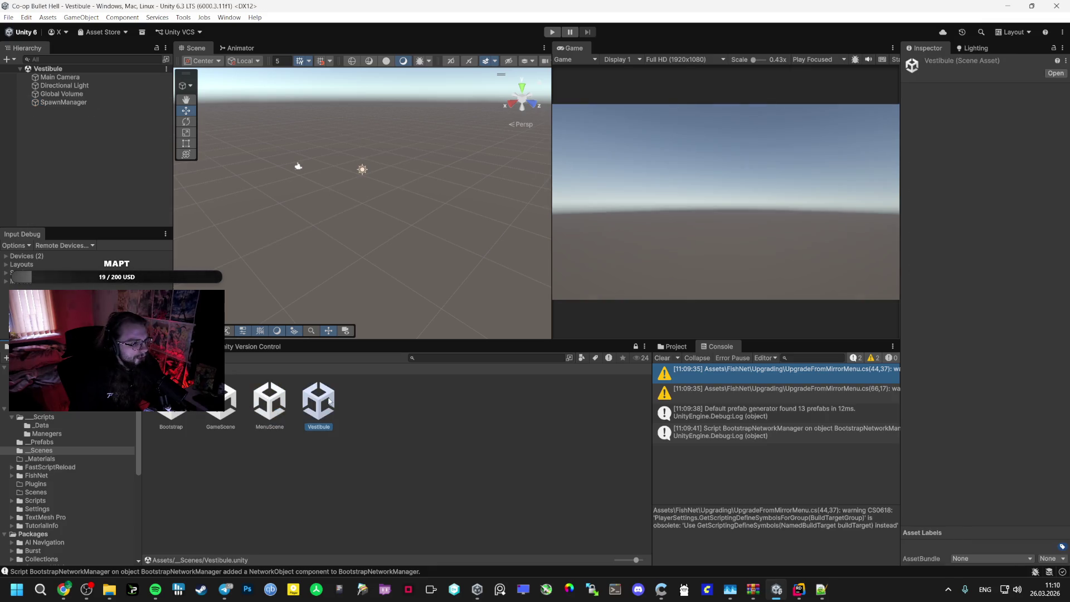
click(95, 102)
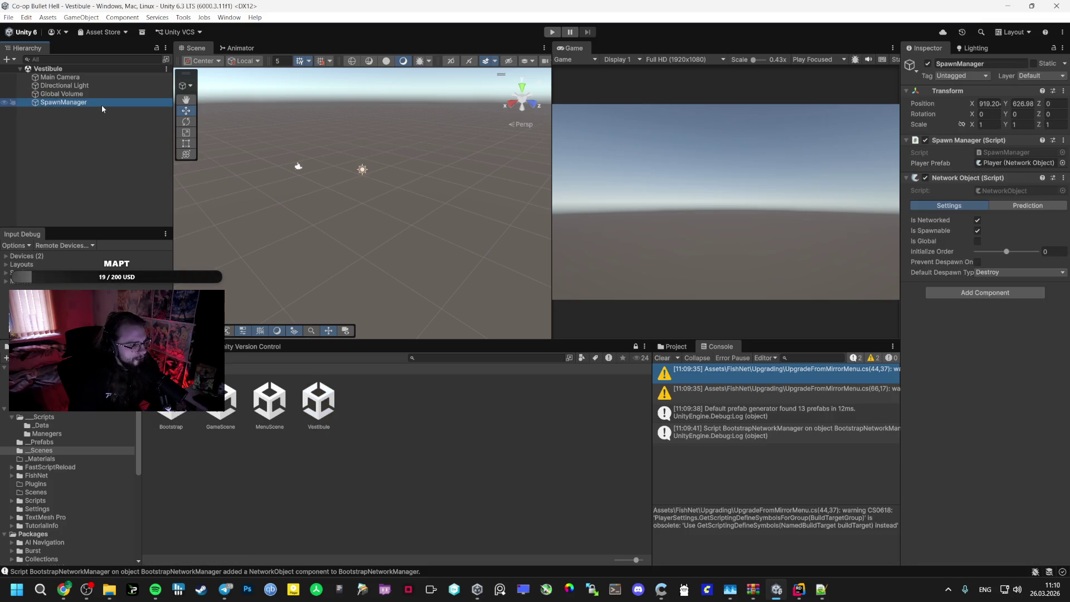
key(Delete)
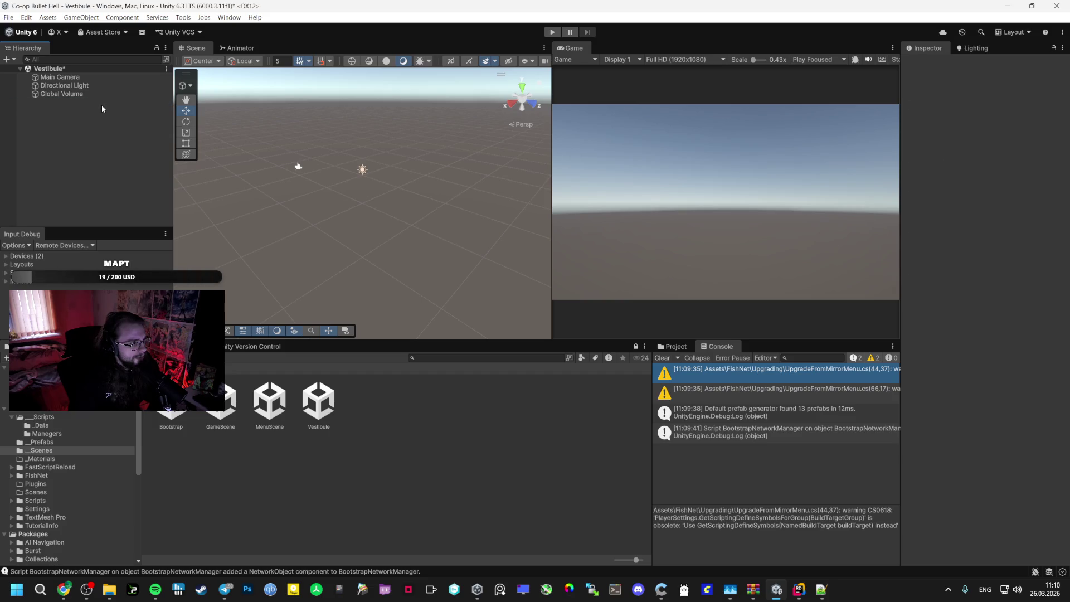
double_click(165, 425)
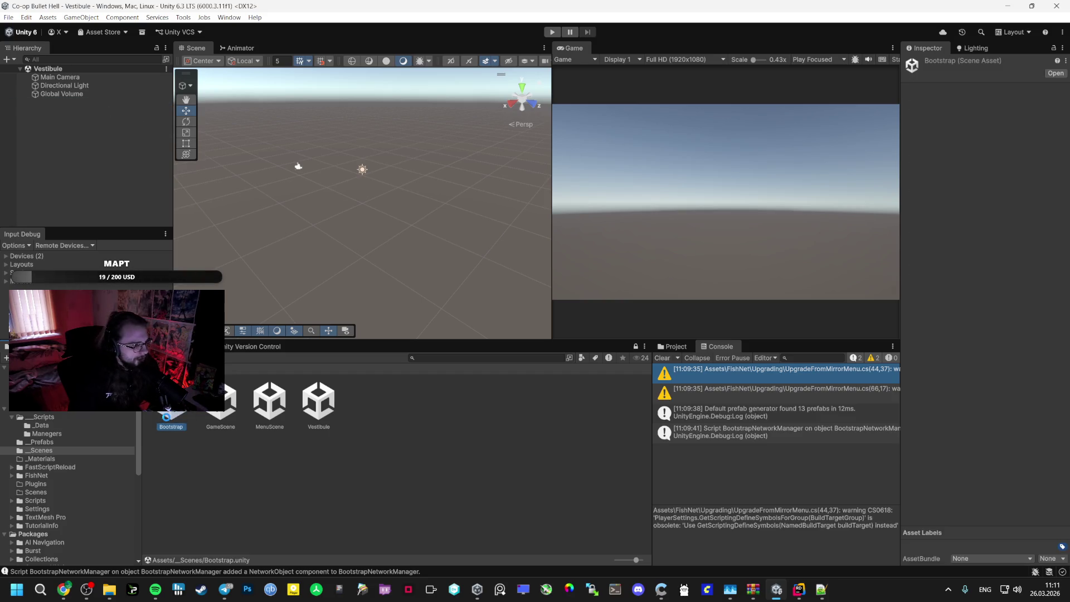
Set NetworkManager's PlayerSpawner to the Player prefab, save Bootstrap, and test it in Play mode
click(62, 85)
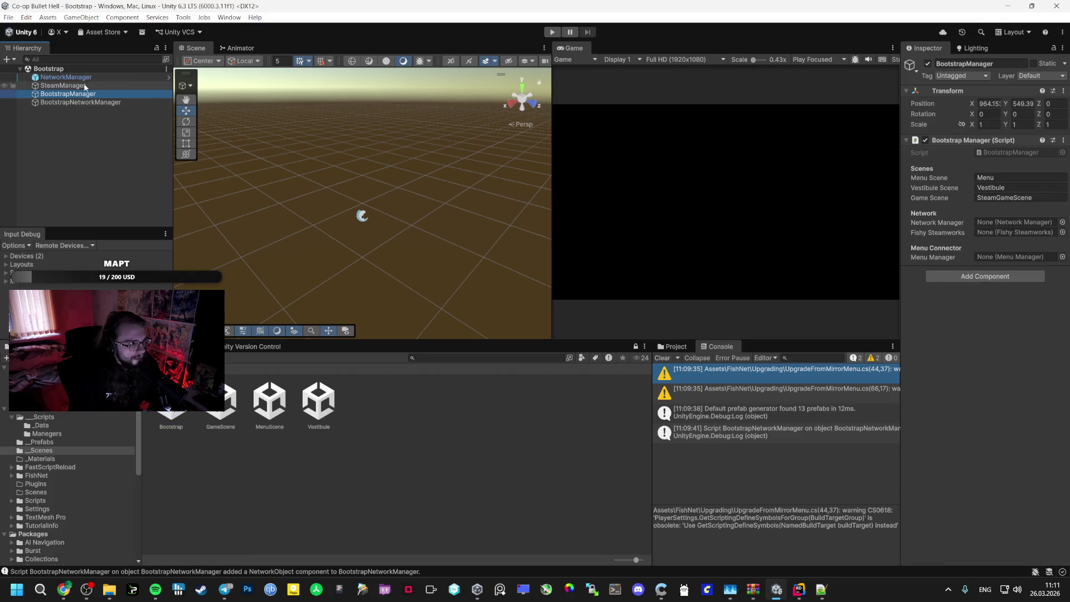
click(65, 77)
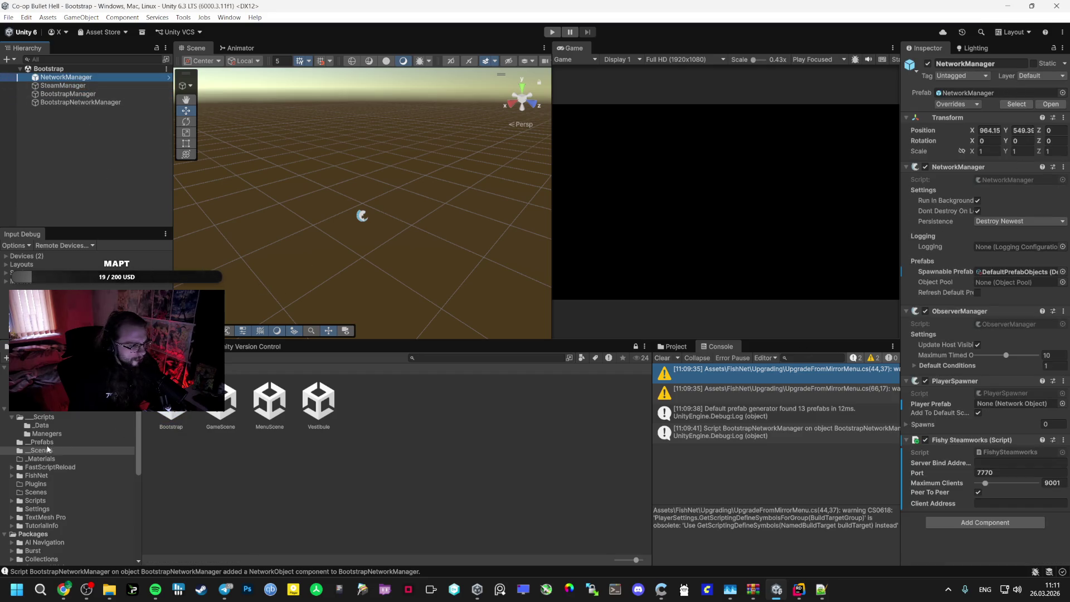
click(41, 442)
mouse_move(172, 415)
mouse_down()
mouse_move(380, 377)
mouse_move(1014, 404)
mouse_up()
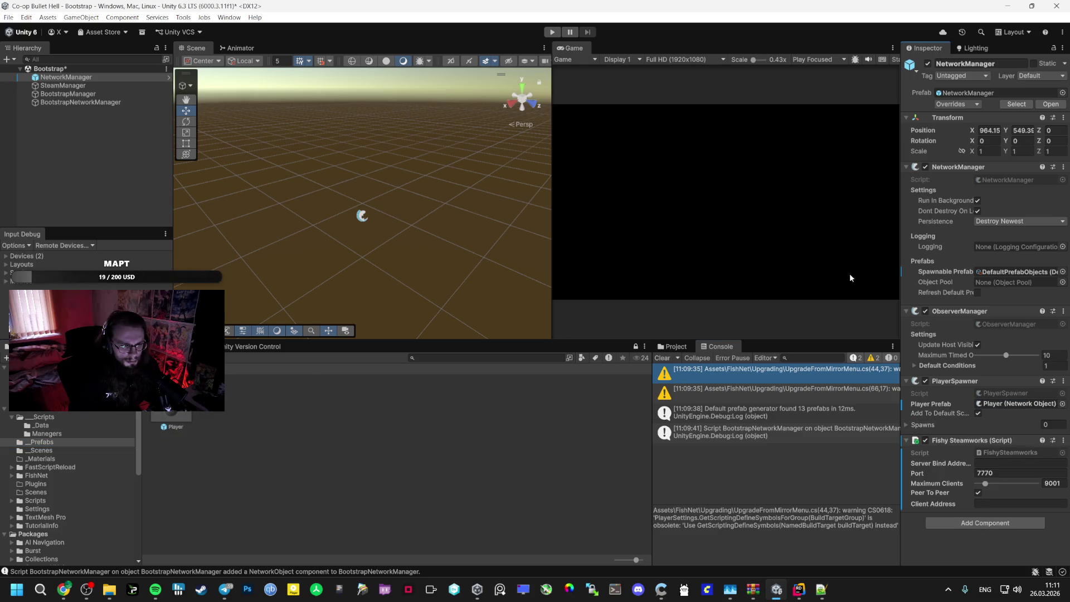
key(ctrl+s)
key(ctrl+p)
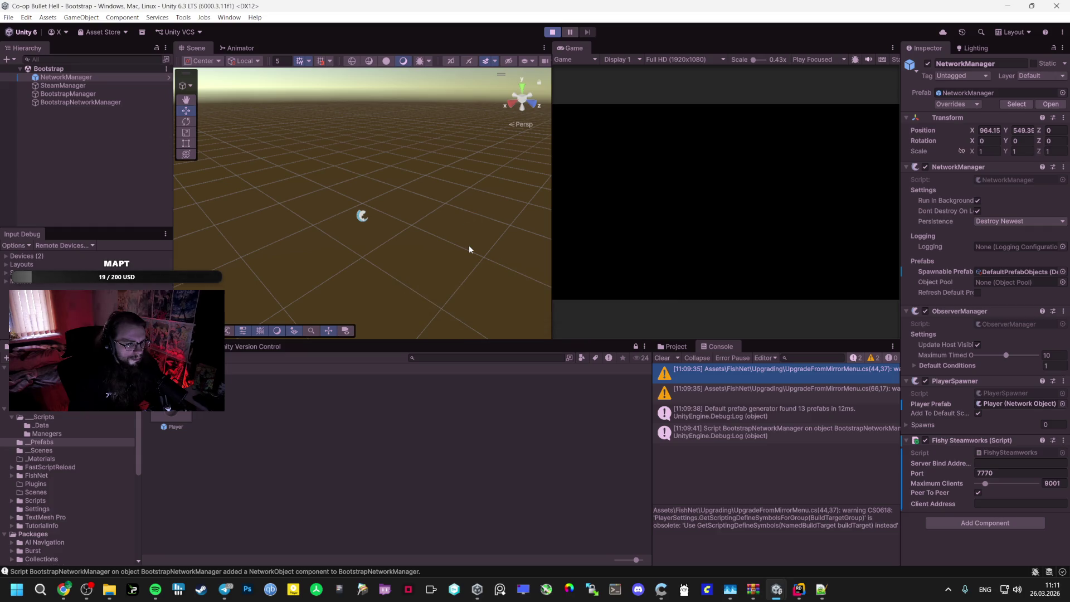
click(553, 32)
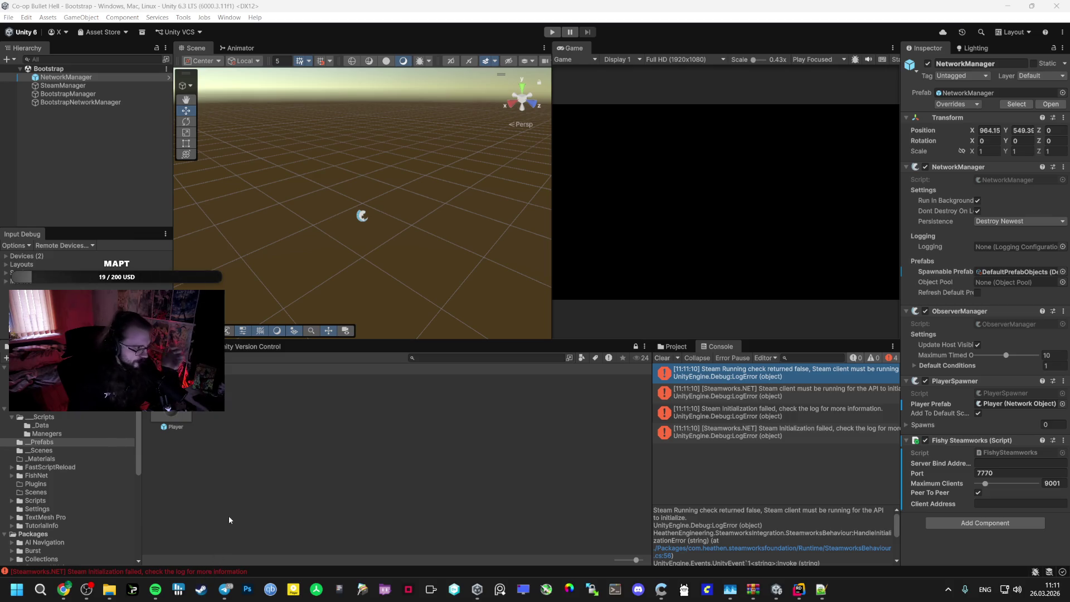
Switch the music player to another track and return to the running Unity editor
click(155, 589)
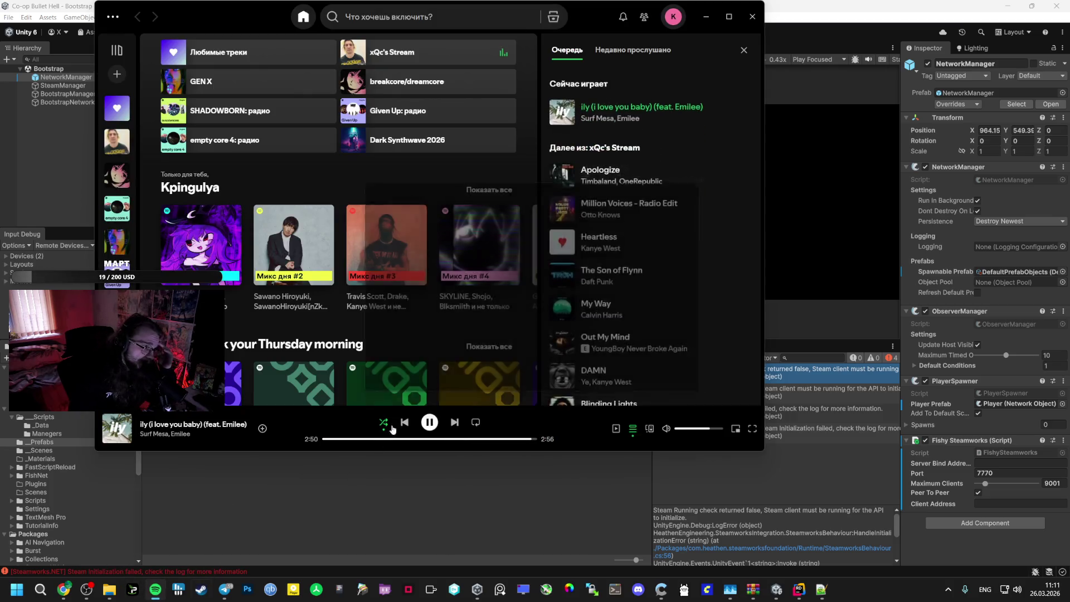
click(455, 422)
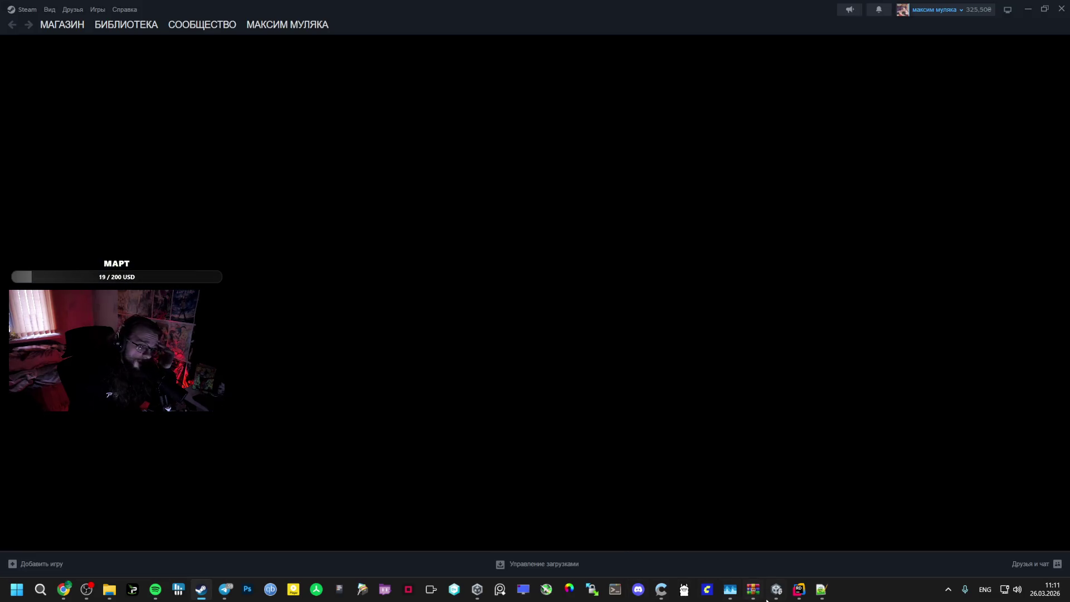
click(777, 590)
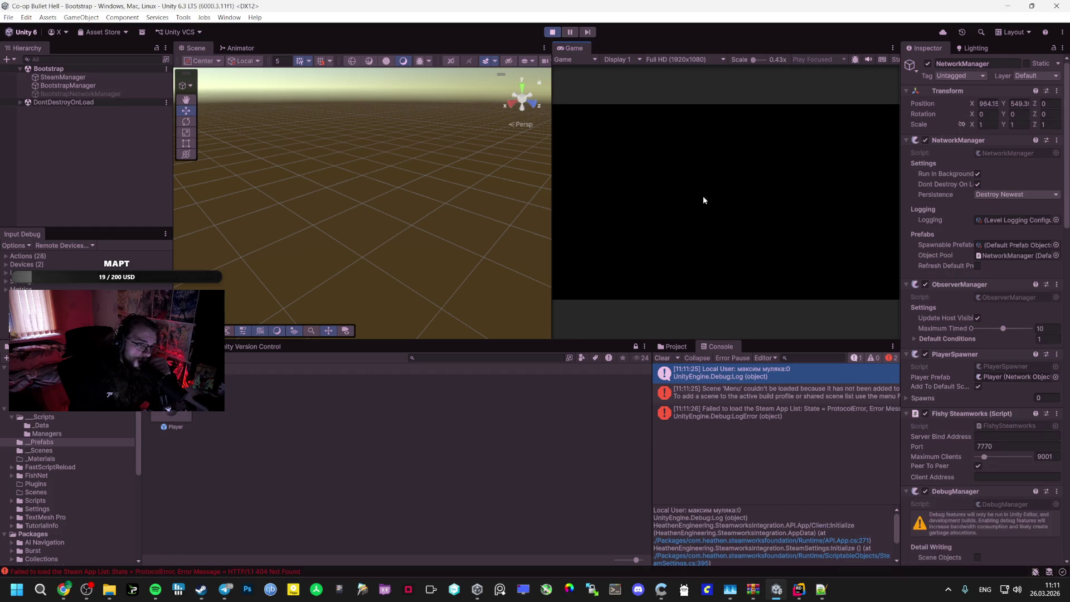
Stop Play mode and confirm SteamManager's Steam-initialized event still calls GoToMenu
click(553, 35)
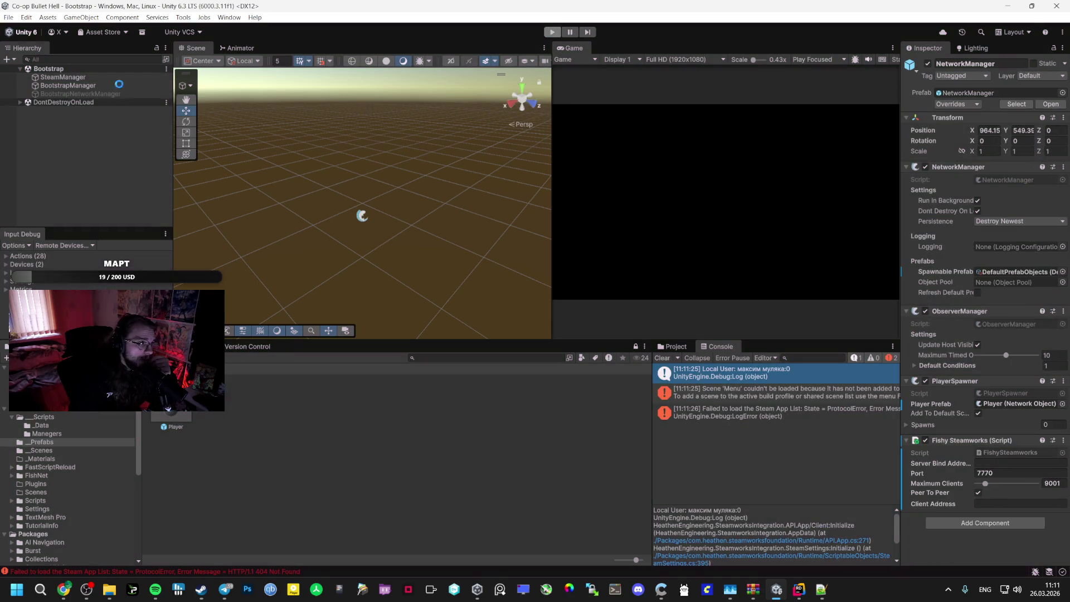
click(99, 86)
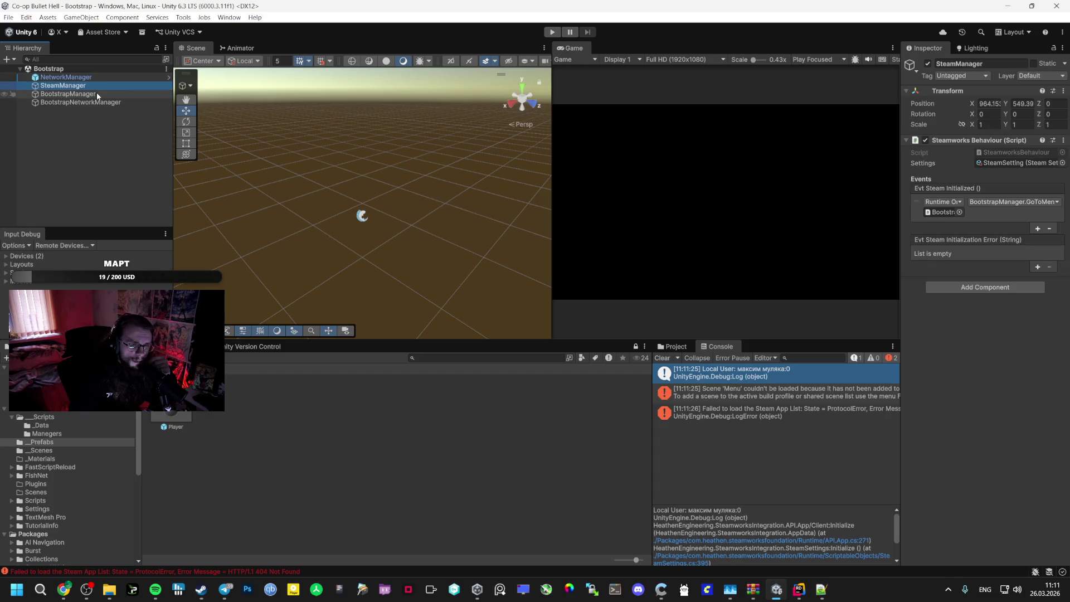
click(1013, 202)
mouse_move(1001, 251)
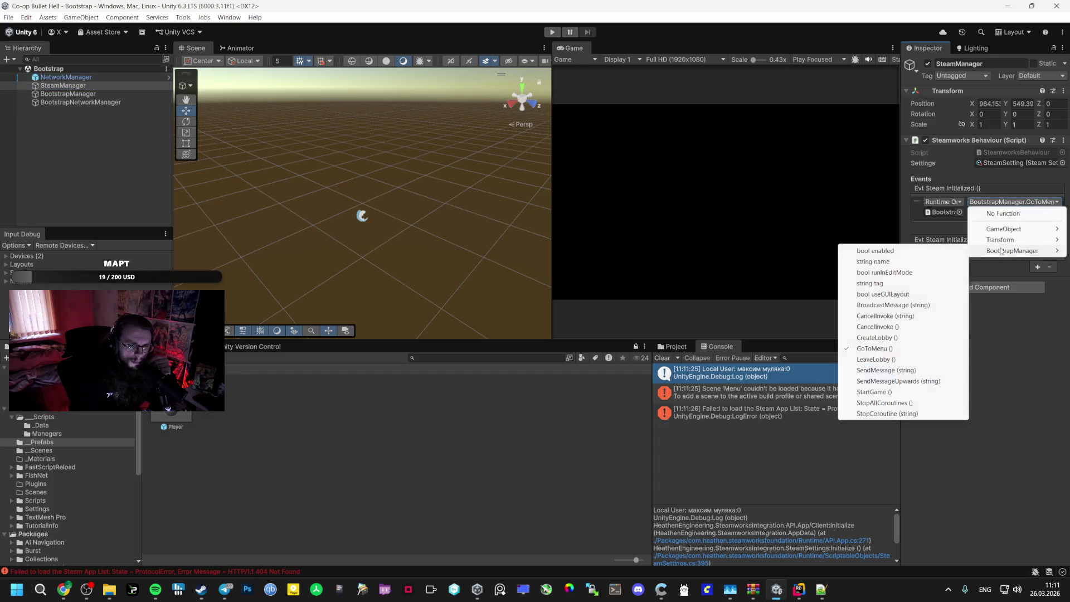
click(873, 349)
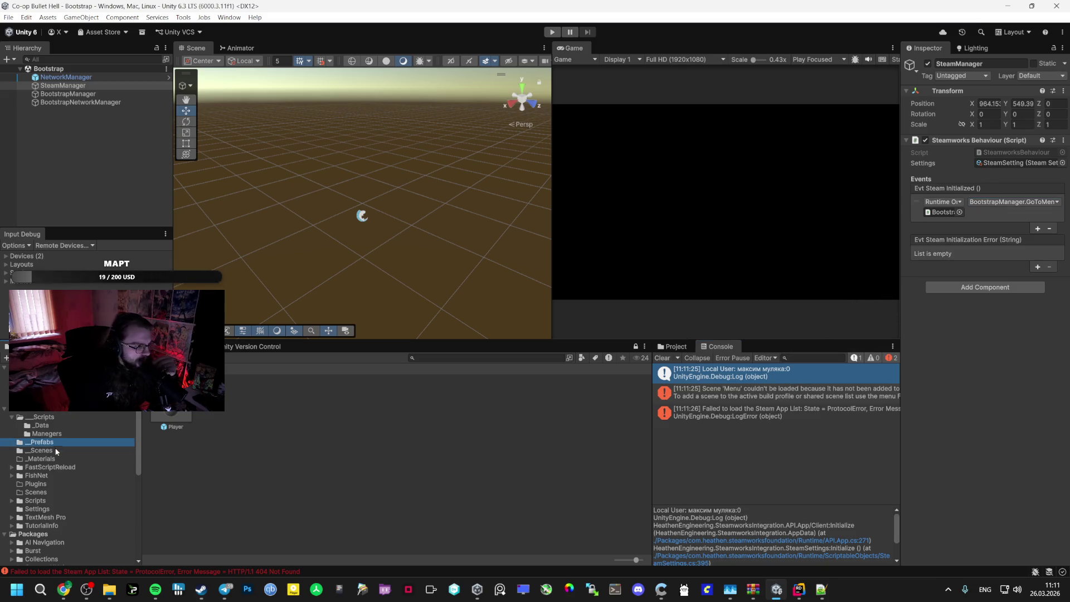
Browse the _Scenes assets and check BootstrapManager's scene name settings
click(40, 450)
click(220, 401)
click(268, 422)
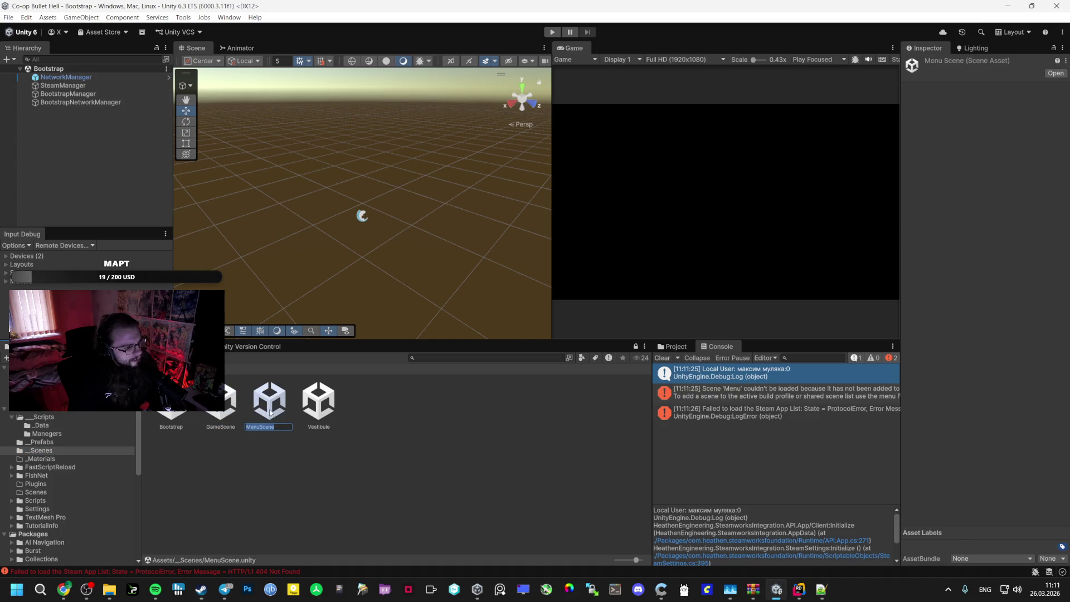
click(80, 102)
click(72, 93)
click(67, 85)
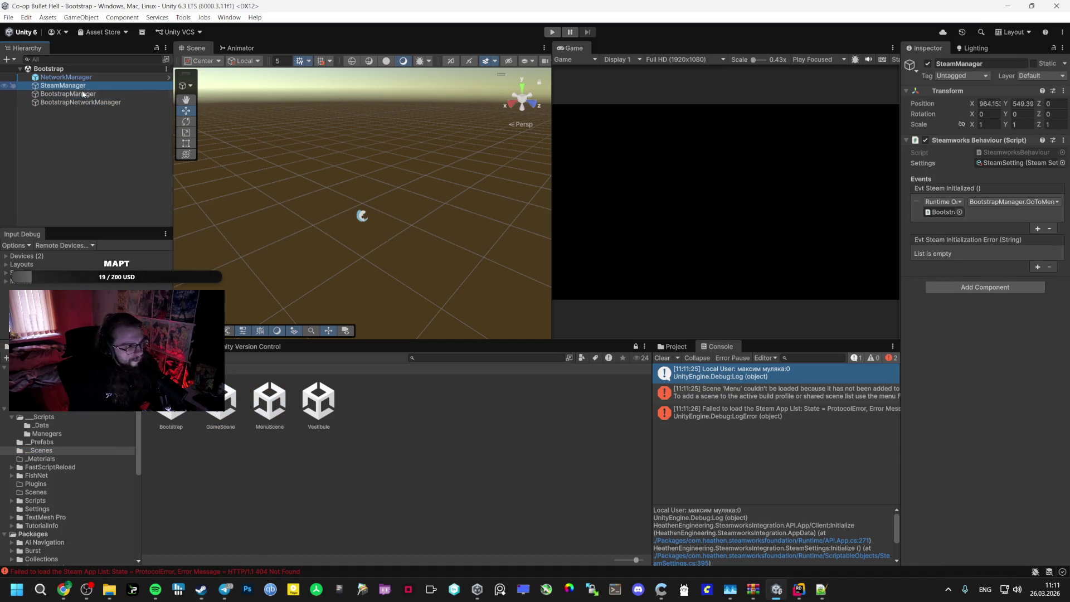
click(82, 93)
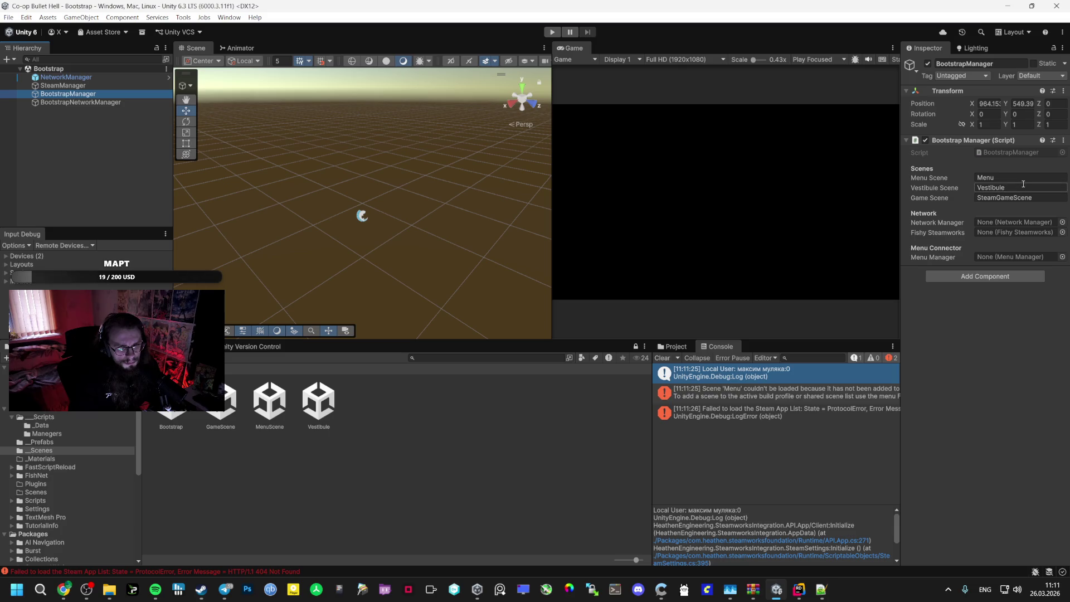
Set BootstrapManager's Menu Scene to MenuScene and Game Scene to GameScene, save, and enter play mode
click(1024, 187)
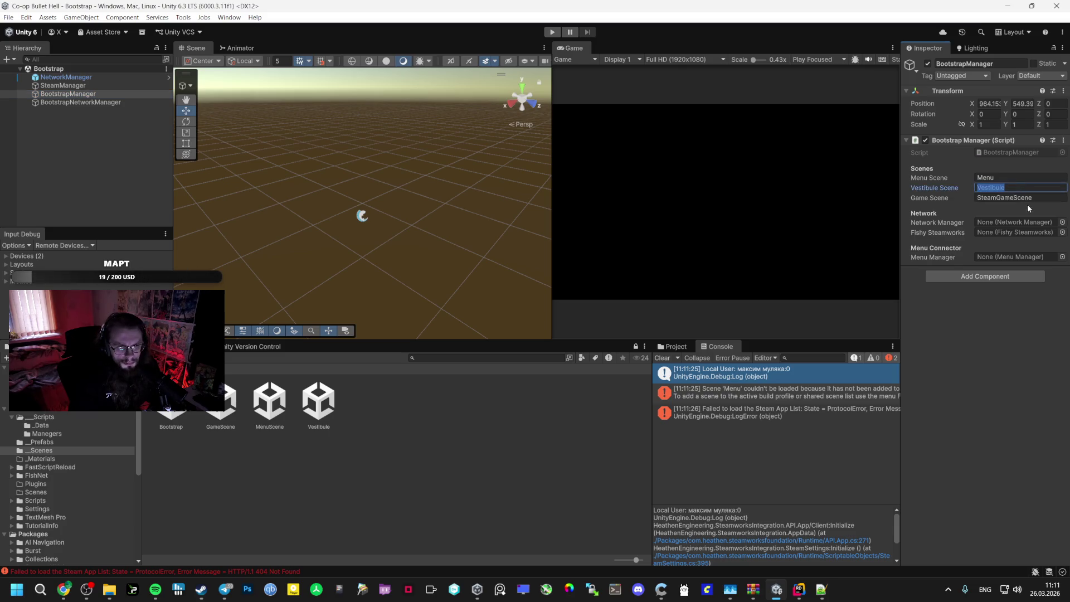
click(1030, 198)
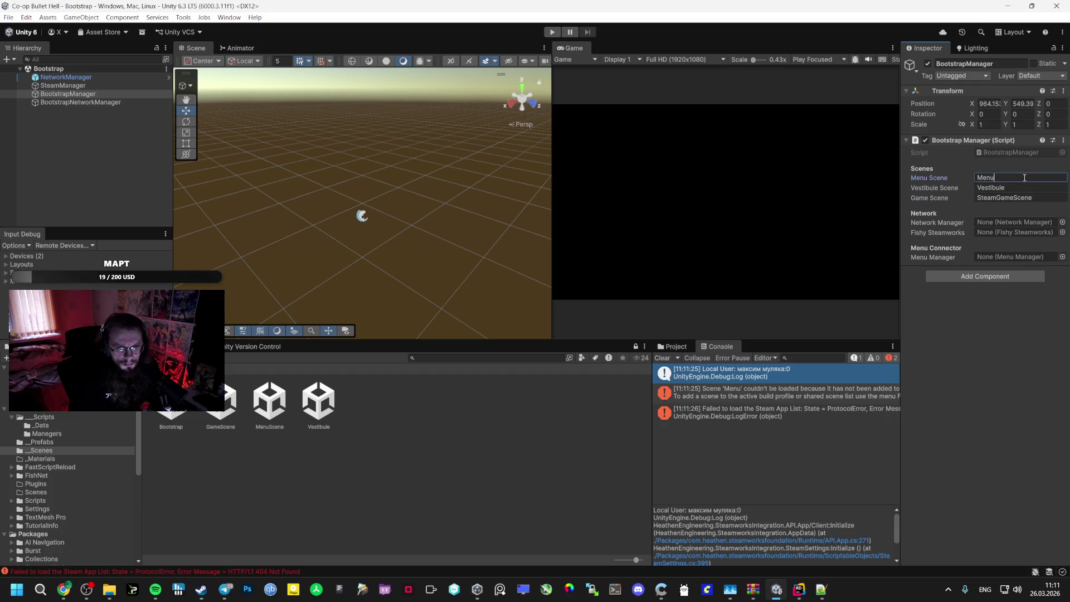
click(325, 408)
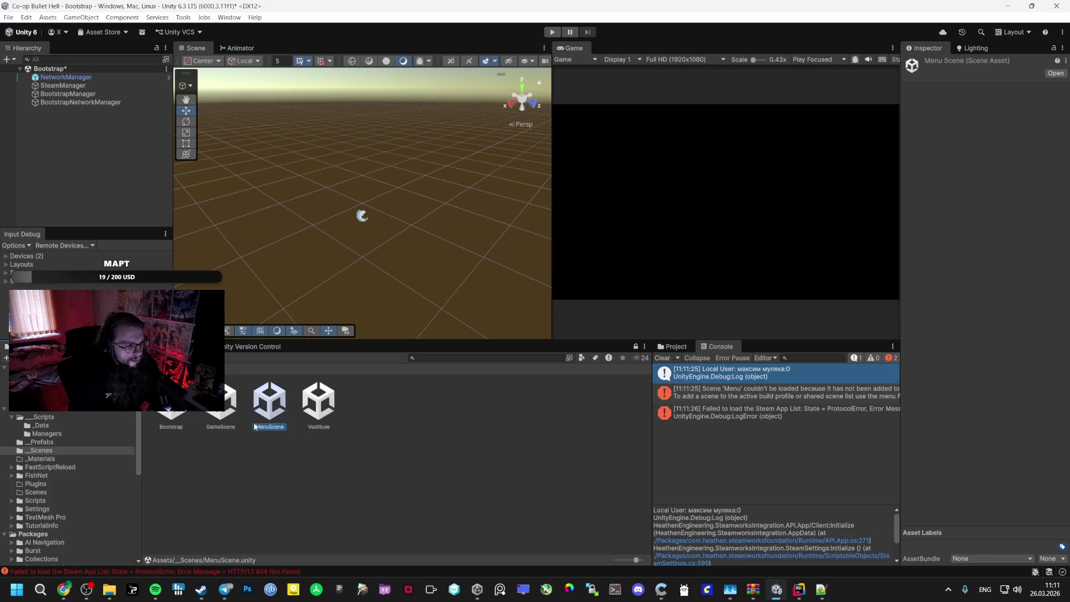
click(63, 85)
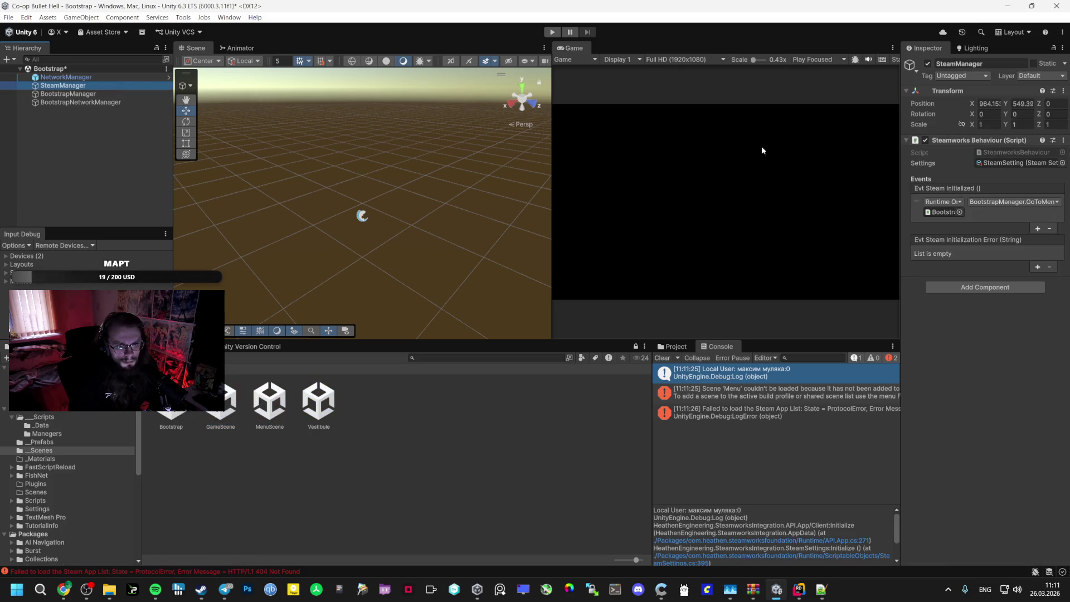
click(68, 94)
click(1011, 198)
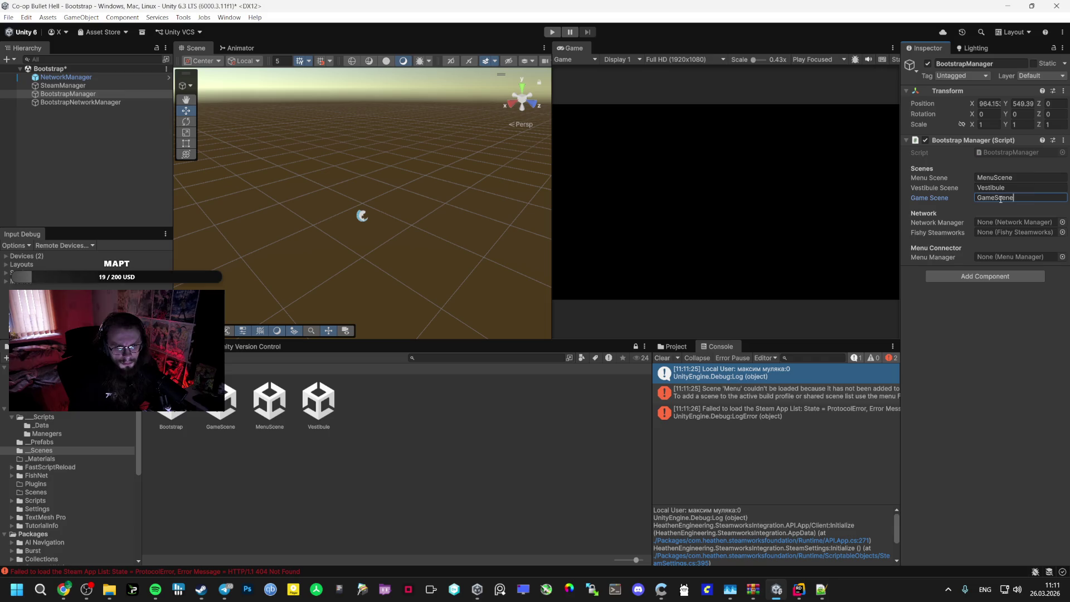
key(ctrl+s)
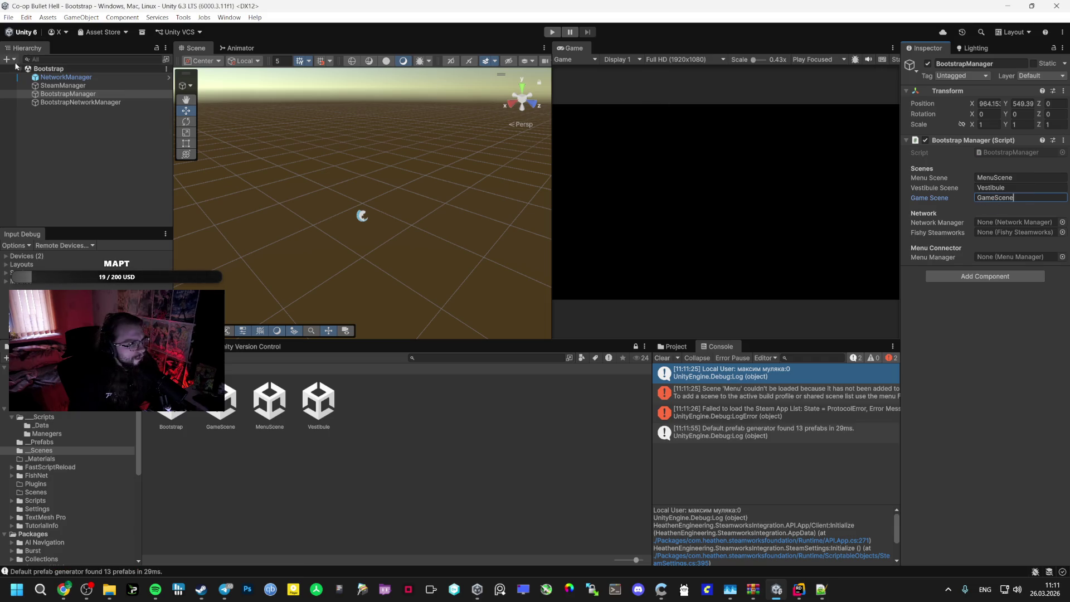
key(ctrl+p)
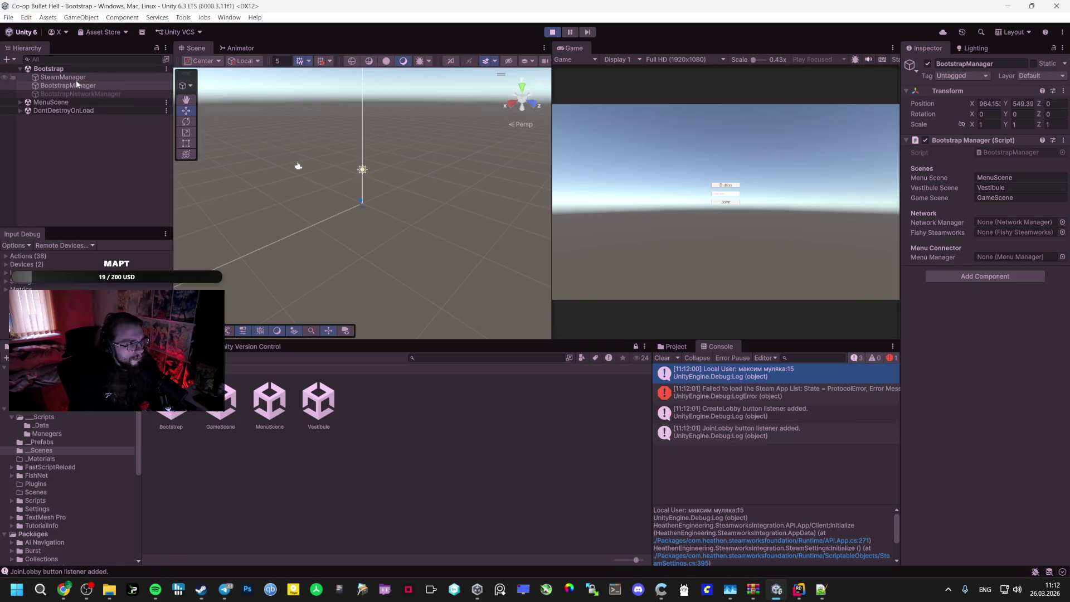
Stop play mode and assign NetworkManager to Bootstrap Manager's Network Manager and Fishy Steamworks fields
click(565, 32)
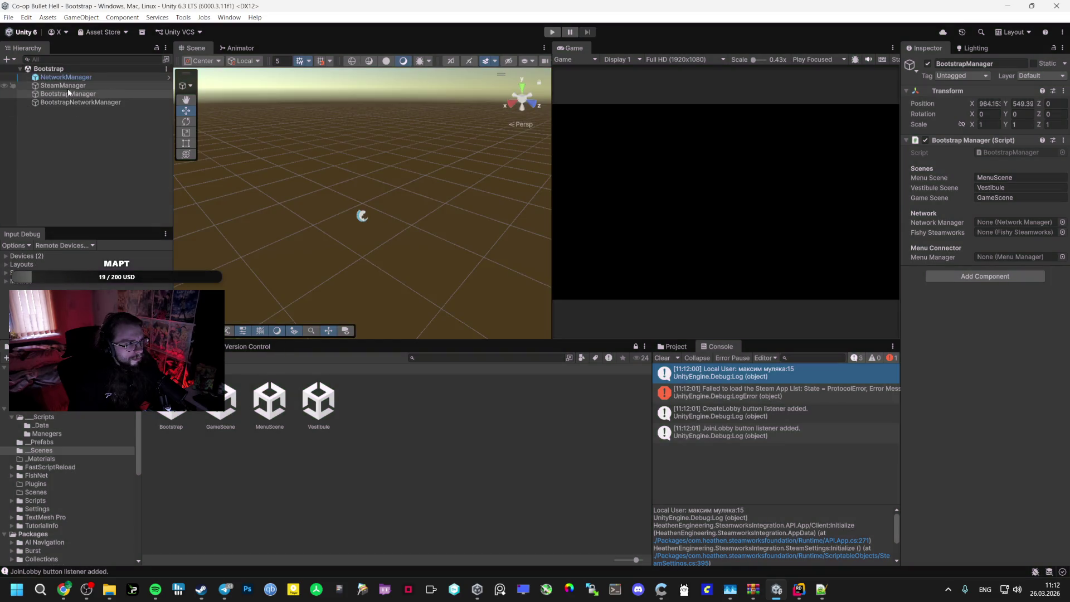
mouse_move(66, 77)
mouse_down()
mouse_move(390, 168)
mouse_move(1009, 223)
mouse_up()
drag(686, 157, 998, 234)
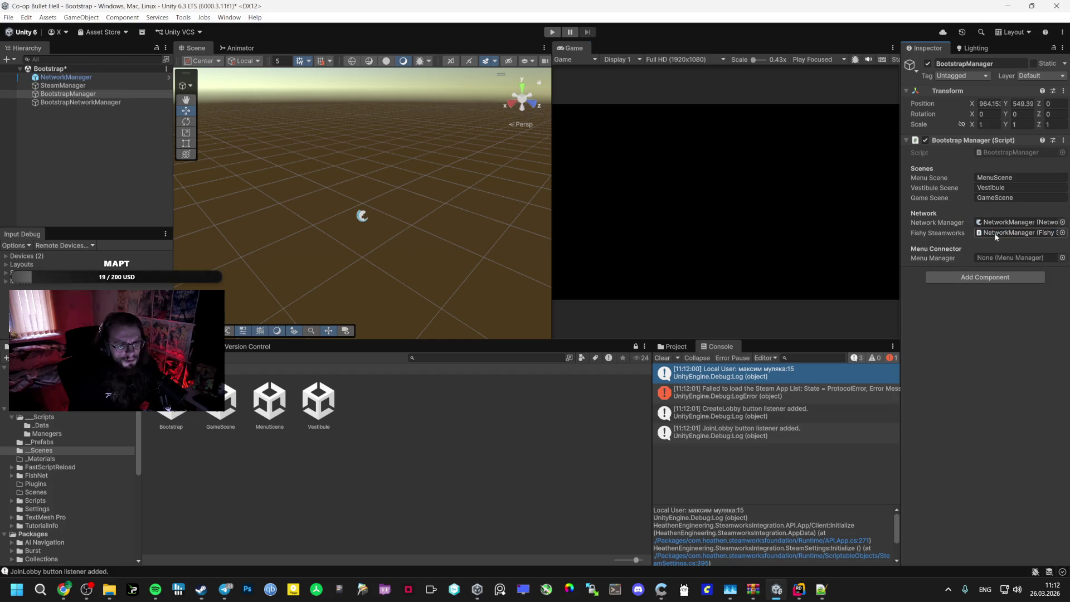
mouse_move(799, 590)
click(800, 533)
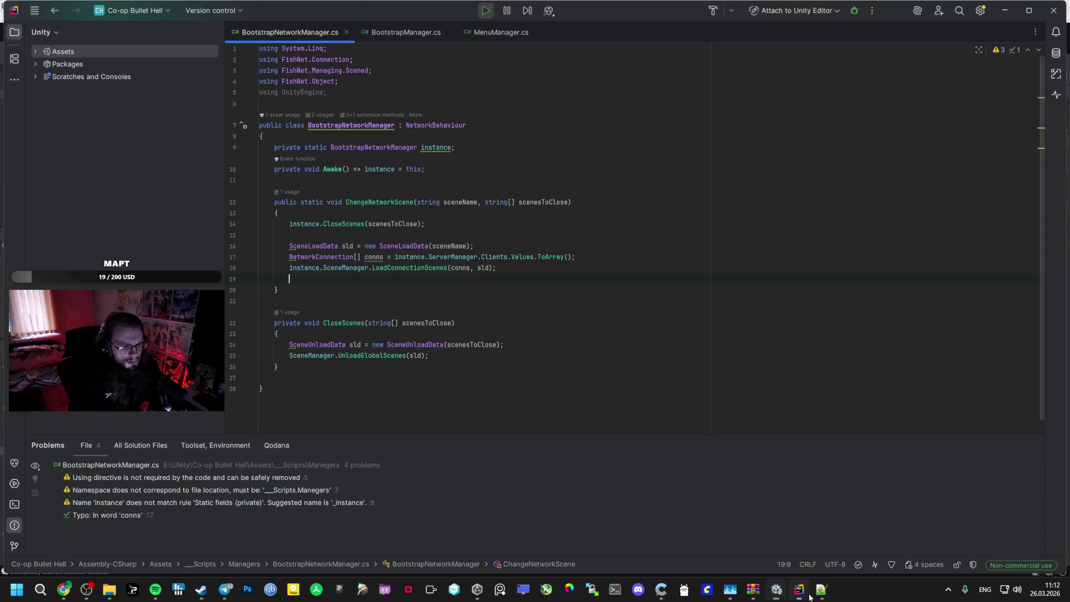
Search BootstrapManager.cs for every usage of the menuManager field
click(387, 32)
scroll(440, 176, up, 15)
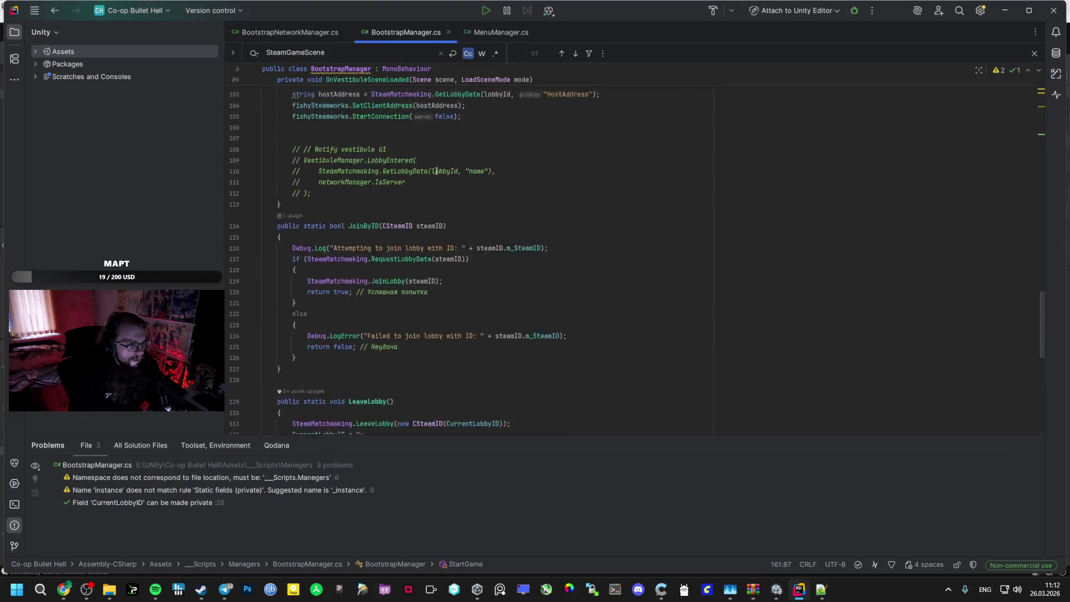
scroll(441, 175, up, 10)
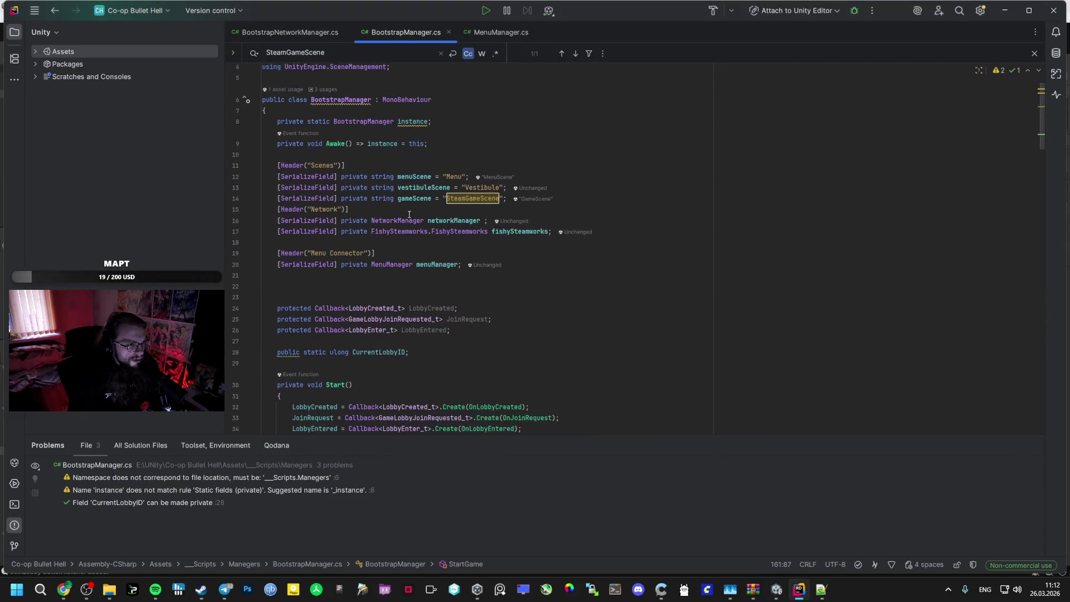
double_click(444, 266)
key(ctrl+f)
scroll(444, 265, down, 2)
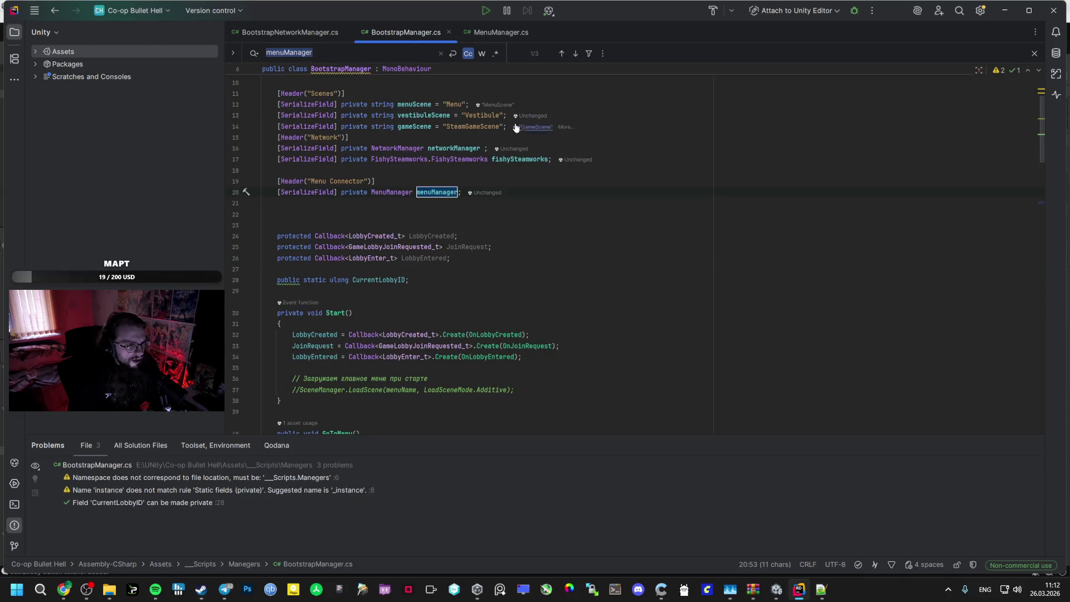
click(575, 53)
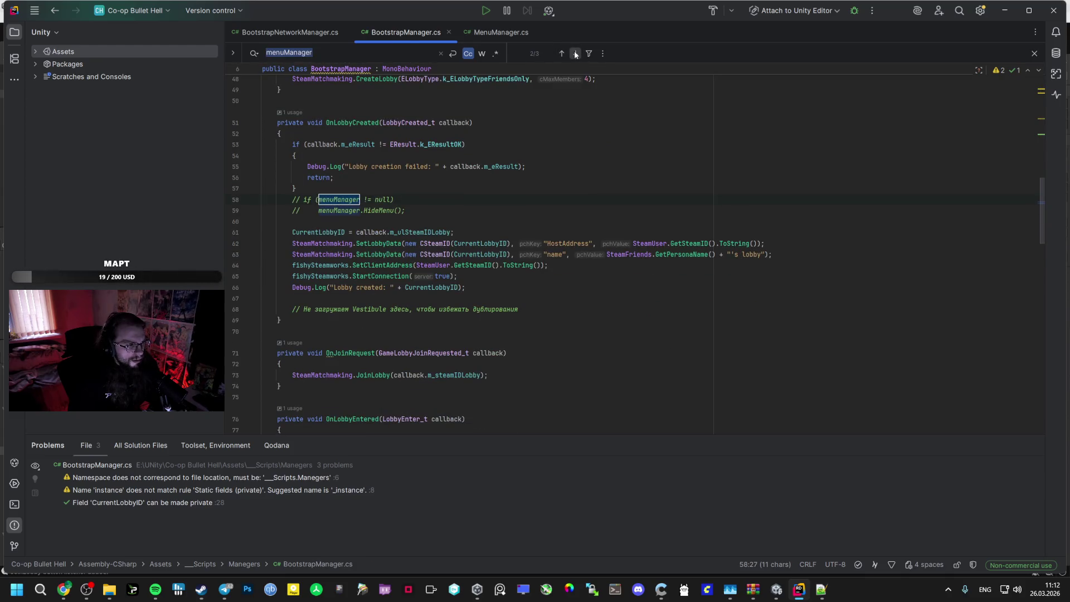
click(575, 53)
key(F3)
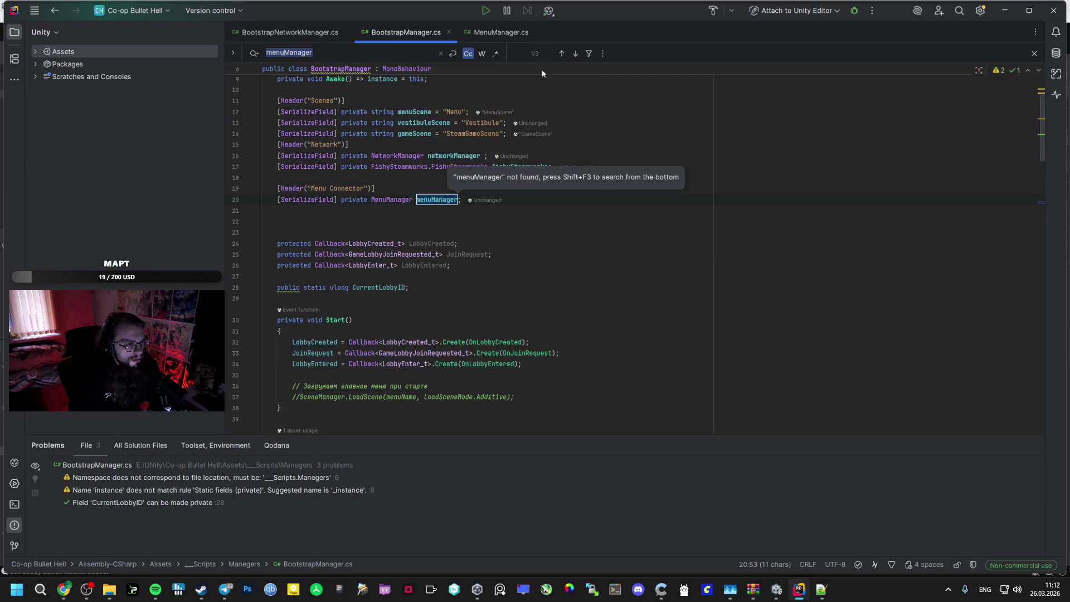
Delete the Menu Connector header, the menuManager field line and the leftover blank lines
mouse_move(461, 200)
mouse_down()
mouse_move(277, 188)
mouse_move(284, 183)
mouse_up()
key(BackSpace)
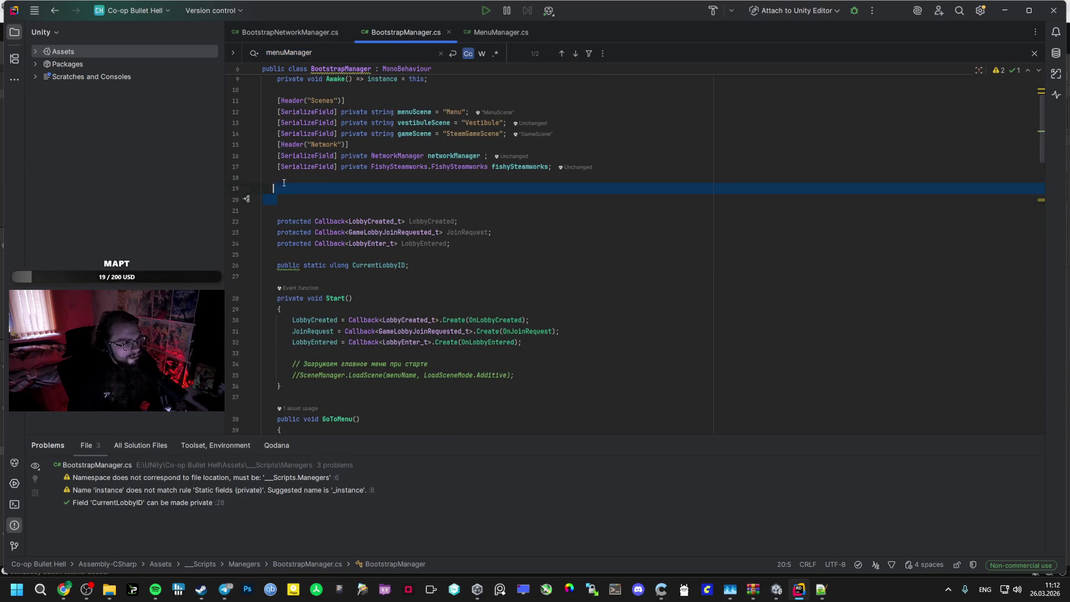
key(BackSpace)
key(BackSpace)
key(BackSpace)
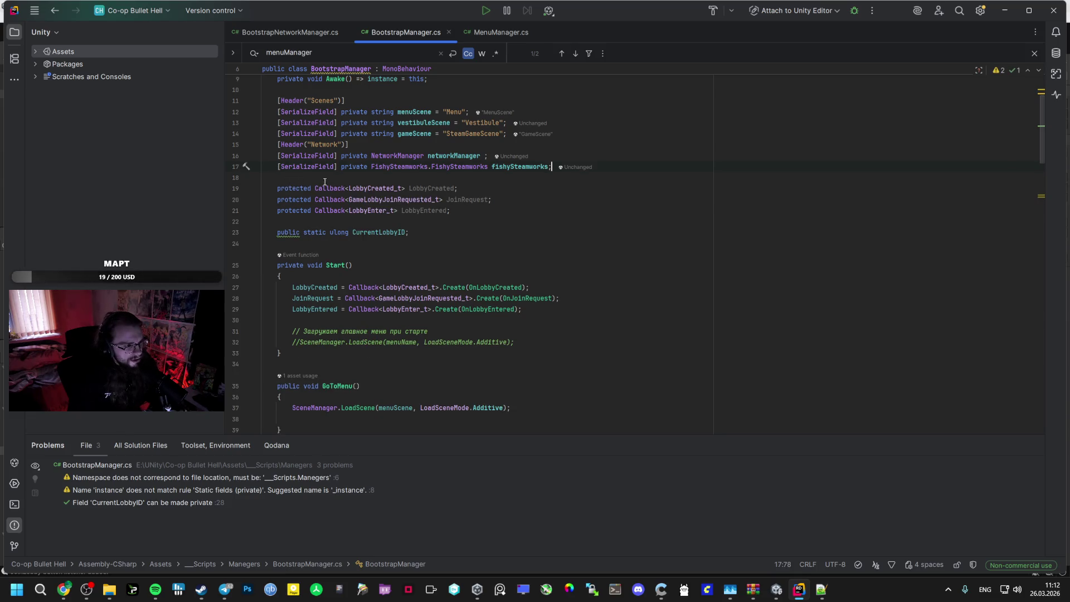
scroll(325, 182, down, 8)
key(alt+Tab)
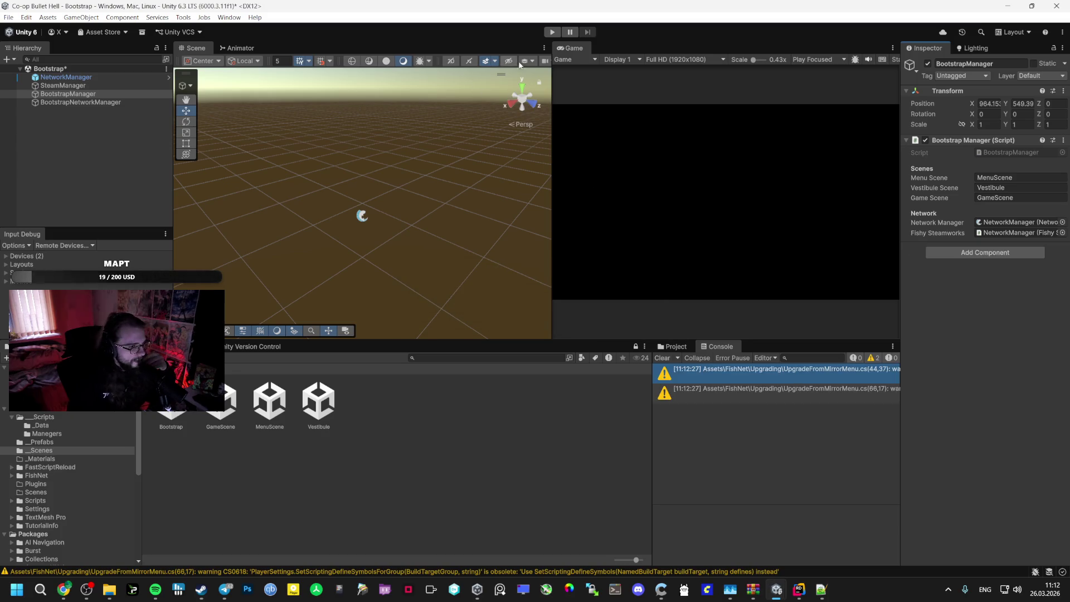
Run the game, create a lobby, then stop and read the Vestibule scene load error
key(ctrl+p)
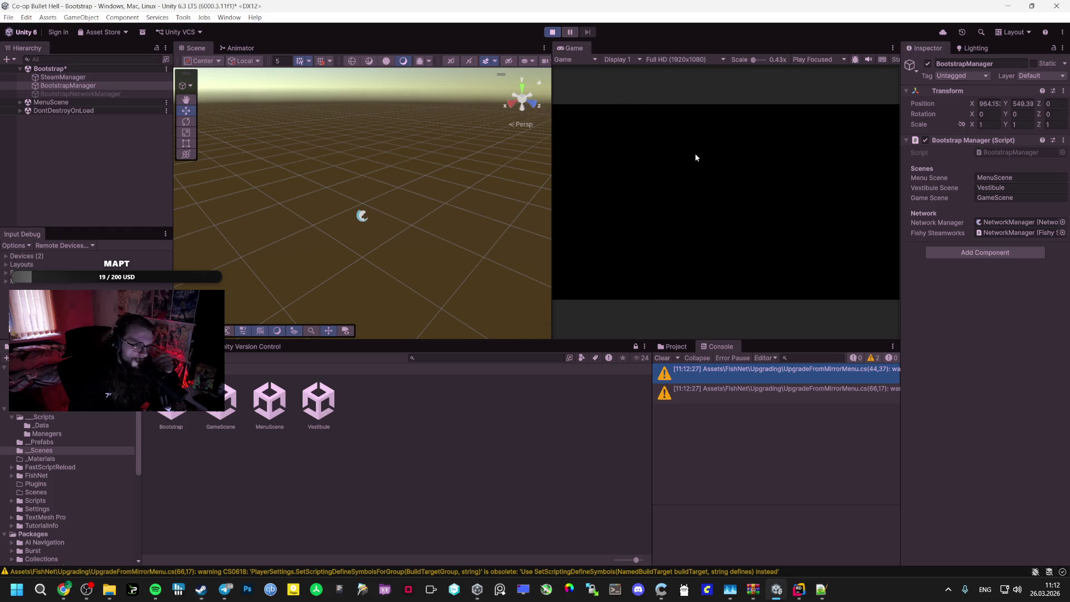
click(723, 187)
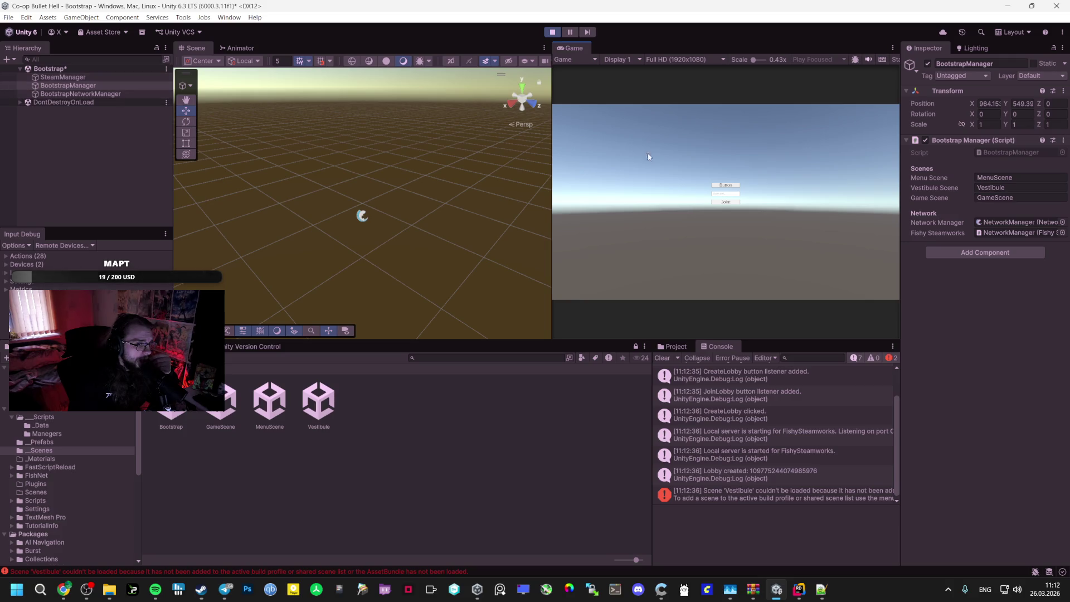
click(551, 34)
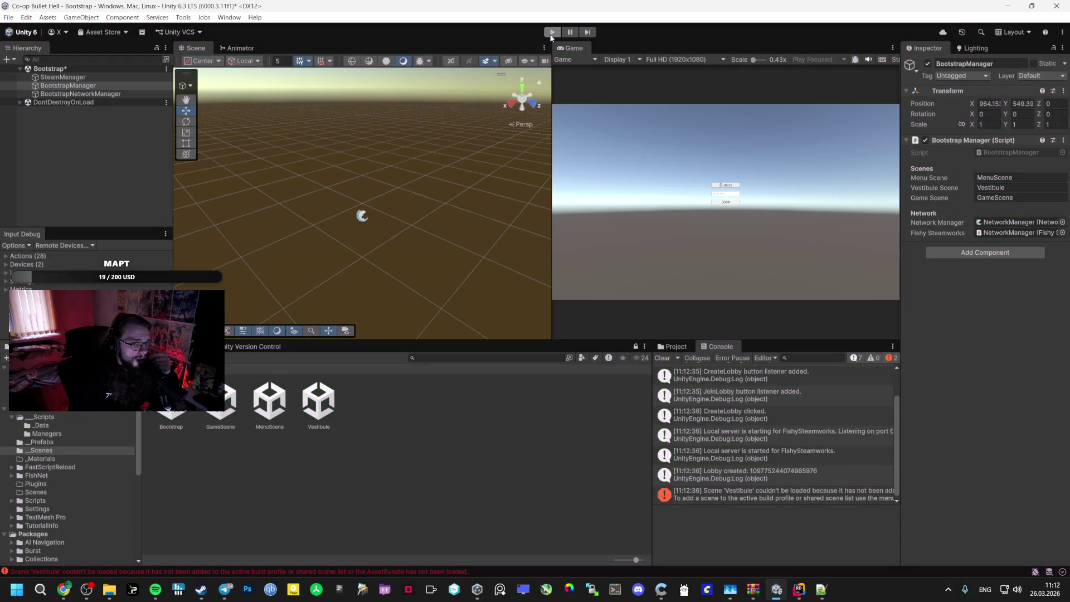
click(792, 471)
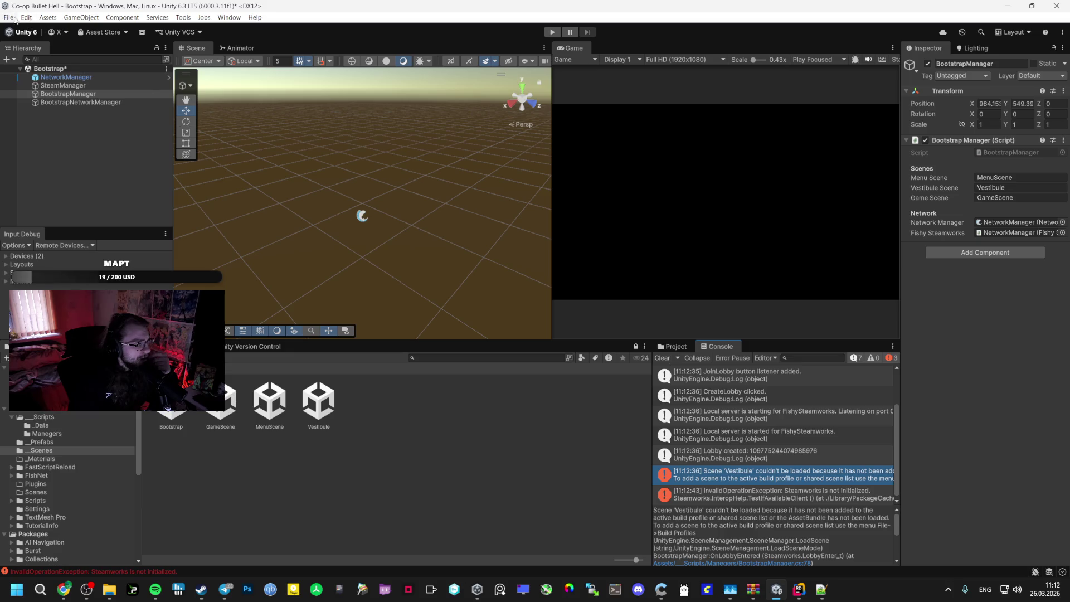
click(9, 17)
Add the Vestibule scene to the Build Profiles scene list right after MenuScene
click(34, 142)
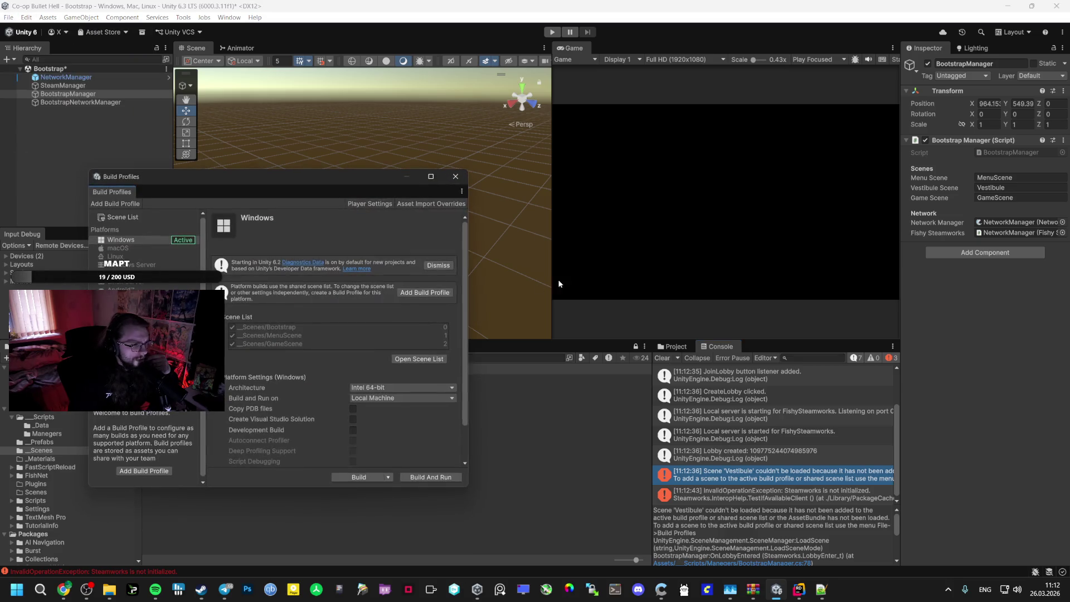
click(427, 358)
drag(241, 178, 386, 171)
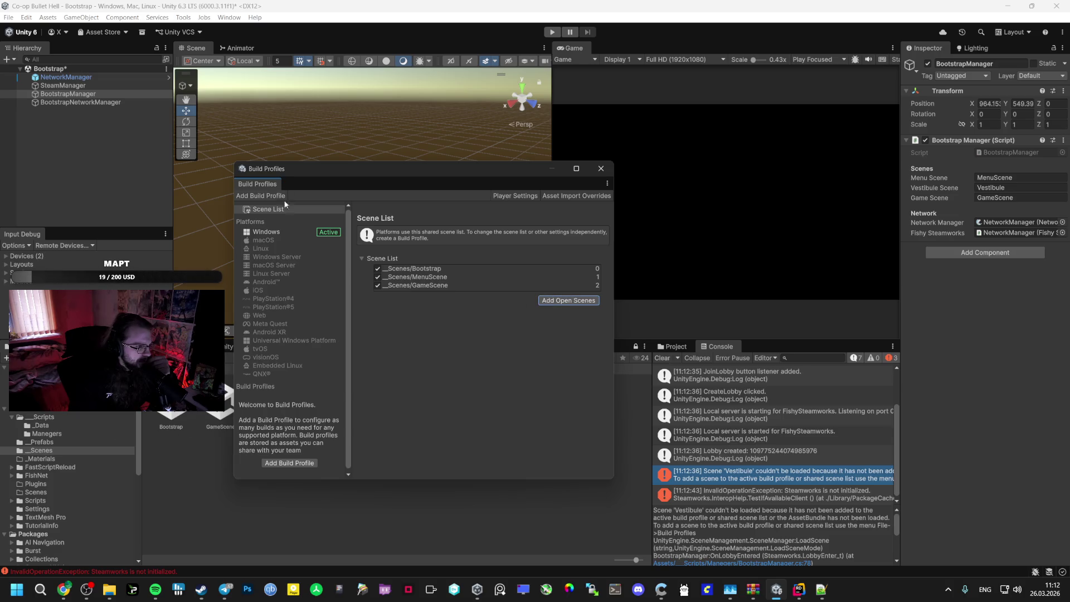
drag(301, 170, 504, 164)
mouse_move(319, 400)
mouse_down()
mouse_move(665, 287)
mouse_move(656, 280)
mouse_up()
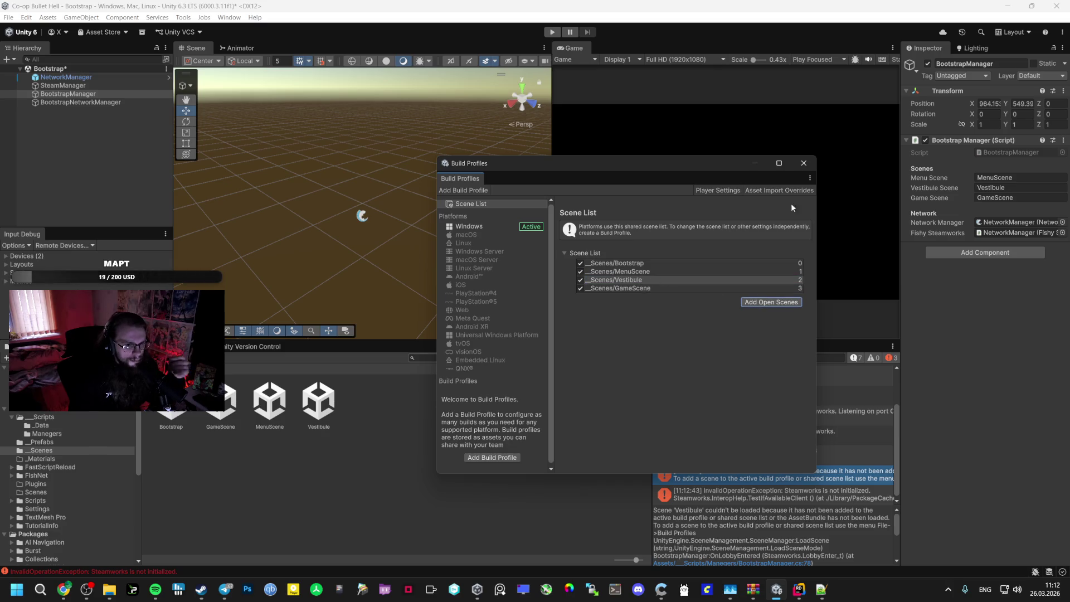
click(804, 163)
Play, create a lobby, inspect the spawned Player(Clone) in Vestibule, then stop play mode
key(ctrl+p)
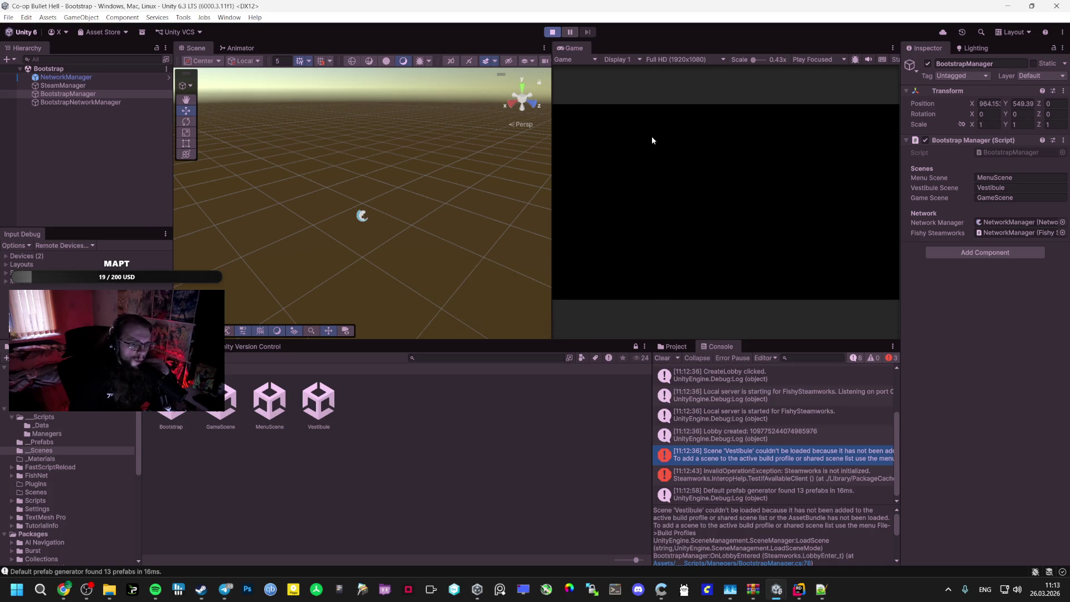
click(726, 188)
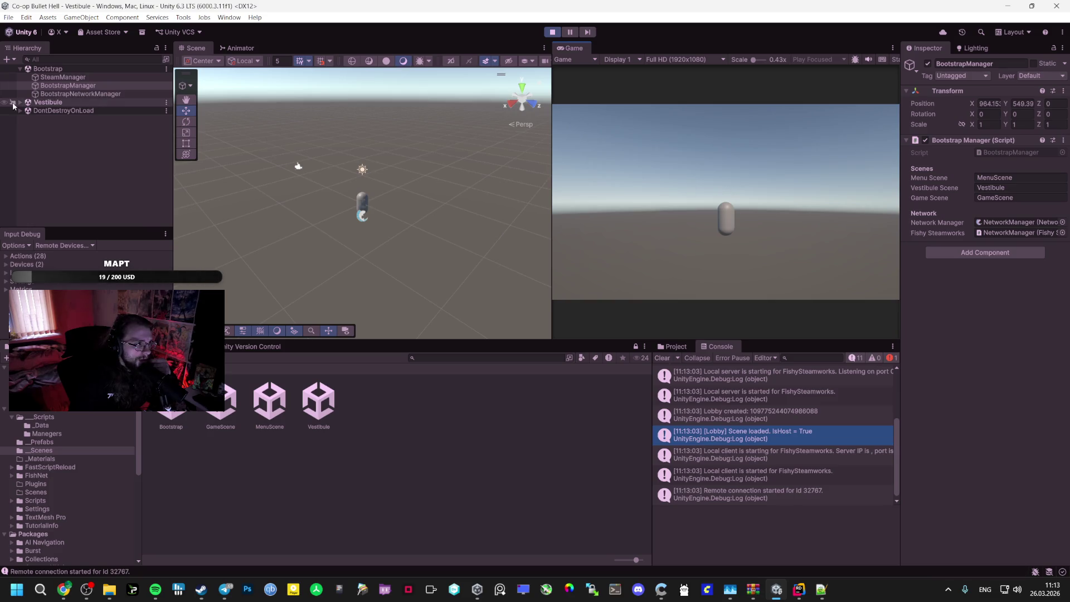
click(21, 103)
click(56, 135)
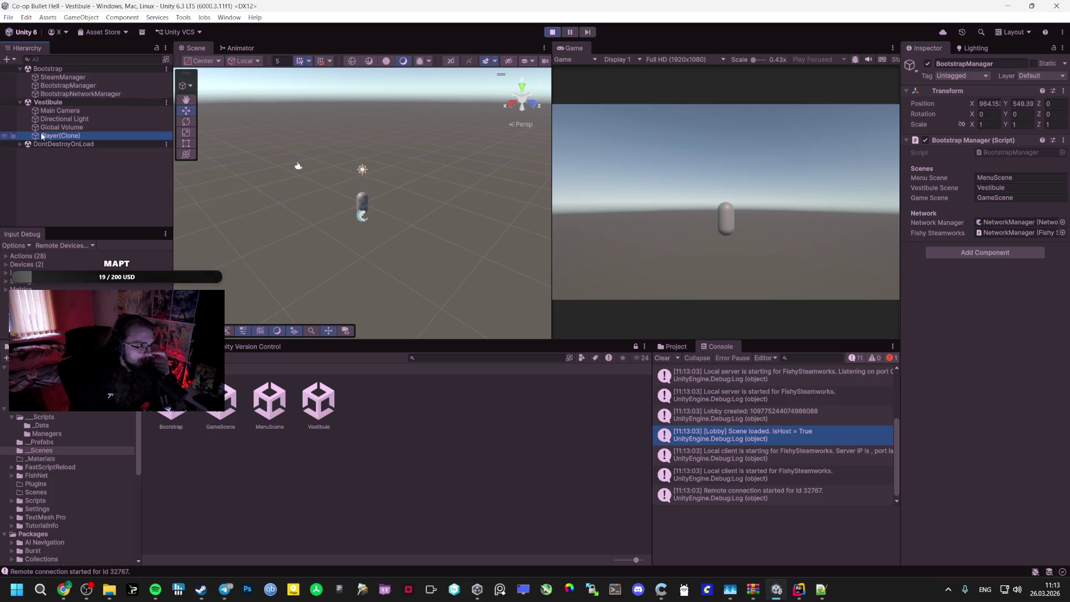
scroll(1023, 365, down, 5)
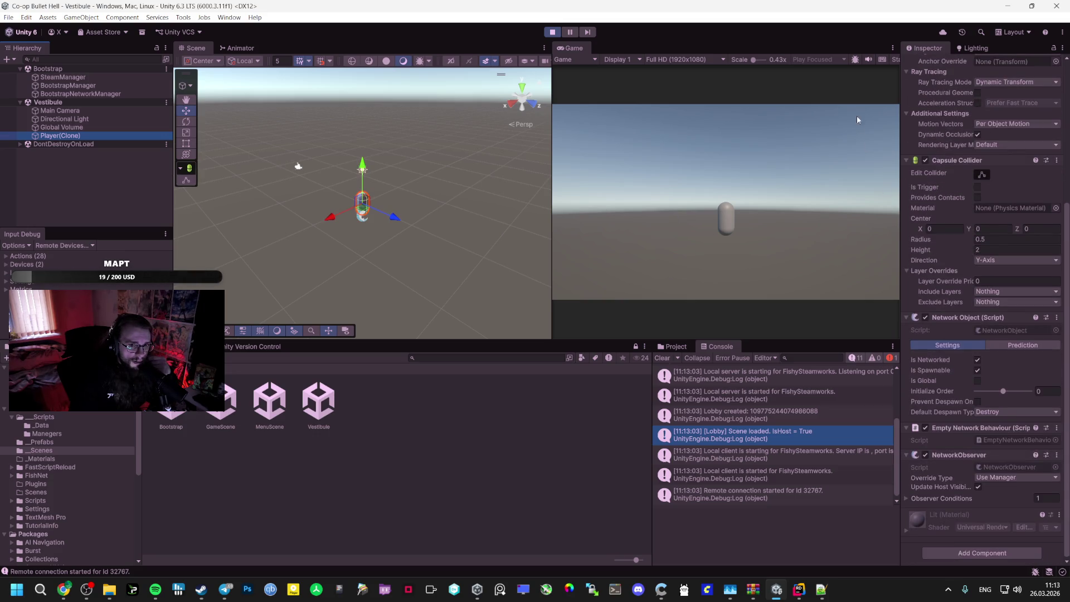
click(552, 31)
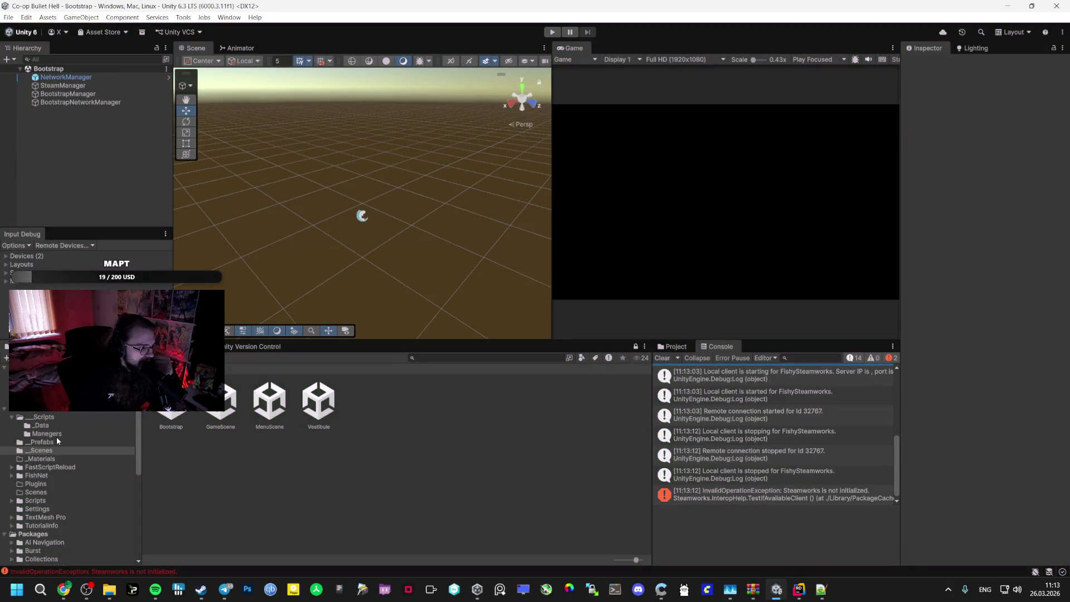
Create a folder named Player inside _Scripts and open it
click(53, 426)
click(53, 433)
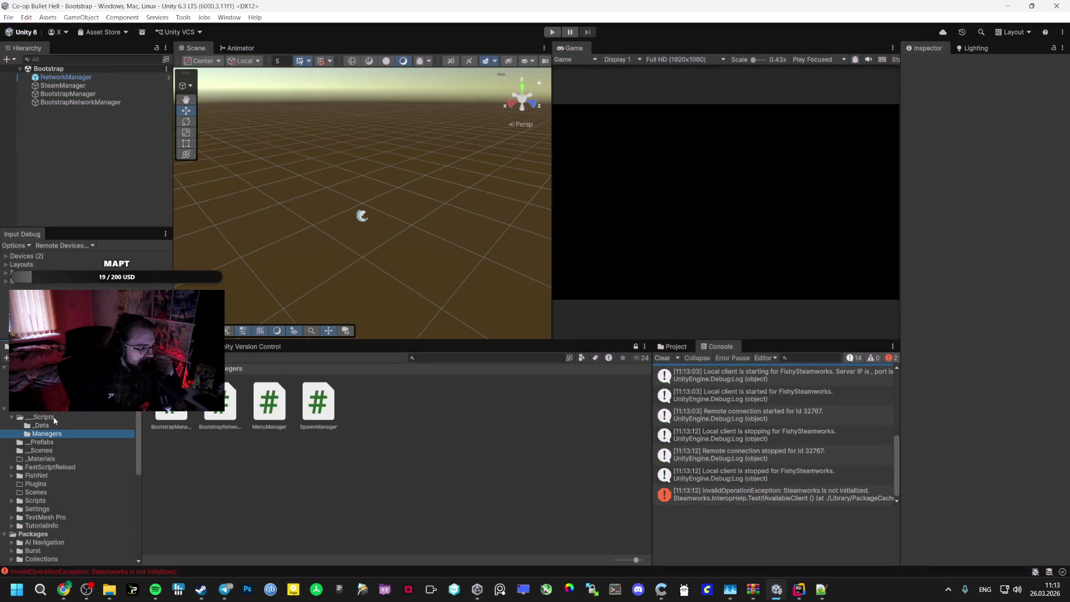
click(56, 418)
right_click(229, 468)
mouse_move(313, 165)
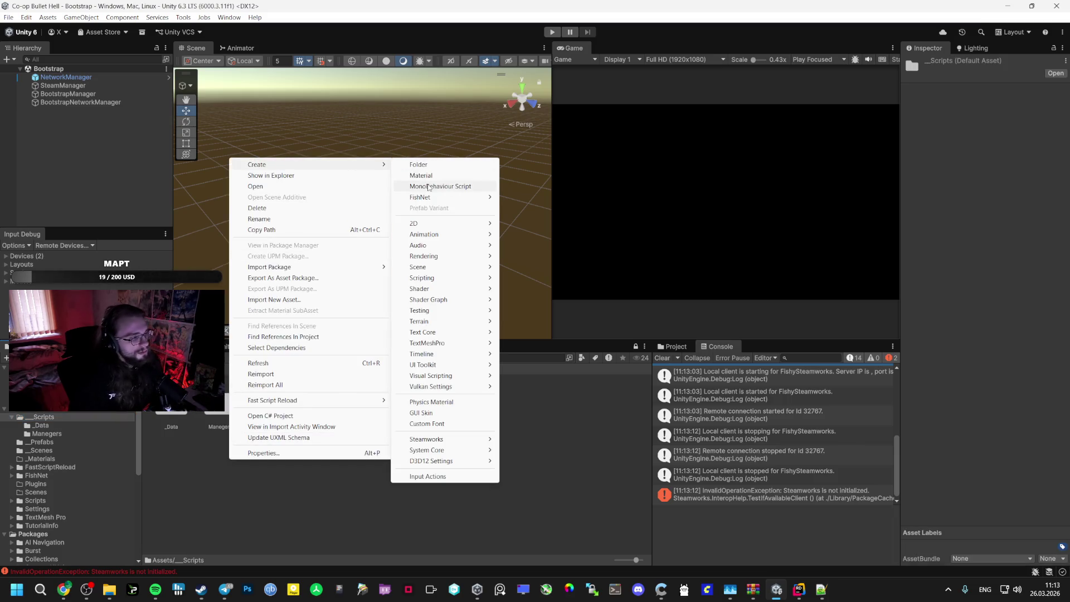
click(423, 165)
text(Player)
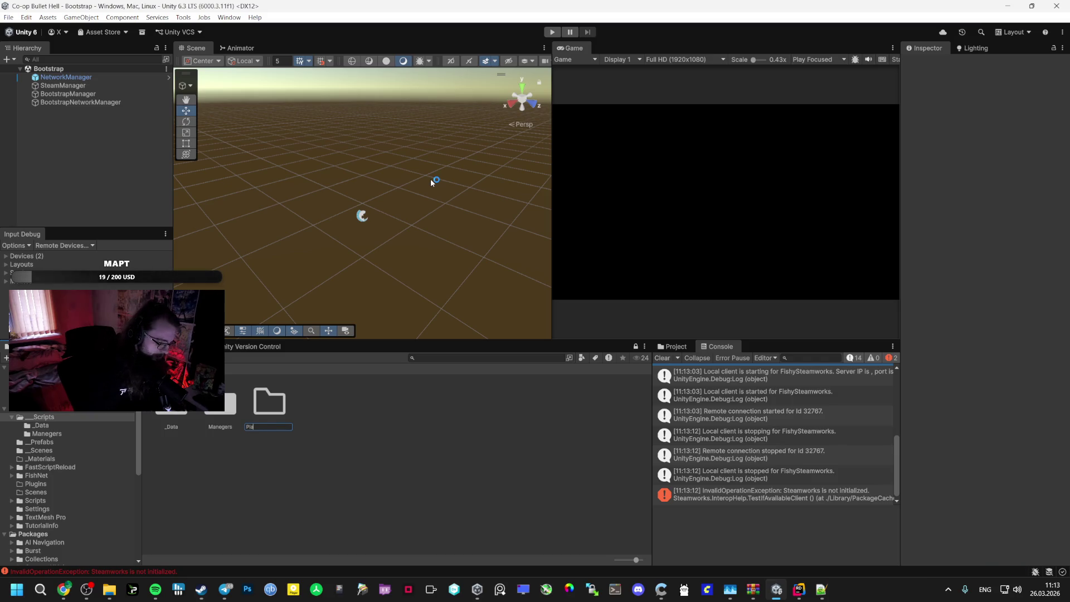
key(Return)
double_click(260, 419)
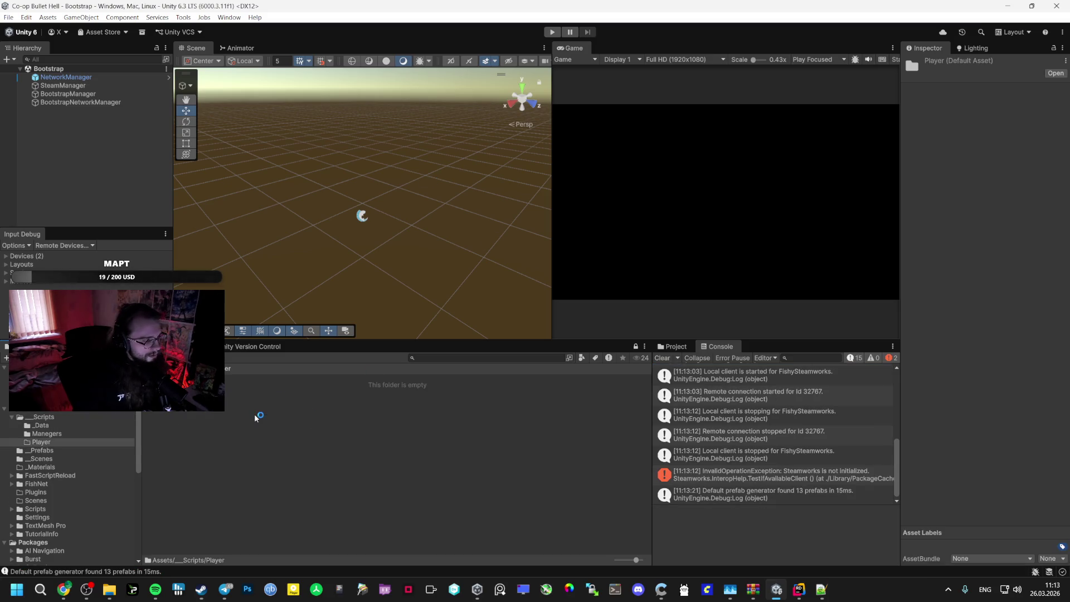
Start a new MonoBehaviour Script in Player, then cancel it and switch to File Explorer
right_click(250, 414)
mouse_move(335, 112)
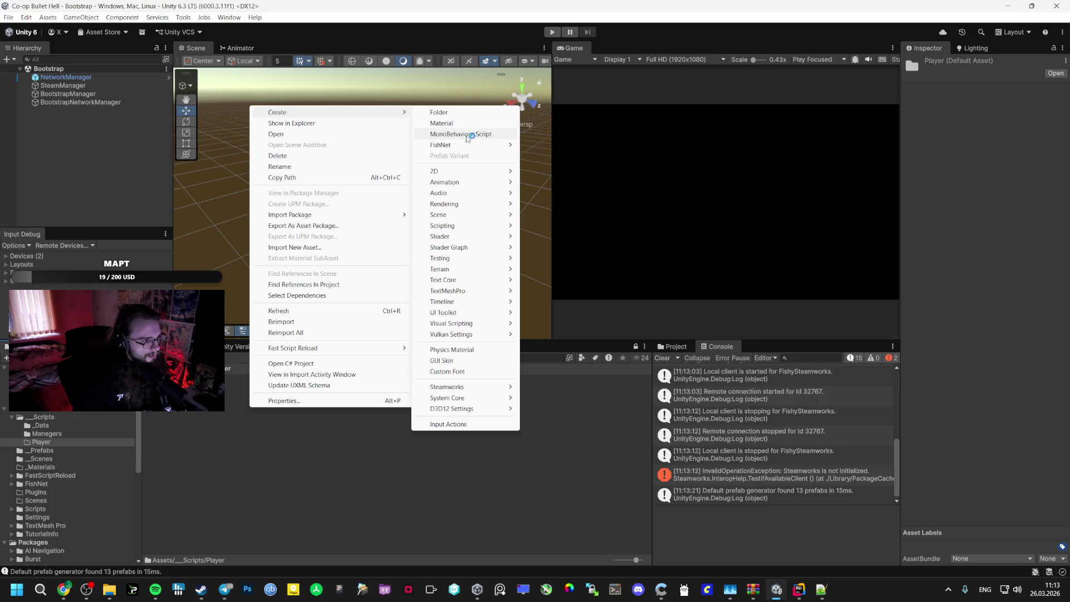
click(467, 135)
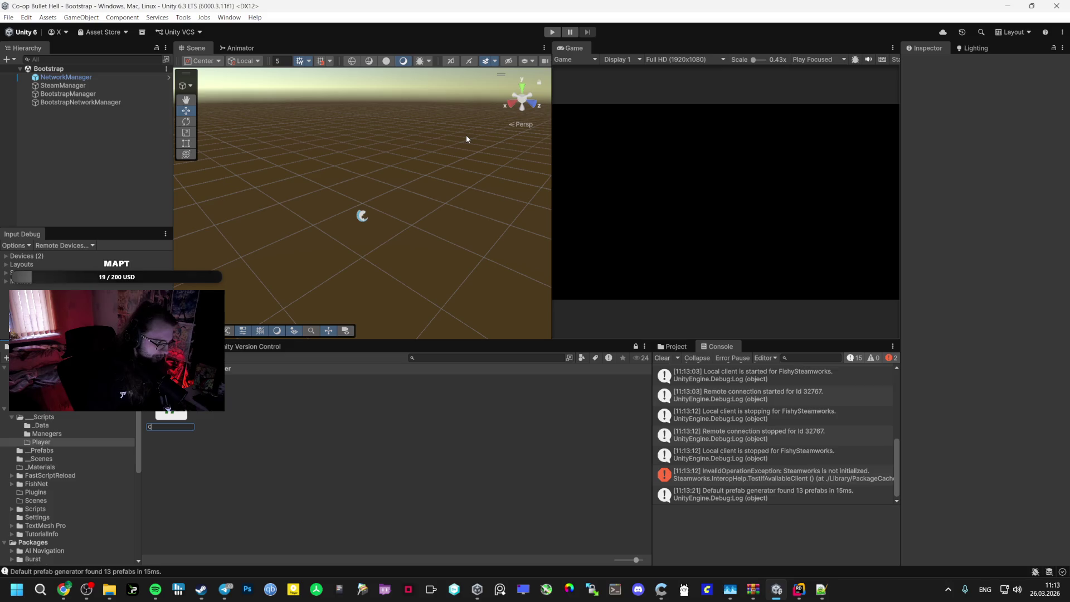
key(Escape)
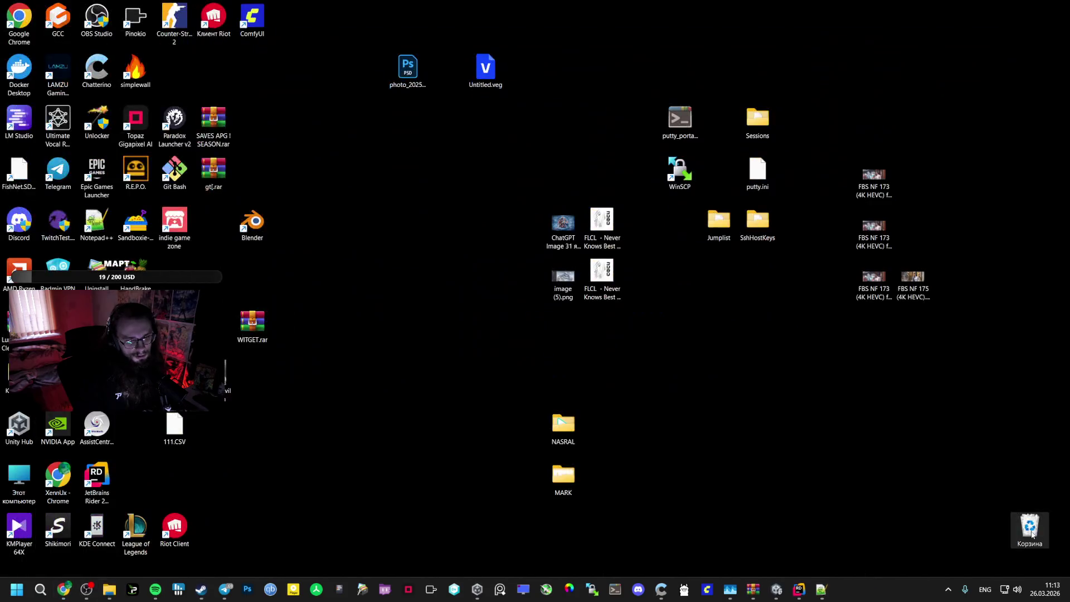
click(109, 589)
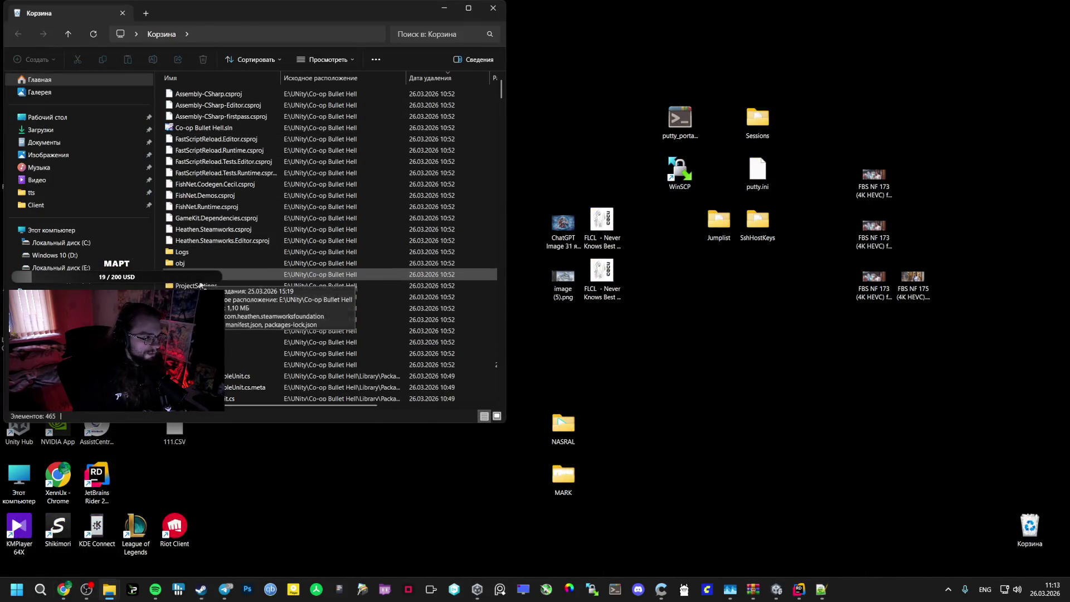
Check the deleted Assets folder's properties, drag it from the Recycle Bin to the desktop, and open it
scroll(196, 278, down, 2)
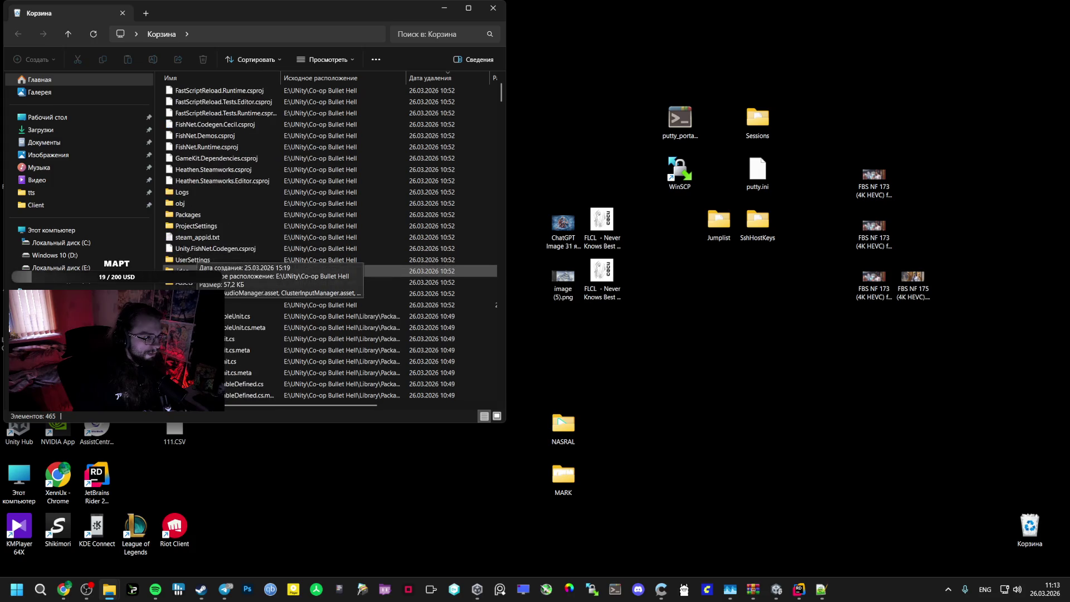
double_click(191, 282)
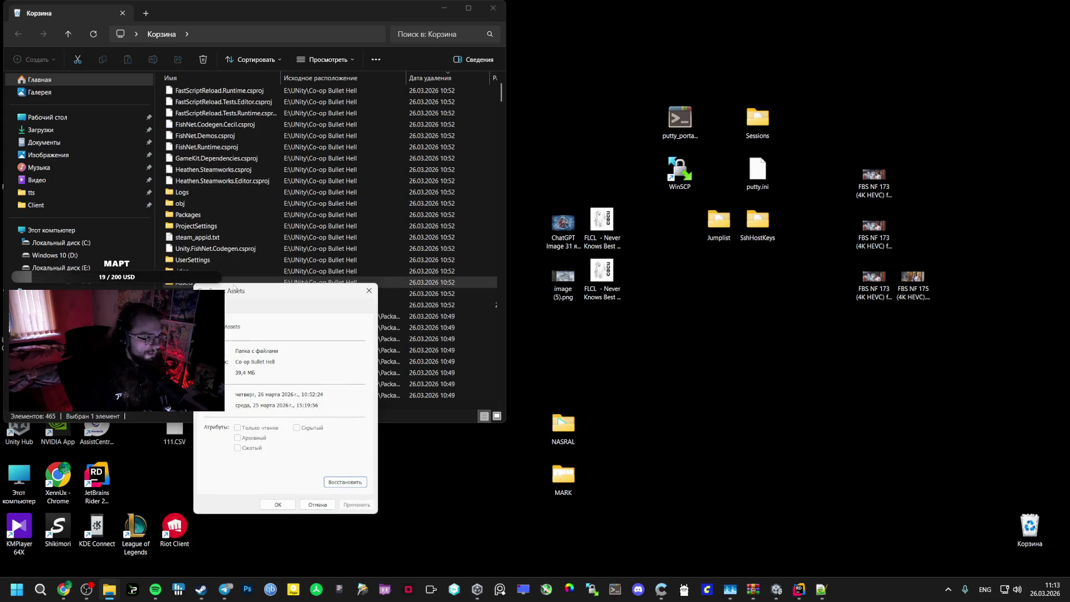
drag(233, 287, 411, 295)
right_click(190, 283)
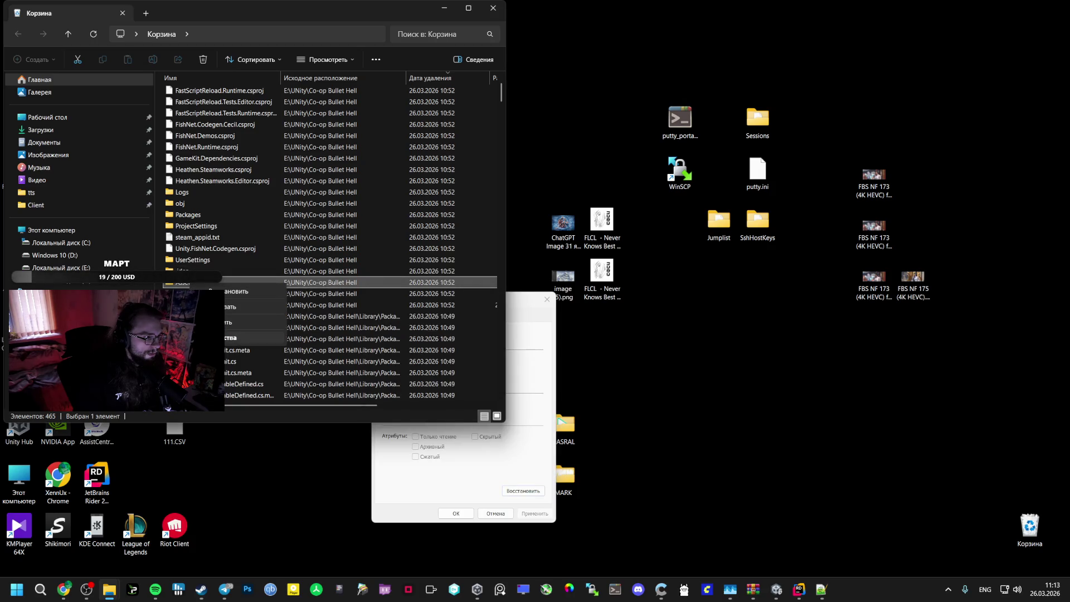
mouse_move(190, 283)
mouse_down()
mouse_move(127, 283)
mouse_move(240, 281)
mouse_move(755, 354)
mouse_up()
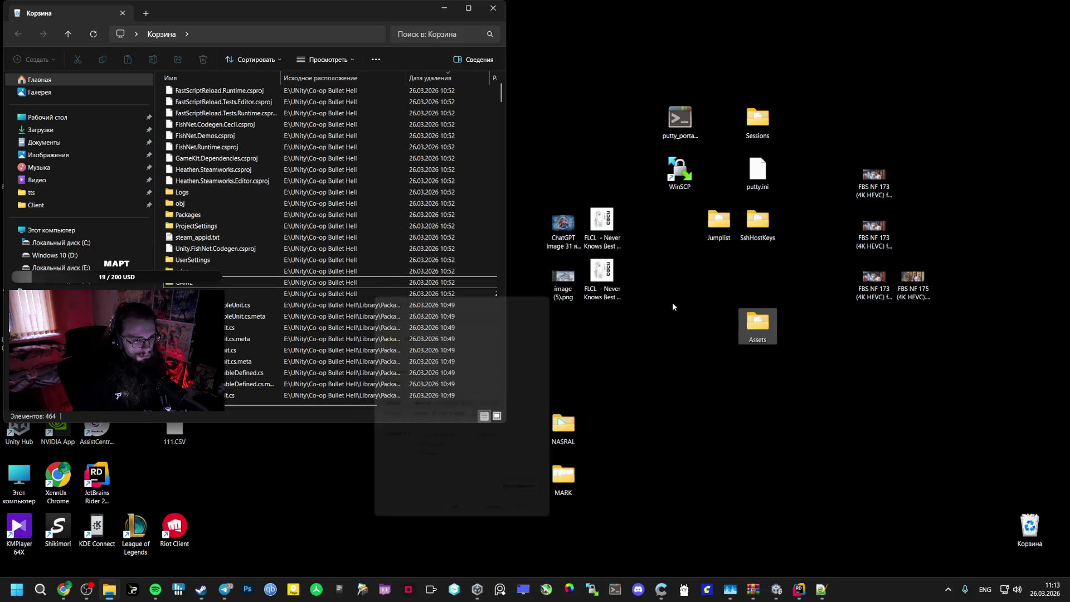
double_click(758, 323)
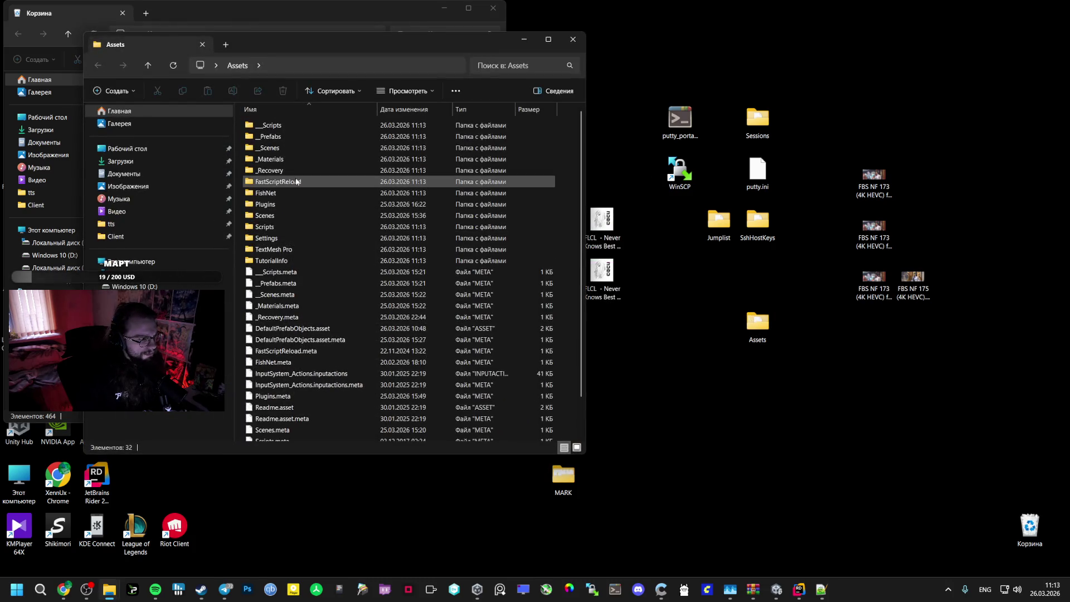
Open __Scripts > Player and edit PlayerMovementController.cs with Notepad++
double_click(272, 125)
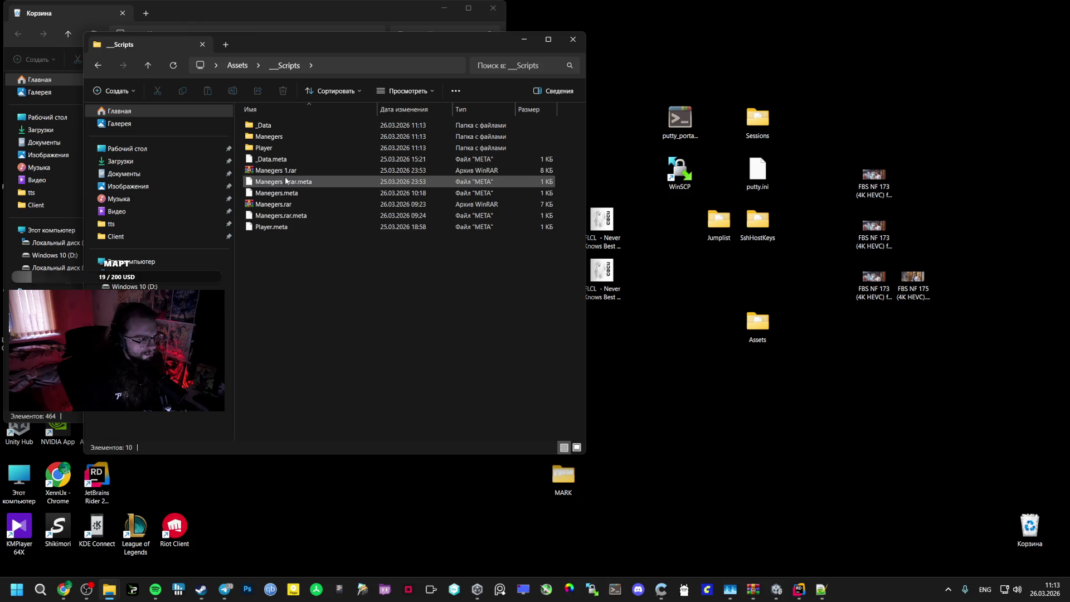
double_click(270, 149)
click(280, 126)
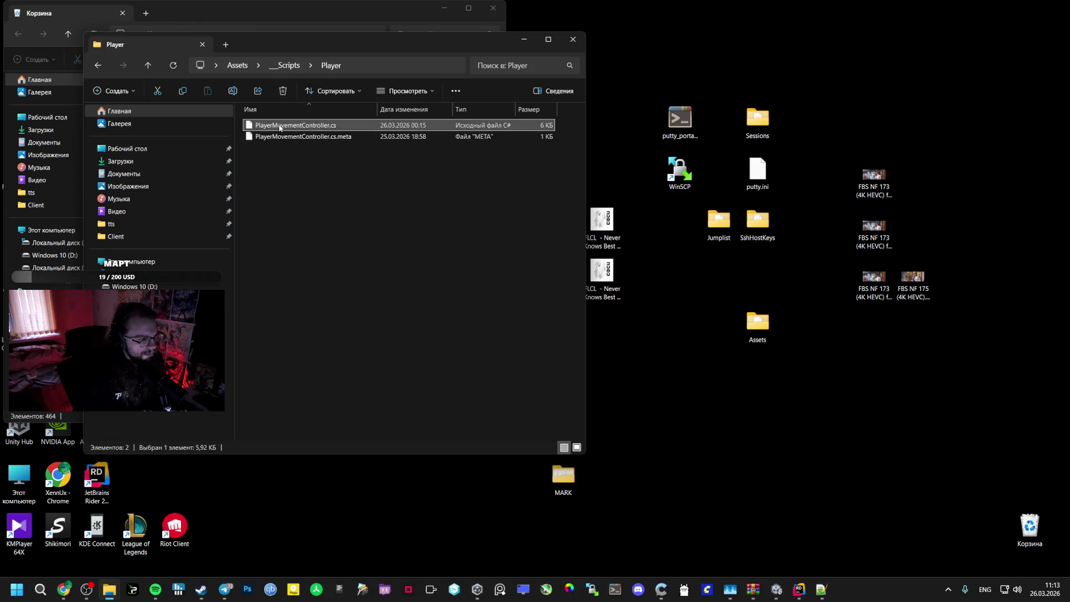
right_click(279, 130)
click(317, 170)
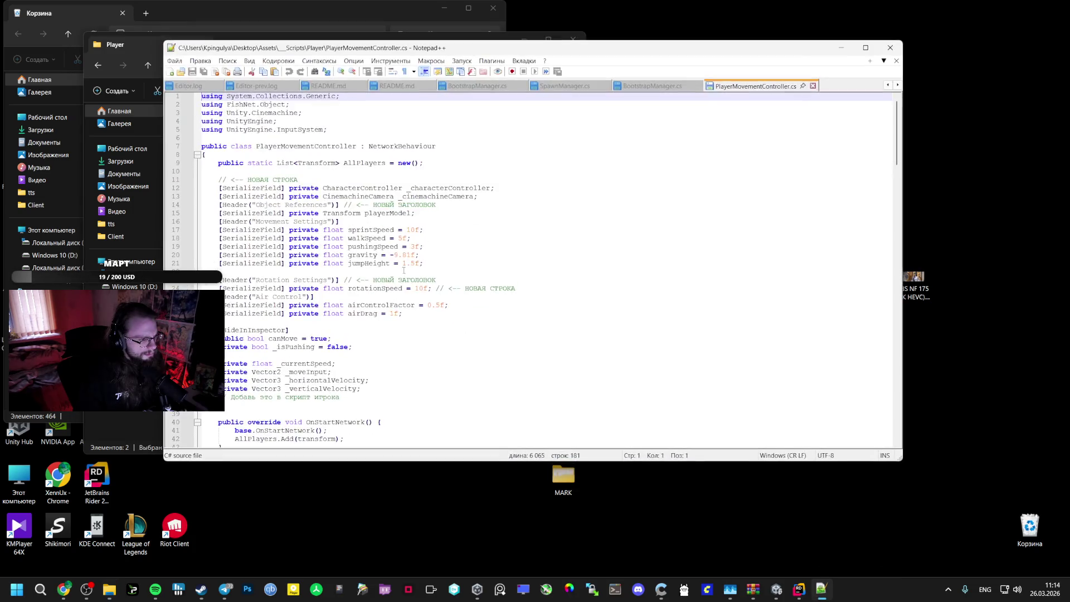
Select the PlayerMovementController code in Notepad++, then return to Unity's Player folder
key(alt+Tab)
key(alt+Tab)
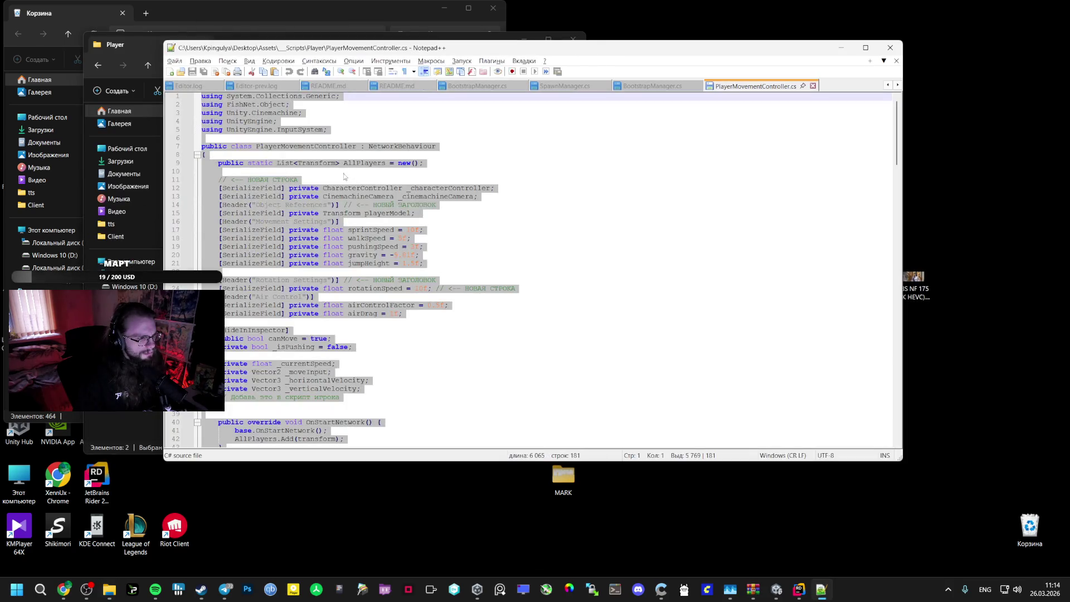
click(292, 162)
double_click(287, 146)
key(ctrl+c)
key(alt+Tab)
key(alt+Tab)
key(alt+Tab)
key(alt+Tab)
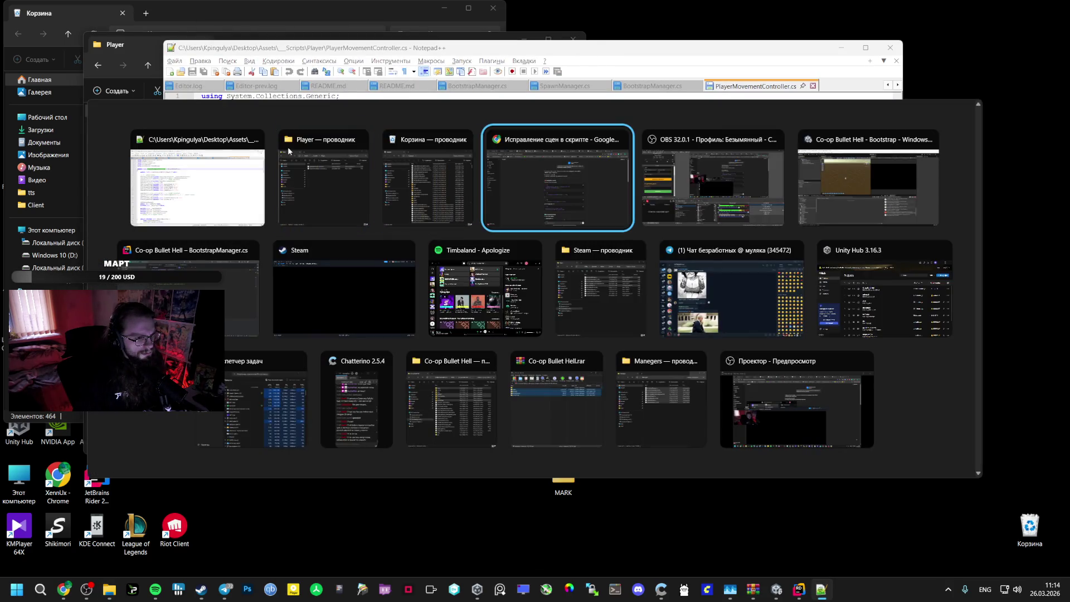
key(alt+Tab)
right_click(221, 421)
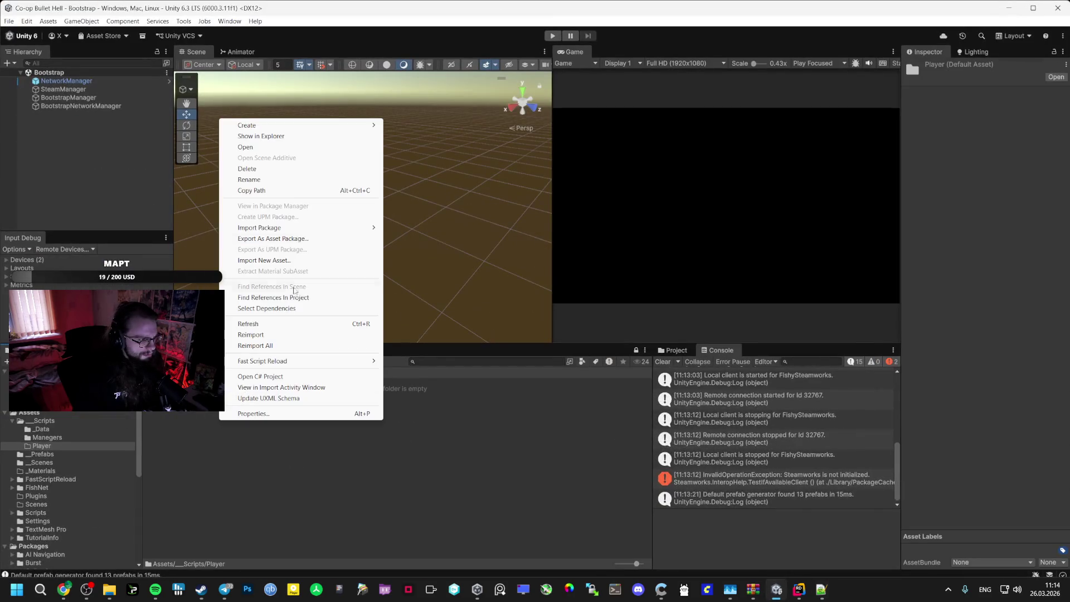
Create a new script named PlayerMovementController in the Player folder
mouse_move(289, 126)
click(430, 146)
key(ctrl+v)
key(Return)
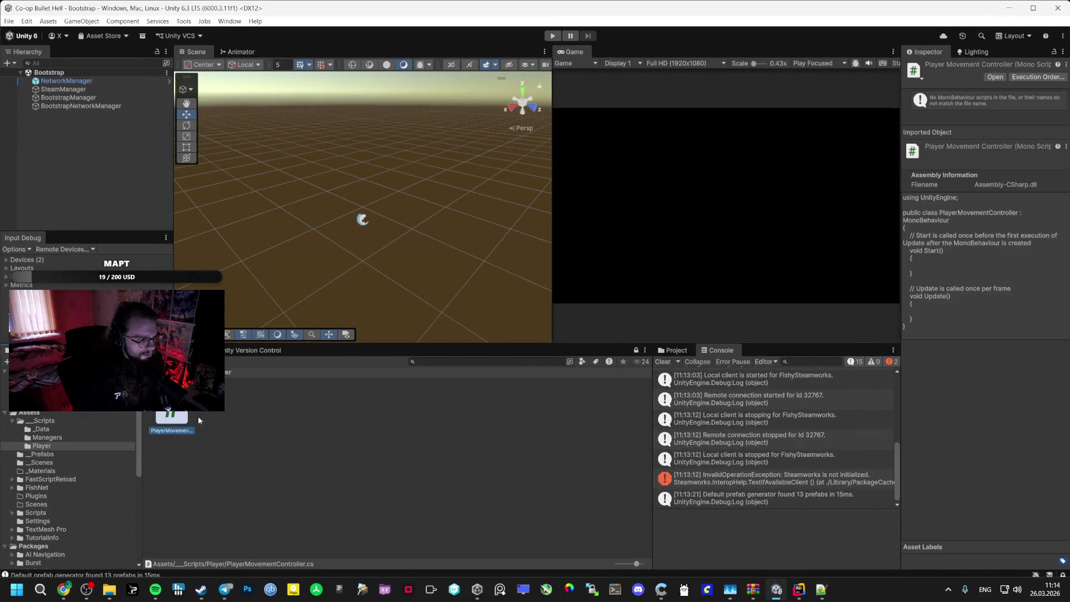
Copy the recovered movement code and paste it over the template in Rider
click(822, 589)
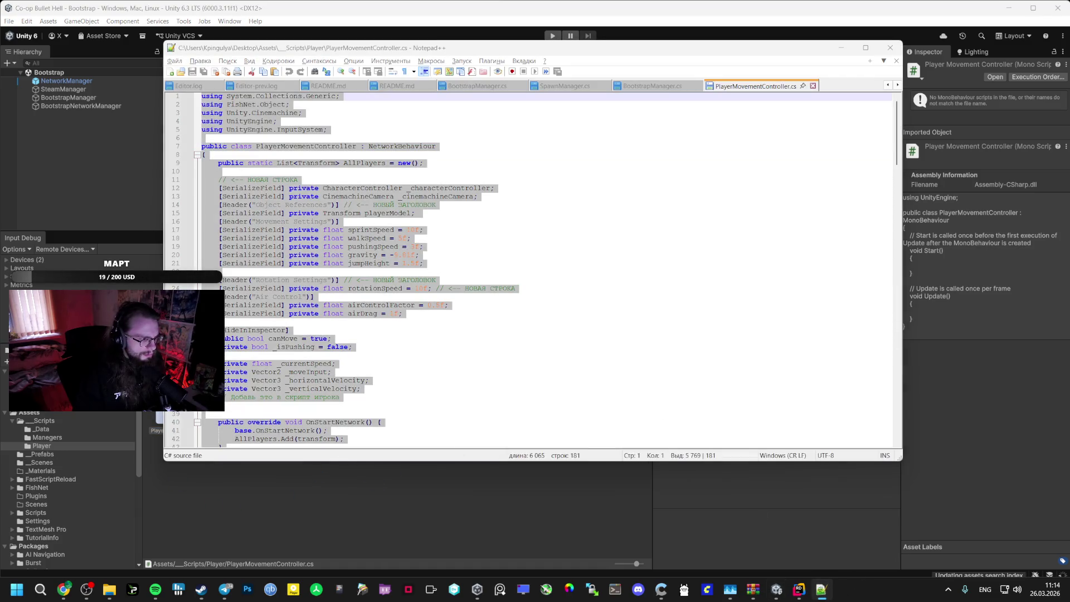
key(ctrl+c)
key(alt+Tab)
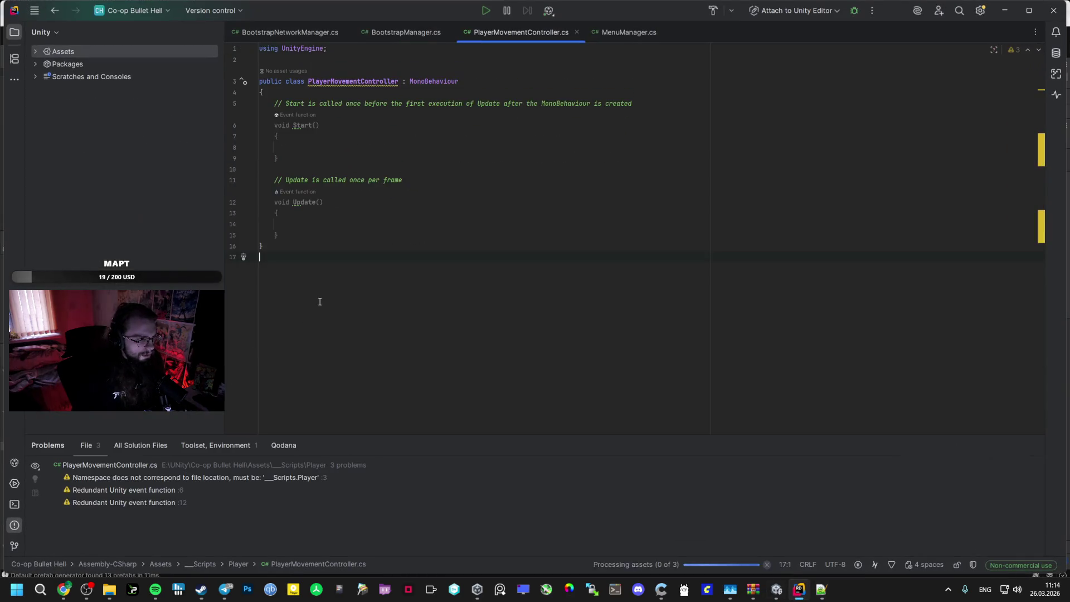
key(ctrl+a)
key(ctrl+v)
key(alt+Tab)
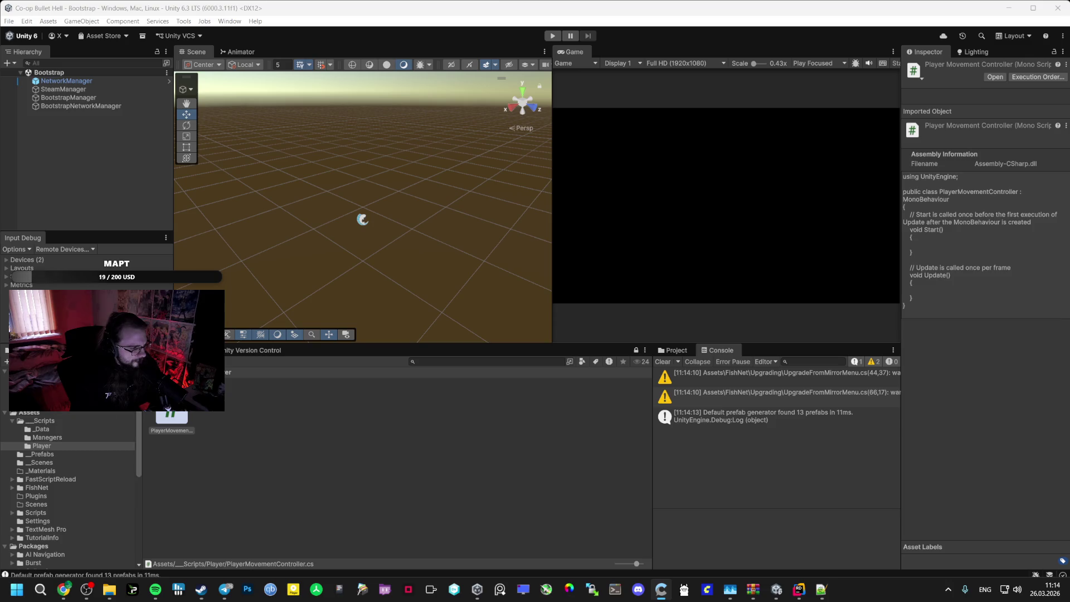
Open the Player prefab and attach the PlayerMovementController script to it
click(59, 455)
click(178, 417)
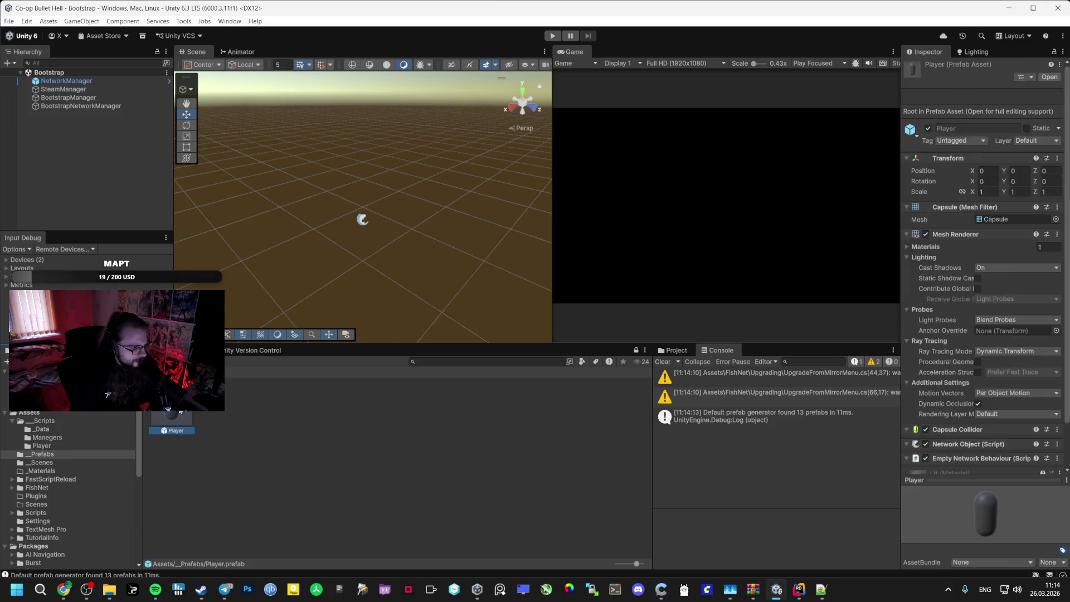
double_click(180, 411)
scroll(946, 410, down, 5)
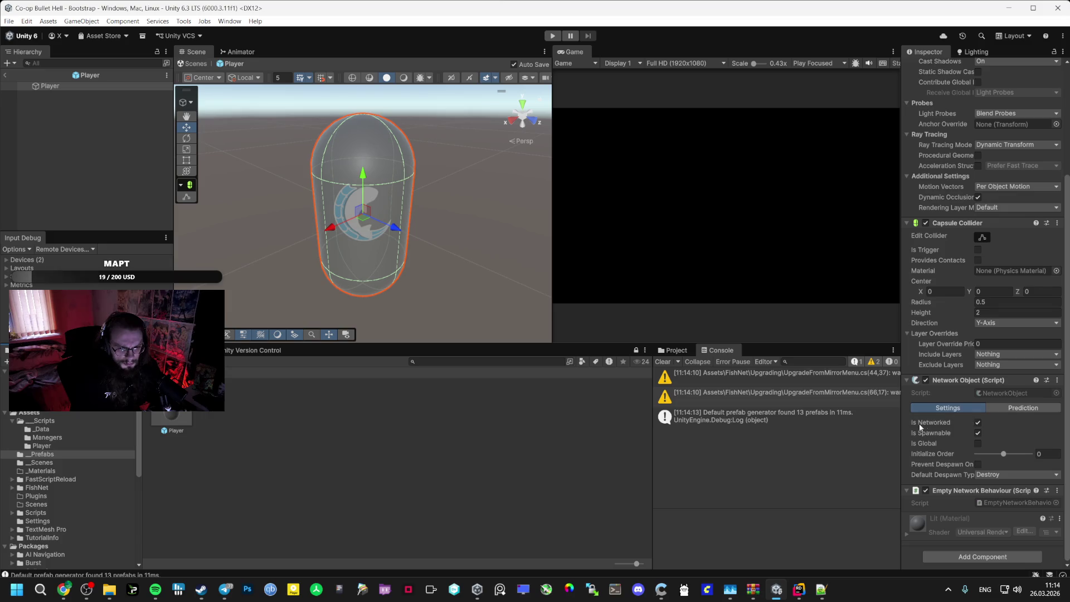
click(42, 446)
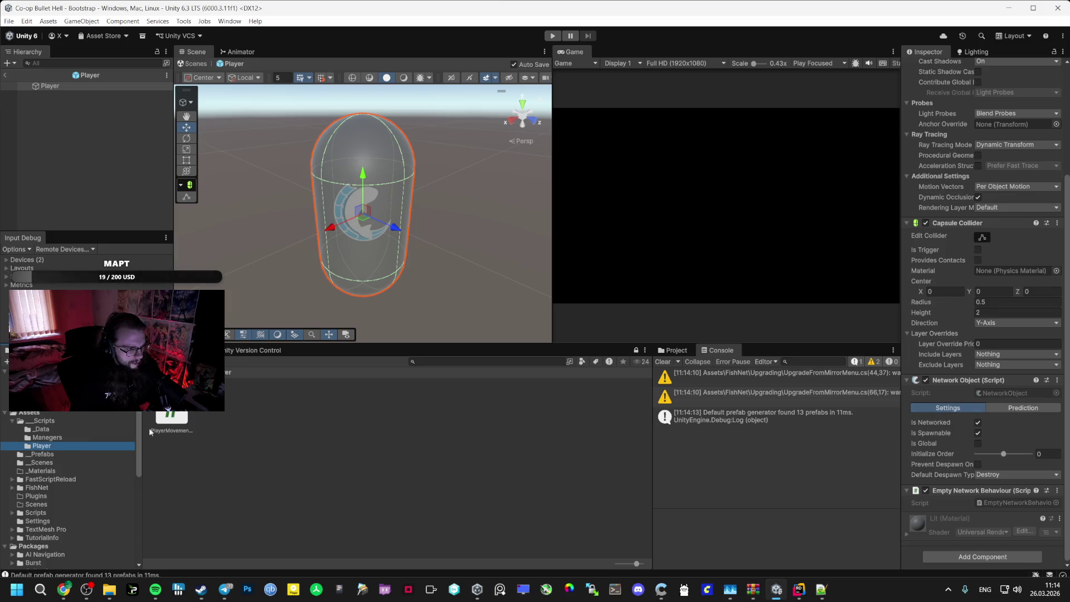
drag(171, 419, 902, 504)
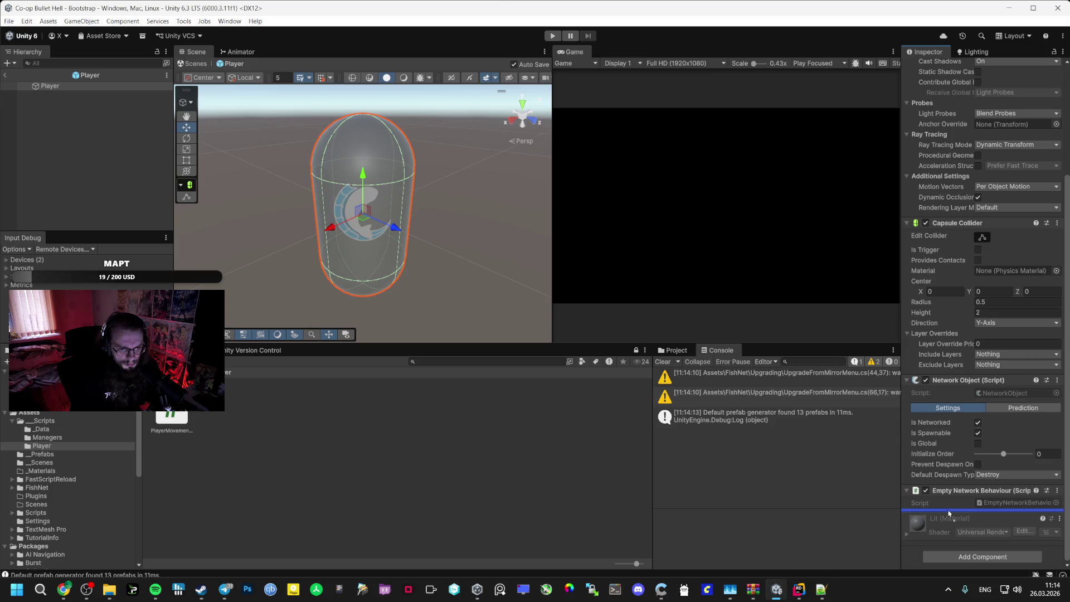
mouse_move(171, 418)
mouse_down()
mouse_move(413, 426)
mouse_move(781, 474)
mouse_move(962, 516)
mouse_move(962, 544)
mouse_up()
Add a NetworkTransform component with Component Configuration set to Character Controller
scroll(961, 543, down, 1)
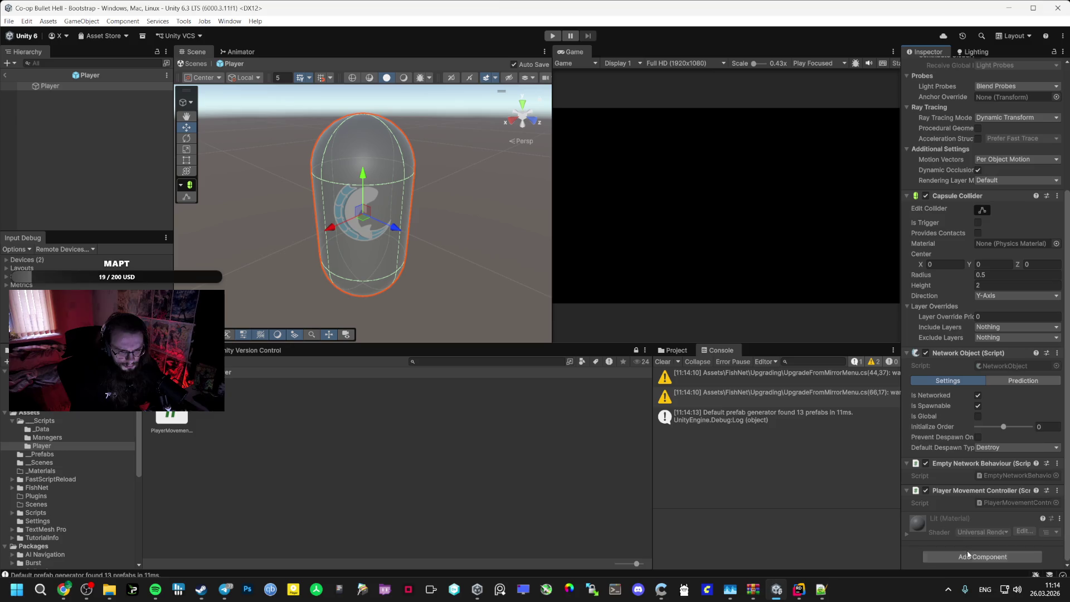
click(970, 552)
text(tran)
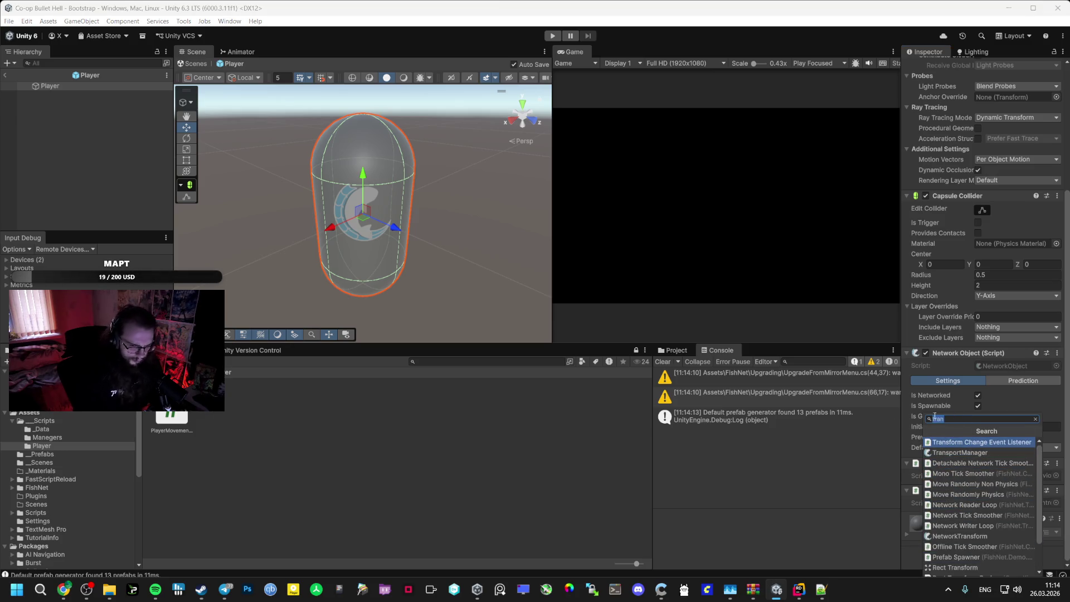
click(963, 504)
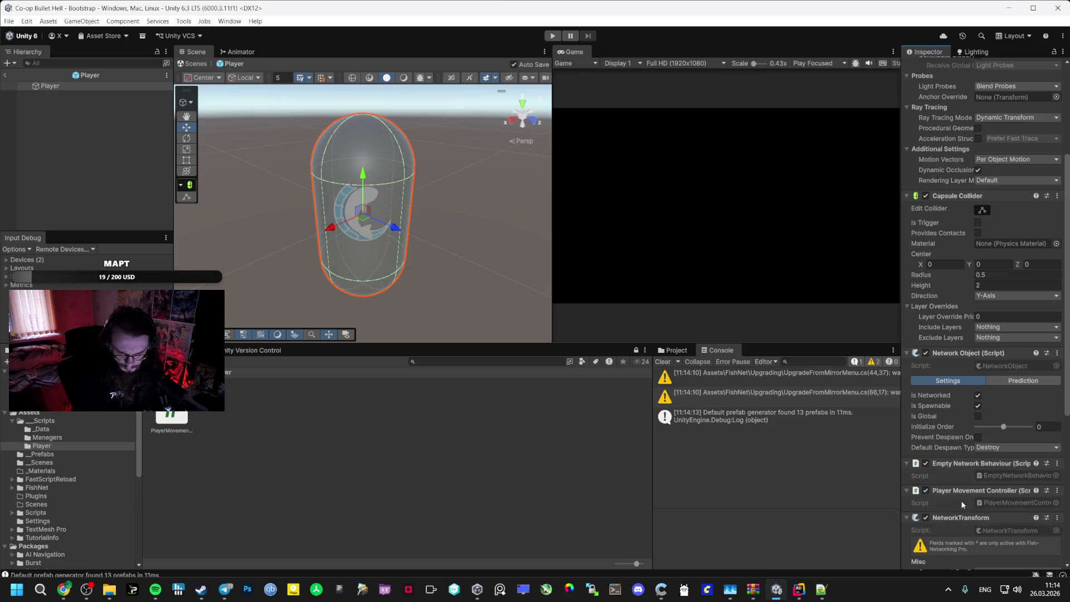
scroll(959, 504, down, 5)
click(984, 432)
click(992, 453)
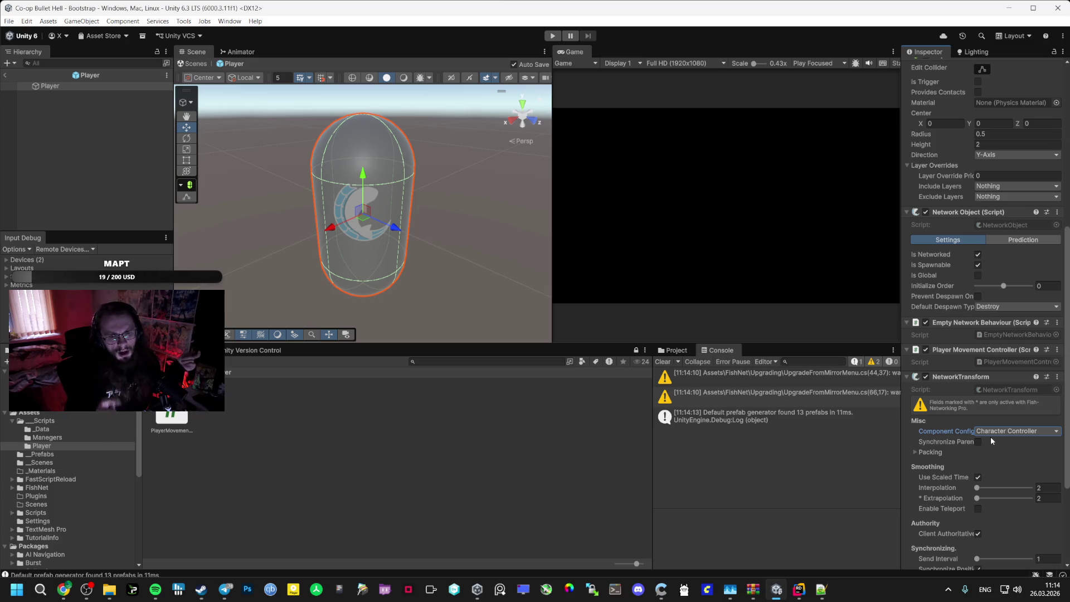
Remove the Capsule Collider component from the Player prefab
scroll(961, 374, up, 2)
scroll(958, 369, down, 6)
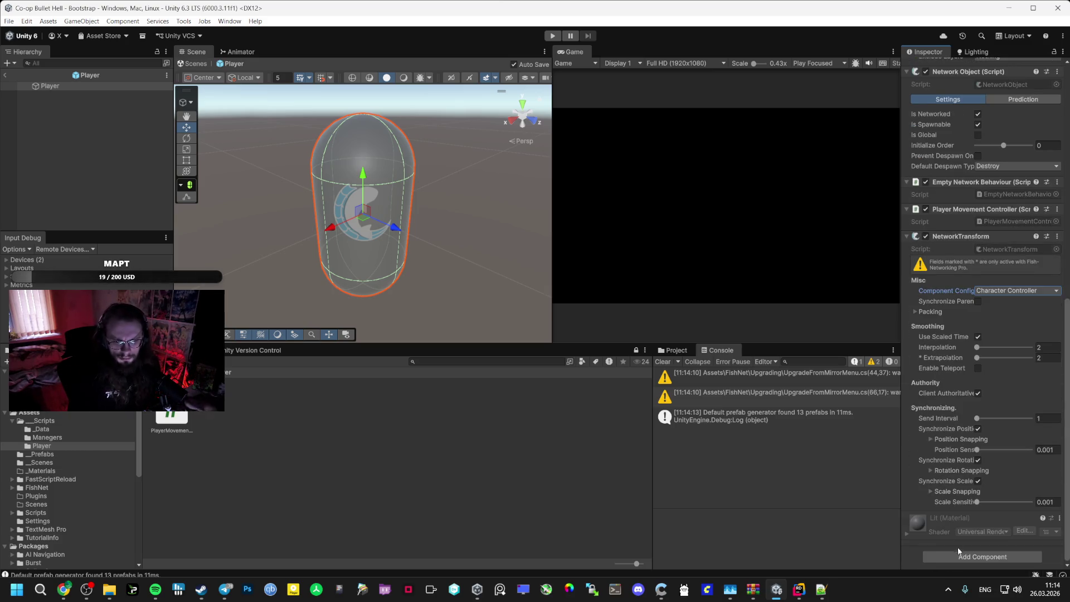
scroll(1014, 222, up, 9)
click(1057, 198)
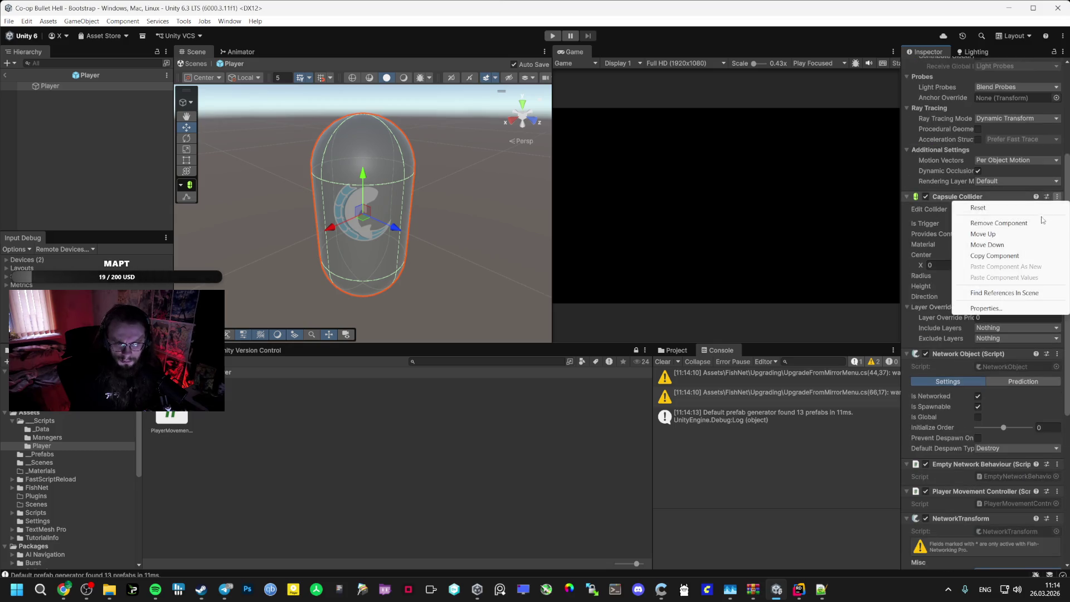
click(992, 221)
click(229, 21)
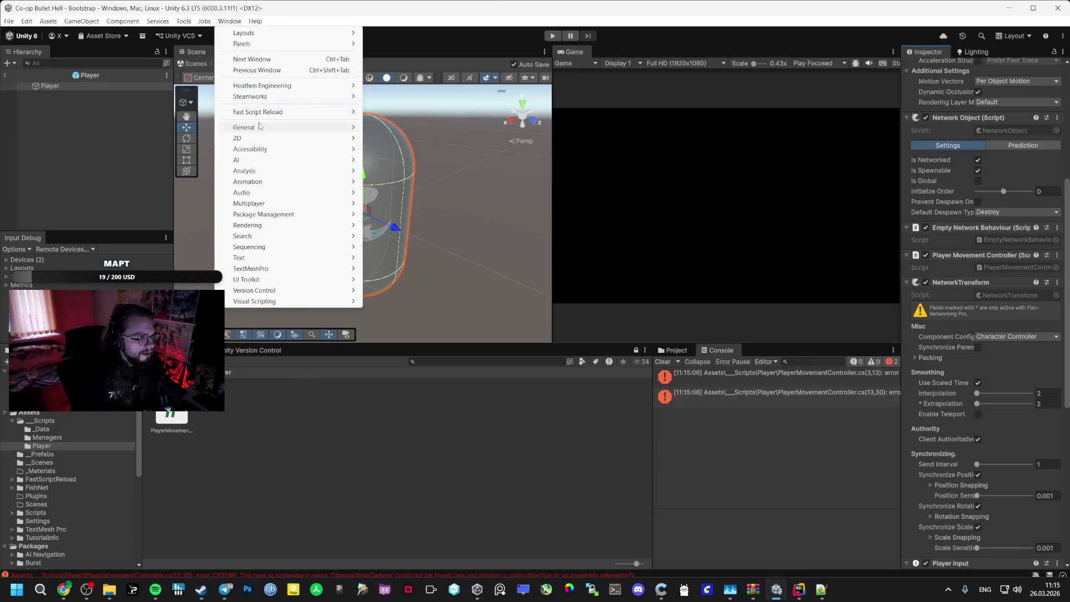
Search 'cinemachine' in the Unity Registry and install the Cinemachine 3.1.6 package
mouse_move(352, 216)
click(392, 225)
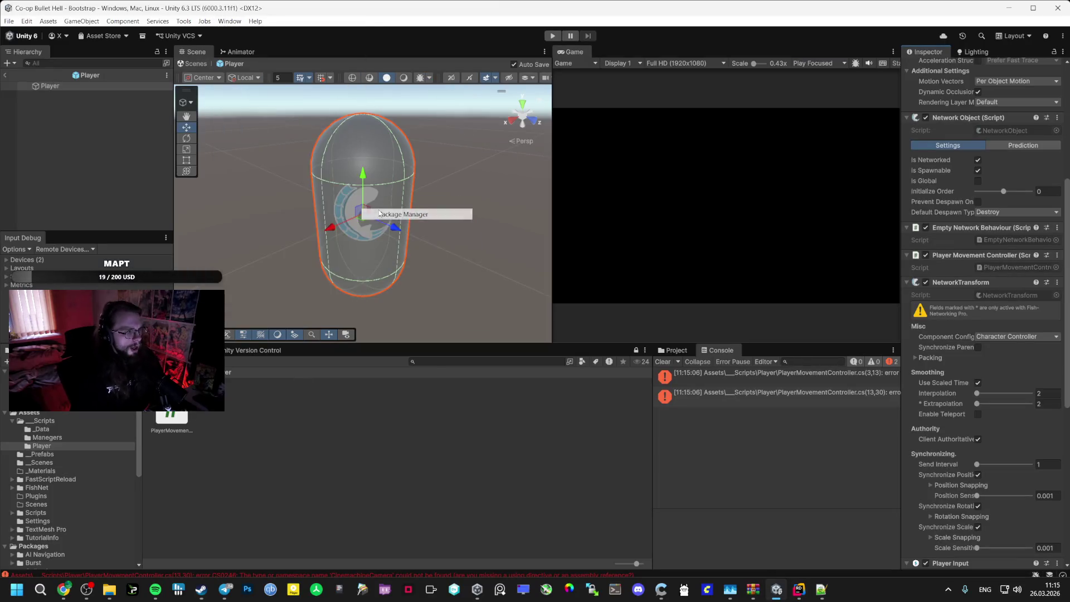
click(183, 167)
text(cine)
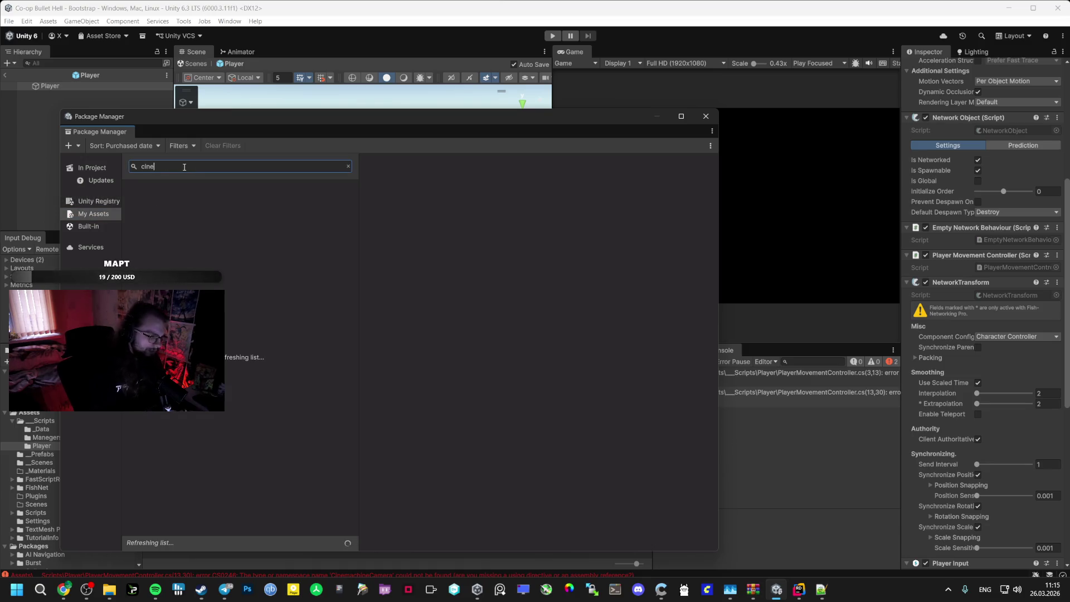
text(machine)
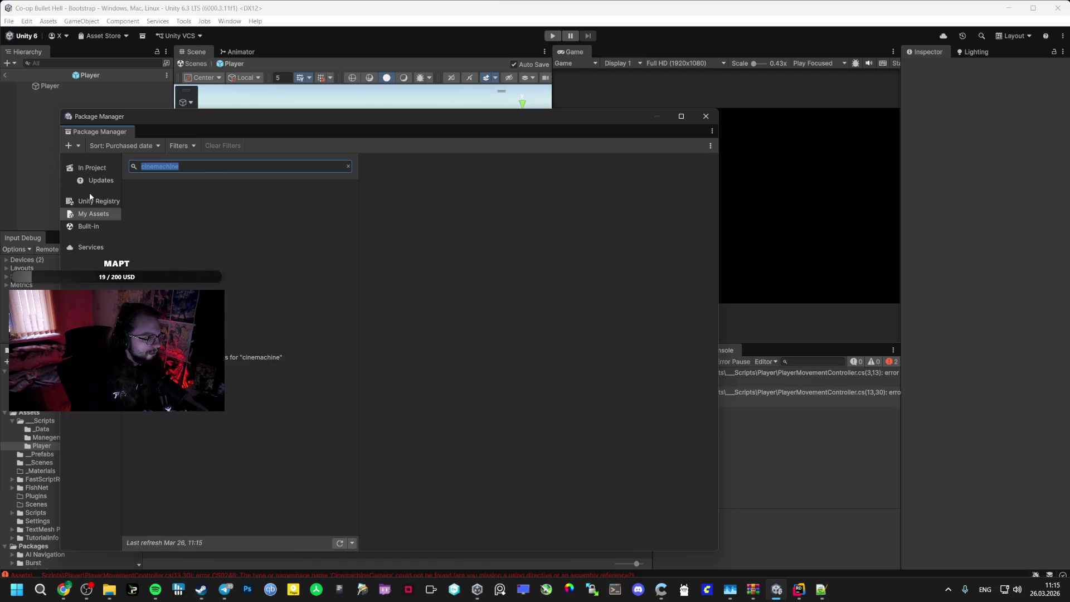
click(95, 169)
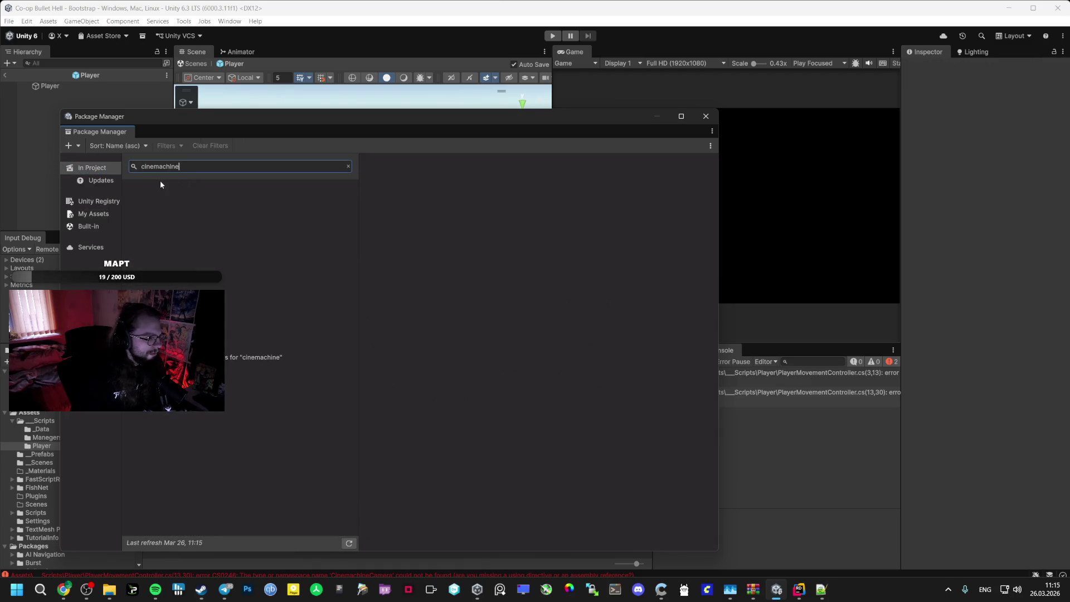
click(89, 202)
click(178, 168)
text(cinemachine)
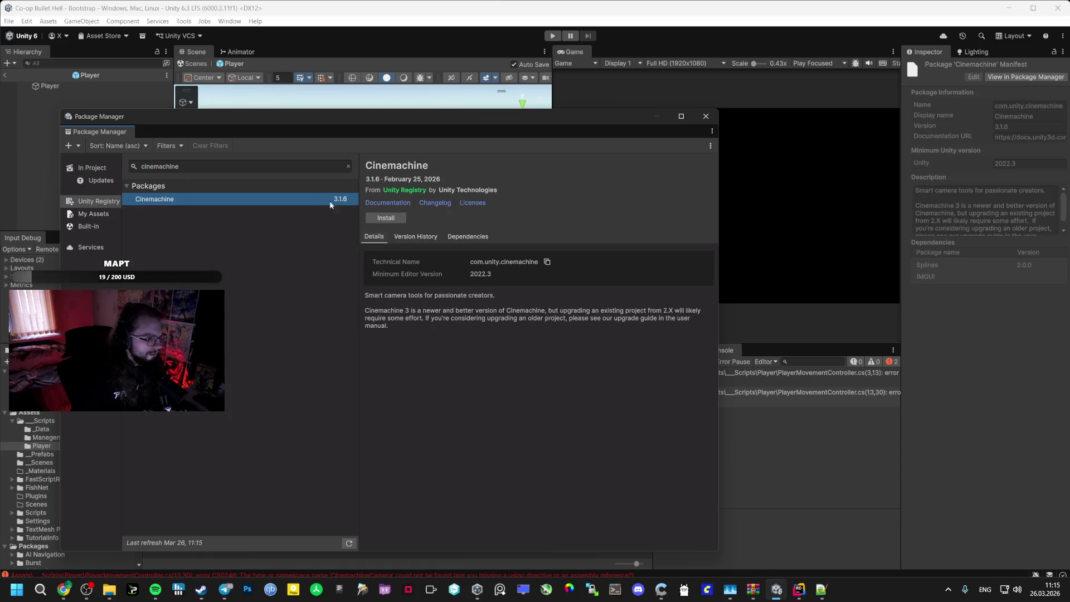
click(379, 218)
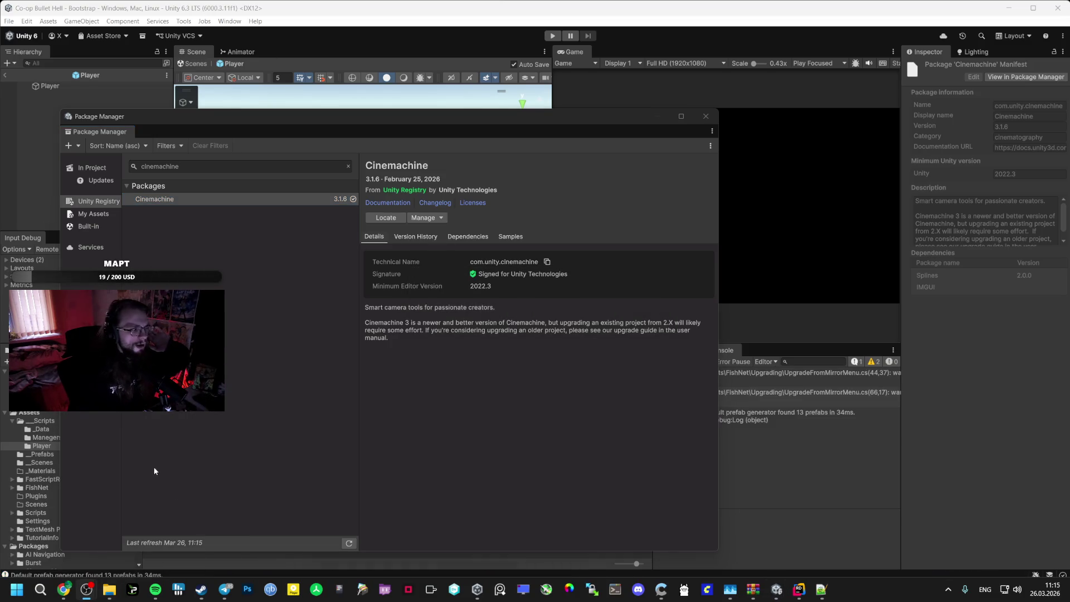
Review the movement script's Cinemachine errors in Rider, then return to Unity and close Package Manager
mouse_move(108, 596)
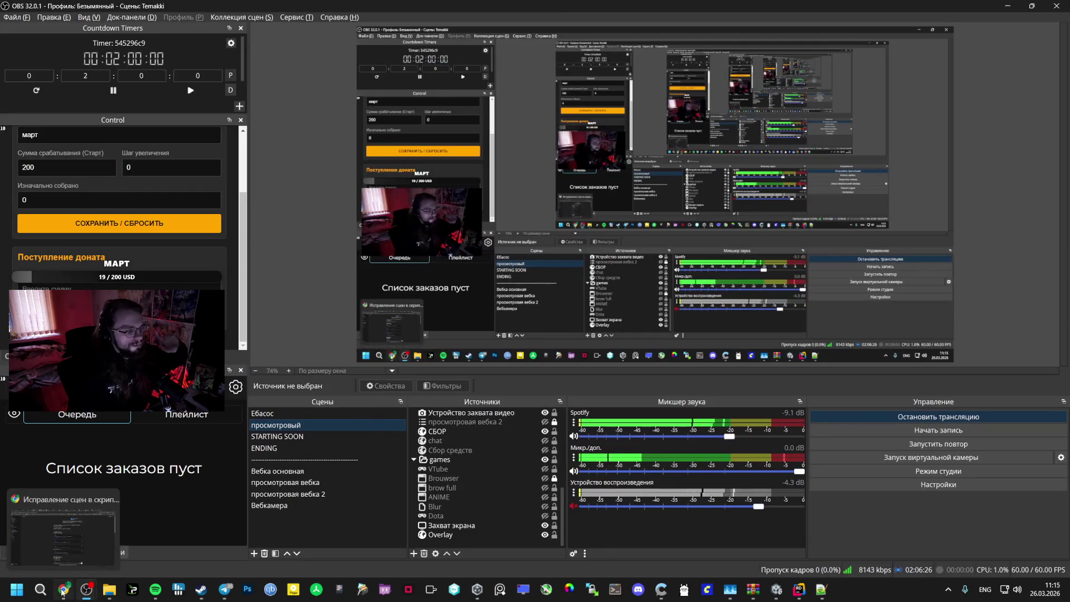
click(64, 590)
mouse_move(799, 590)
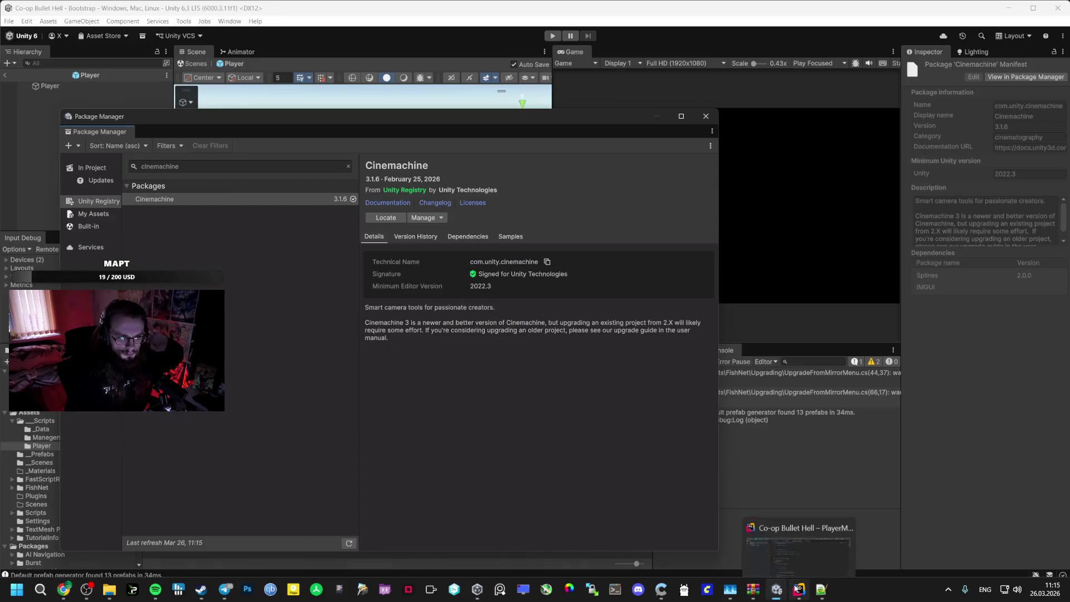
click(778, 531)
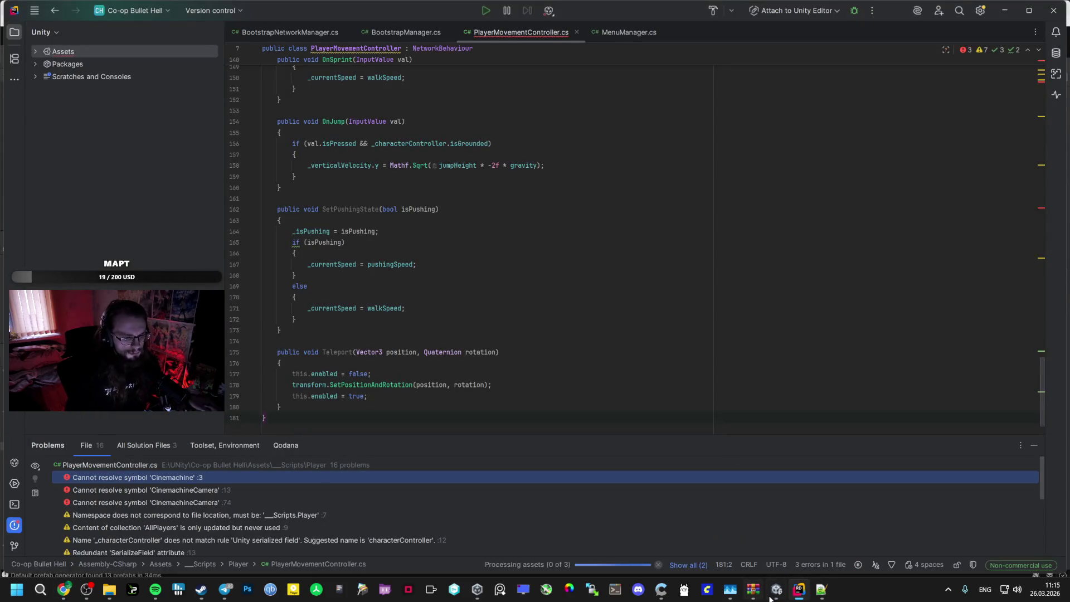
click(776, 590)
click(706, 117)
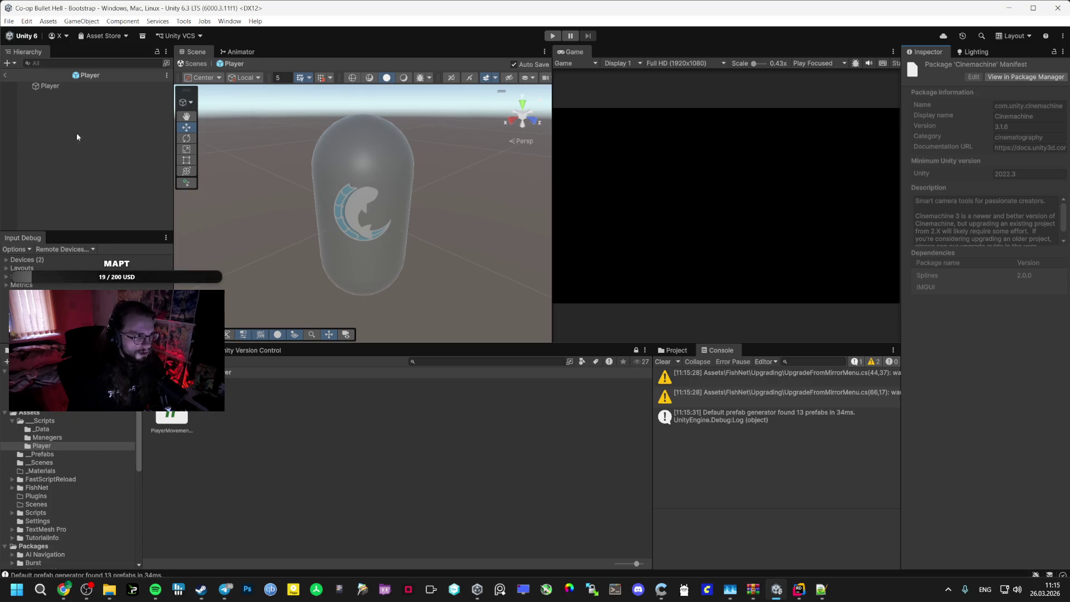
Drag Player into the Player Movement Controller's Character Controller field
click(78, 86)
right_click(108, 87)
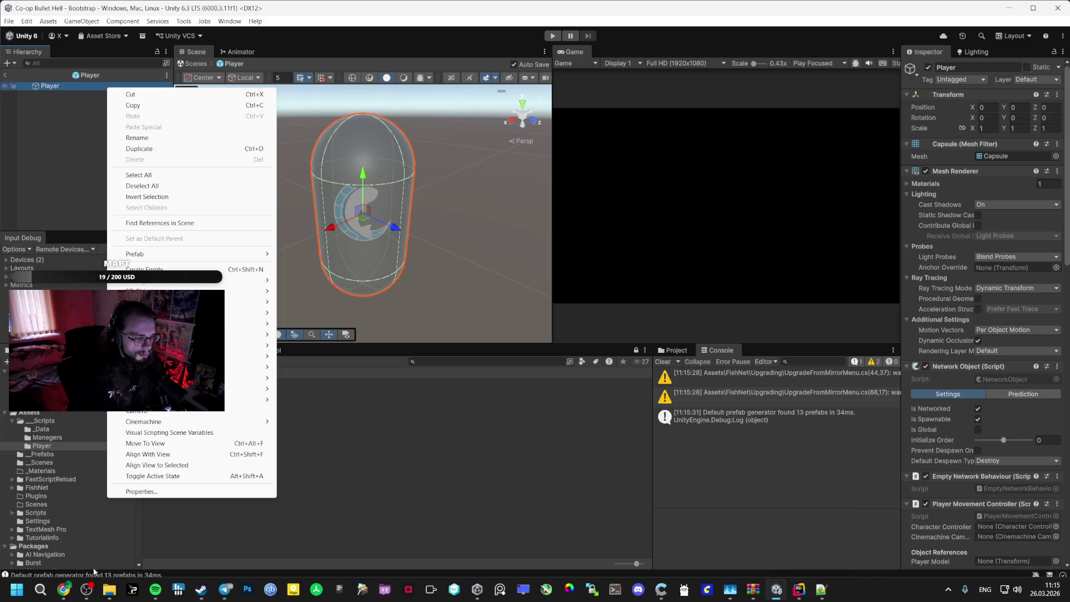
mouse_move(106, 590)
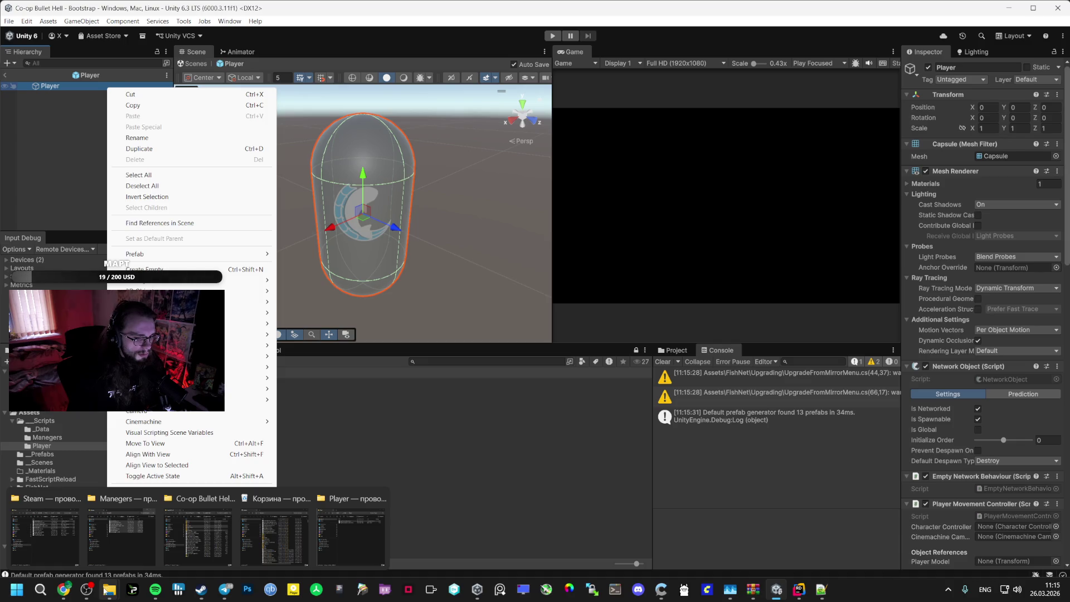
click(748, 481)
scroll(1003, 525, down, 3)
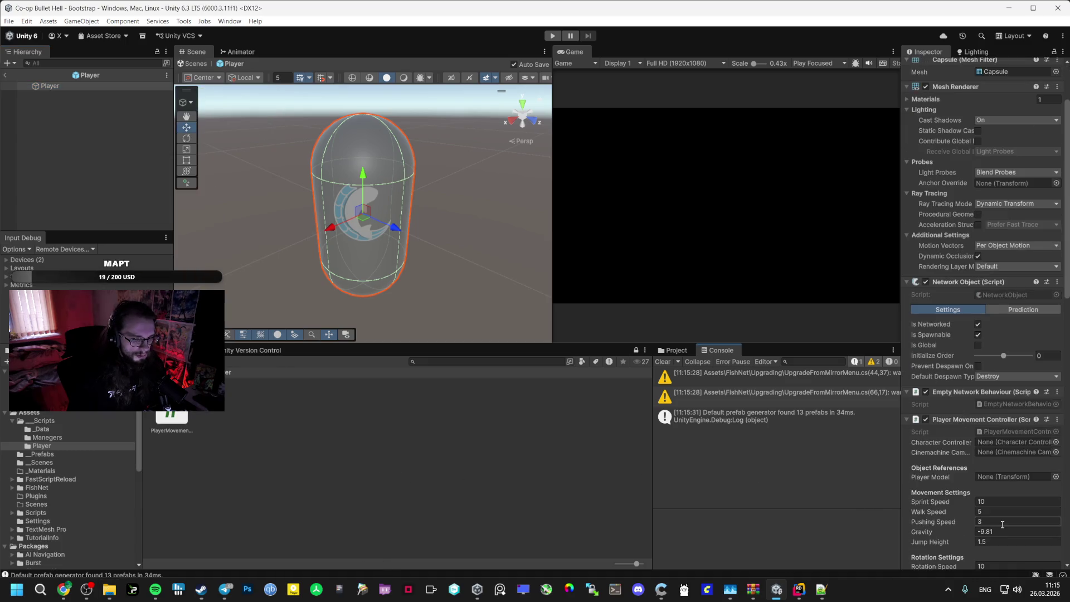
scroll(1003, 524, down, 3)
scroll(970, 358, down, 15)
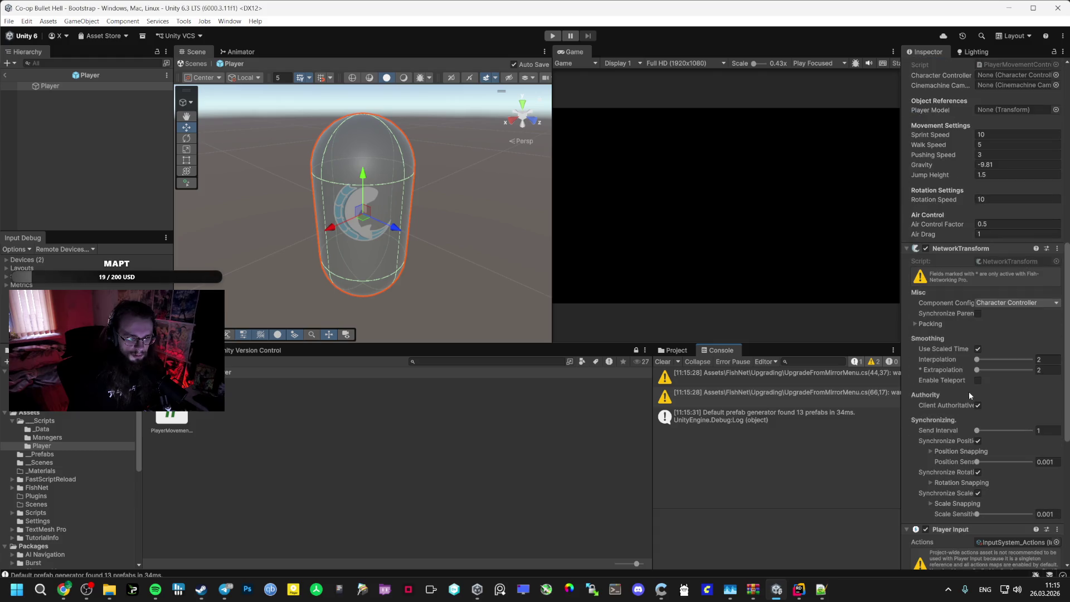
click(975, 52)
click(933, 51)
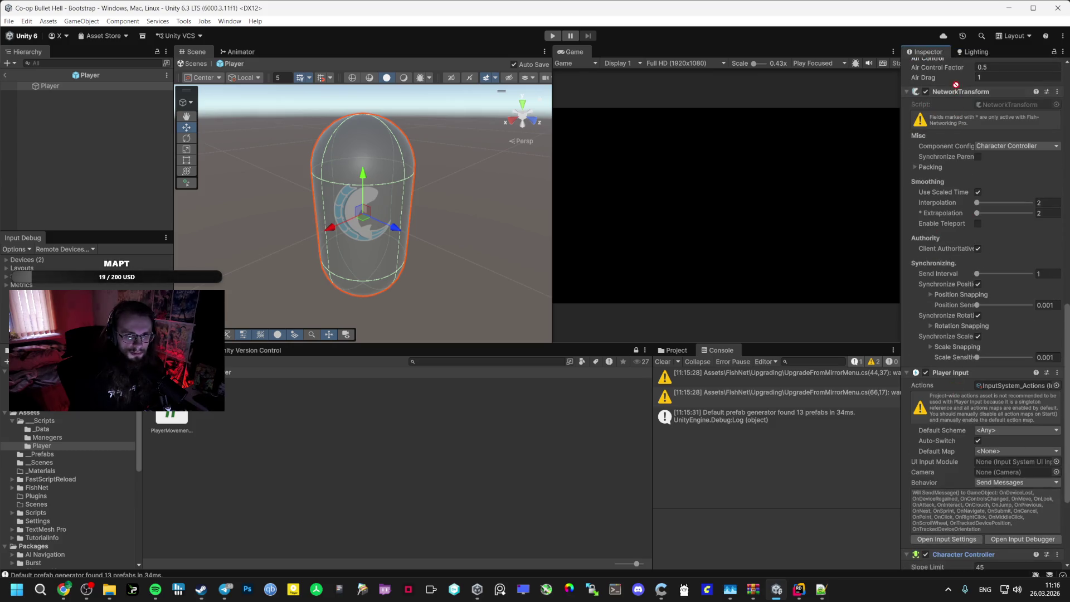
scroll(964, 136, up, 10)
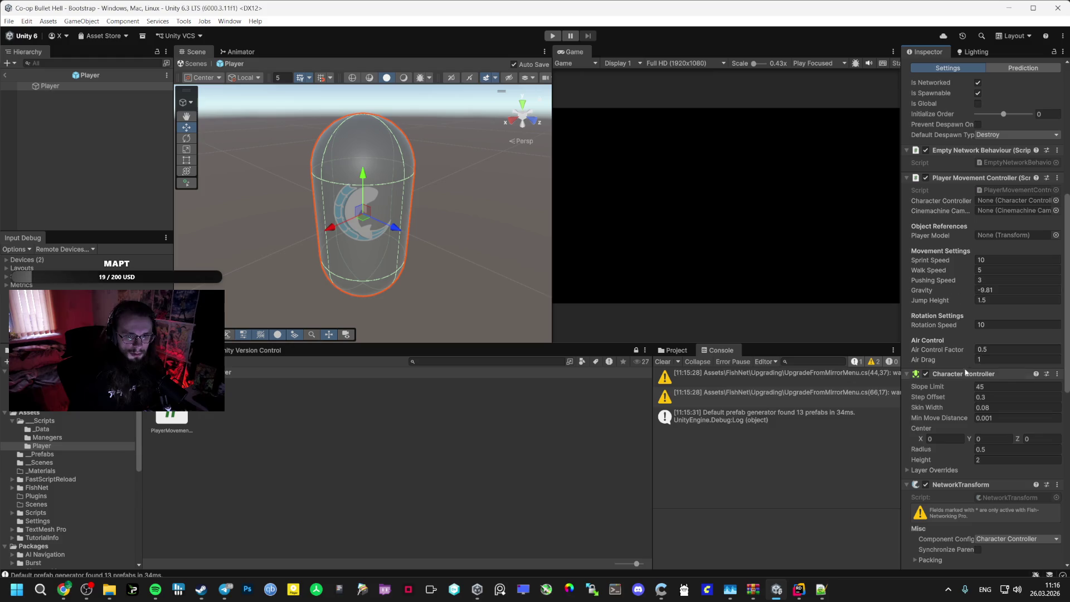
drag(993, 271, 999, 204)
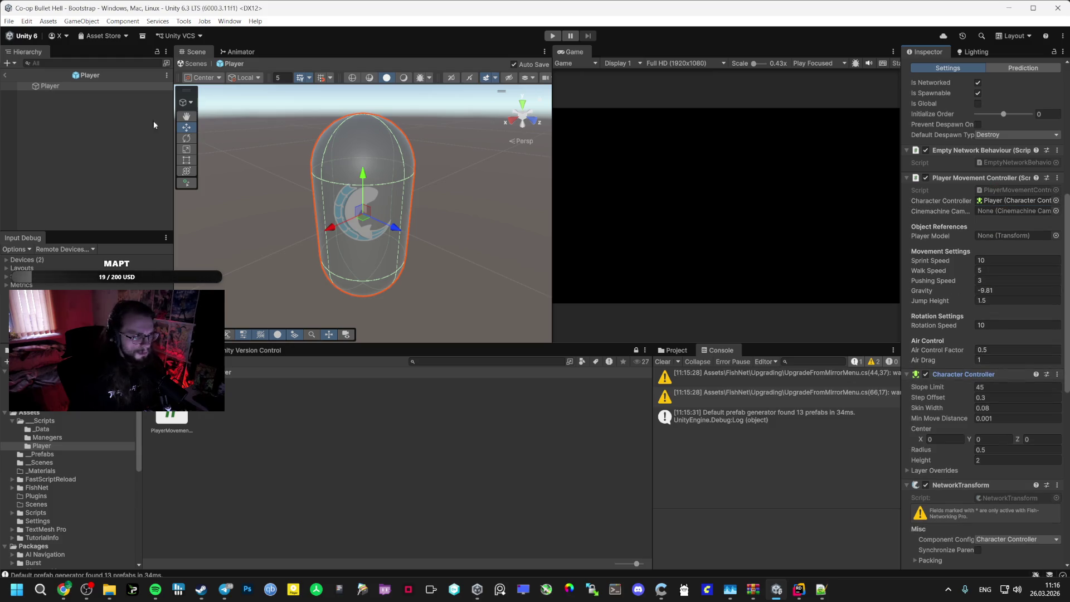
Remove the Mesh Filter and Mesh Renderer components from the Player object
click(66, 88)
right_click(66, 88)
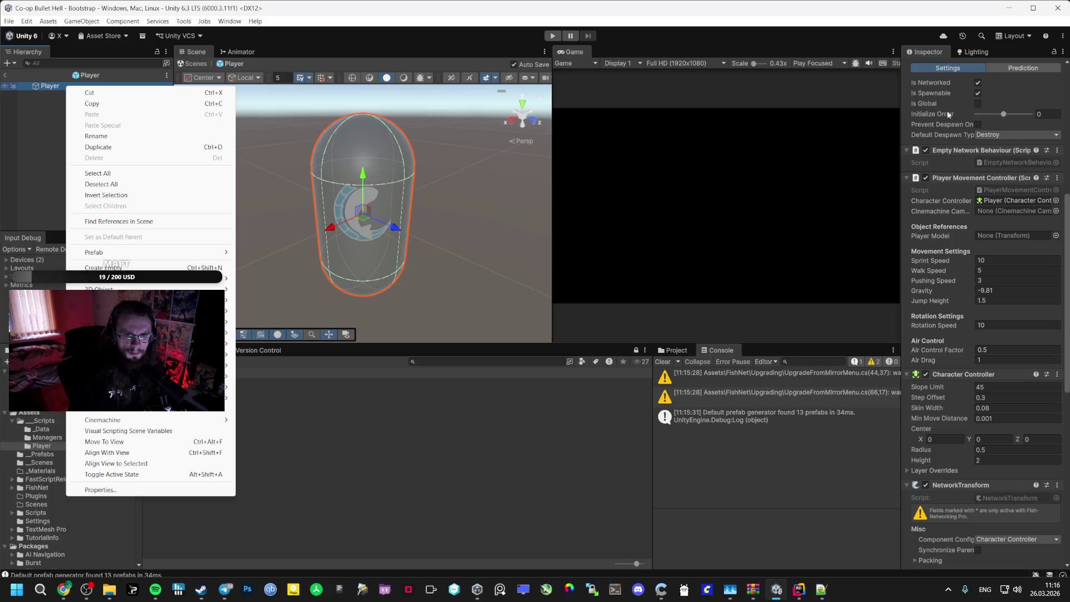
click(923, 109)
scroll(1054, 149, up, 10)
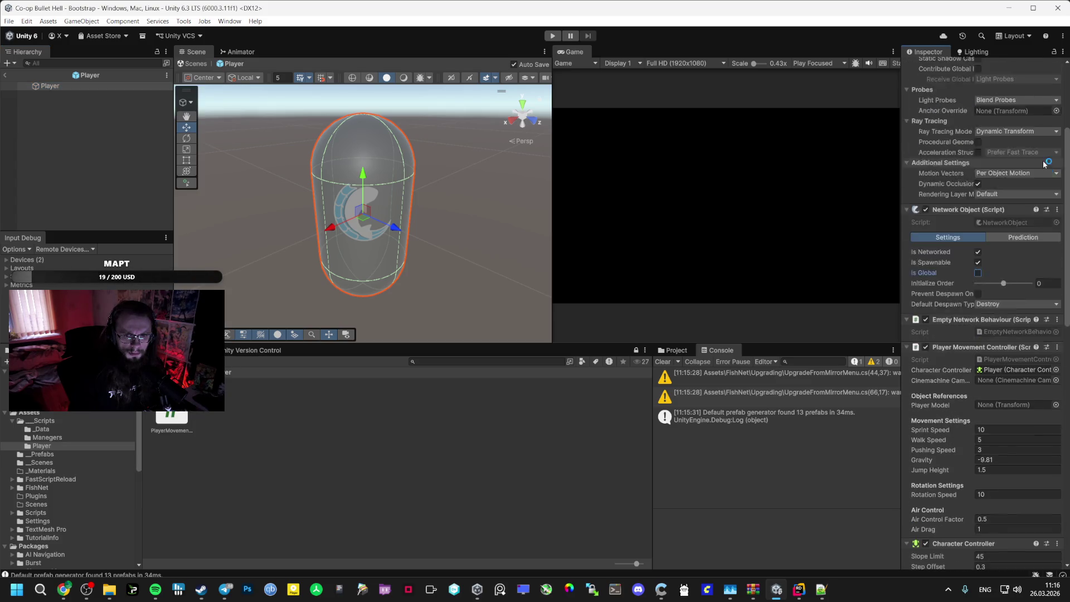
scroll(1053, 148, up, 3)
click(1057, 144)
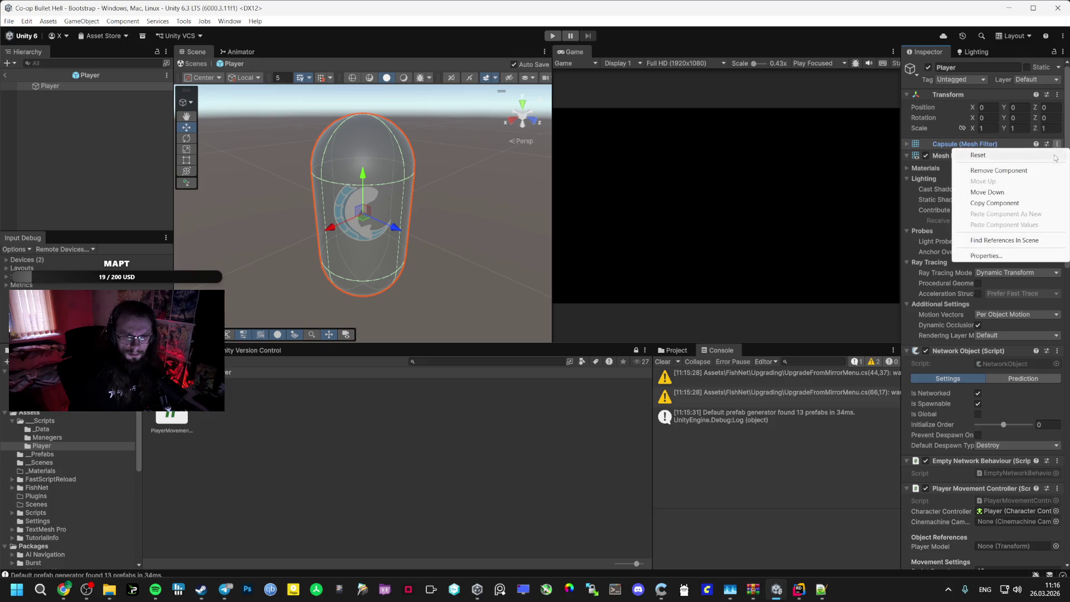
click(1044, 171)
click(1058, 144)
click(1037, 171)
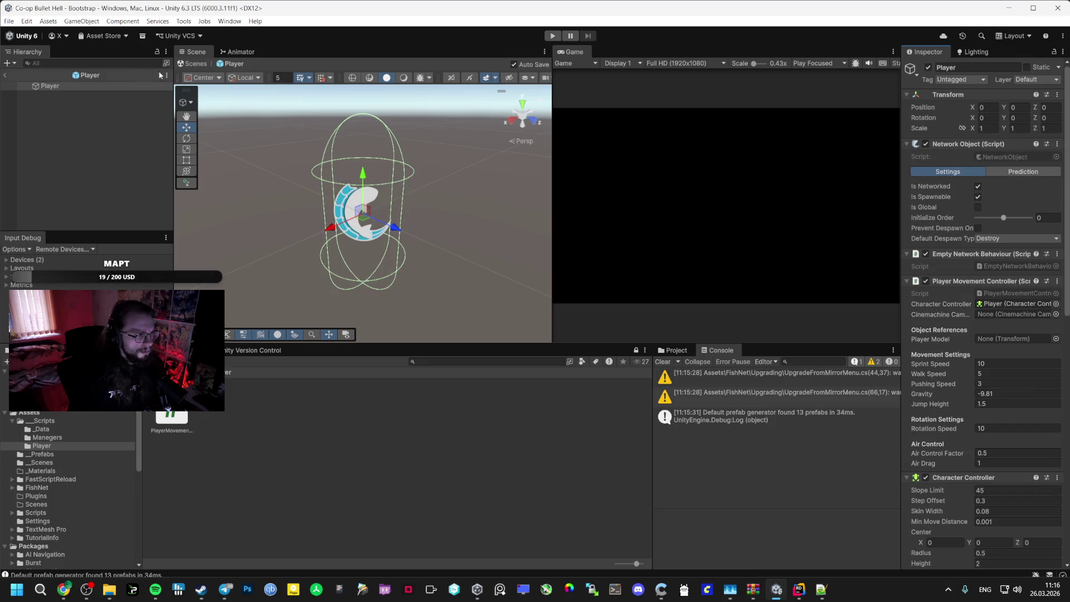
Create an empty child under Player named 'Model'
click(52, 86)
right_click(52, 85)
click(82, 256)
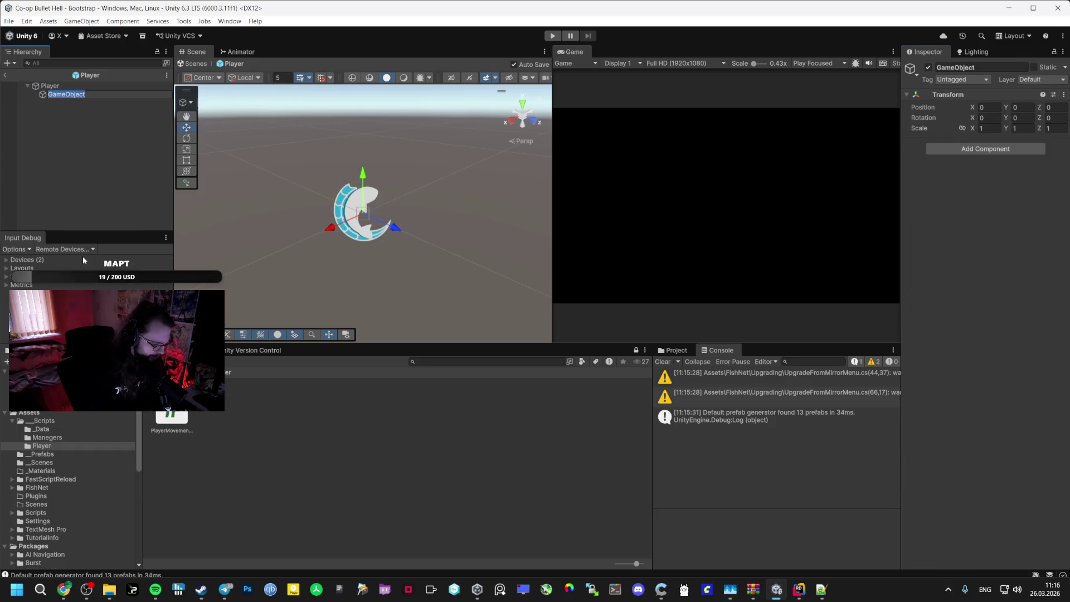
text(MO)
key(BackSpace)
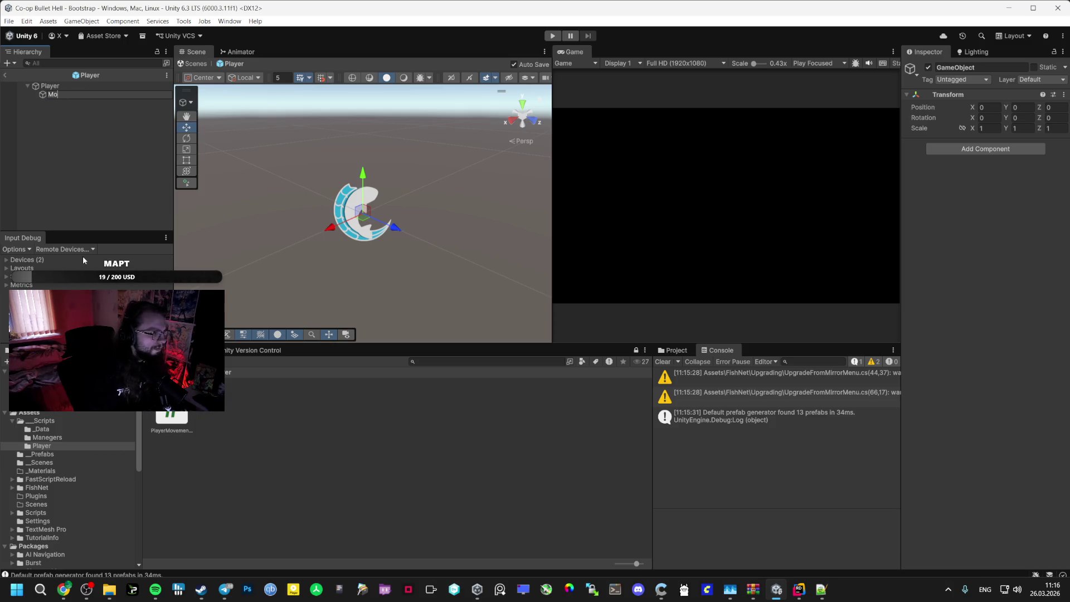
text(odel)
key(Return)
Give Model a Mesh Renderer and a Mesh Filter using the Capsule mesh
click(963, 149)
text(chara)
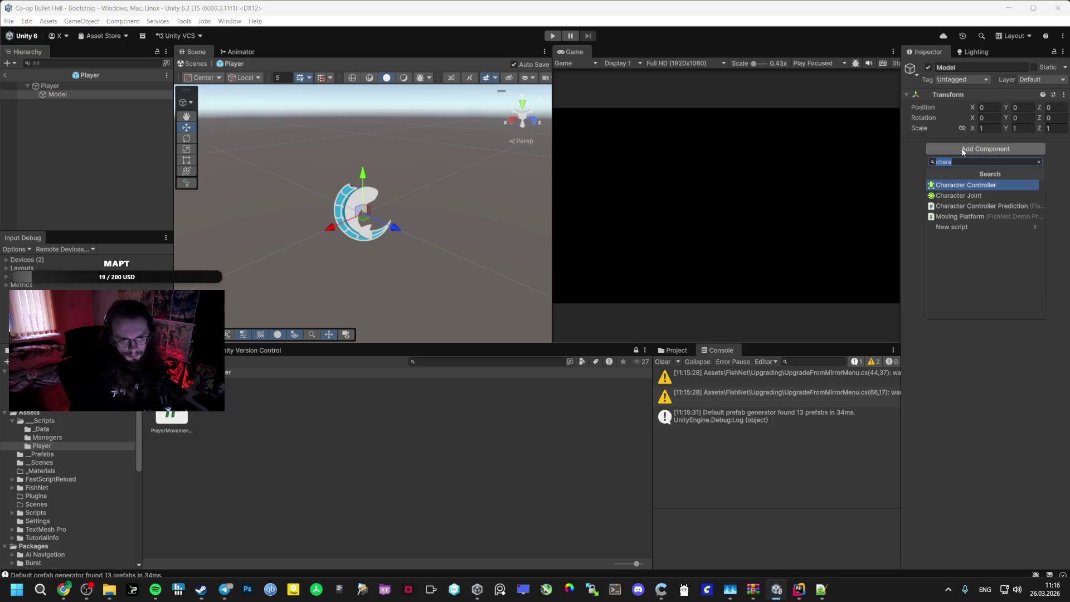
text(mesh)
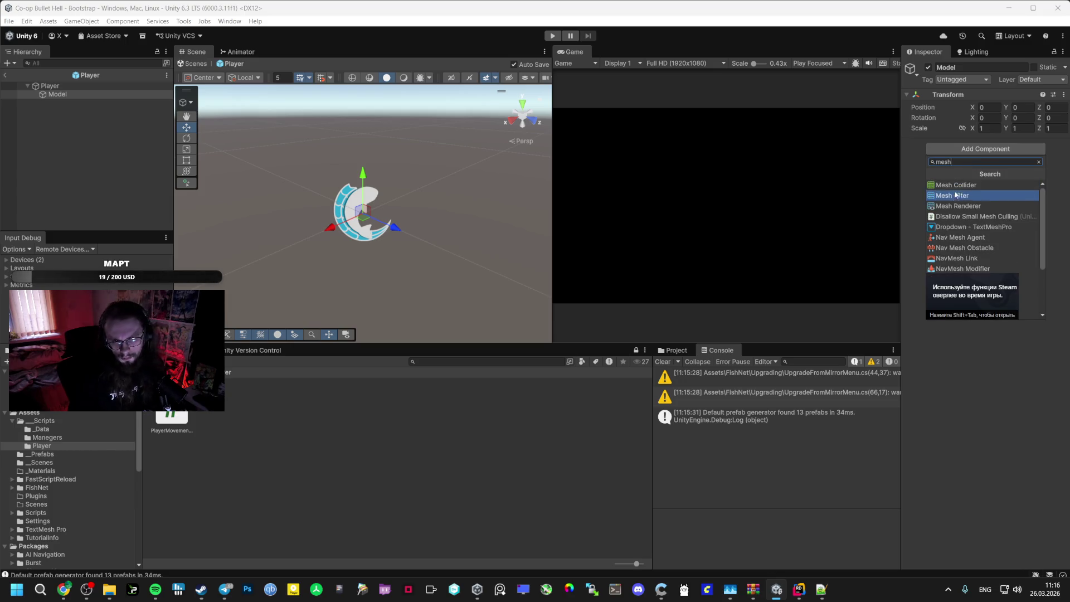
click(965, 210)
click(971, 344)
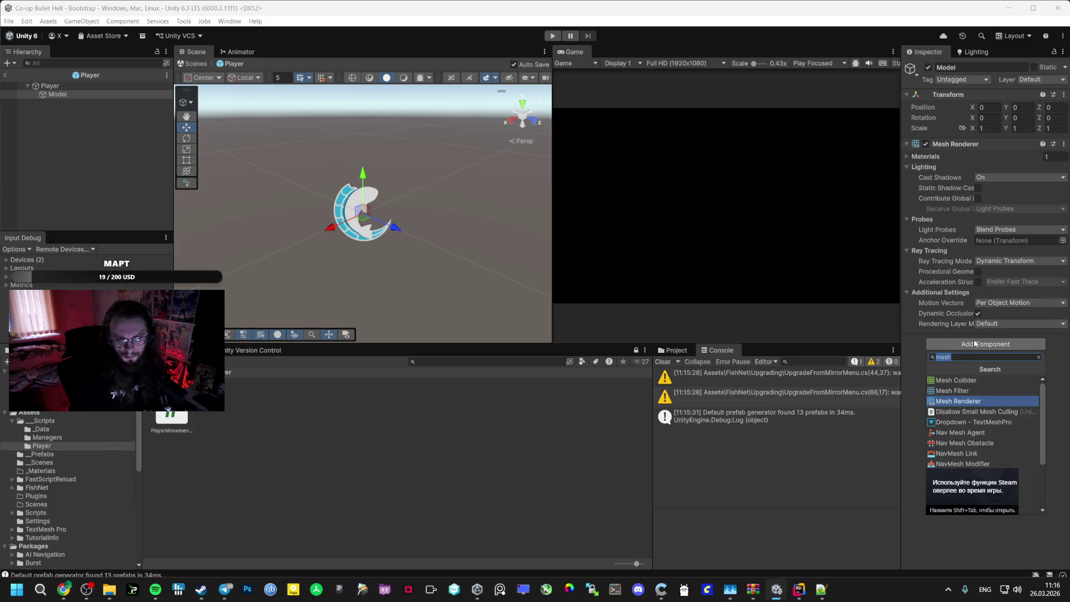
click(973, 391)
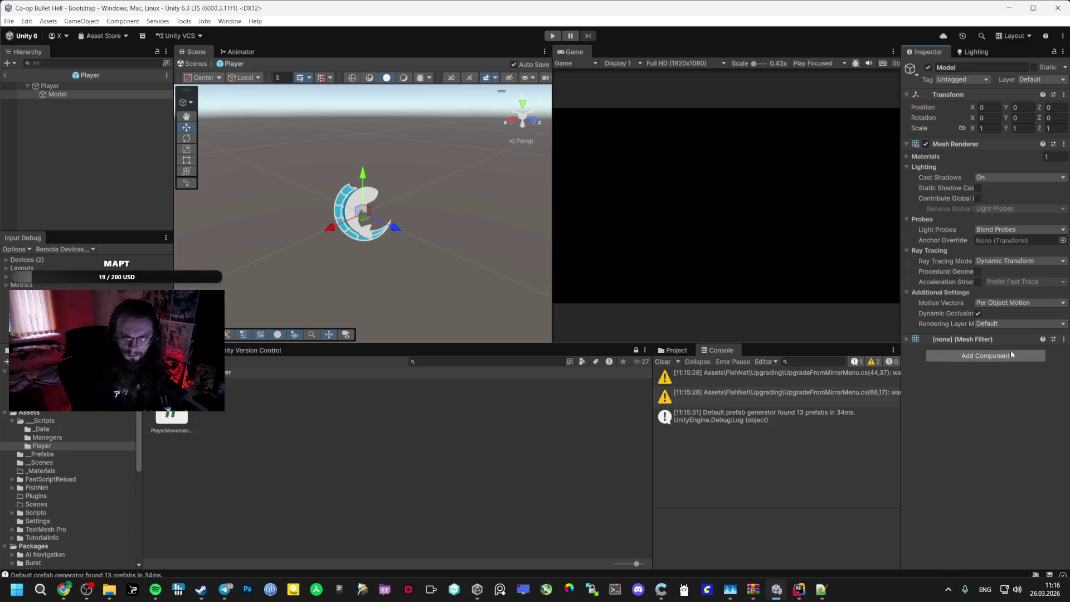
click(912, 341)
click(1062, 352)
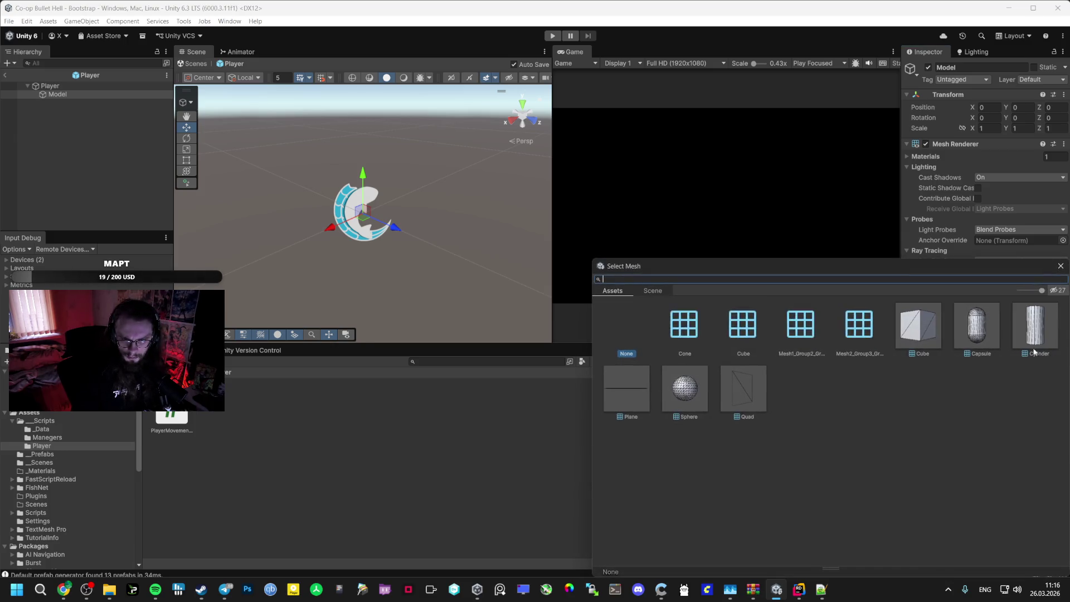
click(986, 336)
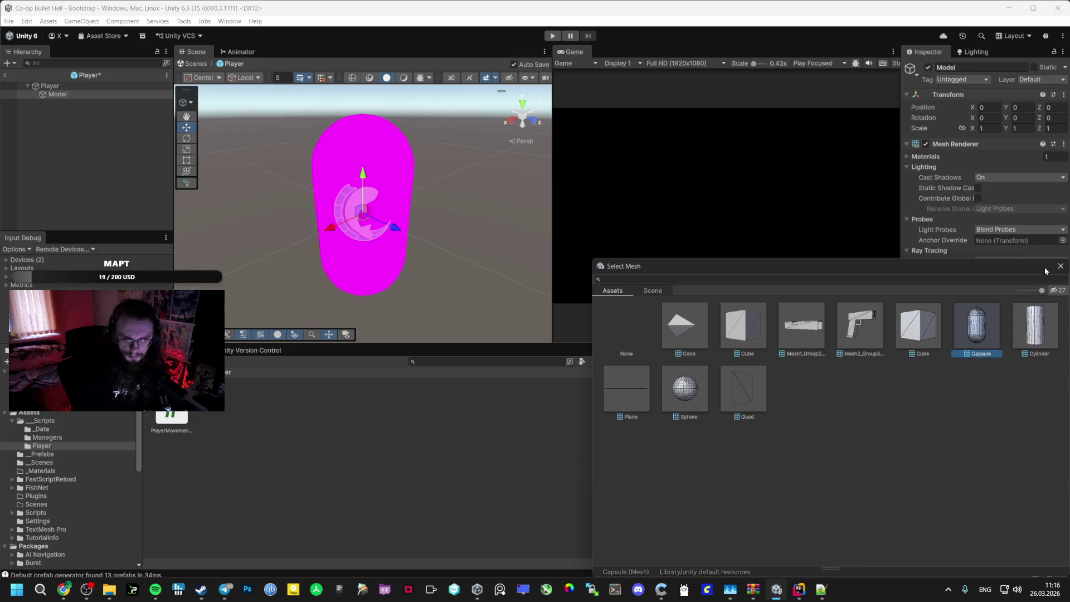
click(1061, 266)
Set the Mesh Renderer's Element 0 material to No Name
click(907, 157)
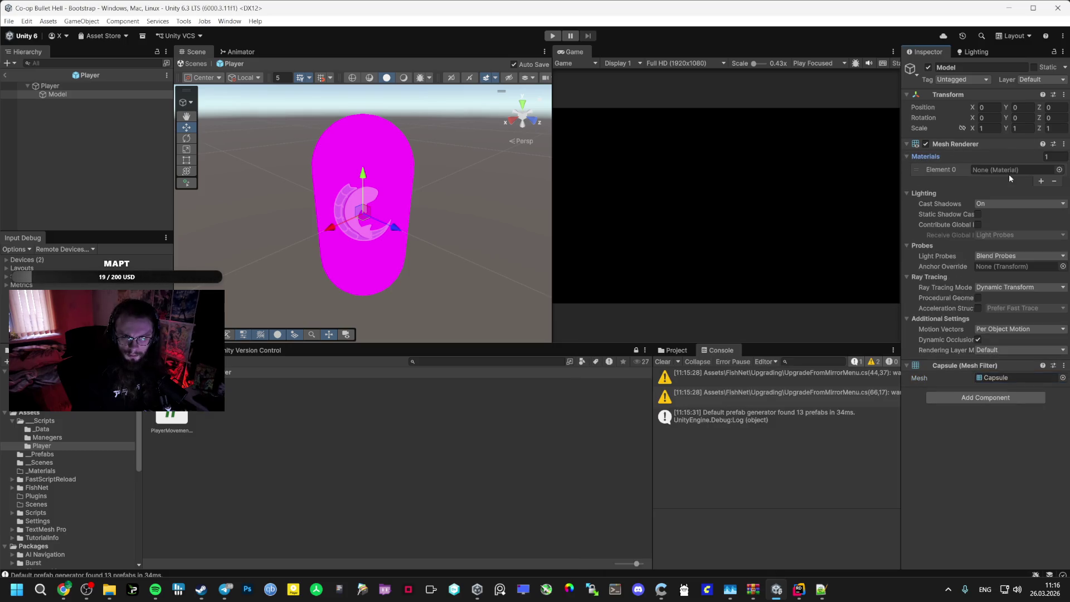
click(1060, 170)
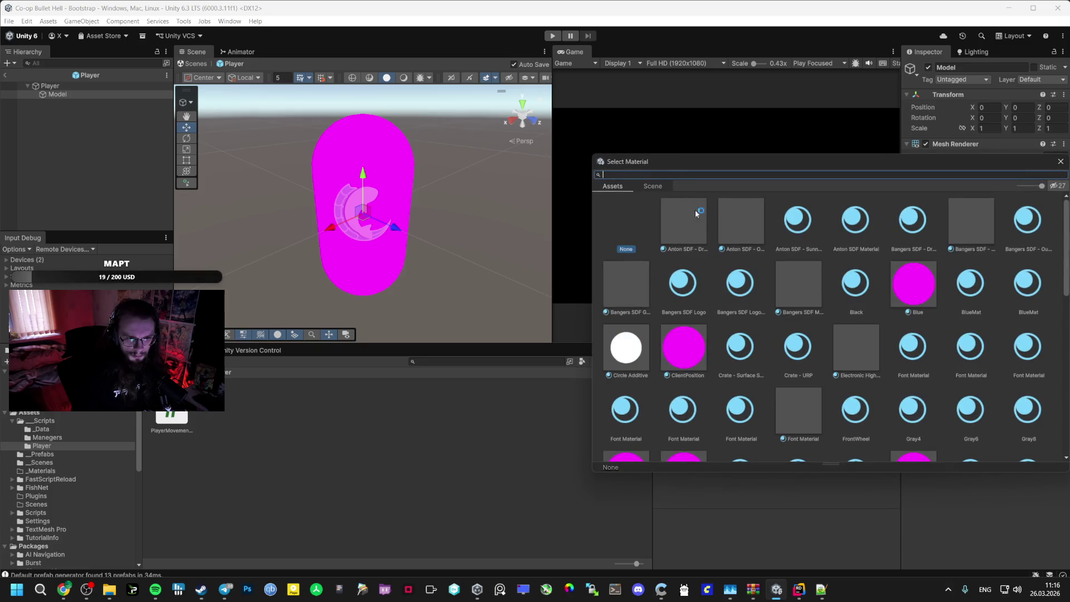
scroll(658, 312, down, 15)
click(624, 378)
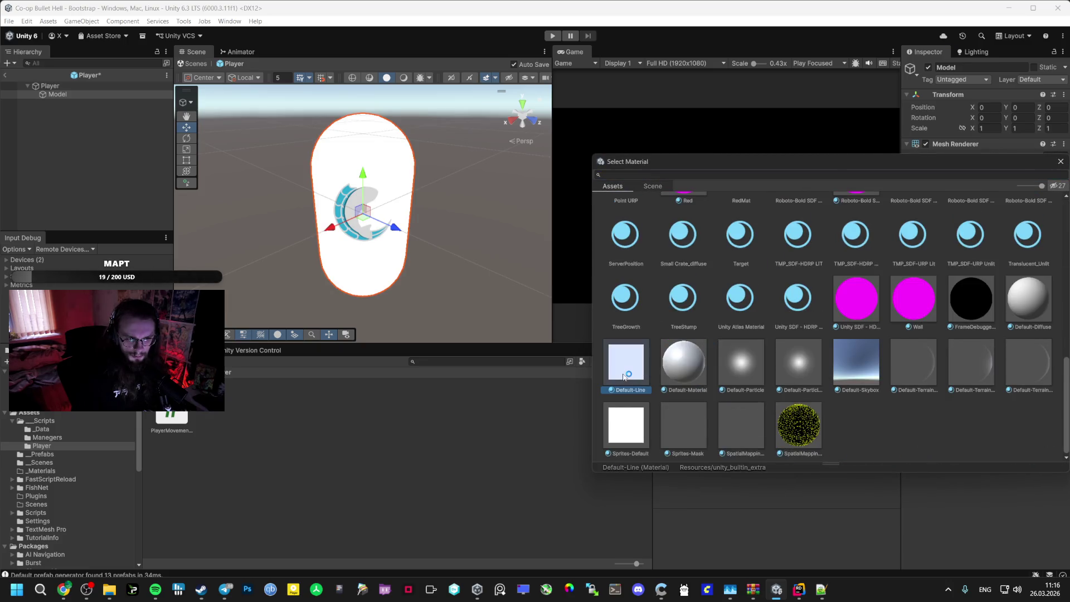
click(636, 417)
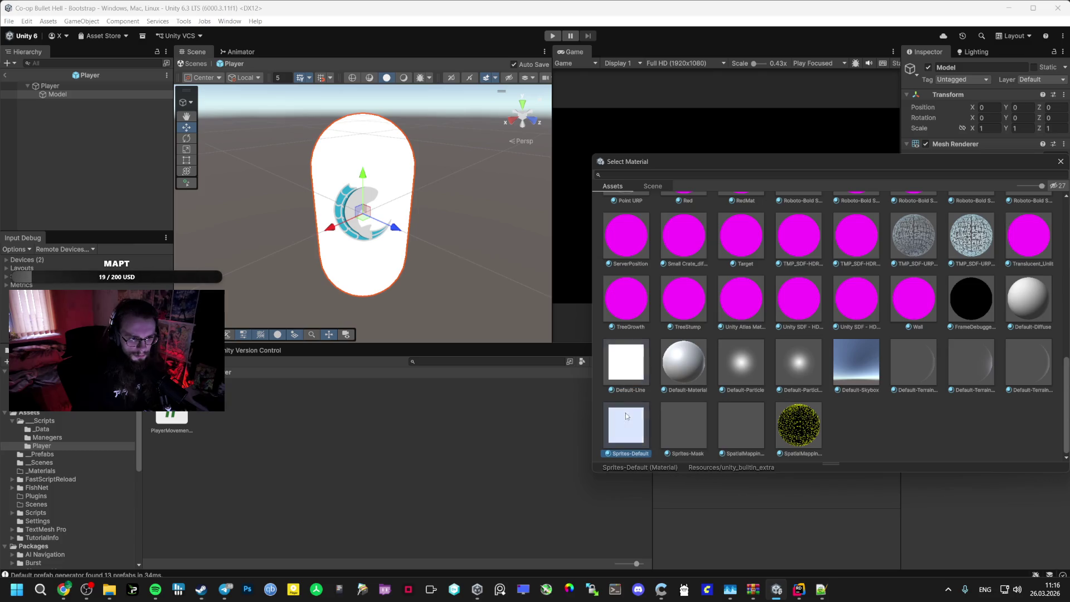
click(633, 366)
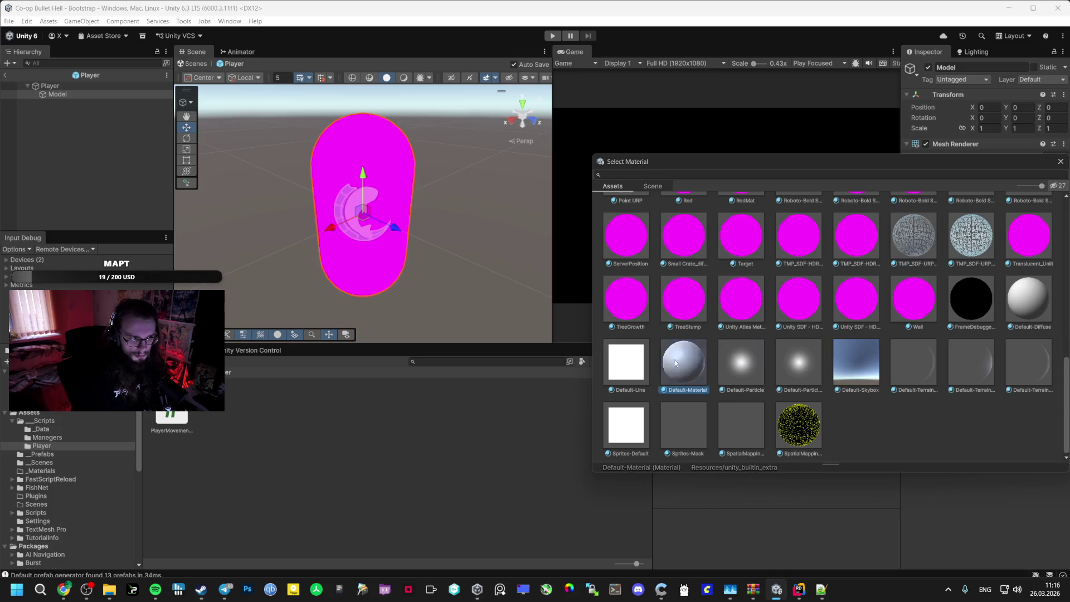
scroll(726, 383, up, 3)
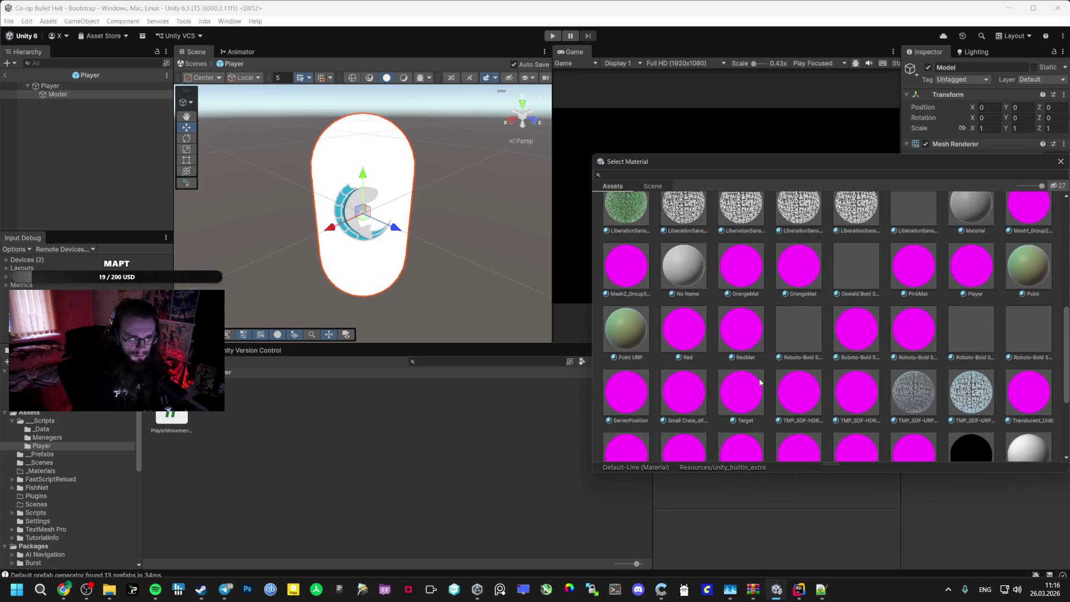
scroll(761, 383, up, 1)
click(692, 302)
double_click(692, 302)
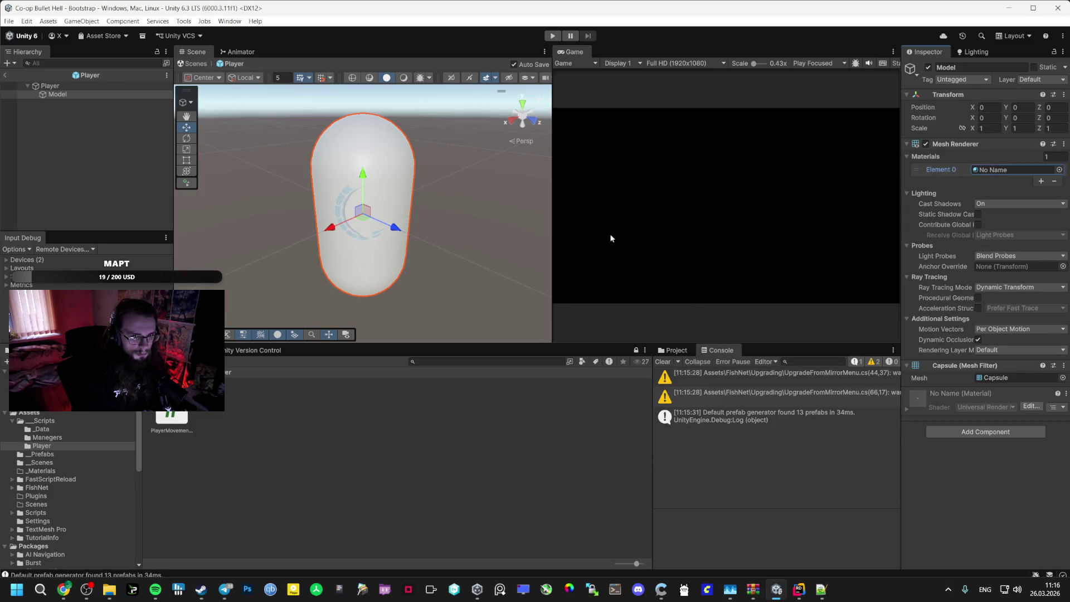
Drag Model into the Player's Player Model reference field
click(118, 86)
scroll(996, 366, down, 15)
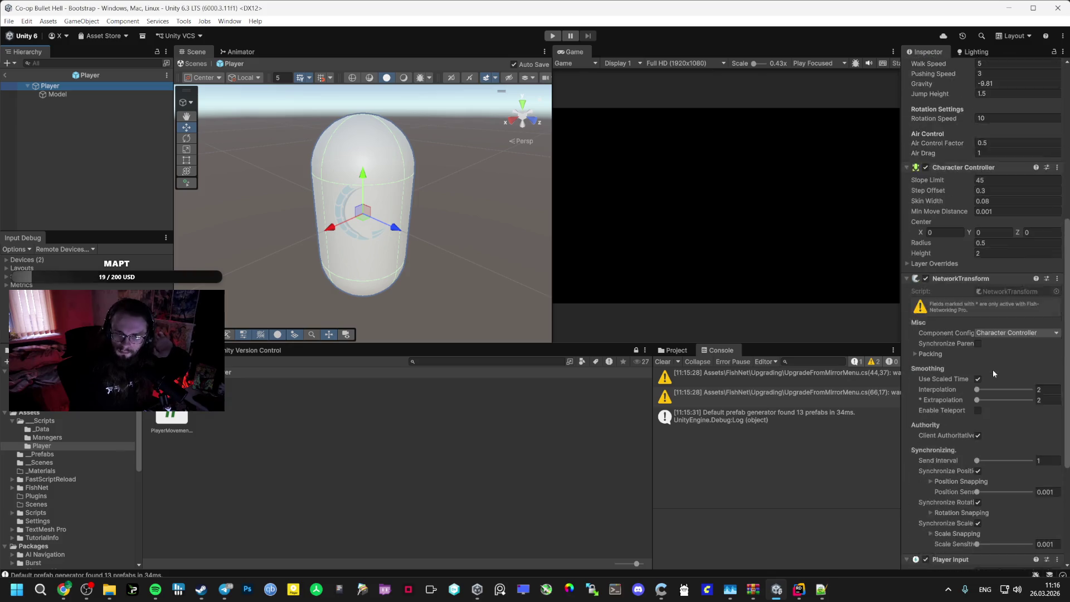
scroll(979, 367, up, 10)
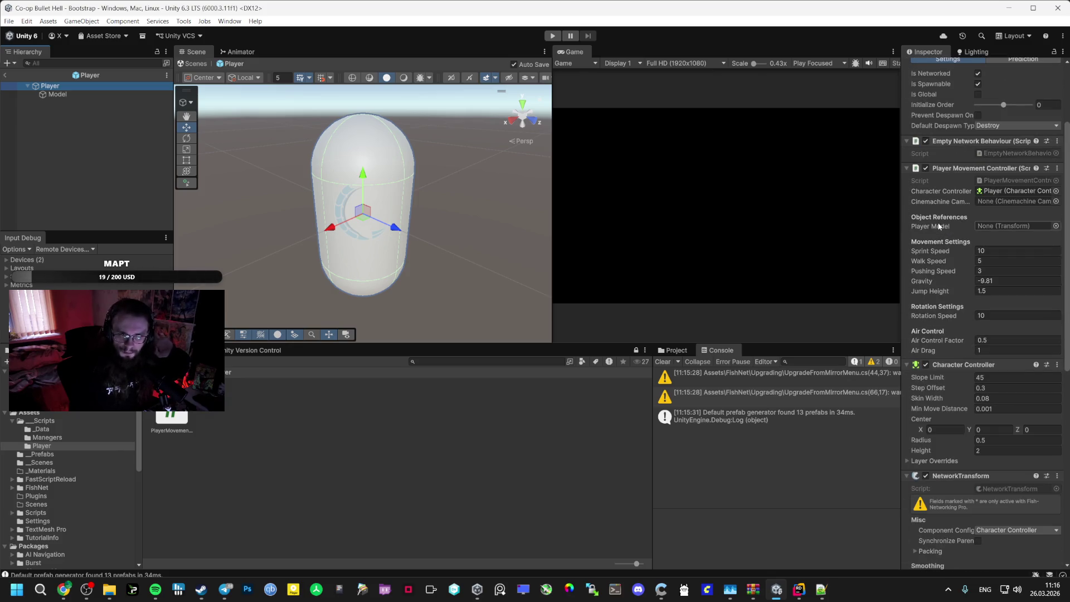
mouse_move(58, 95)
mouse_down()
mouse_move(390, 145)
mouse_move(1004, 200)
mouse_move(1006, 226)
mouse_up()
scroll(993, 277, down, 2)
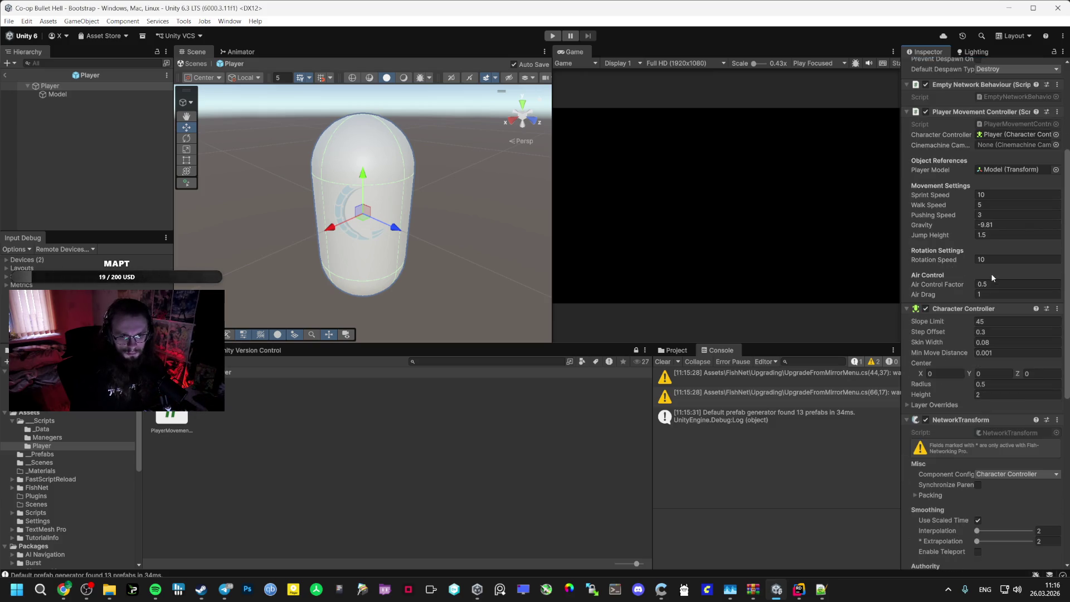
Create a CameraHolder child under Player with Cinemachine Pan Tilt and Cinemachine Camera components
right_click(56, 86)
click(95, 268)
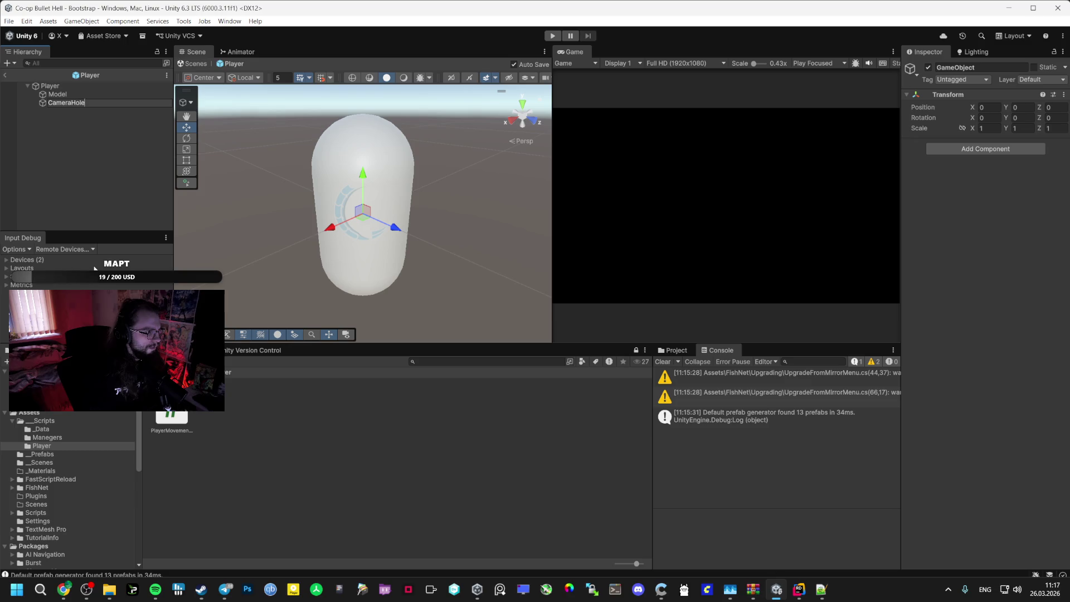
key(Return)
click(958, 149)
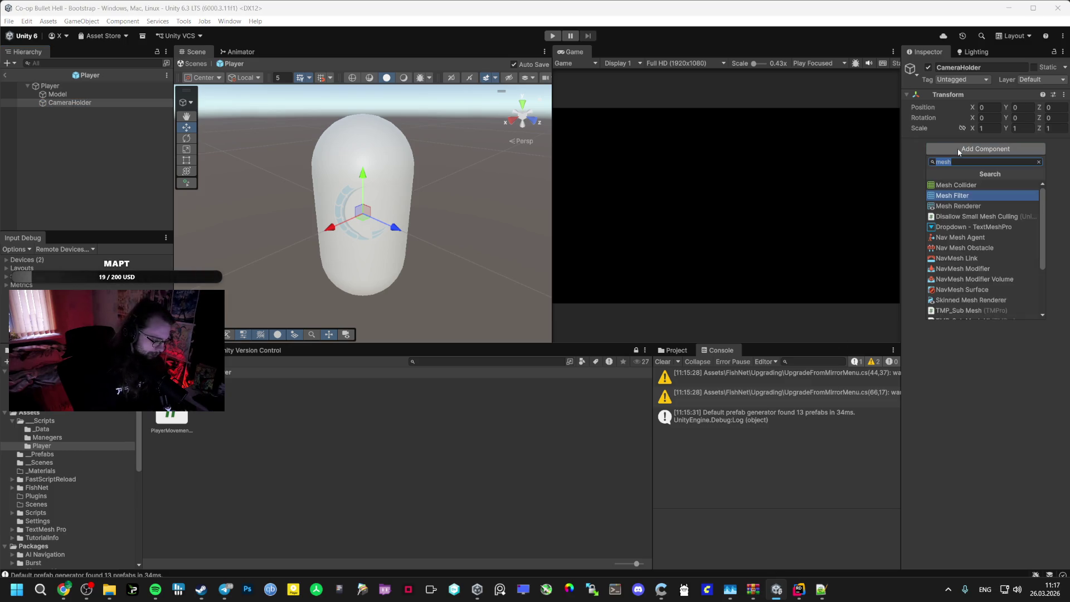
text(cinema)
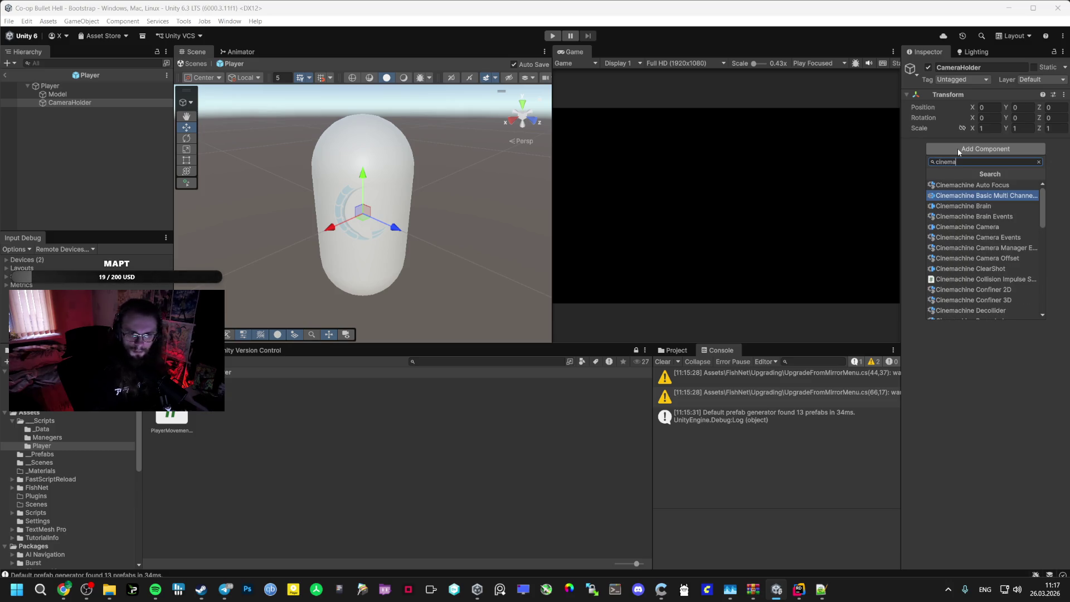
scroll(989, 234, down, 3)
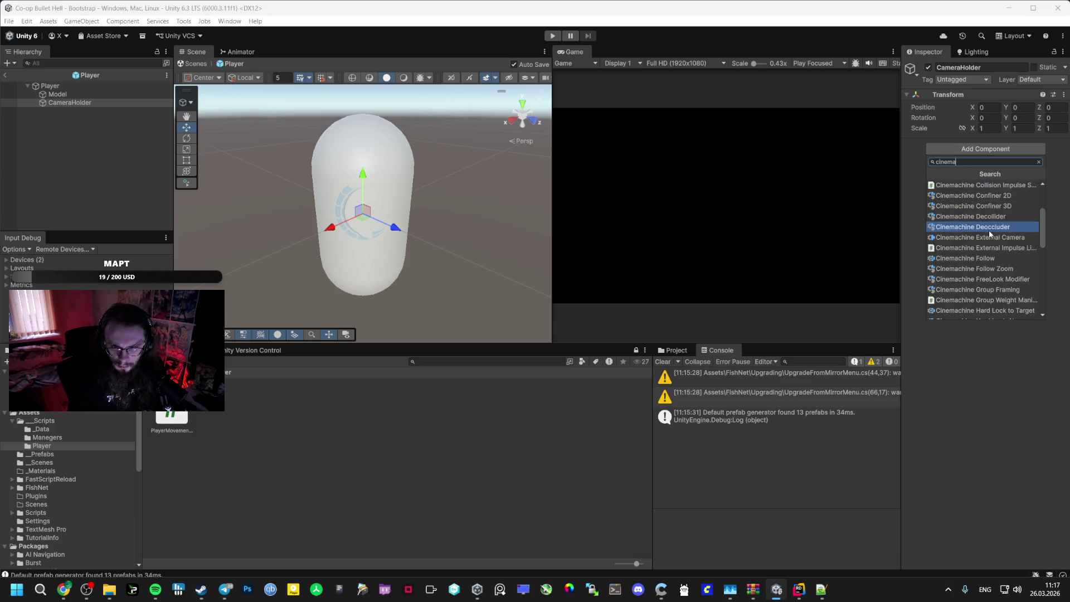
scroll(990, 237, down, 2)
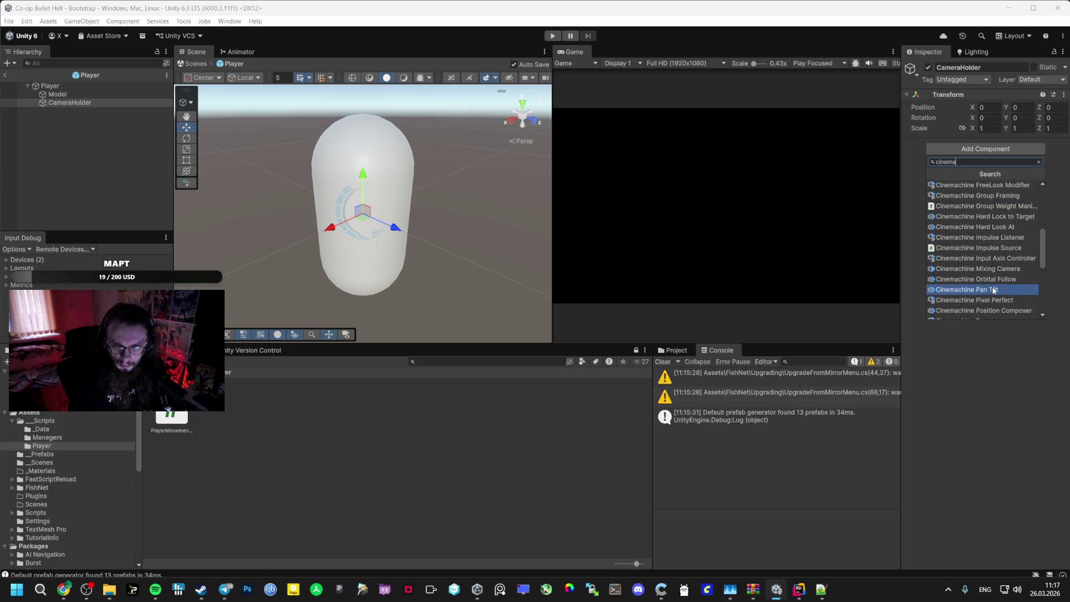
click(994, 291)
click(986, 278)
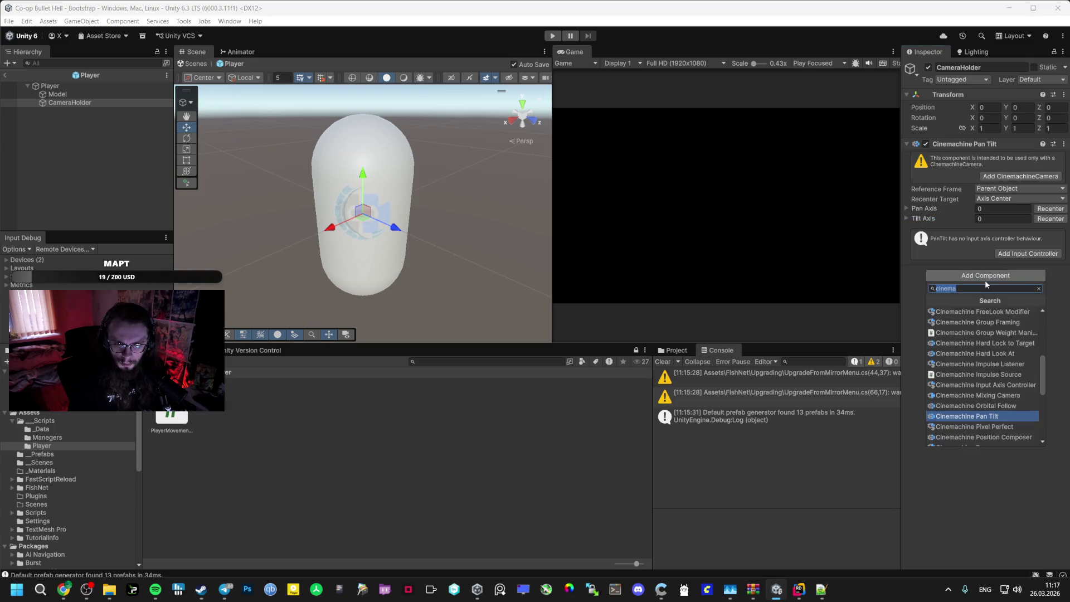
click(1020, 177)
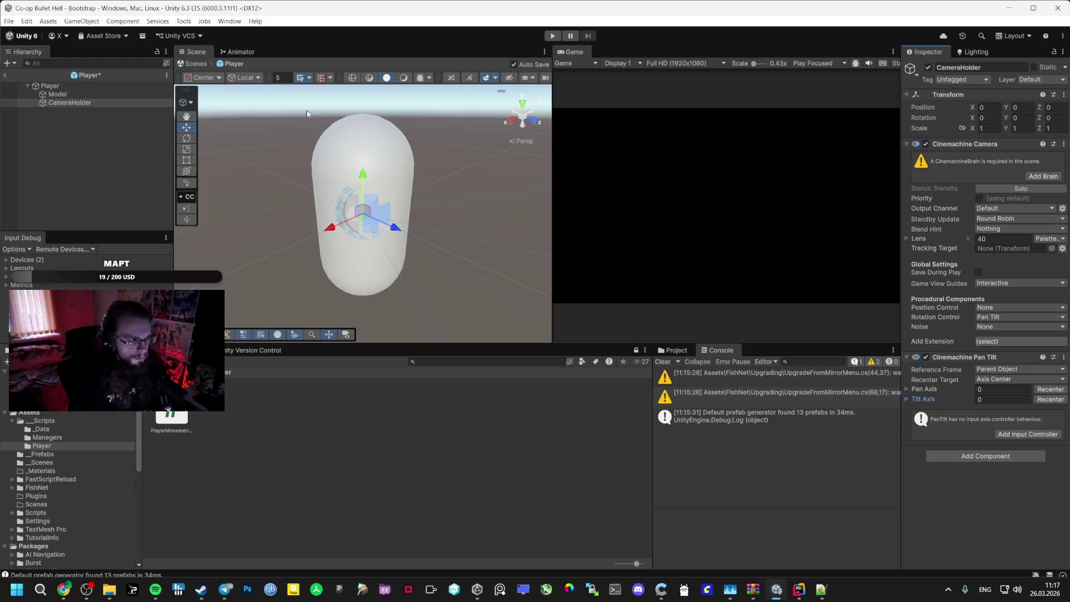
Open the Vestibule scene and add a Cinemachine Brain to its Main Camera
click(7, 79)
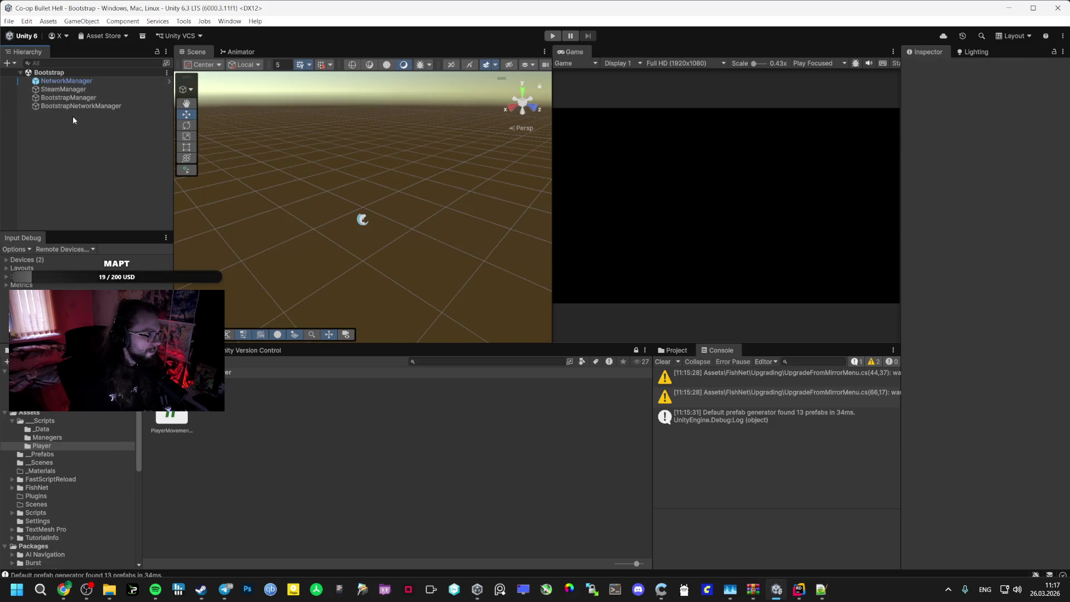
click(43, 462)
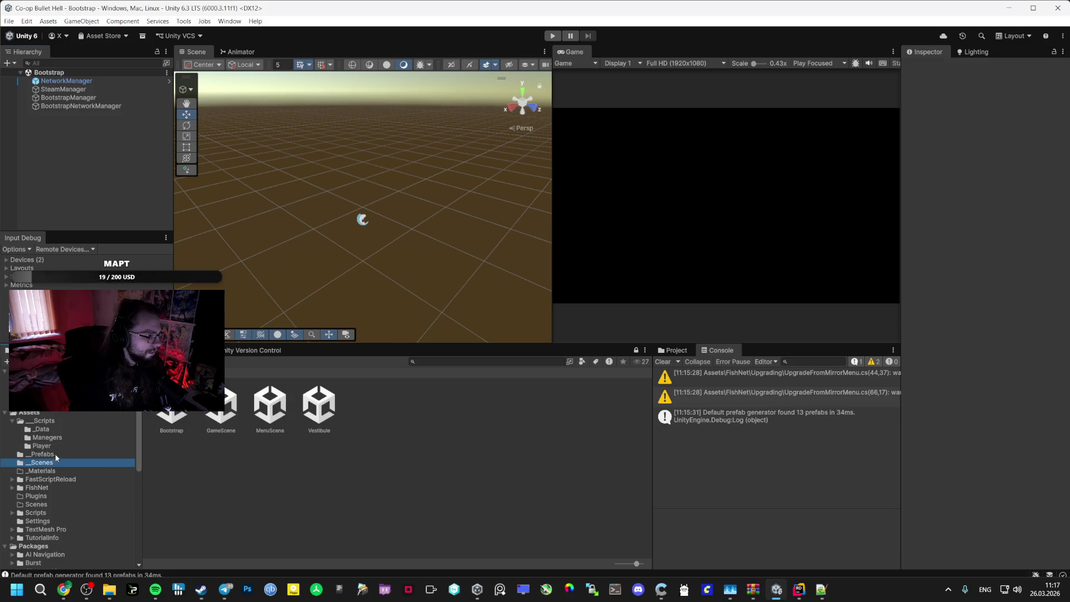
click(233, 407)
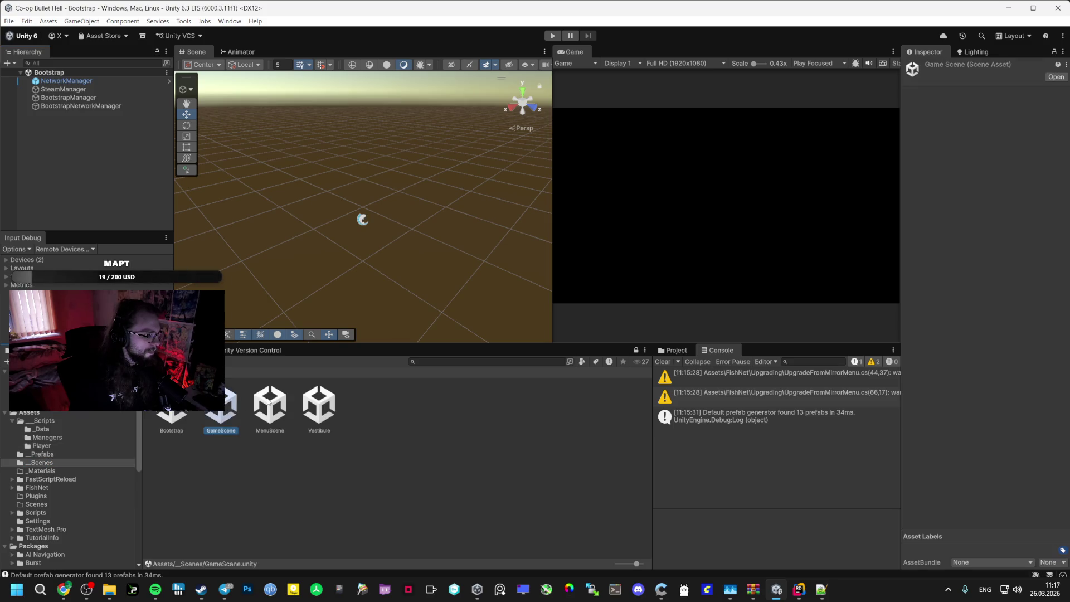
double_click(319, 404)
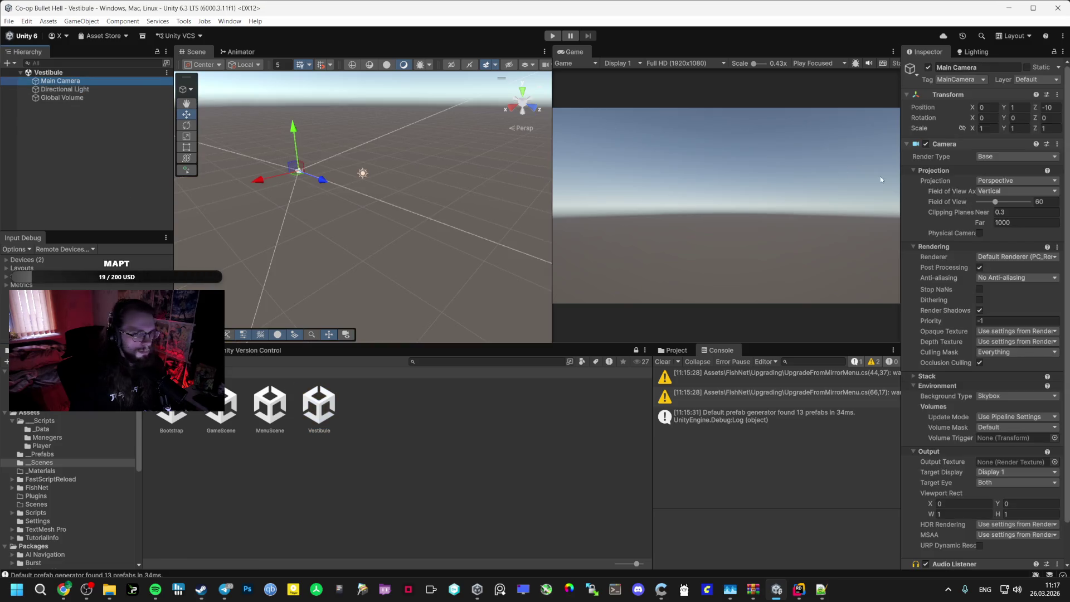
scroll(984, 446, down, 3)
click(984, 557)
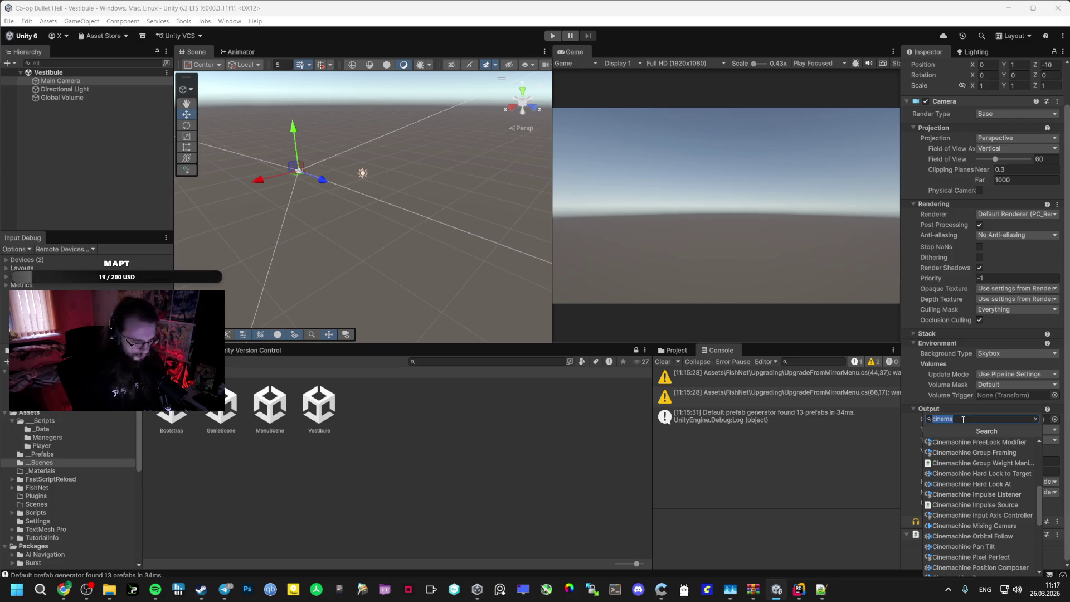
text(brai)
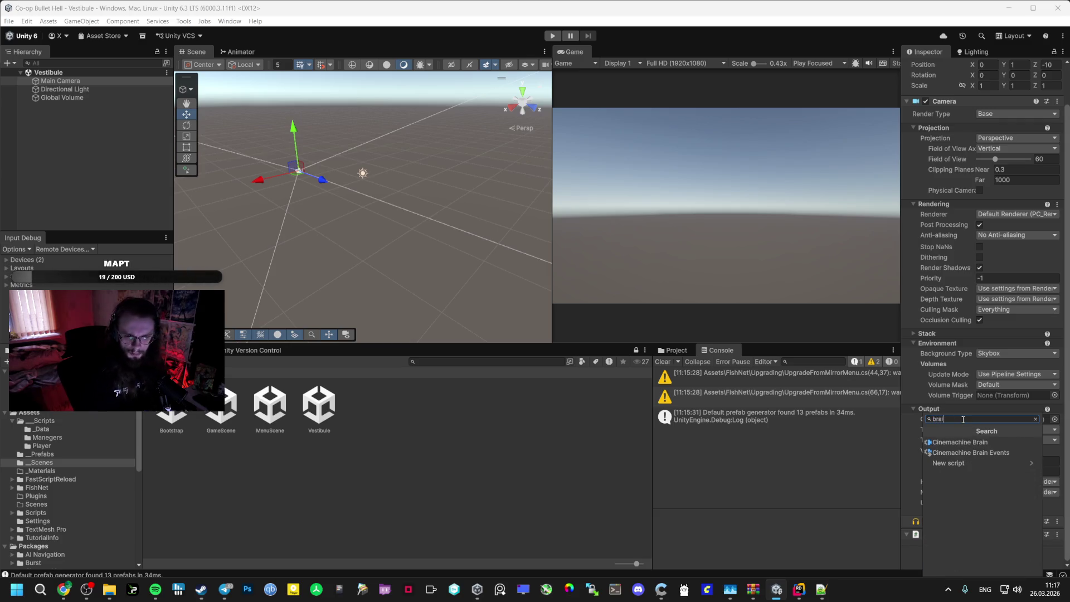
click(1002, 441)
Open MenuScene and select its Main Camera
scroll(993, 482, down, 2)
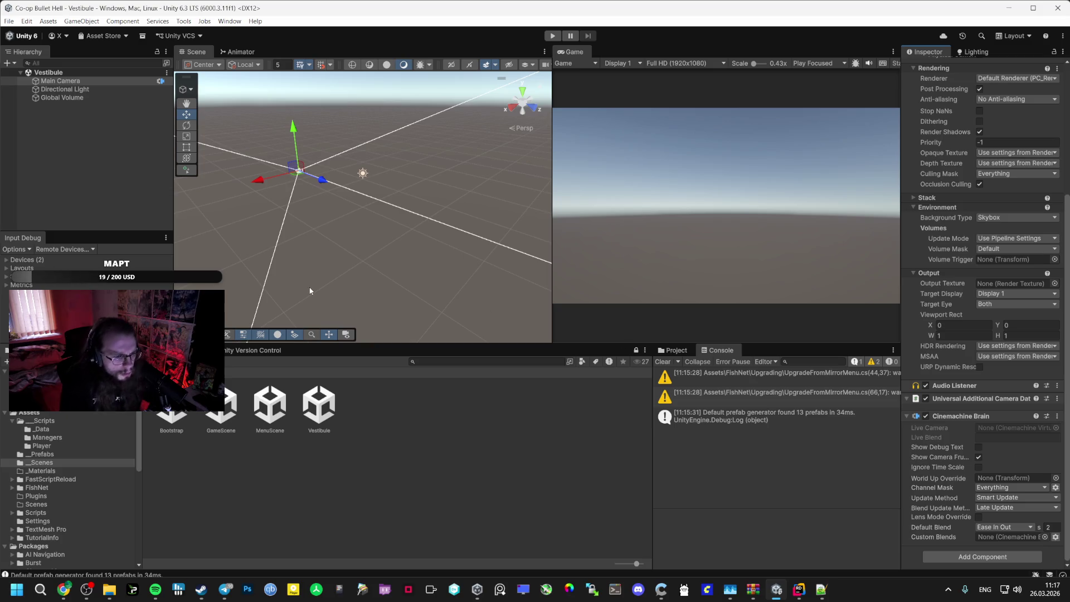
click(269, 397)
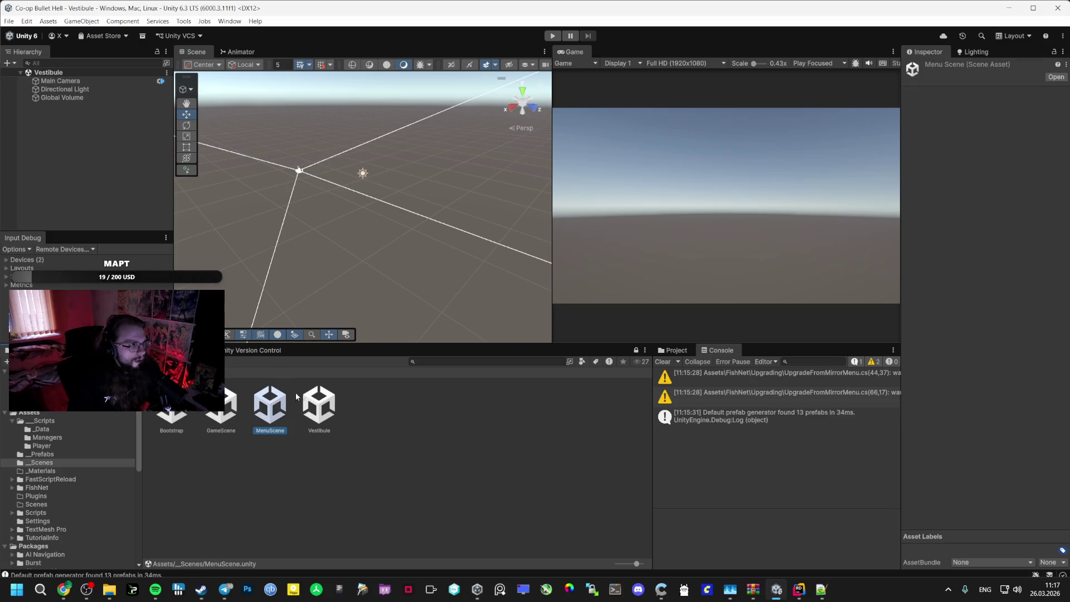
click(220, 404)
key(Right)
key(Return)
click(60, 81)
scroll(968, 430, down, 2)
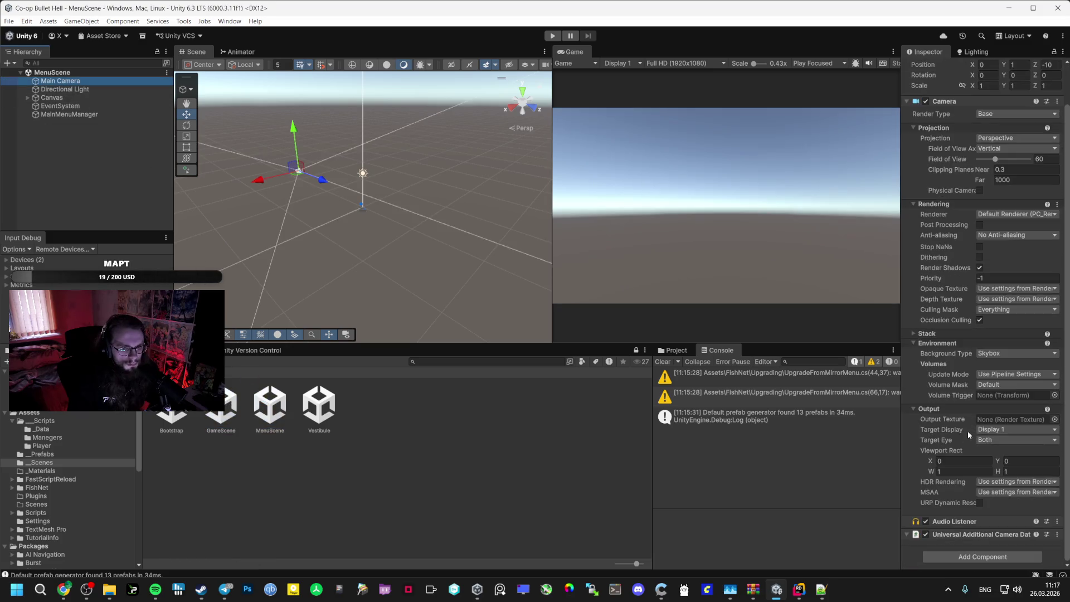
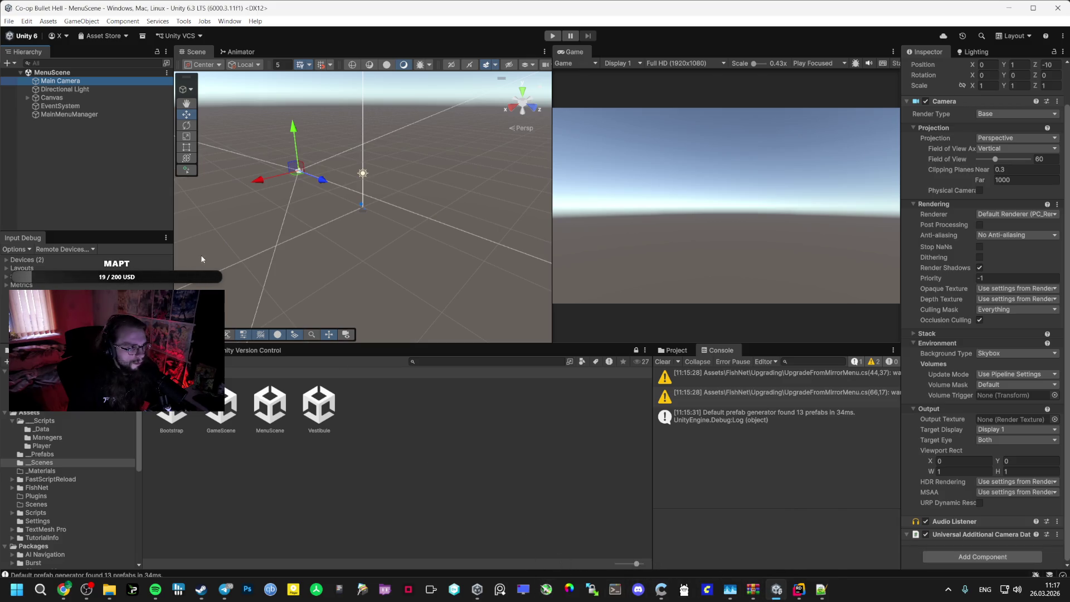
Inspect the Main Camera components in the reference project's Menu and Vestibule scenes
click(478, 589)
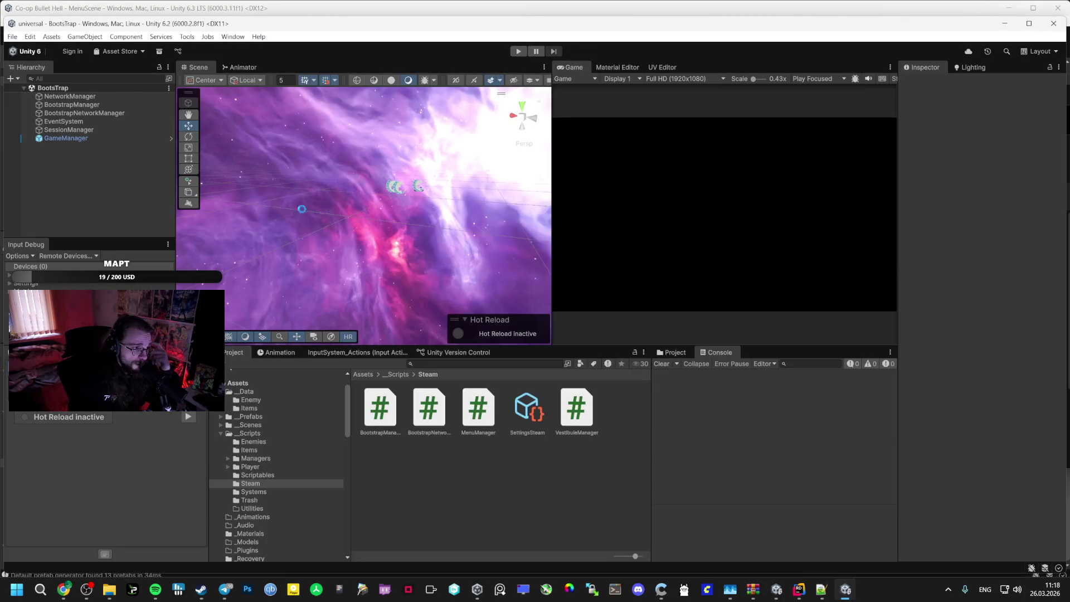
click(262, 425)
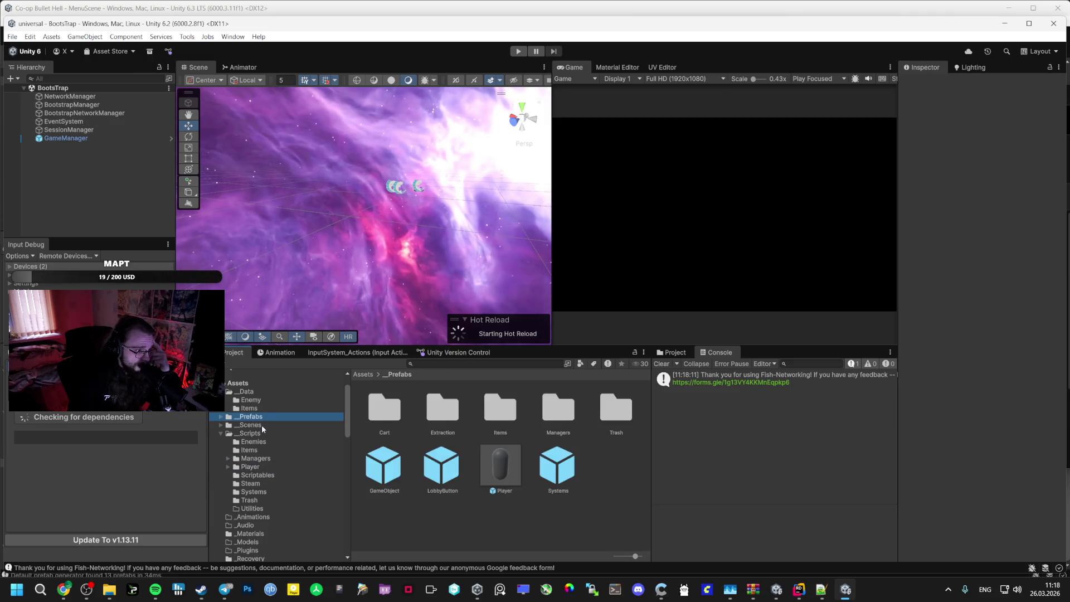
double_click(478, 407)
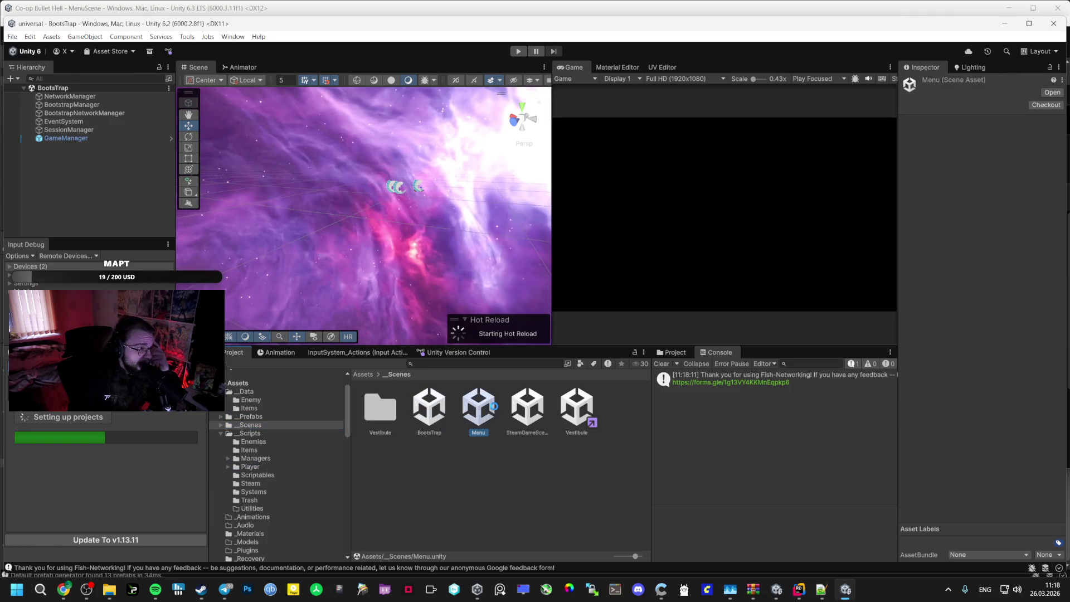
click(64, 96)
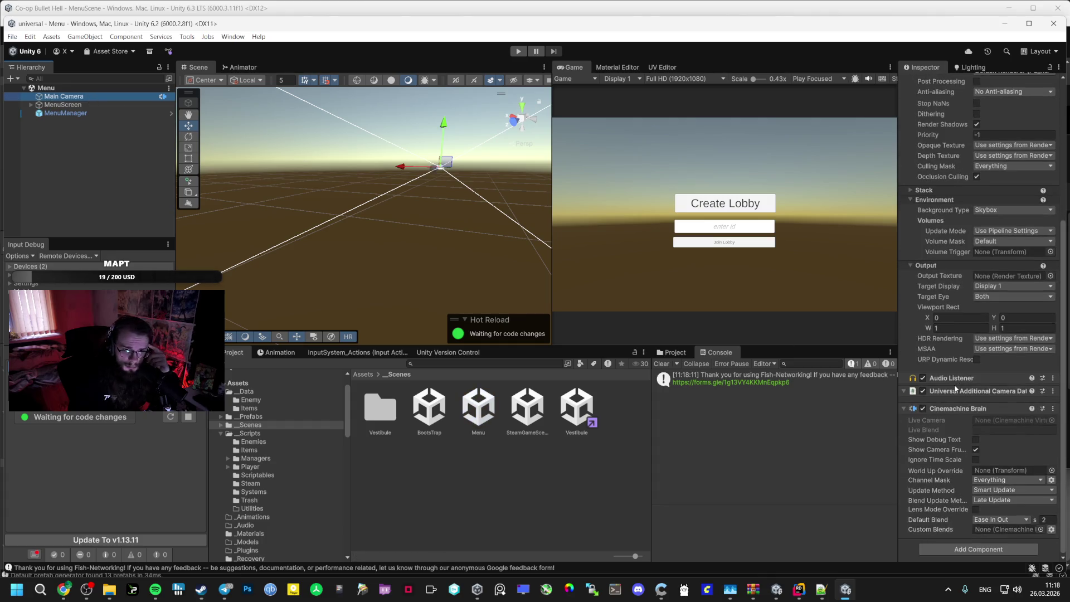
double_click(577, 407)
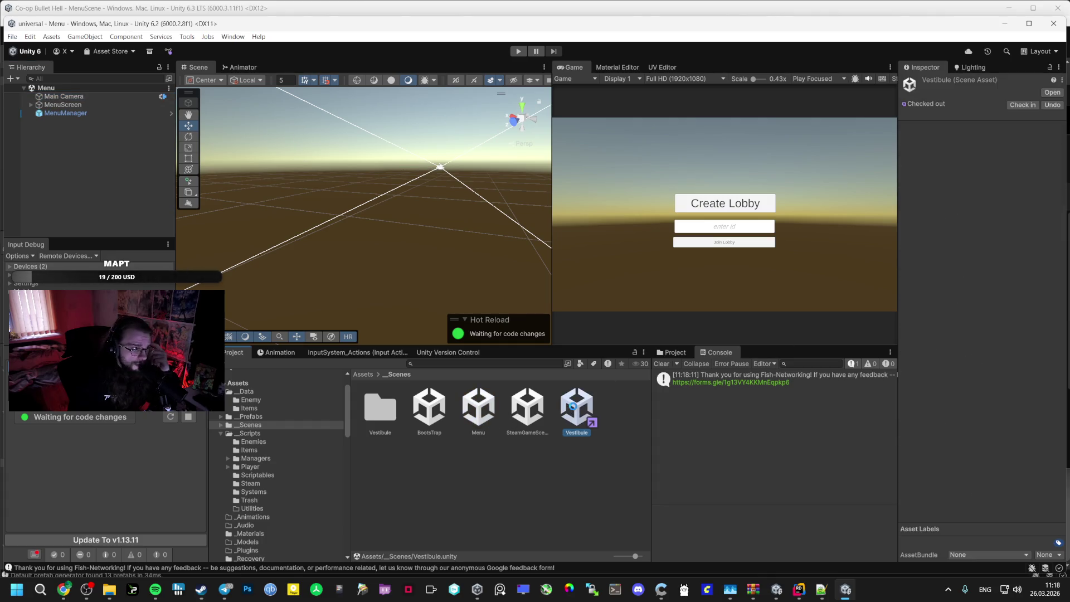
click(69, 105)
click(62, 121)
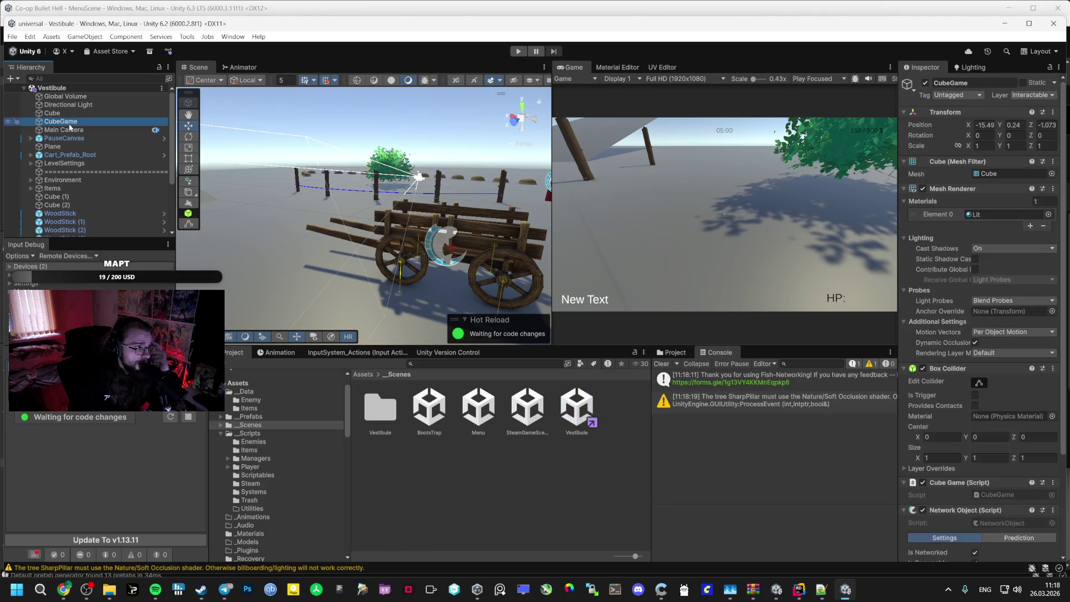
click(64, 129)
scroll(942, 430, down, 6)
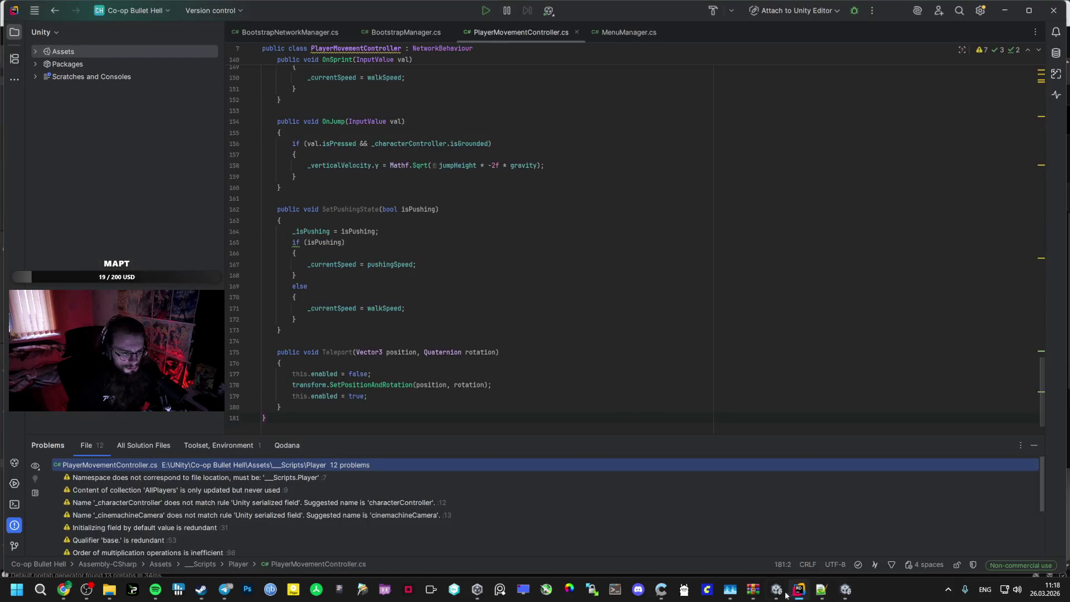
Add a Cinemachine Brain component to MenuScene's Main Camera
click(755, 574)
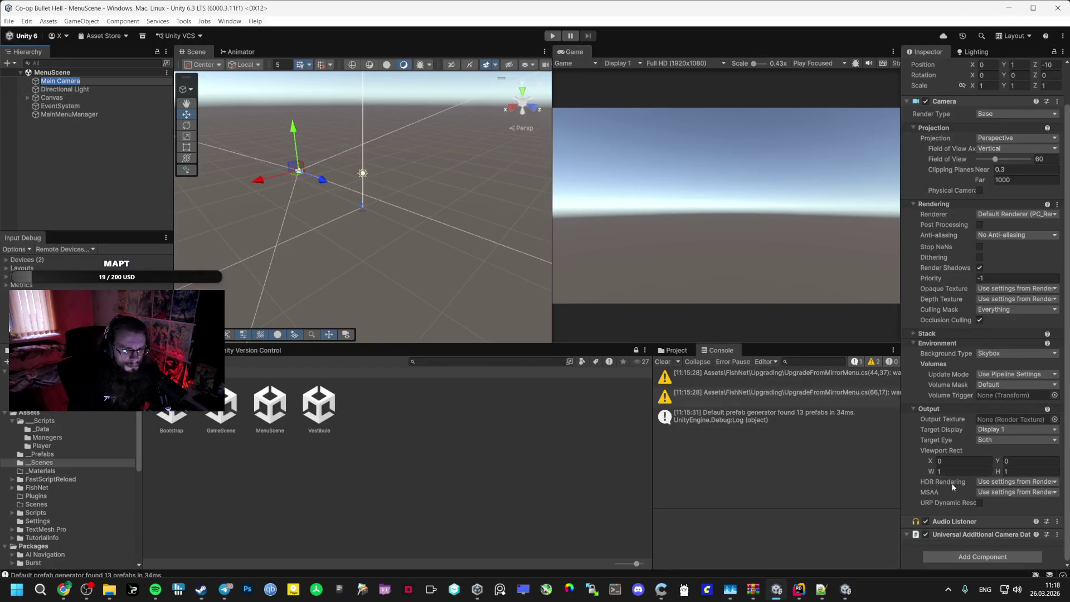
click(954, 556)
click(942, 452)
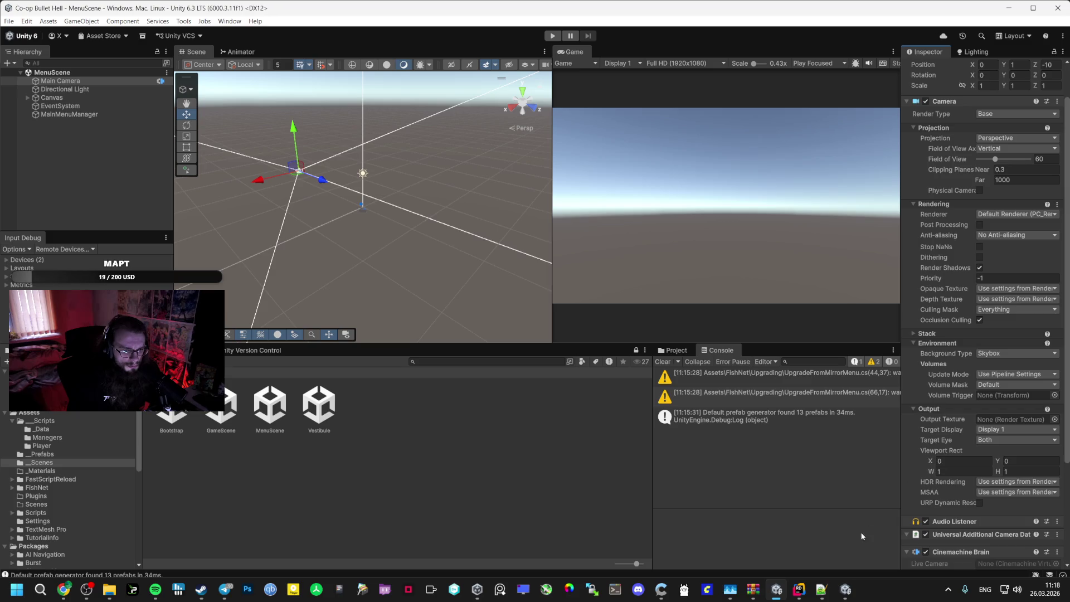
Open the reference project's Player prefab from its _Prefabs folder
click(61, 447)
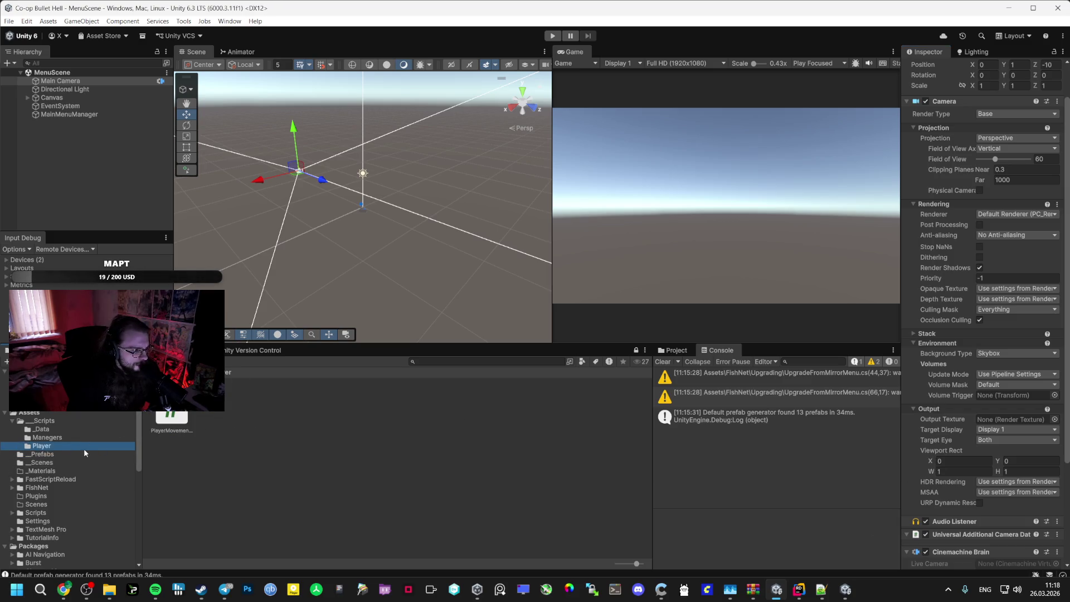
click(846, 589)
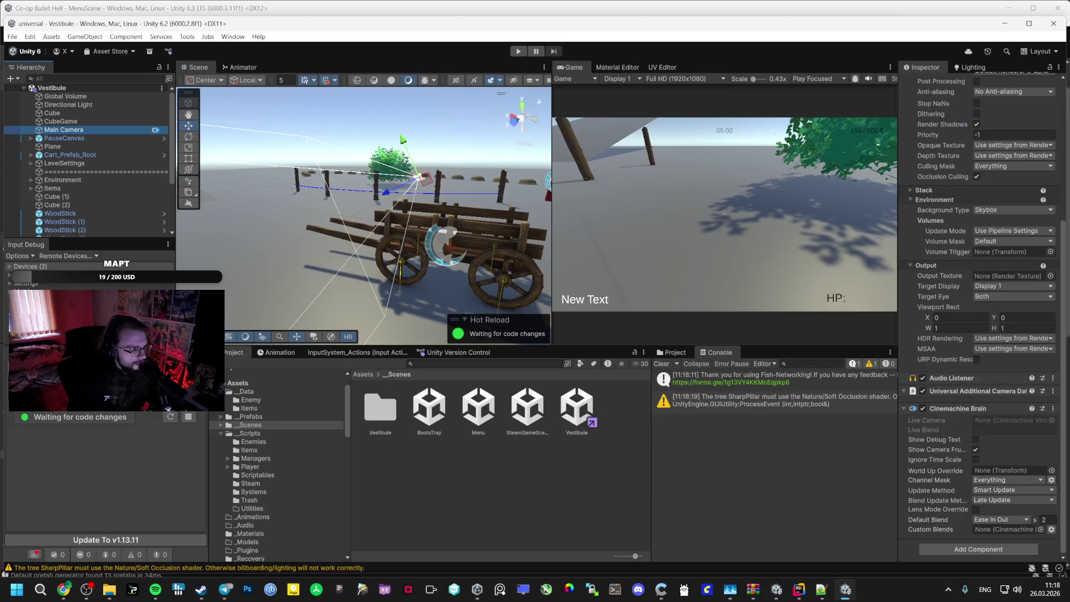
click(281, 457)
key(Up)
key(Up)
key(Up)
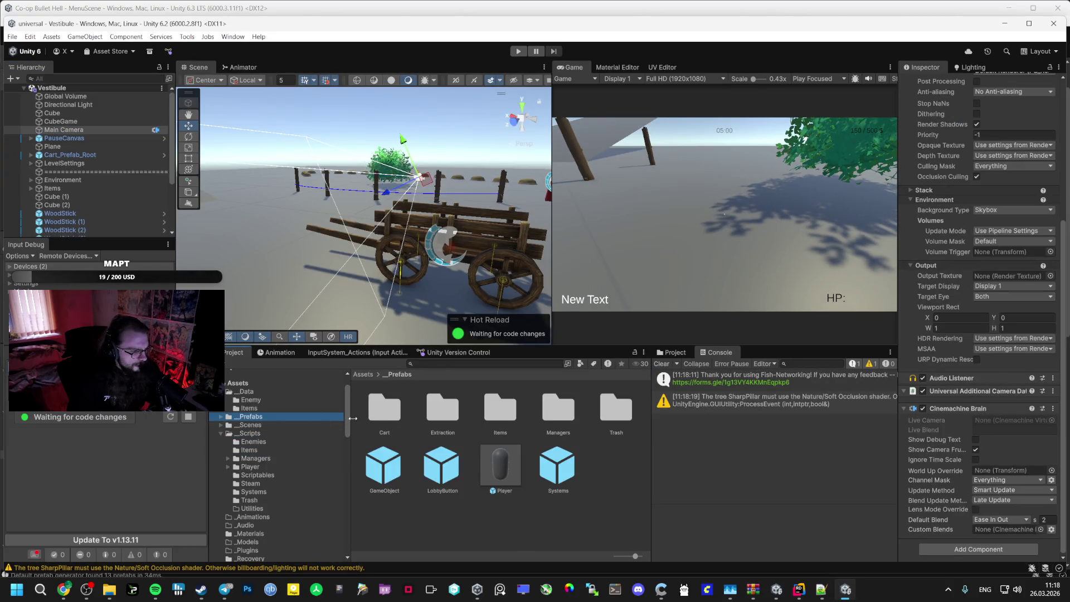
click(516, 468)
double_click(516, 467)
Check the reference CameraHolder, then give CameraHolder a Cinemachine Input Axis Controller
click(76, 118)
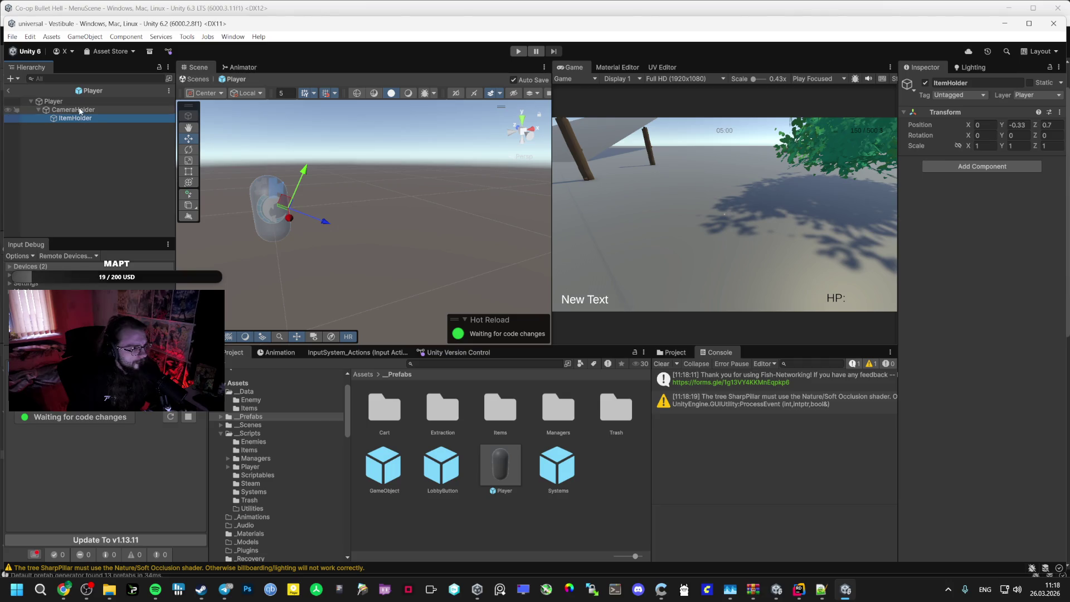
click(73, 110)
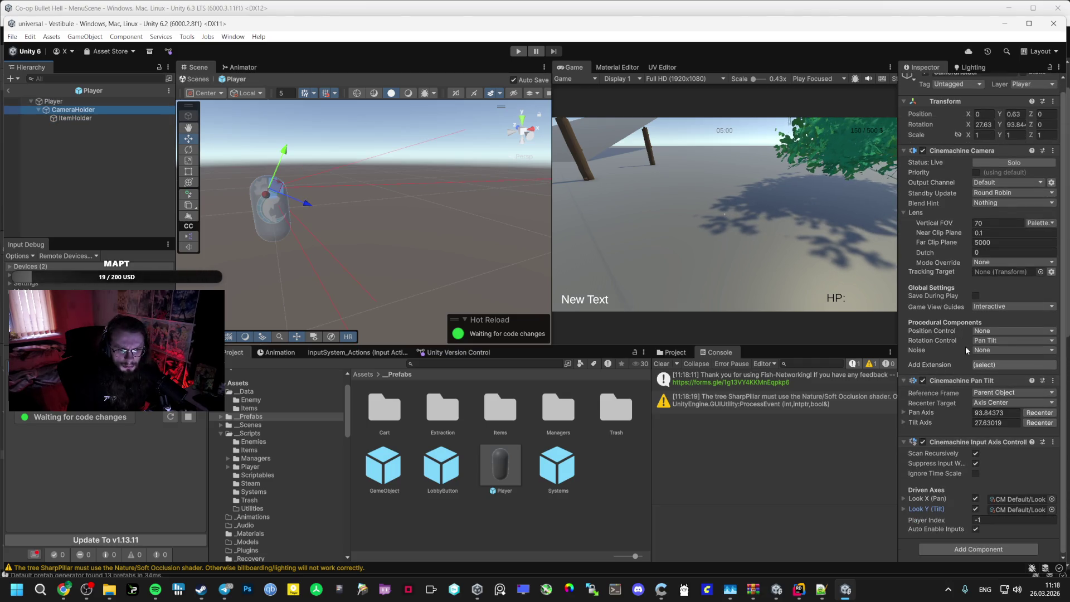
key(alt+Tab)
click(106, 103)
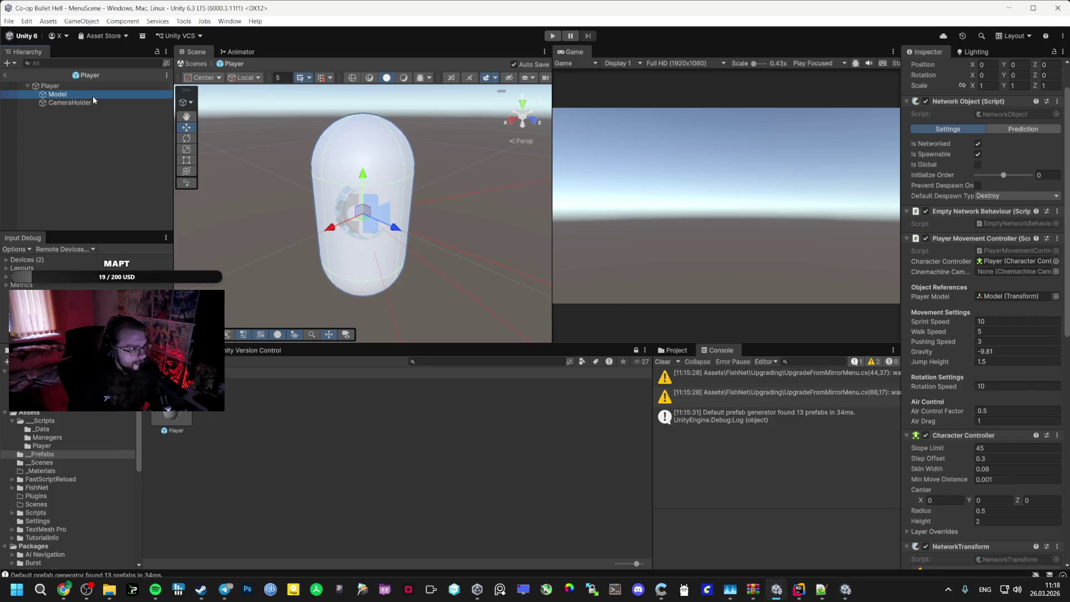
key(alt+Tab)
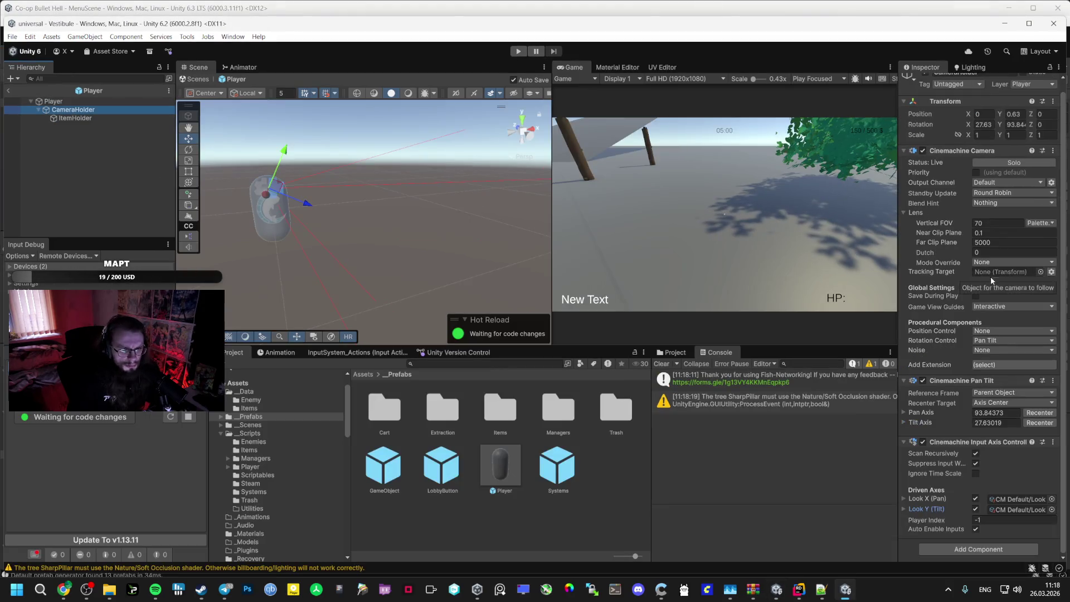
key(alt+Tab)
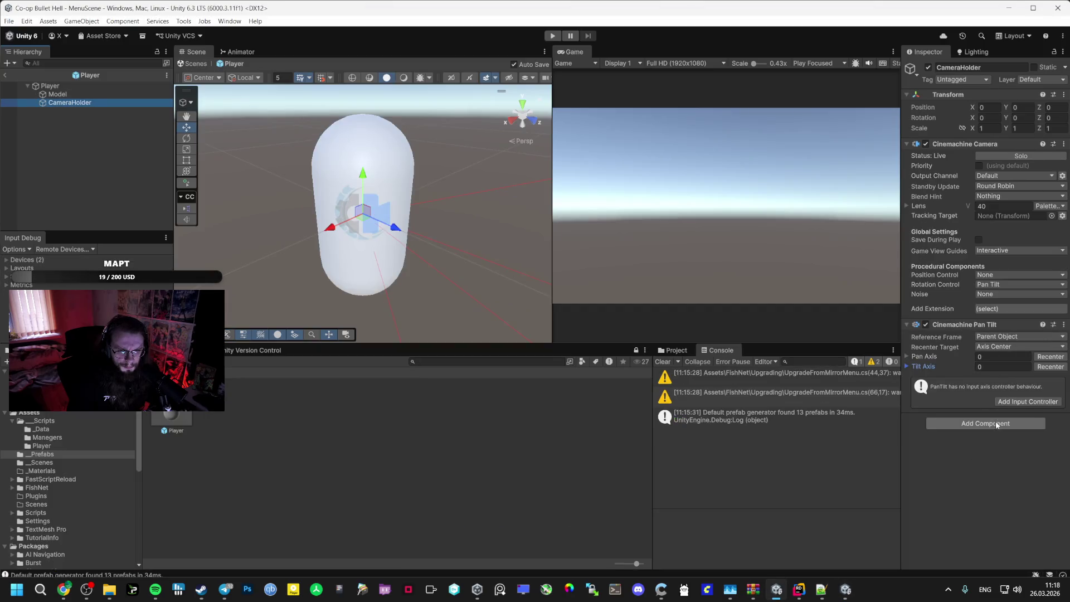
click(997, 423)
text(axi)
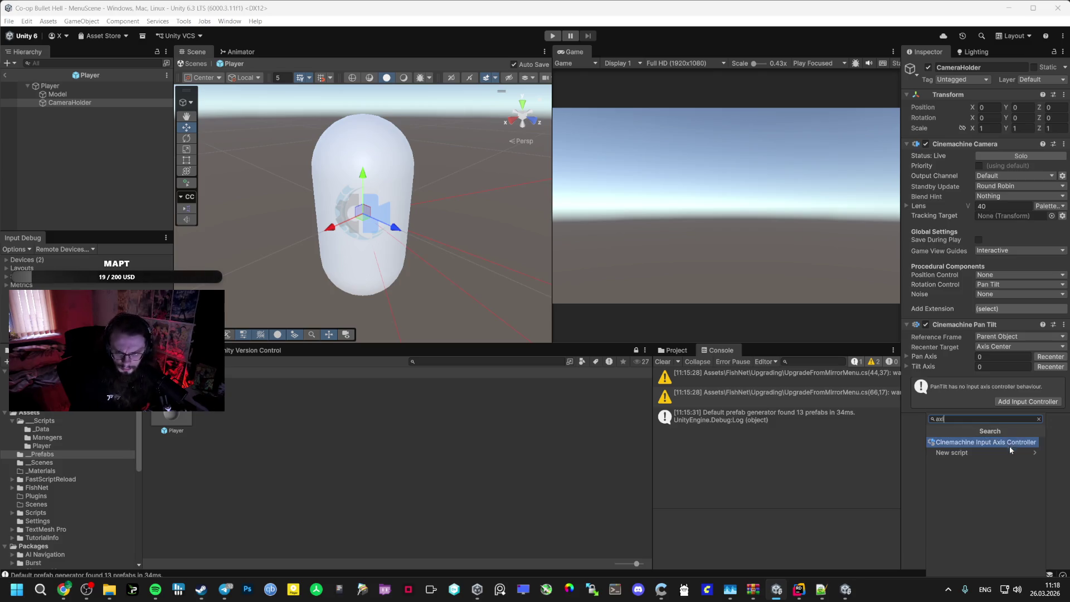
click(1009, 444)
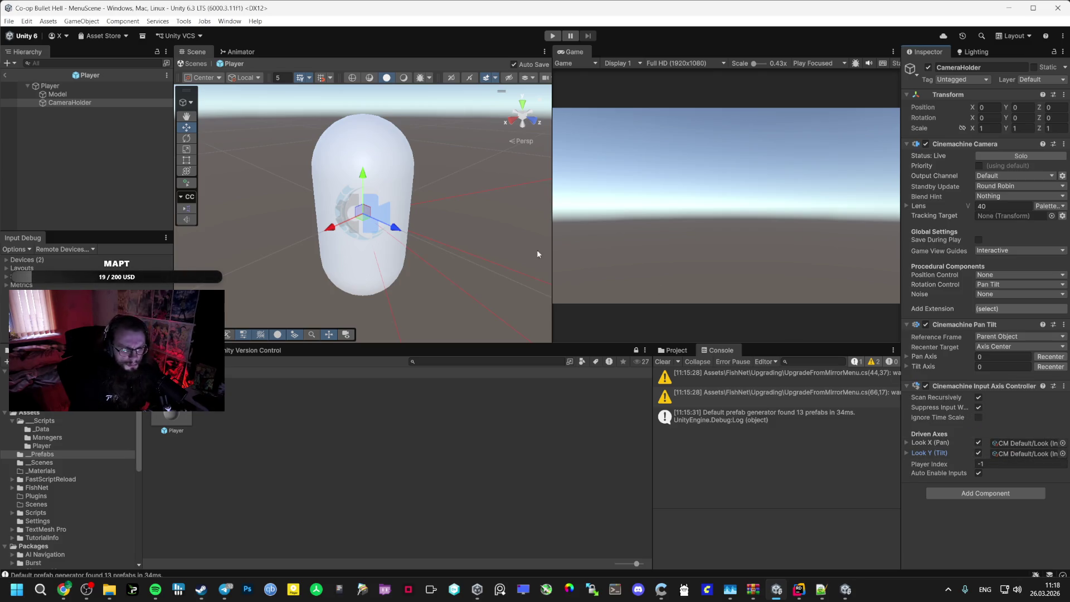
Assign CameraHolder as the Player's Cinemachine camera and leave prefab mode
click(61, 86)
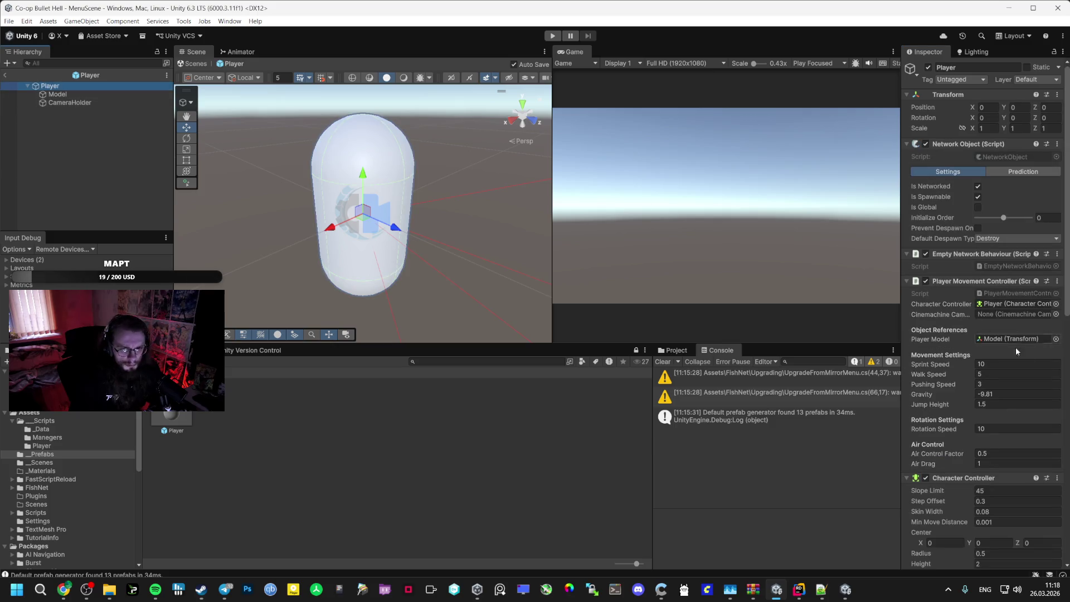
scroll(1017, 351, down, 6)
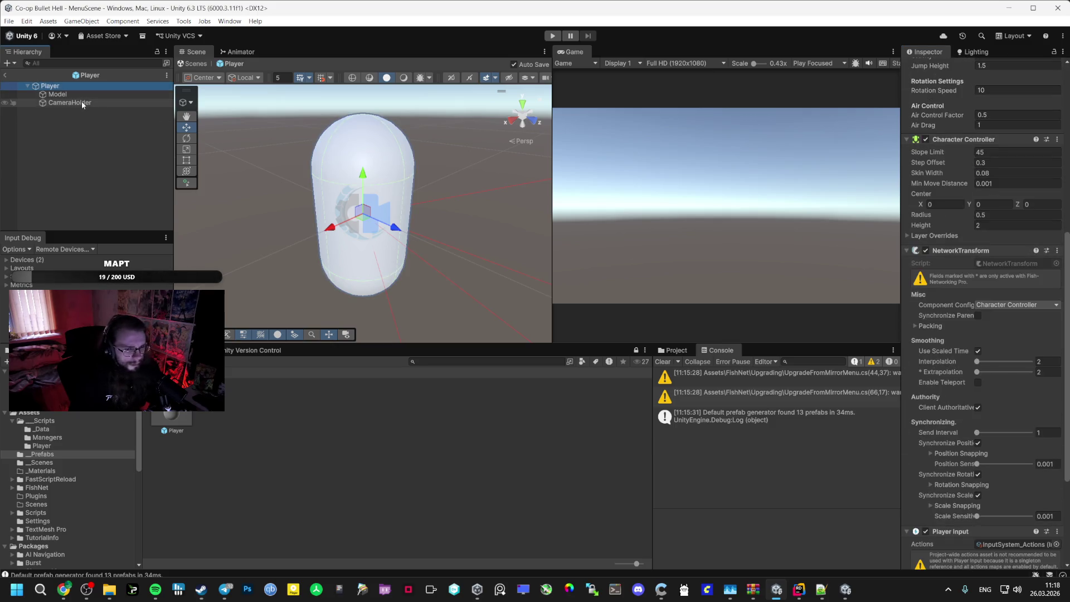
scroll(998, 300, up, 4)
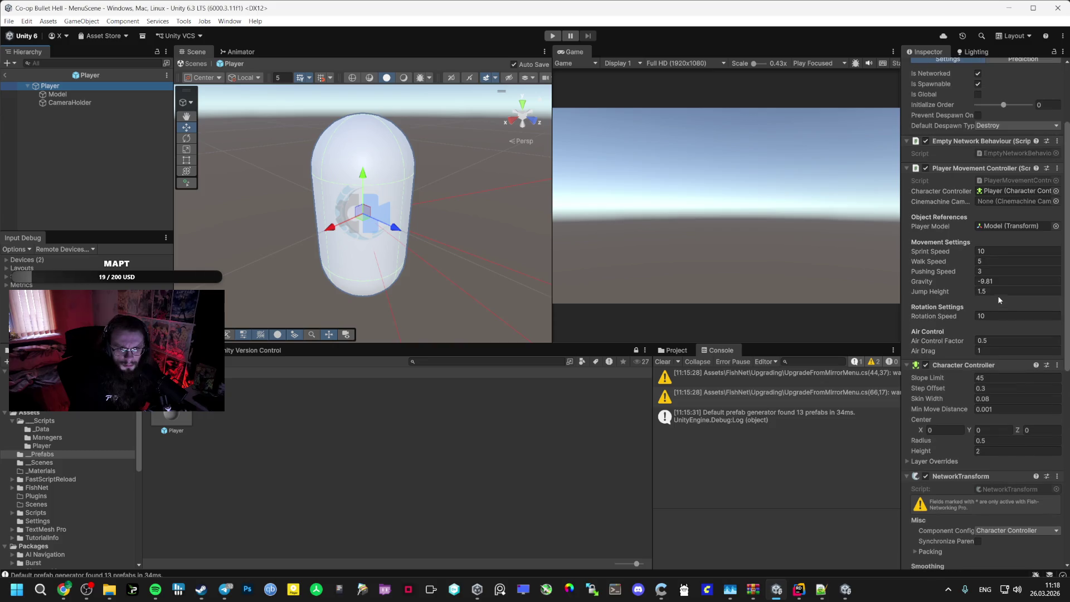
mouse_move(62, 103)
mouse_down()
mouse_move(1003, 229)
mouse_move(1007, 203)
mouse_up()
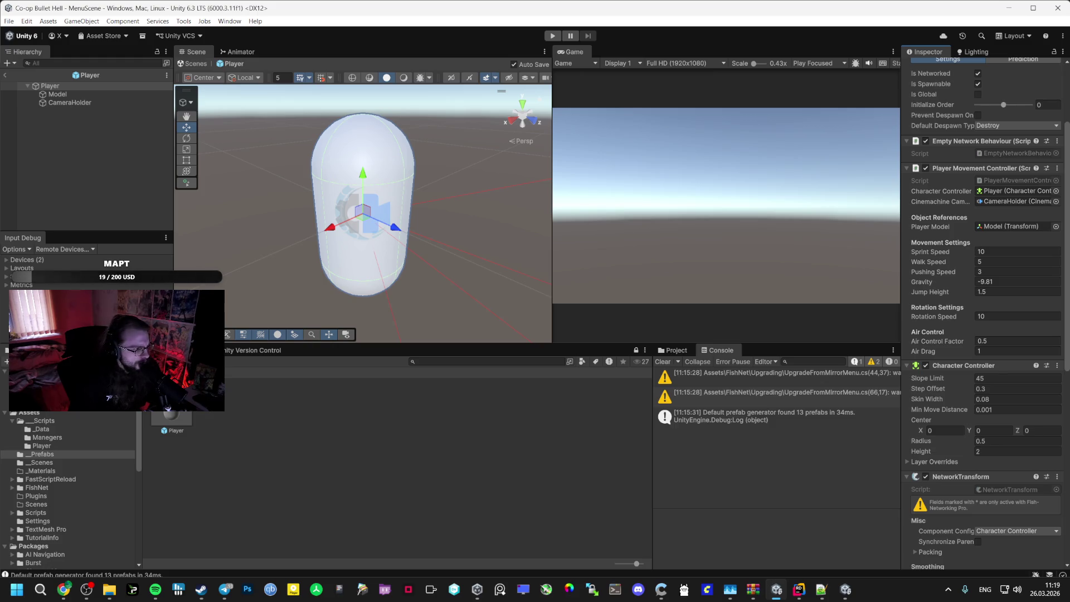
click(20, 76)
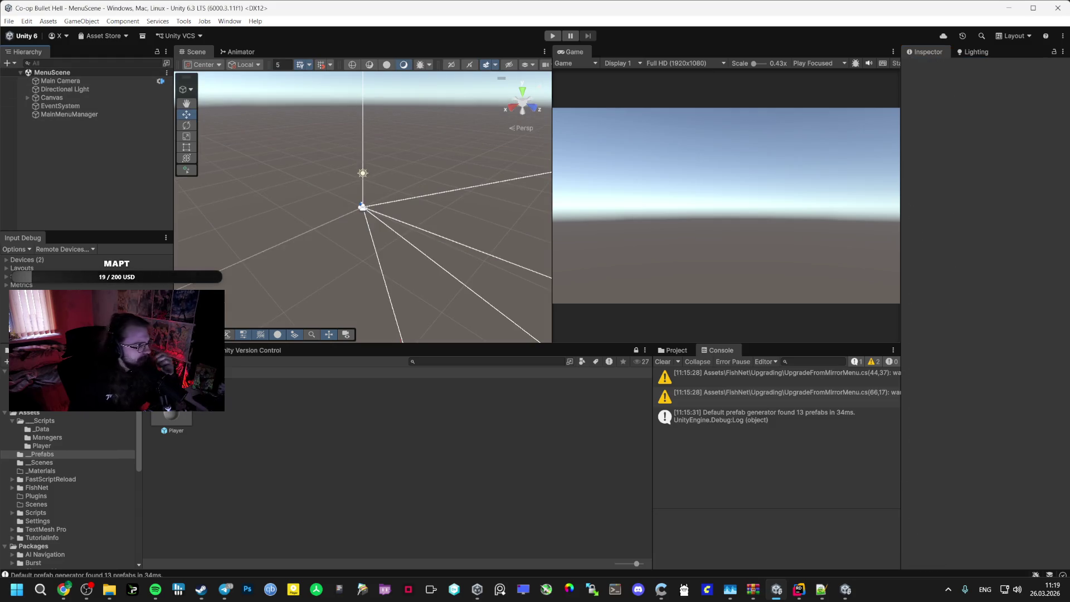
Play from Bootstrap, host a lobby into the Vestibule, stop, then open the Vestibule scene
click(41, 463)
double_click(171, 413)
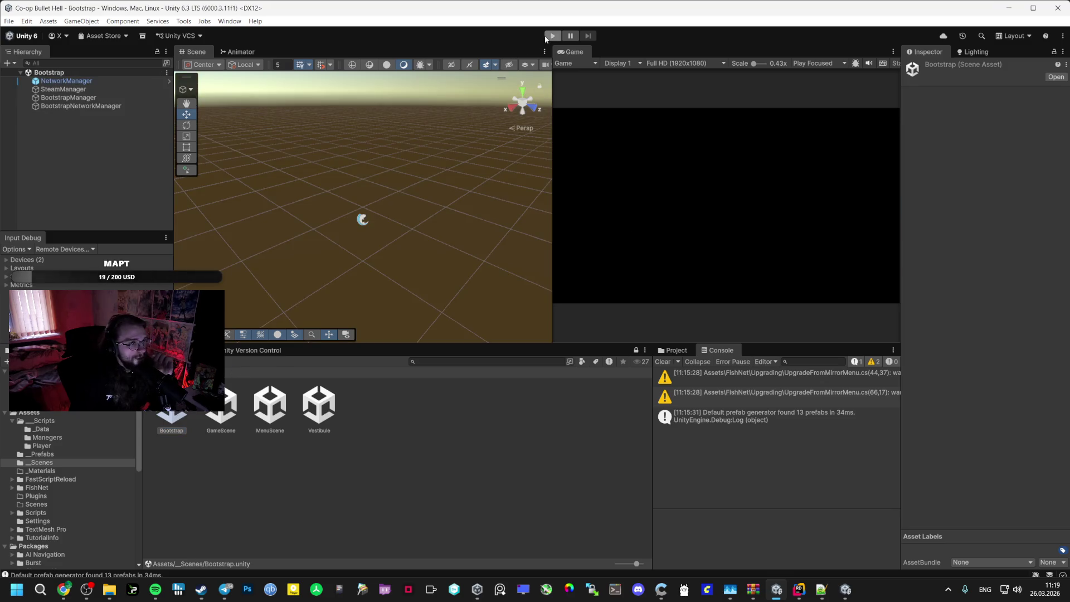
click(553, 36)
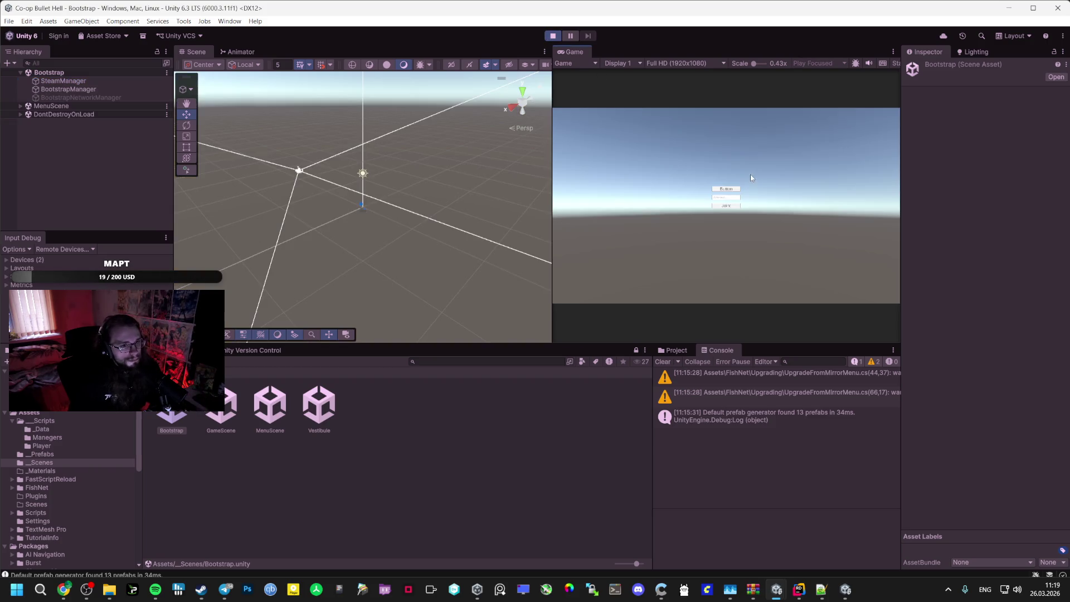
click(726, 188)
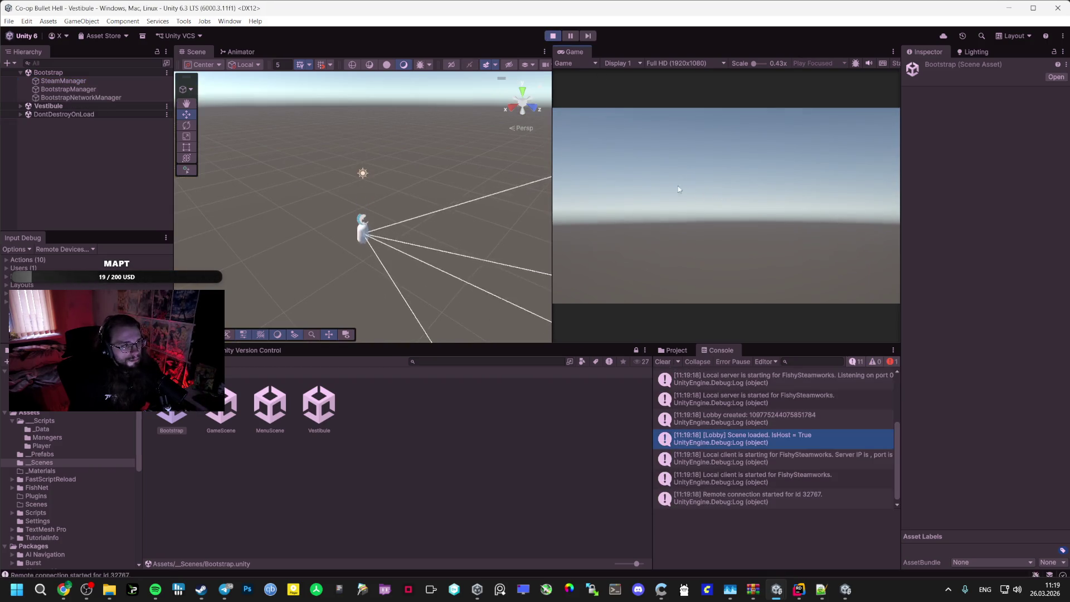
key(ctrl+p)
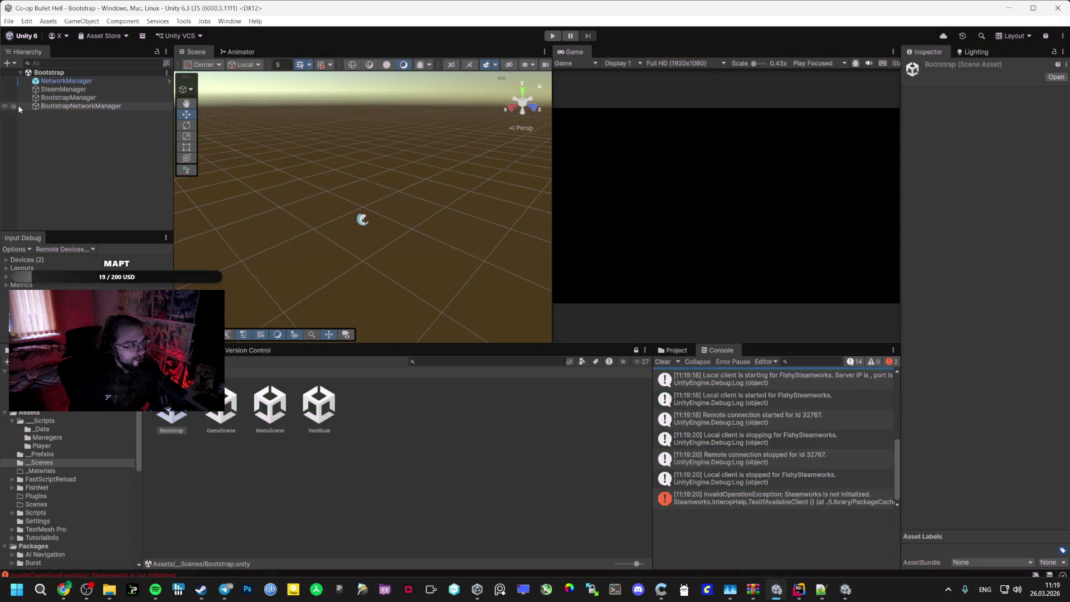
double_click(319, 406)
Add a Plane at Y -0.83 to the Vestibule, save it, and open GameScene
right_click(89, 138)
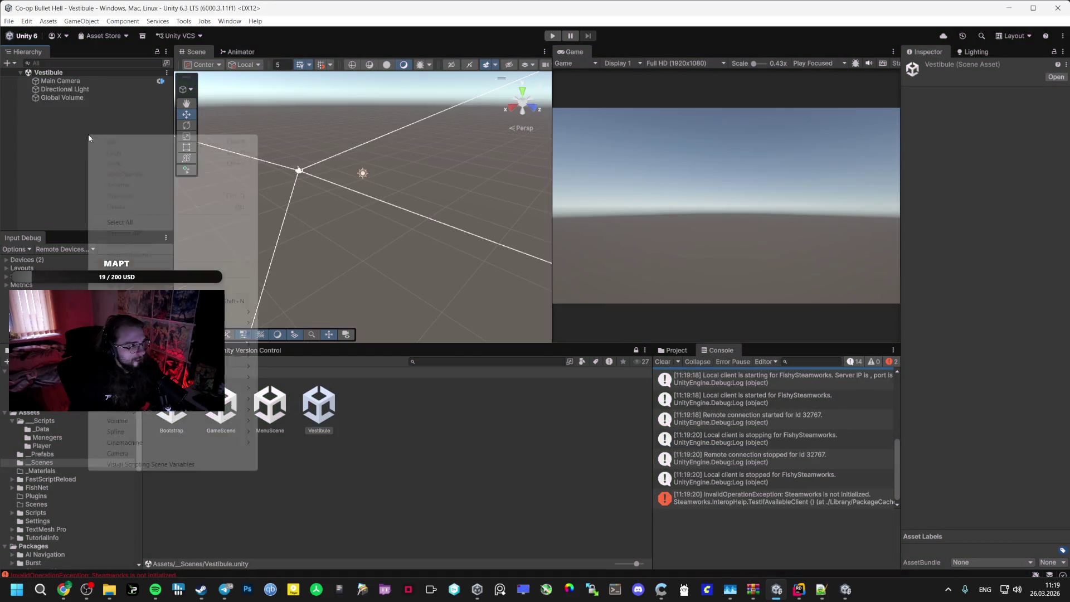
mouse_move(167, 322)
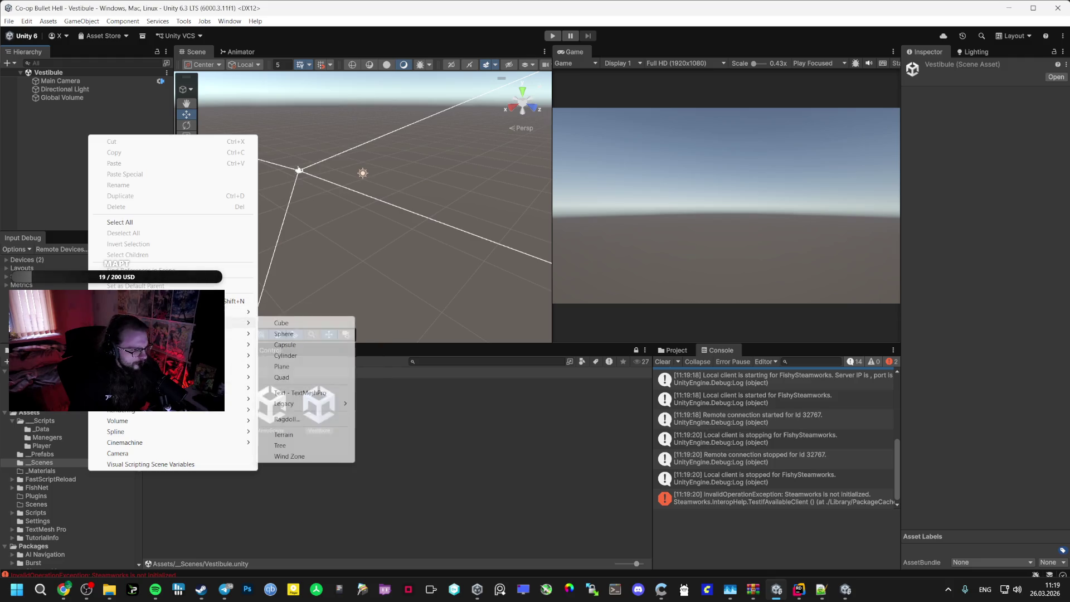
click(281, 366)
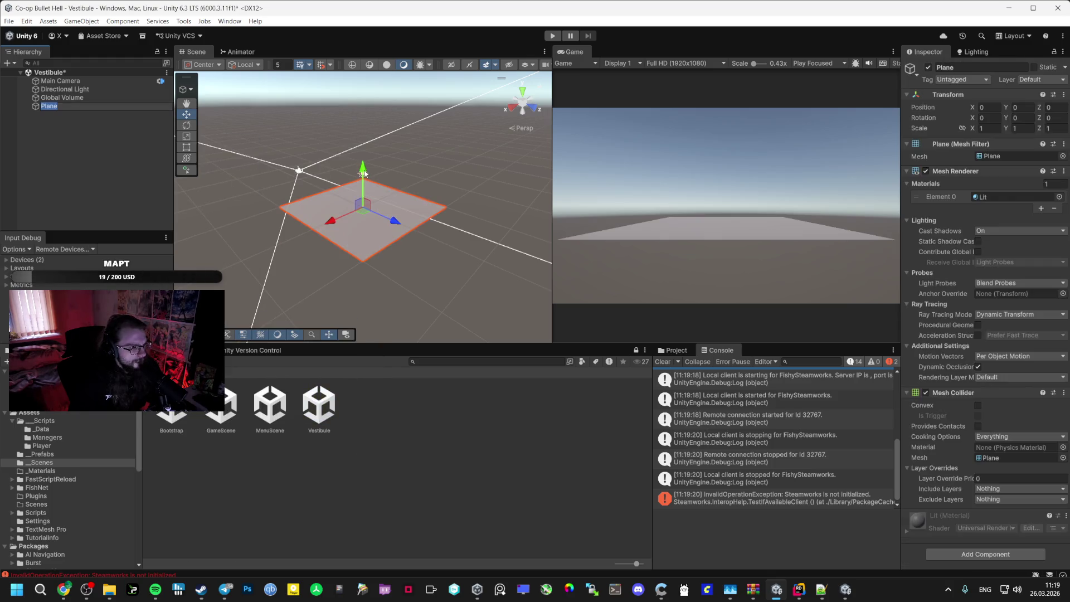
drag(364, 173, 366, 182)
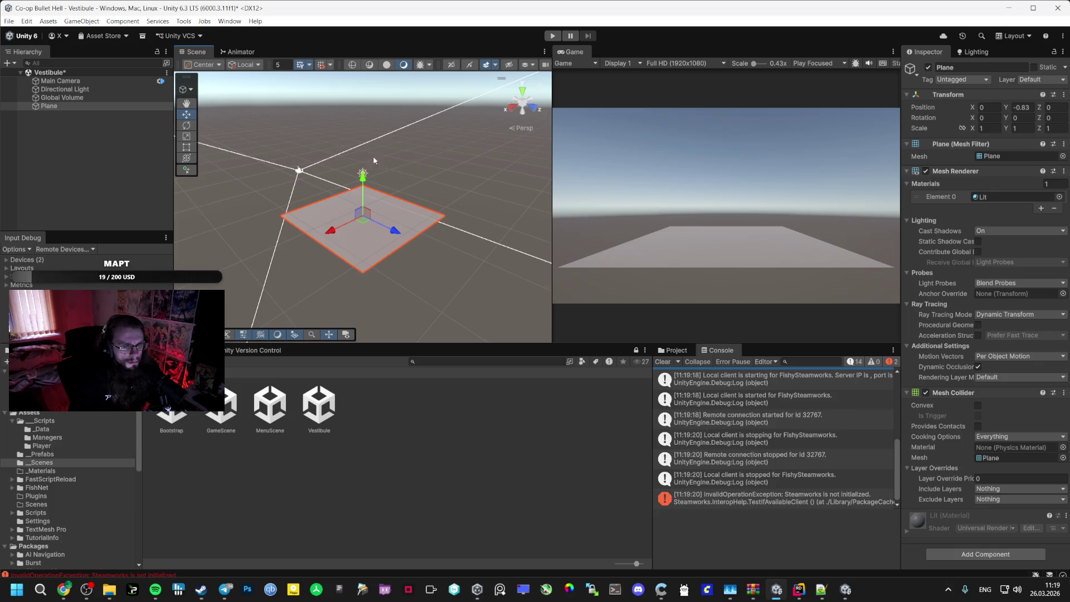
key(ctrl+s)
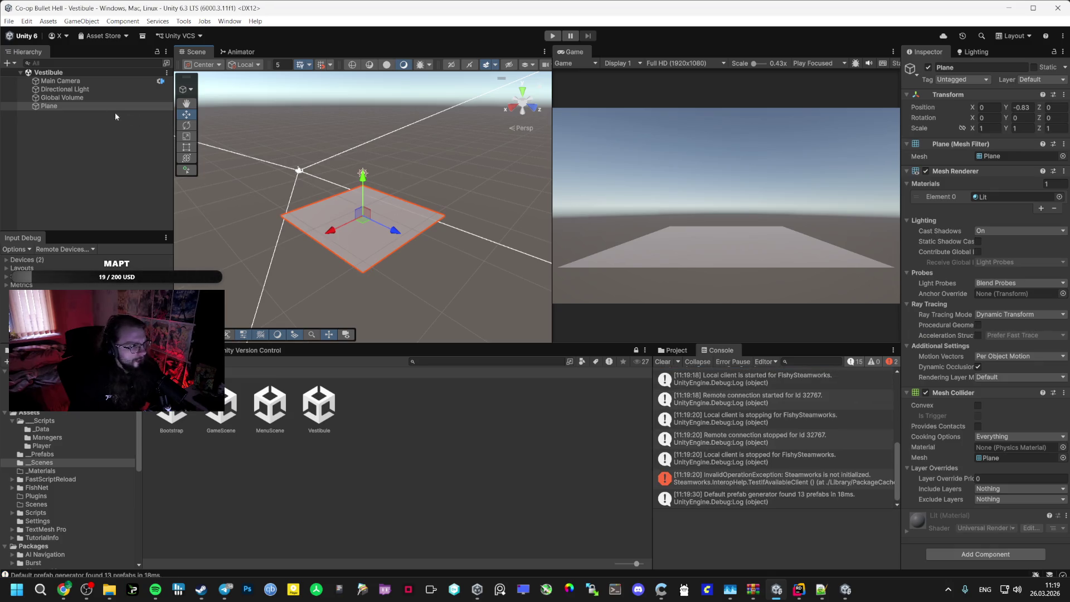
click(315, 406)
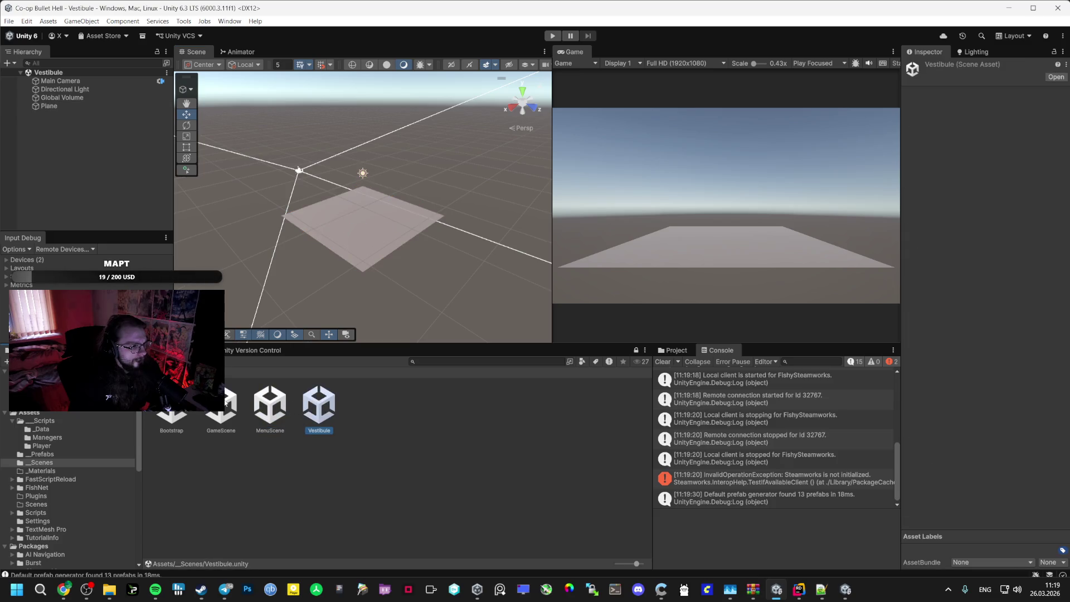
double_click(225, 401)
Add a GameScene Plane scaled 30 on X and Z, then browse to the Manegers folder
click(90, 106)
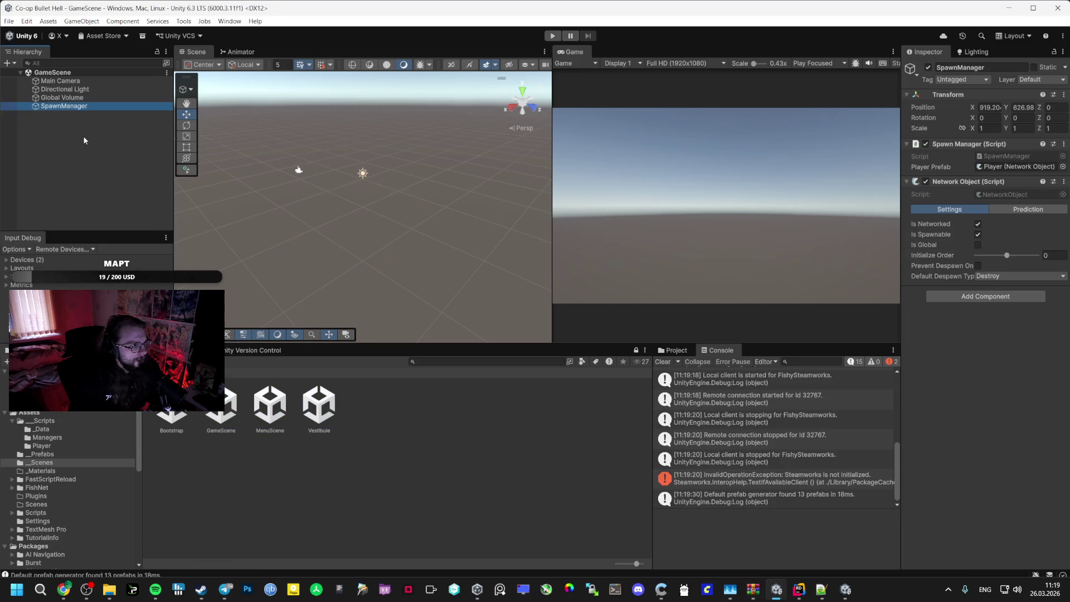
right_click(83, 136)
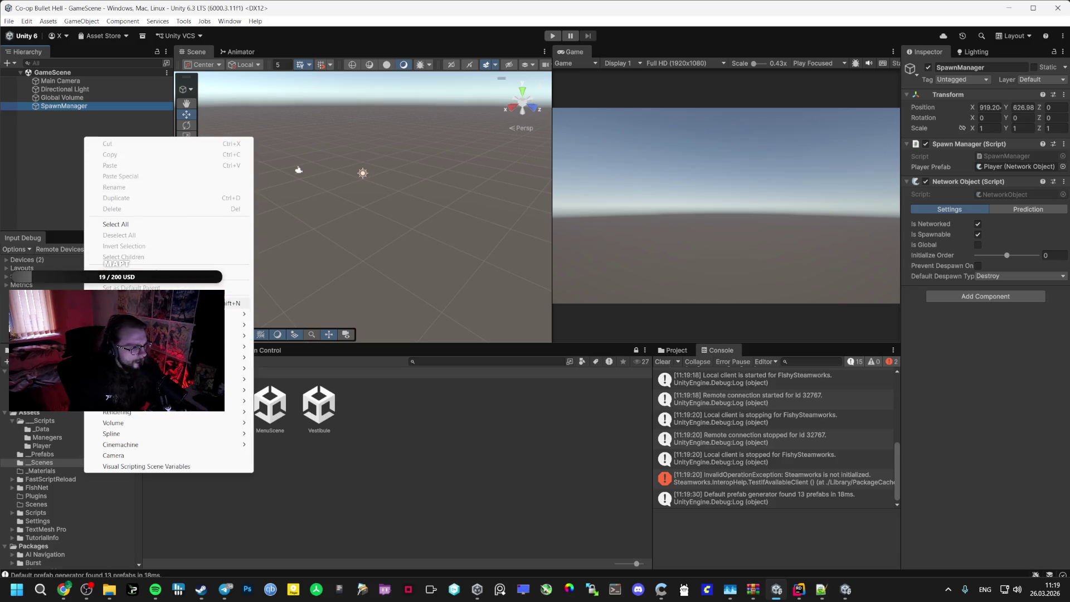
mouse_move(237, 325)
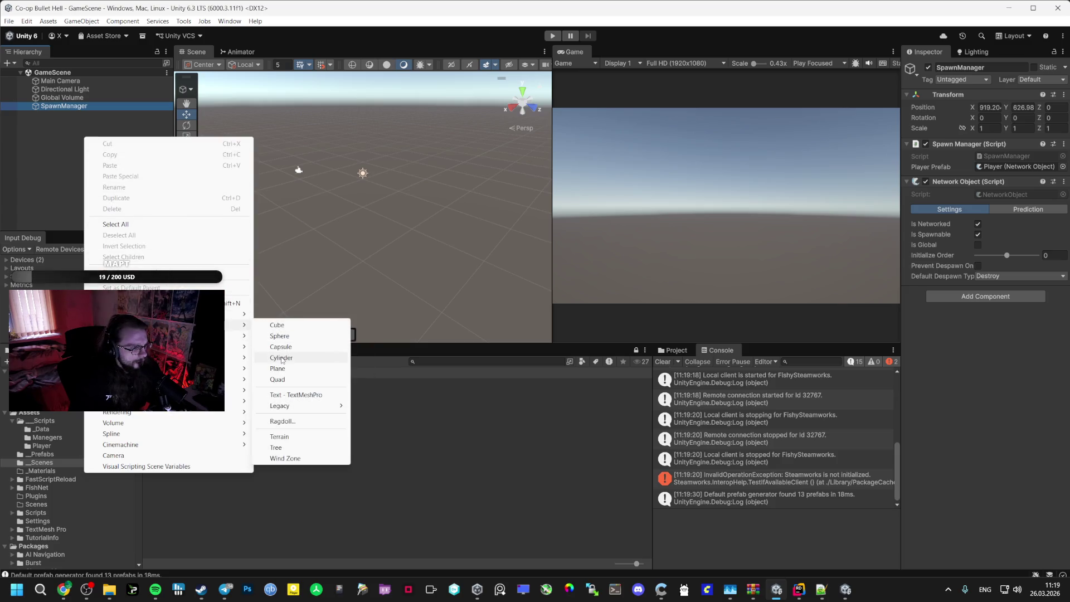
click(278, 369)
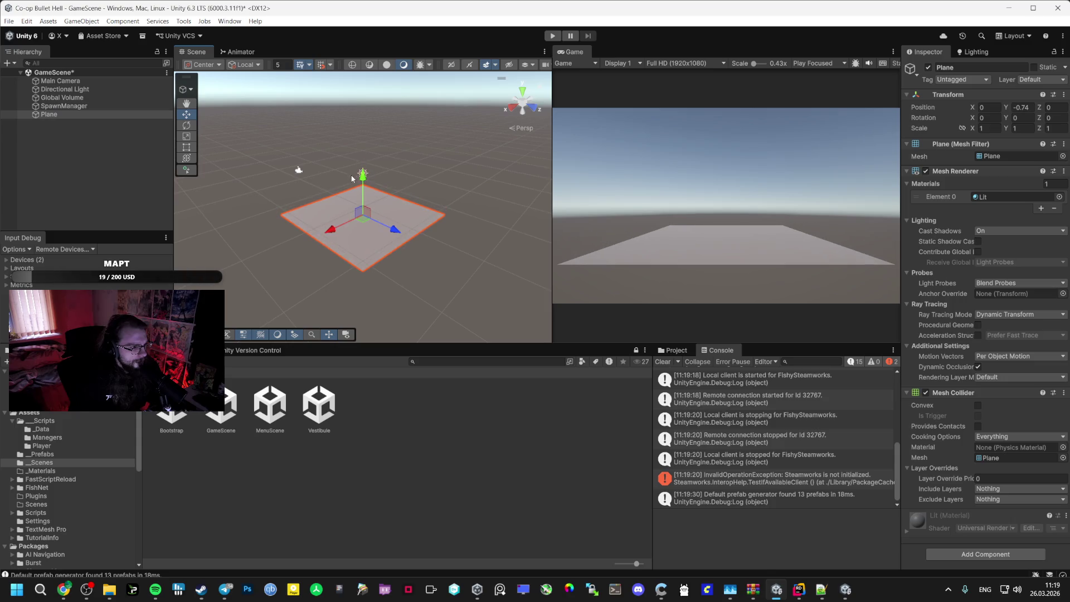
text(3)
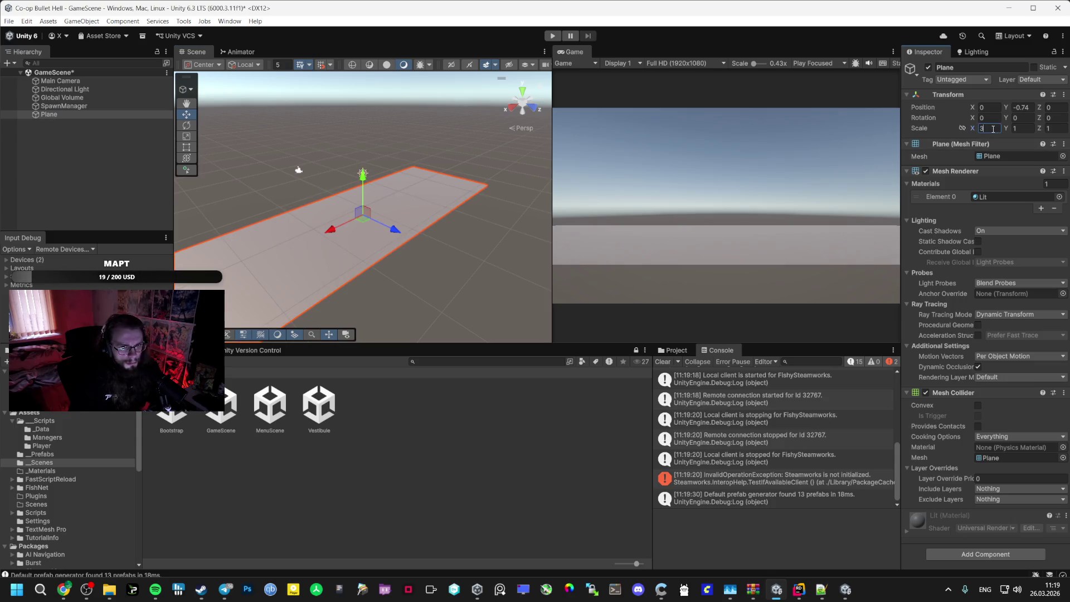
text(030)
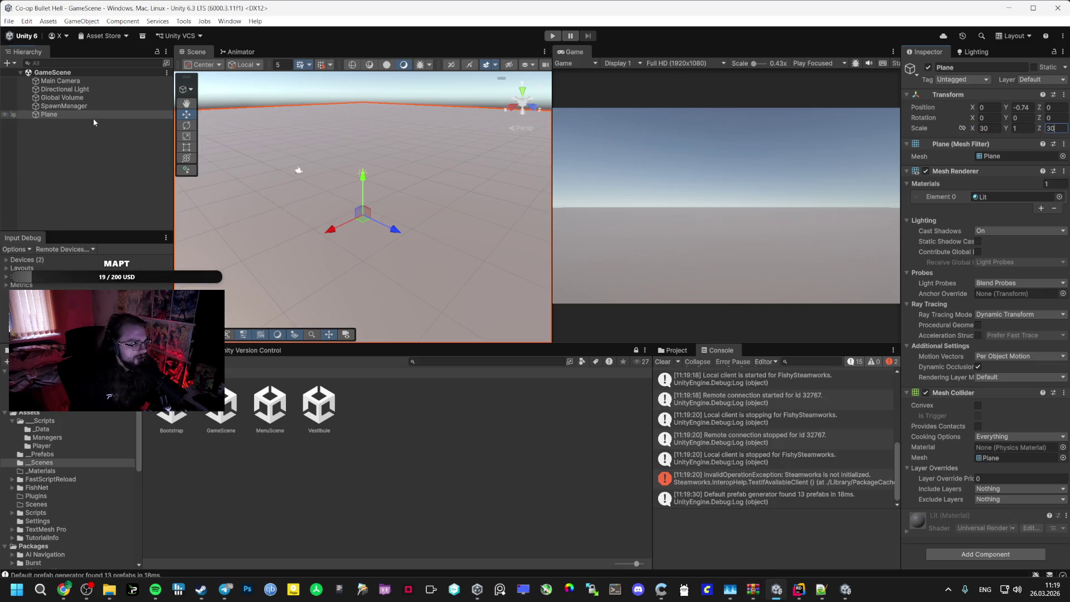
click(82, 429)
click(62, 444)
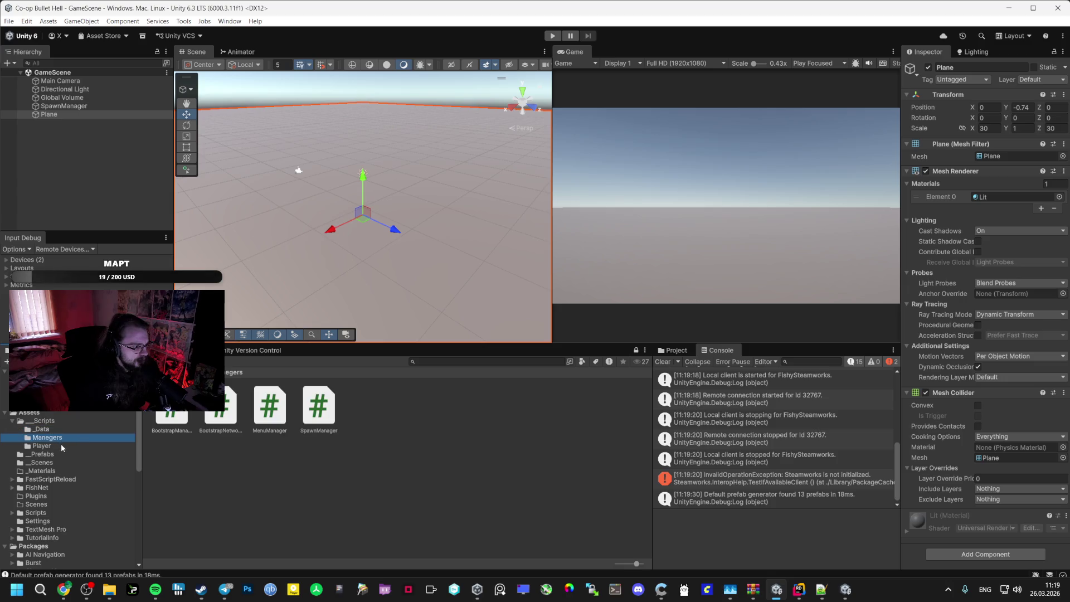
click(63, 438)
Look up the SwarmManager code in the AI Studio chat
right_click(425, 465)
mouse_move(454, 165)
key(alt+Tab)
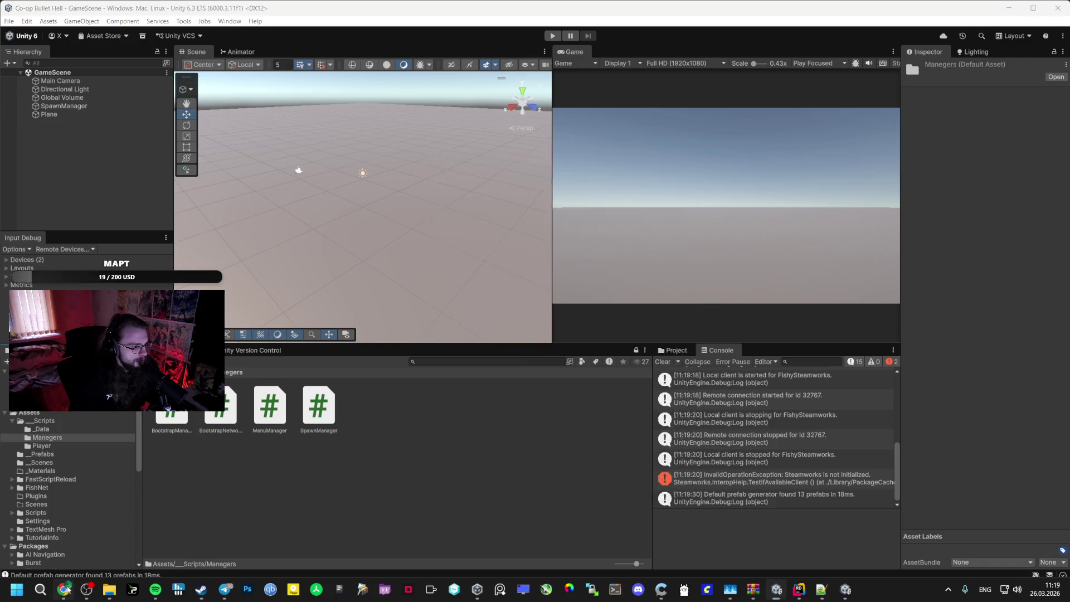
scroll(369, 294, up, 10)
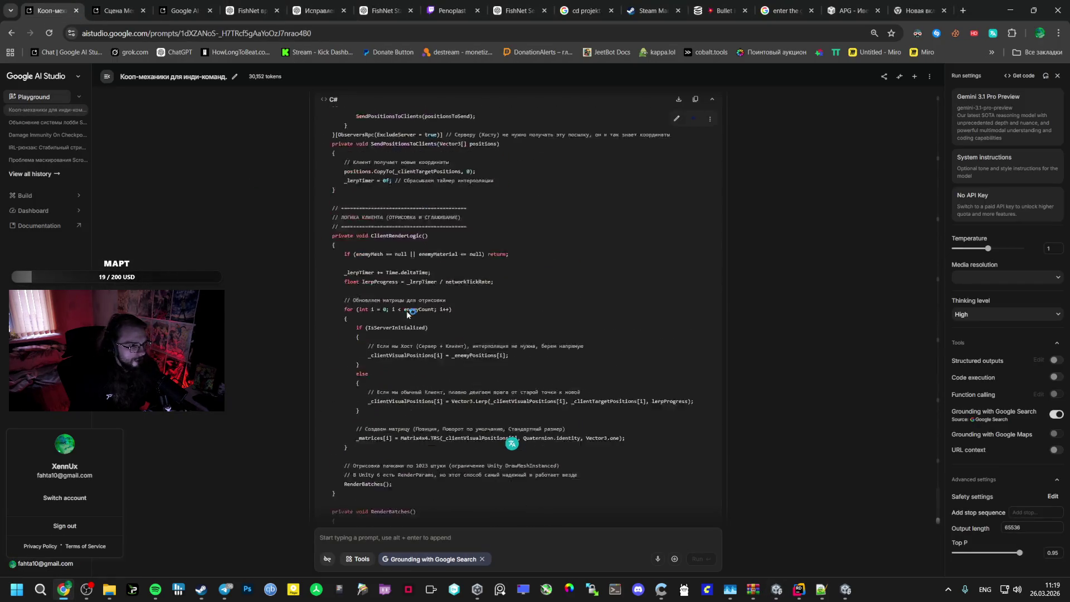
click(695, 98)
key(alt+Tab)
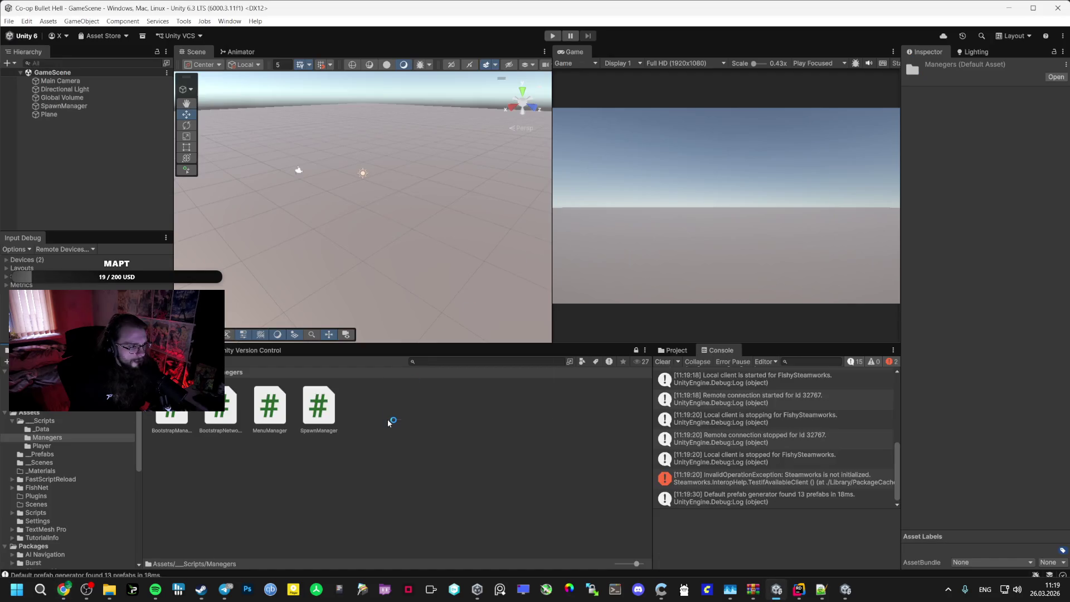
key(alt+Tab)
scroll(485, 346, up, 10)
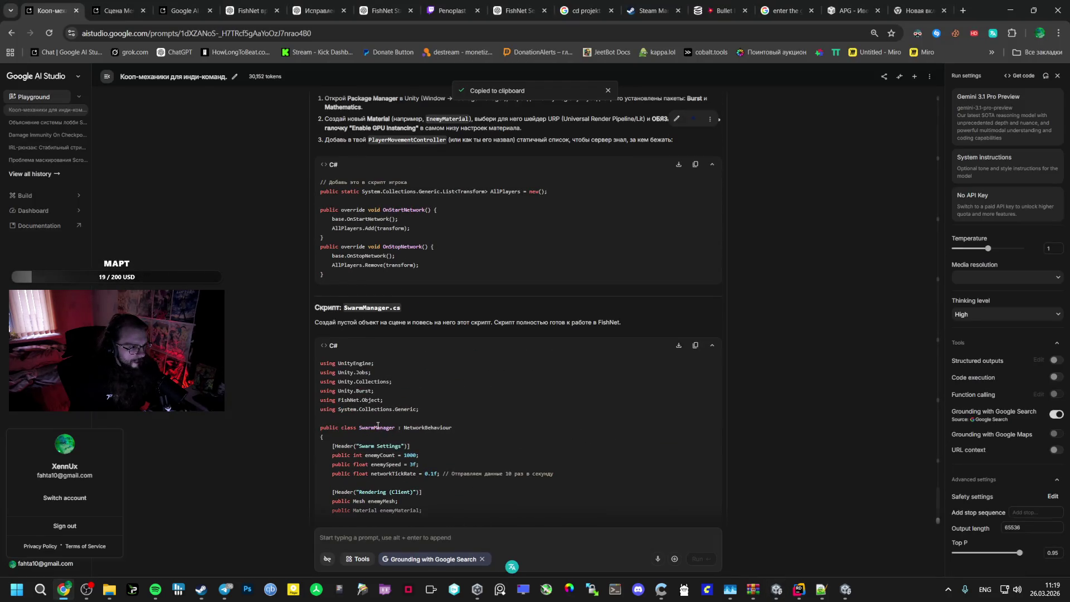
key(alt+Tab)
Create a MonoBehaviour script named SwarmManager in Manegers and open it in Rider
right_click(423, 417)
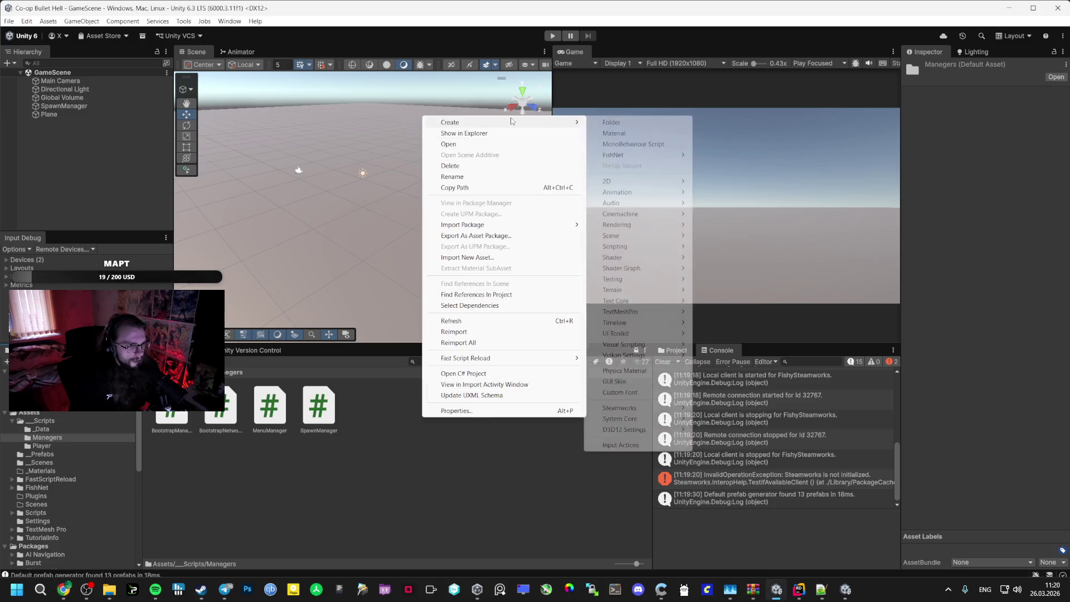
mouse_move(557, 123)
click(616, 144)
text(SwarmManager)
key(Return)
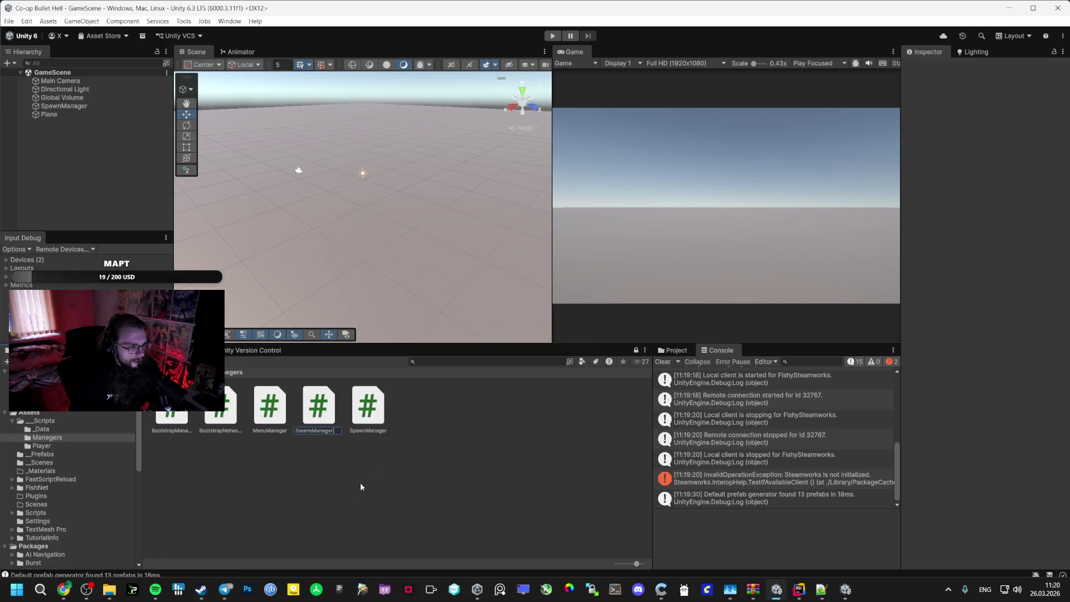
double_click(368, 406)
Copy the SwarmManager code from AI Studio and select all the template code in Rider
click(64, 589)
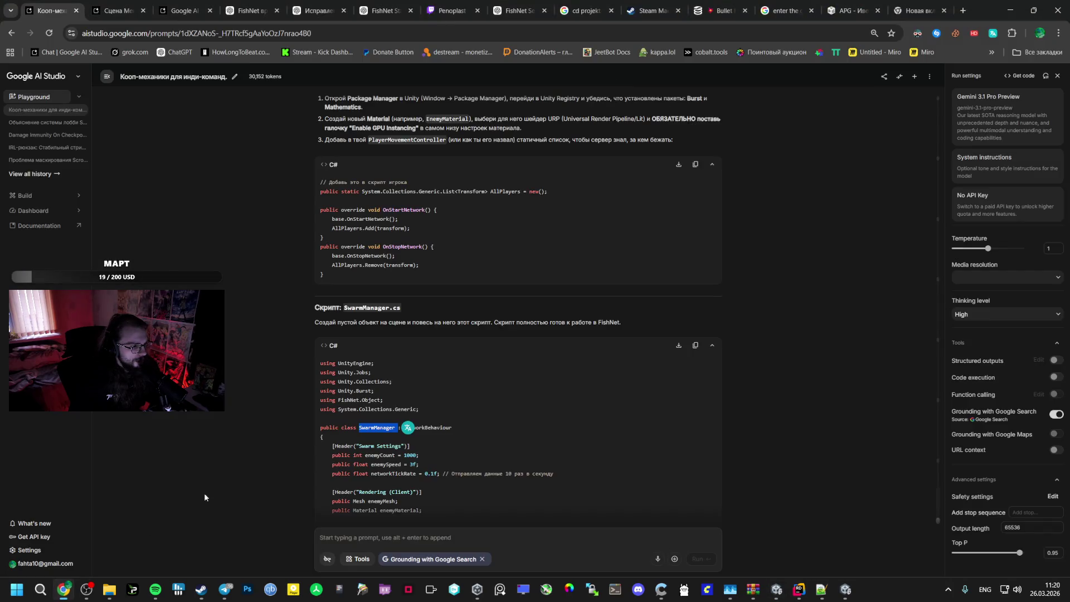
click(694, 341)
key(alt+Tab)
key(ctrl+a)
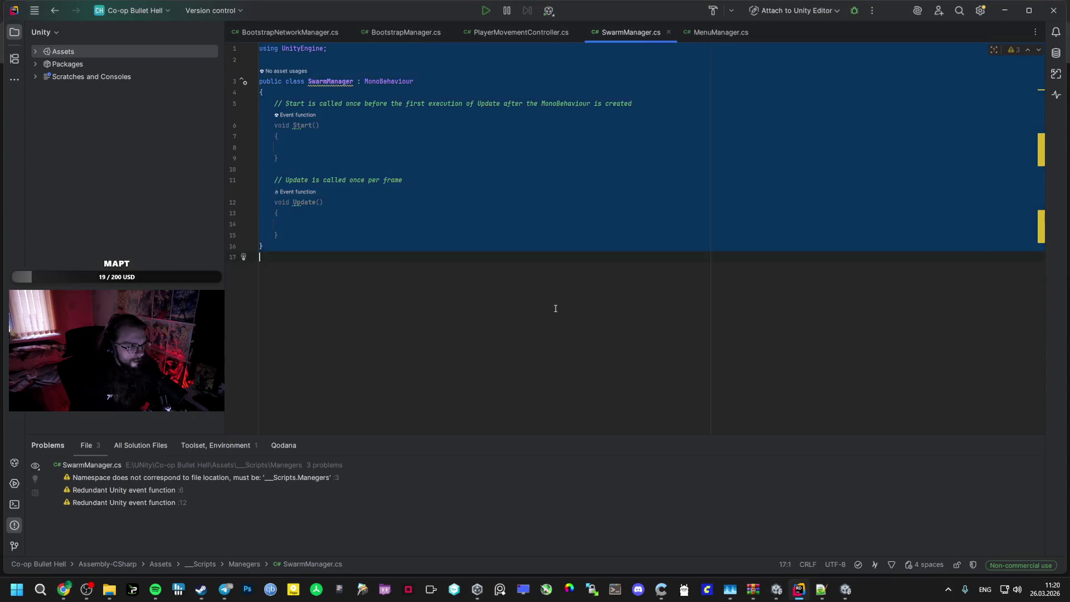
Paste the networked swarm code over the SwarmManager template and return to Unity
key(ctrl+v)
key(alt+Tab)
key(alt+Tab)
key(alt+Tab)
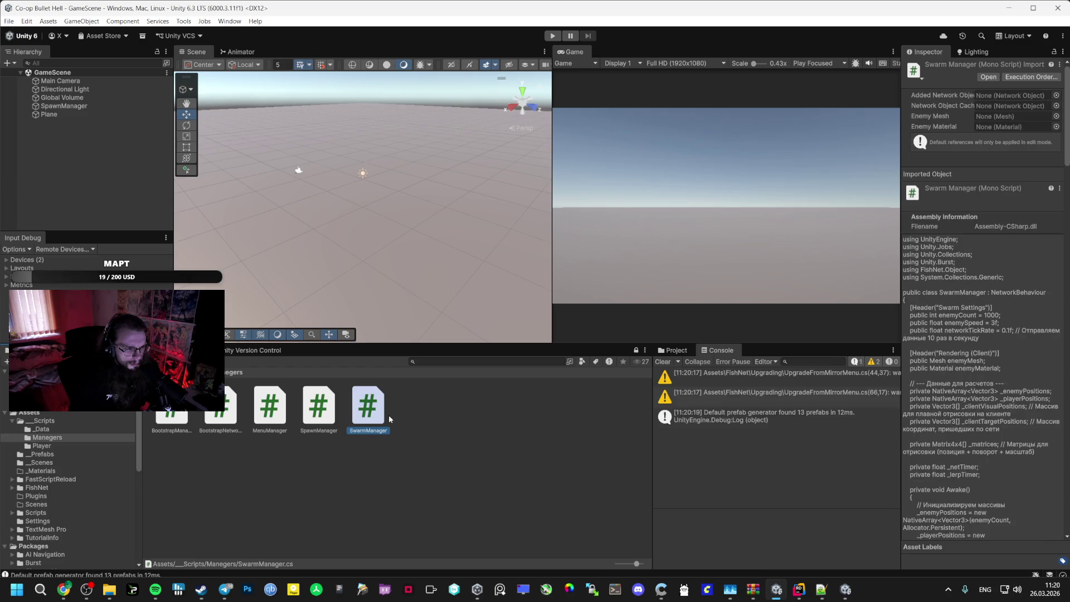
Drop the SwarmManager script into GameScene's hierarchy as a new object and save
drag(383, 419, 91, 148)
key(ctrl+s)
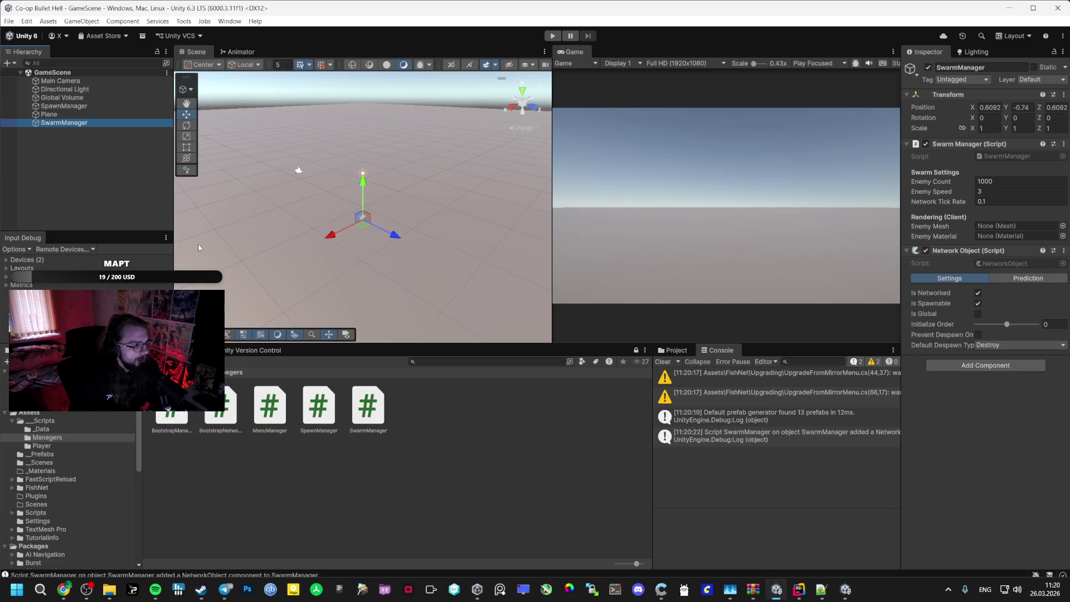
click(195, 372)
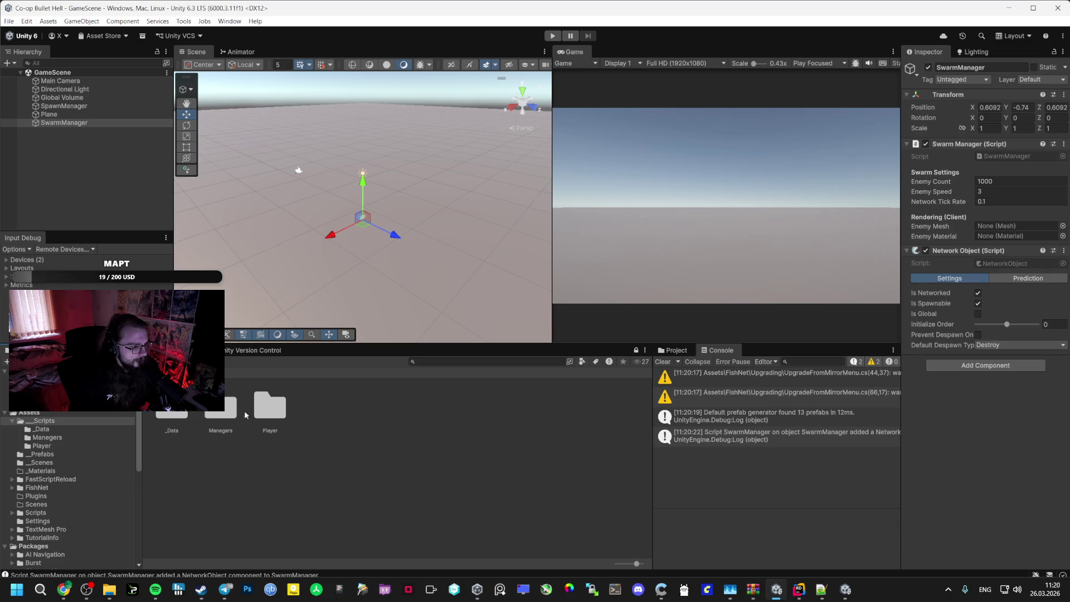
click(24, 73)
click(20, 73)
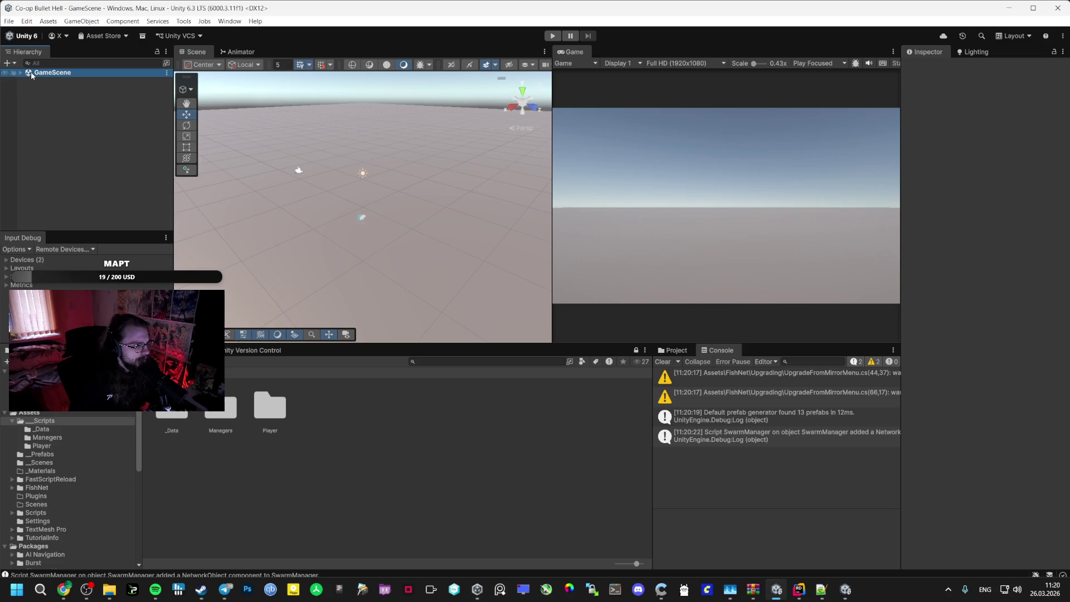
click(21, 73)
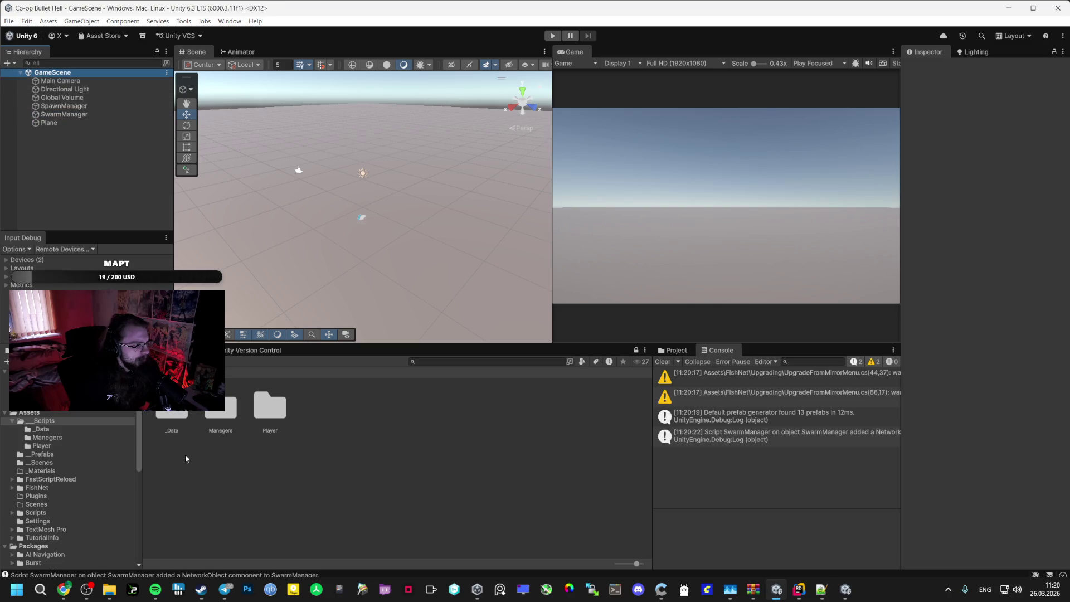
Open the Vestibule scene from the _Scenes folder
click(65, 463)
click(258, 418)
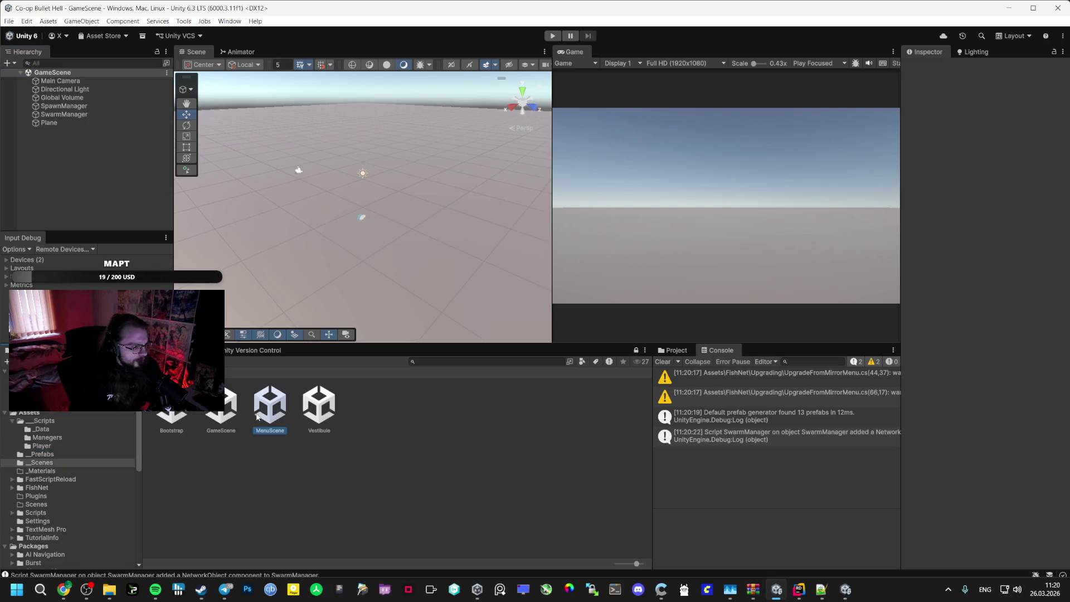
click(319, 405)
double_click(319, 402)
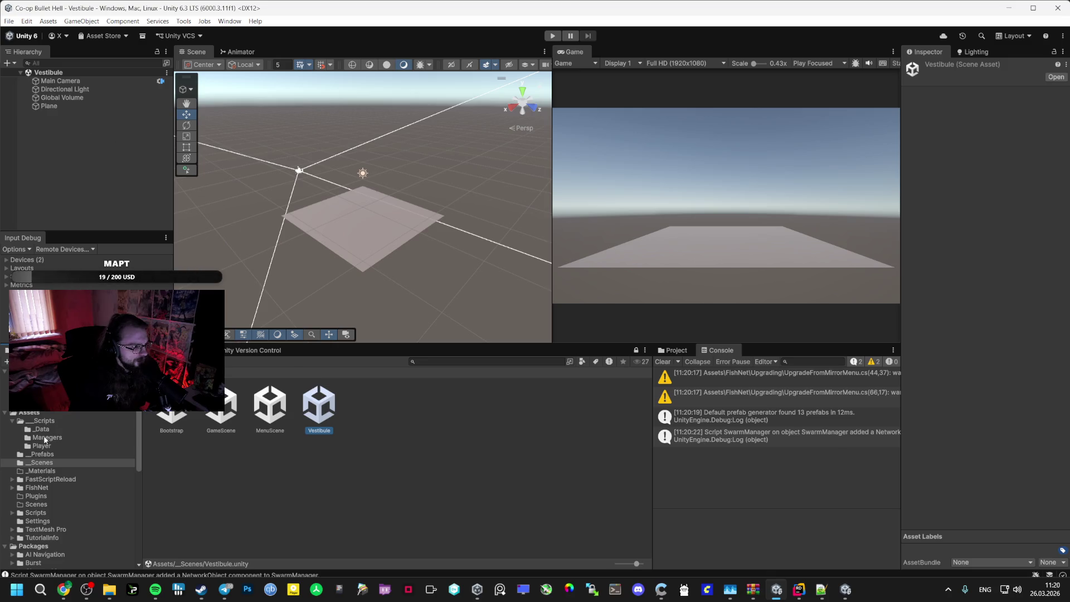
Find the Manegers folder and add a SwarmManager object to the Vestibule scene
click(43, 445)
click(49, 454)
click(42, 446)
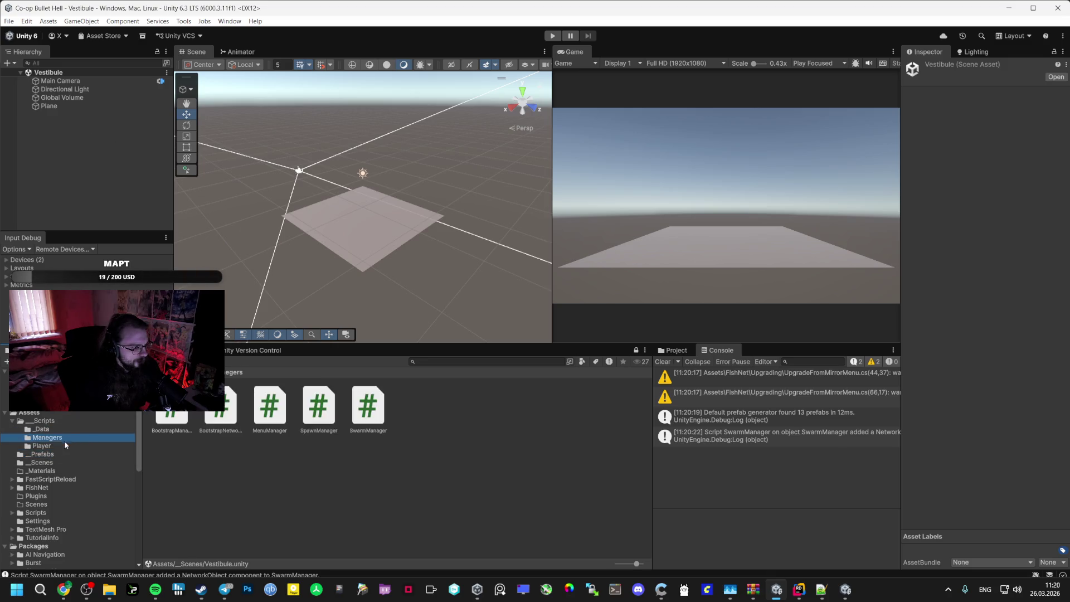
click(46, 463)
click(49, 455)
click(43, 446)
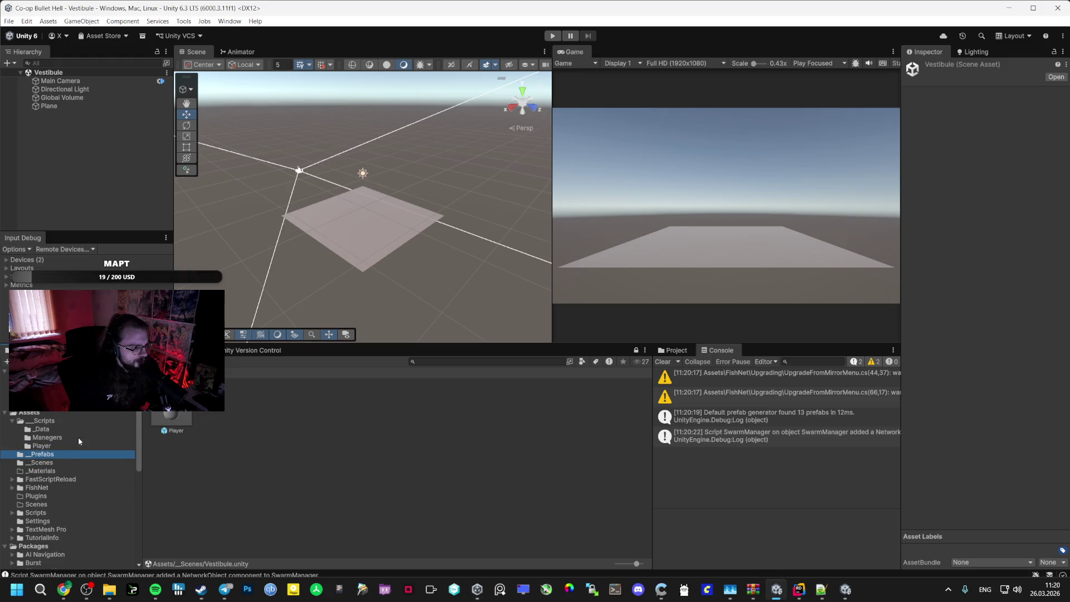
click(48, 454)
click(42, 446)
click(82, 419)
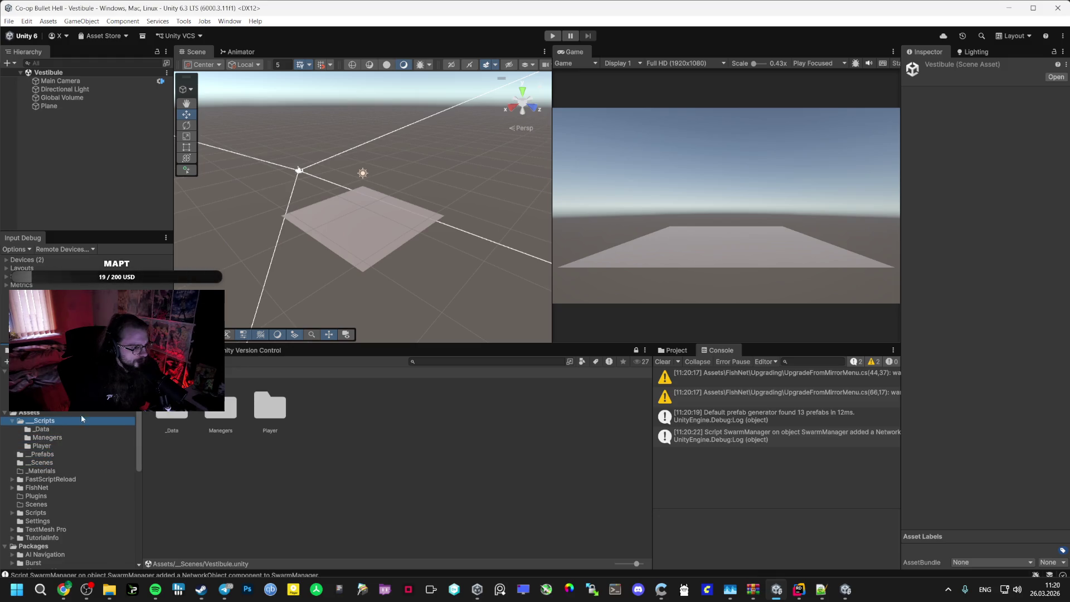
click(217, 412)
double_click(214, 417)
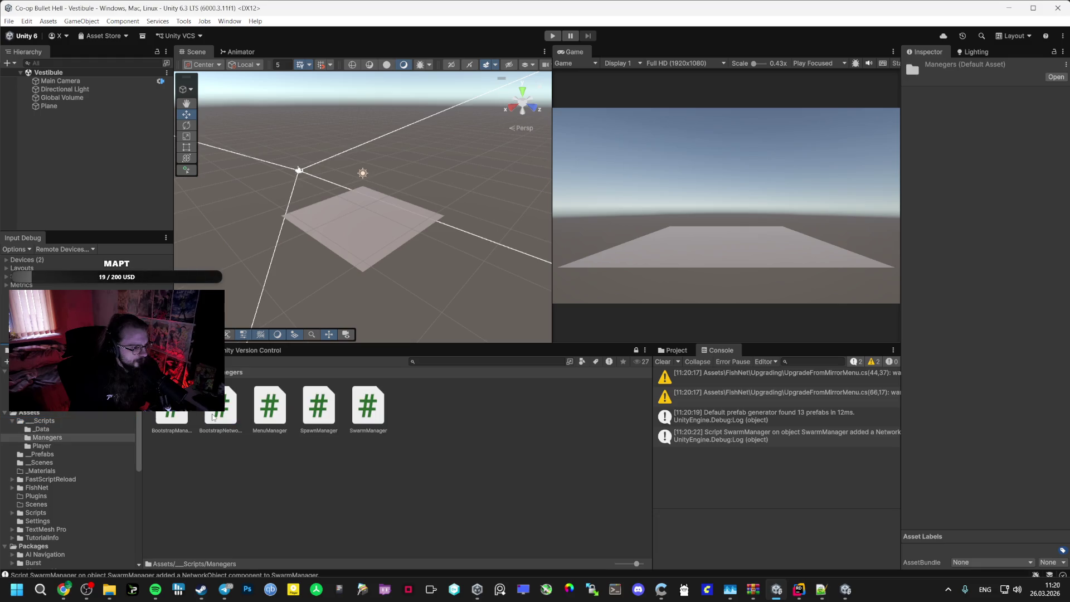
mouse_move(362, 415)
mouse_down()
mouse_move(223, 223)
mouse_move(84, 139)
mouse_up()
Scale the Vestibule Plane to 20 on X and Z and save the scene
click(49, 106)
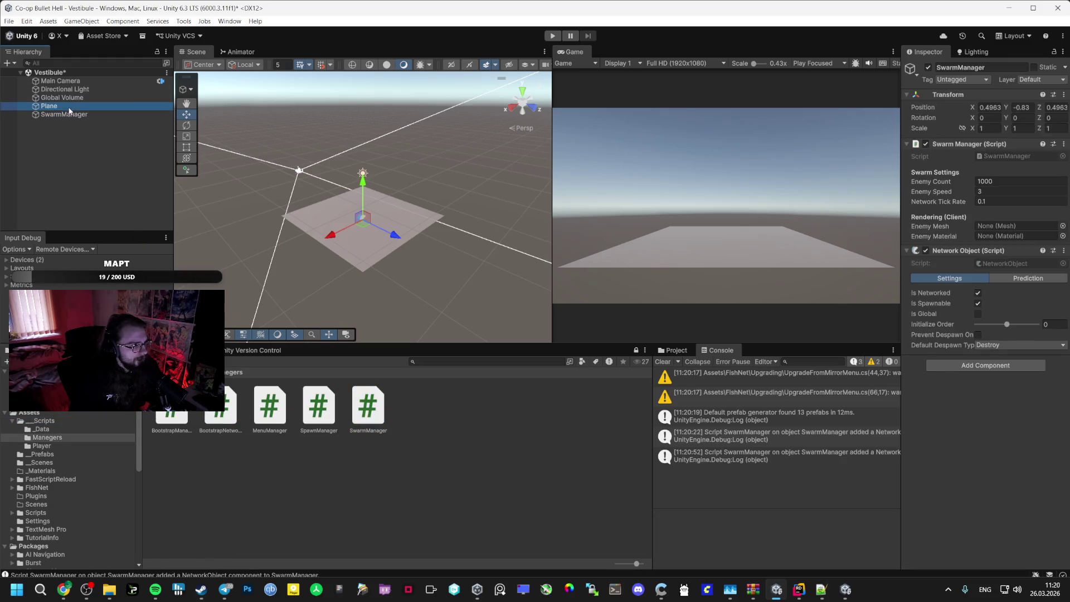
click(991, 129)
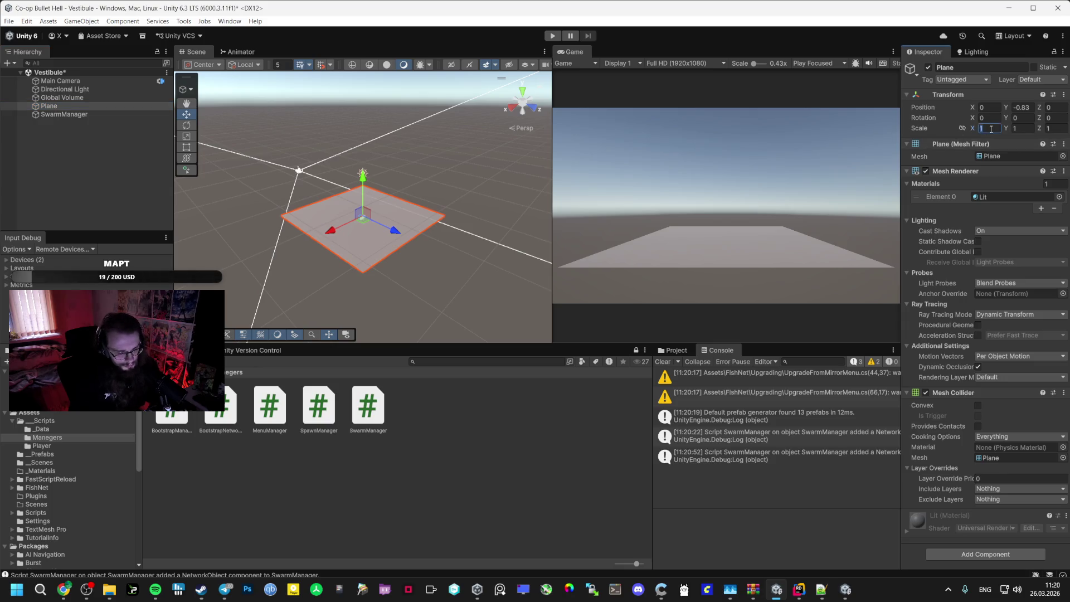
text(20)
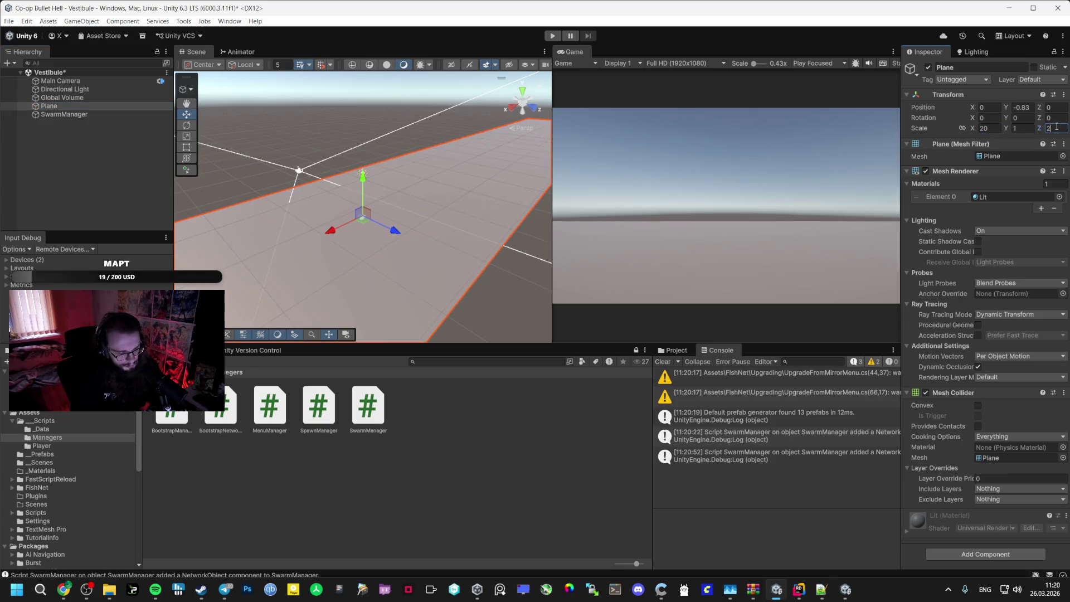
text(20)
click(72, 106)
key(ctrl+s)
right_click(76, 140)
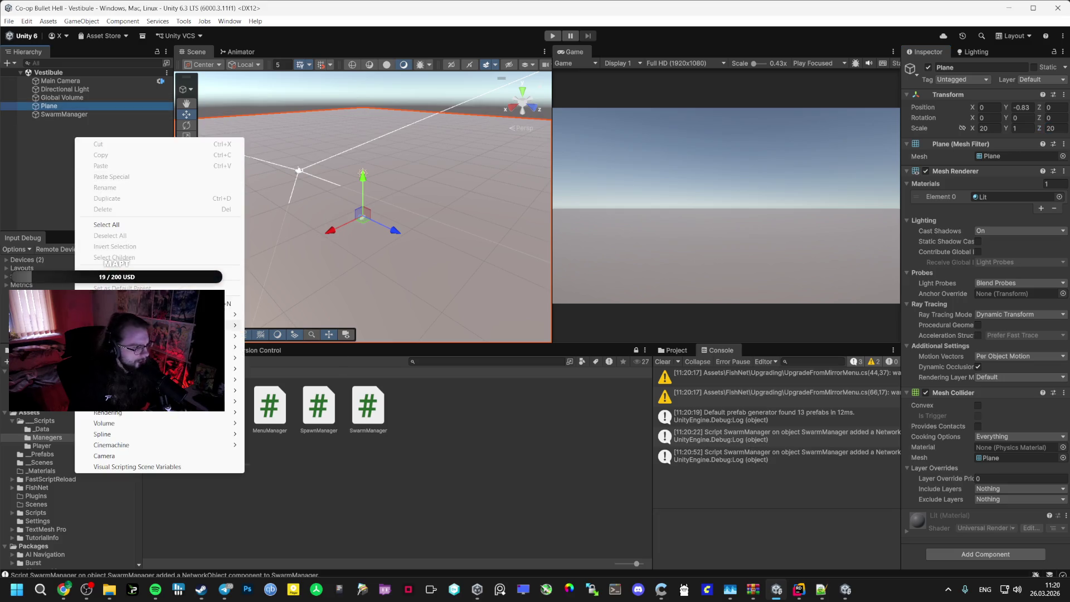
Add a cube, duplicate it, and spread the three cubes around the floor, raising Cube (2) to Y 1.29
mouse_move(139, 315)
click(273, 323)
click(106, 123)
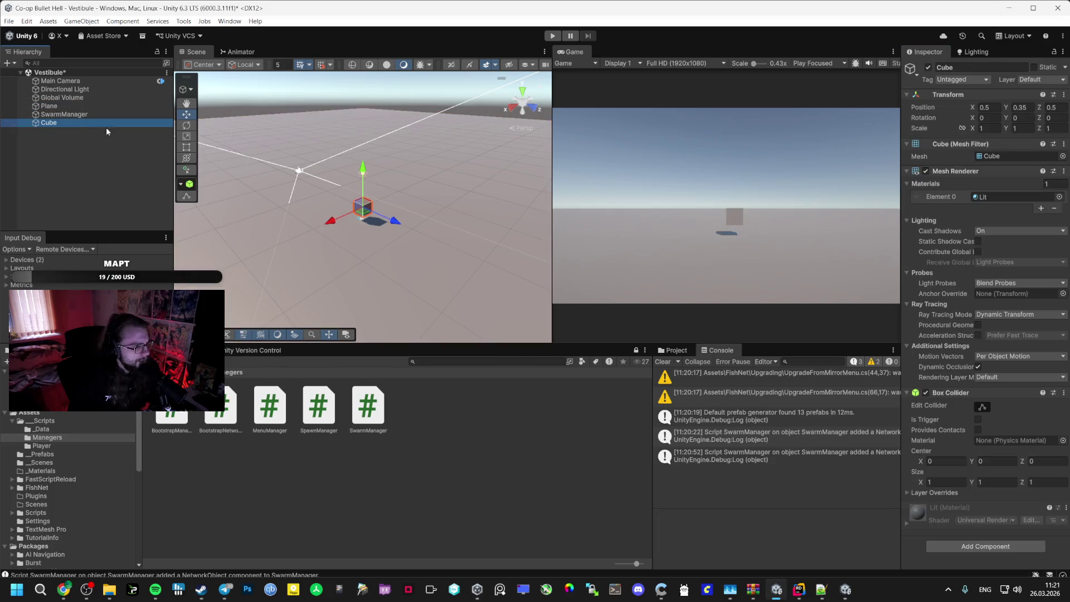
key(ctrl+d)
key(ctrl+d)
drag(352, 192, 282, 209)
click(110, 132)
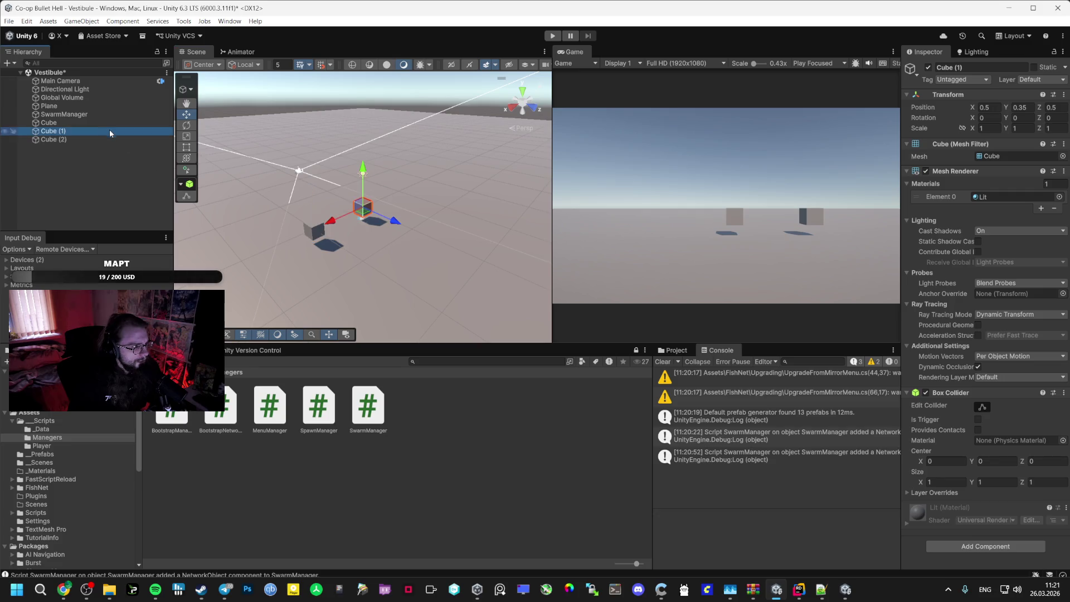
drag(396, 226, 430, 244)
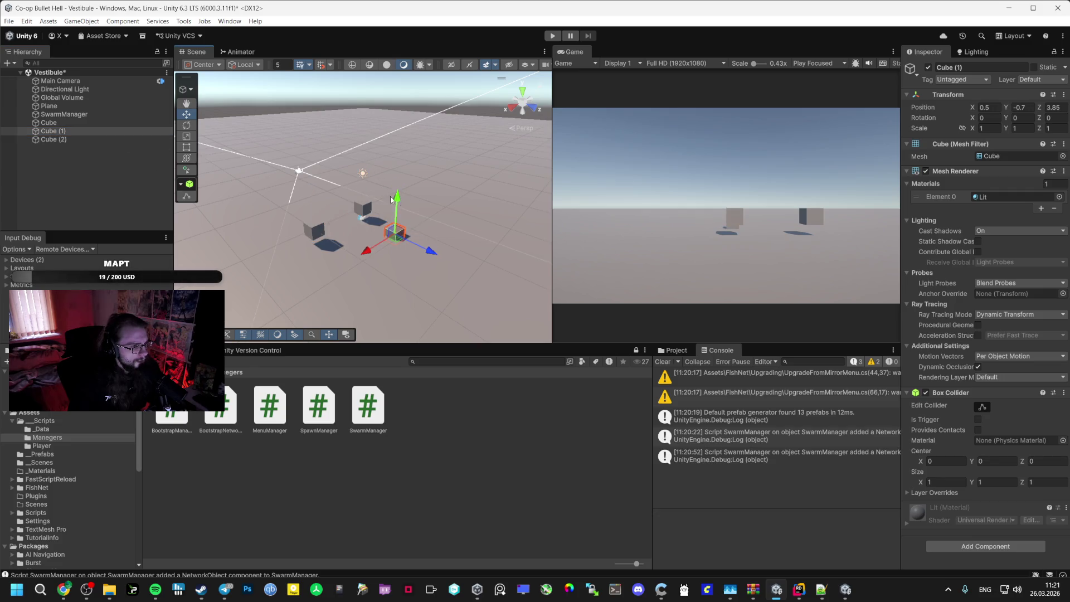
click(117, 139)
drag(310, 198, 309, 186)
drag(275, 234, 289, 229)
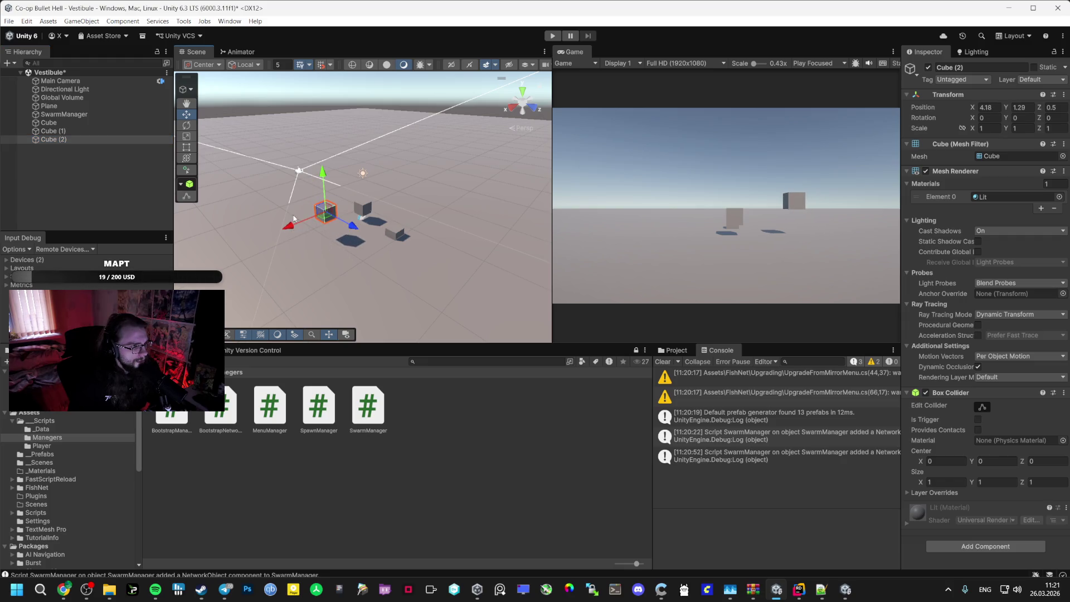
click(89, 131)
click(363, 203)
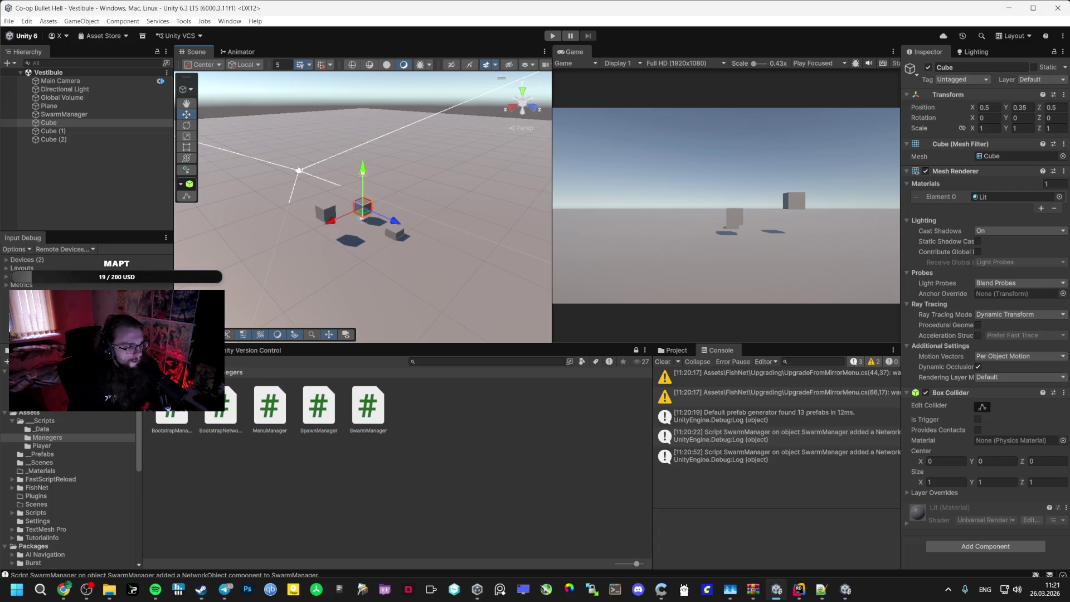
Open the Bootstrap scene and start a play test
click(53, 461)
double_click(171, 415)
key(ctrl+p)
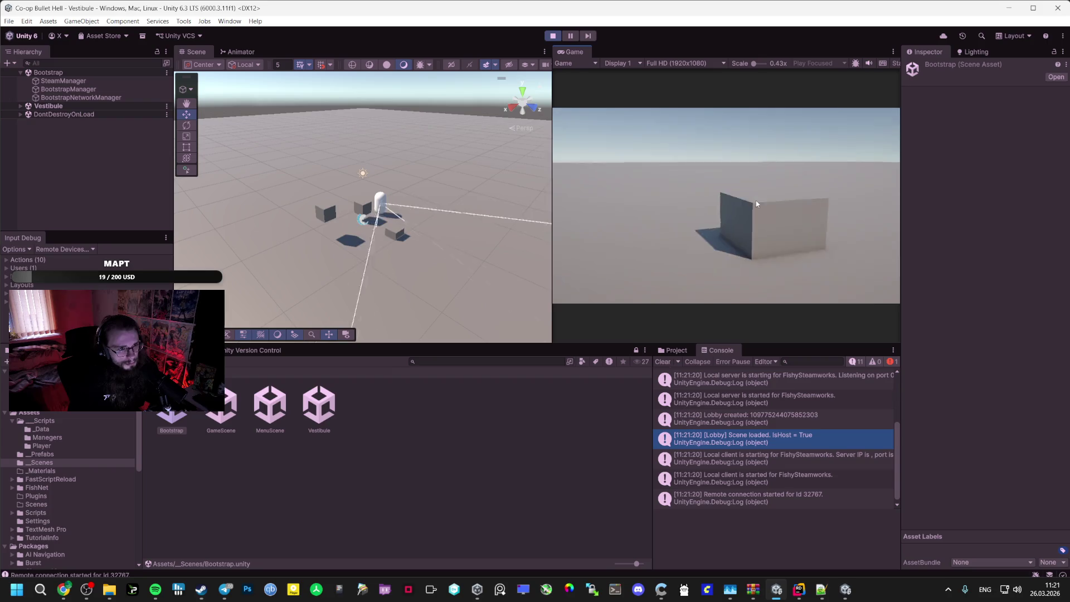
Stop the play test, reopen the Vestibule scene and select SwarmManager
key(ctrl+p)
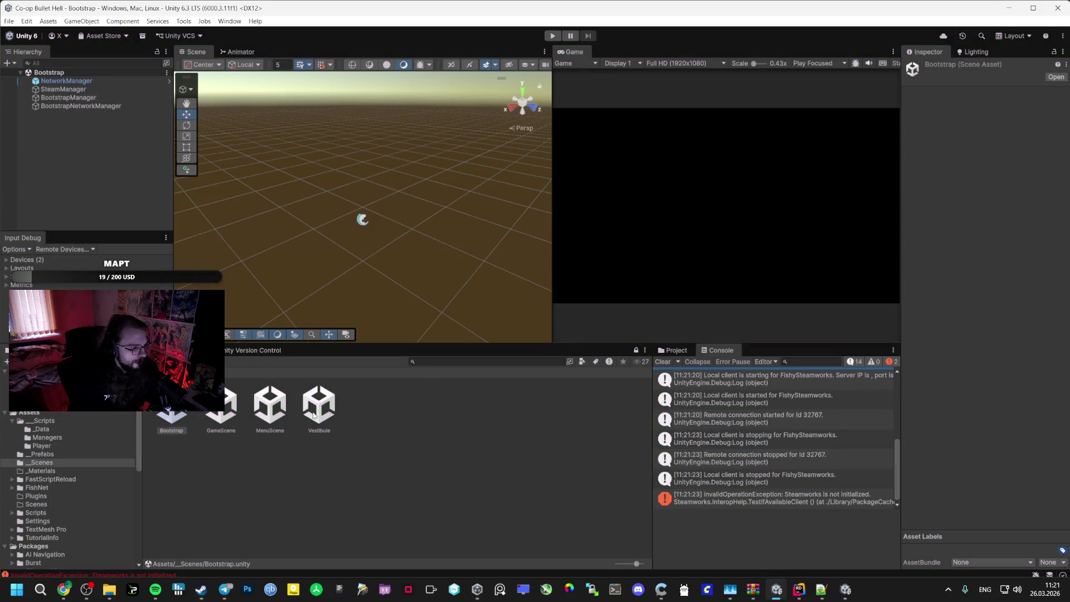
double_click(319, 407)
click(64, 115)
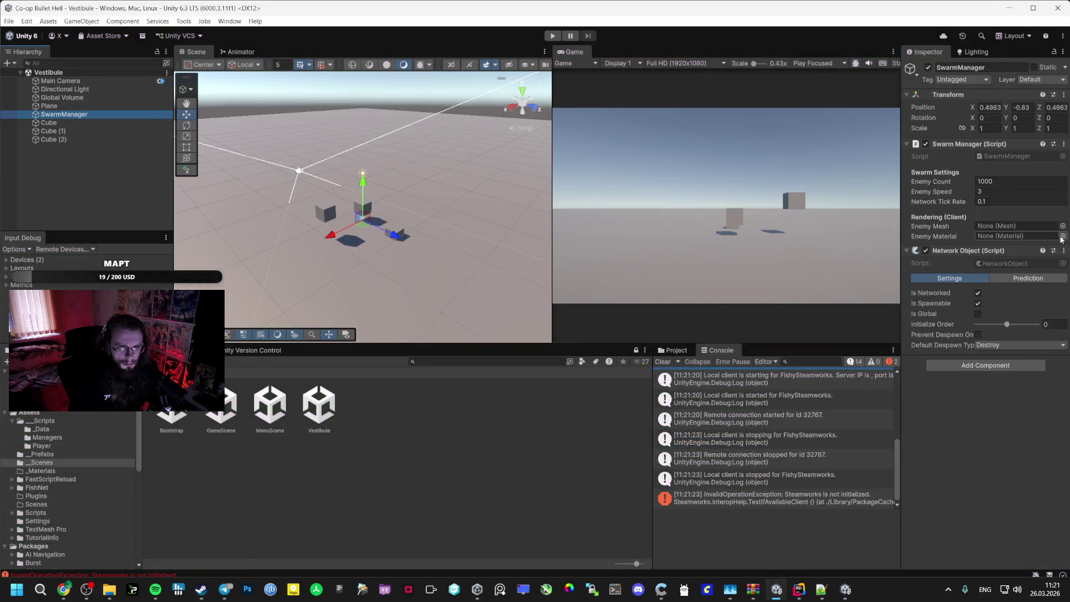
Set SwarmManager's Enemy Mesh to Cube and search for an enemy material
click(1063, 226)
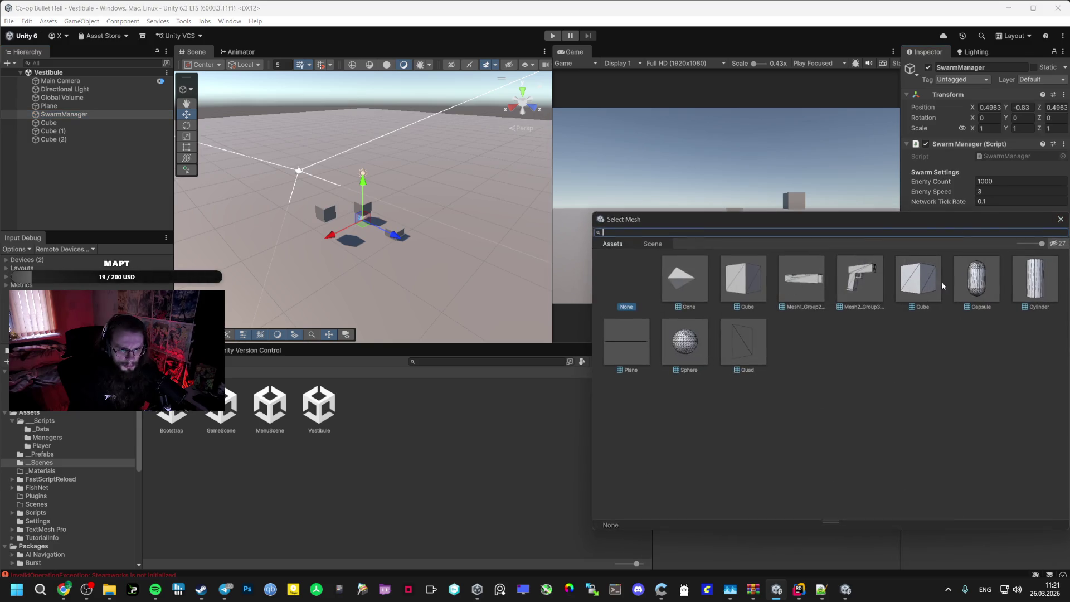
double_click(921, 275)
click(1063, 236)
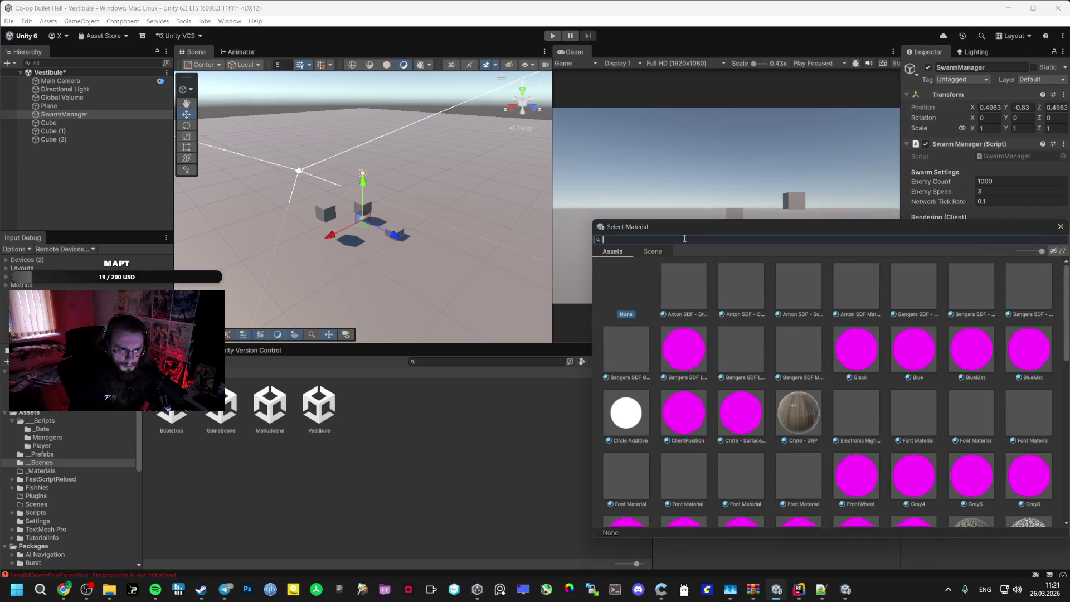
text(e)
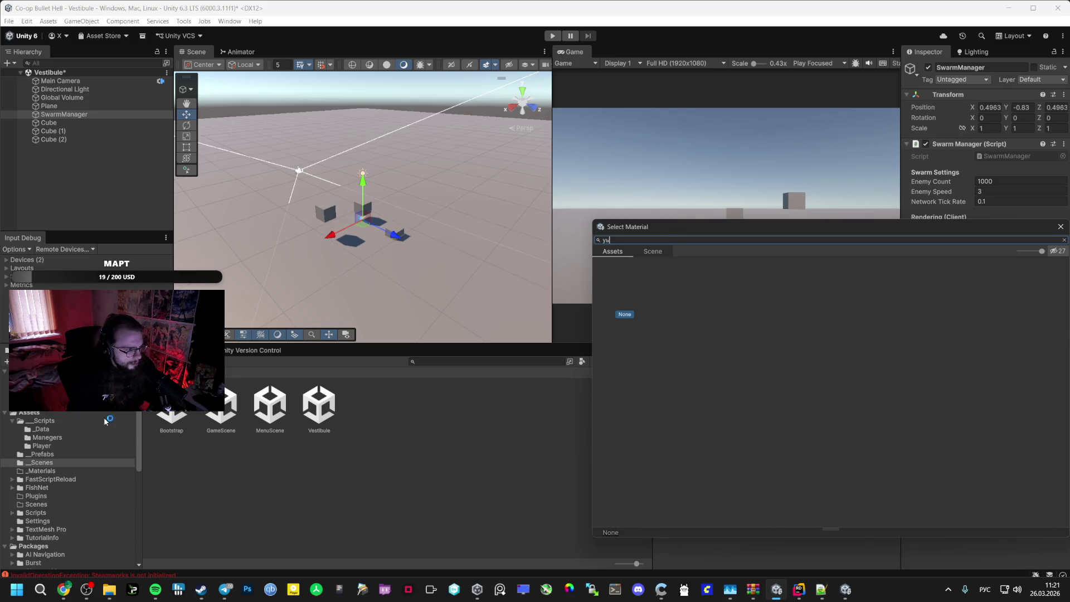
Create a new material named Enemy in _Materials with a red base colour
click(41, 471)
right_click(223, 446)
mouse_move(292, 146)
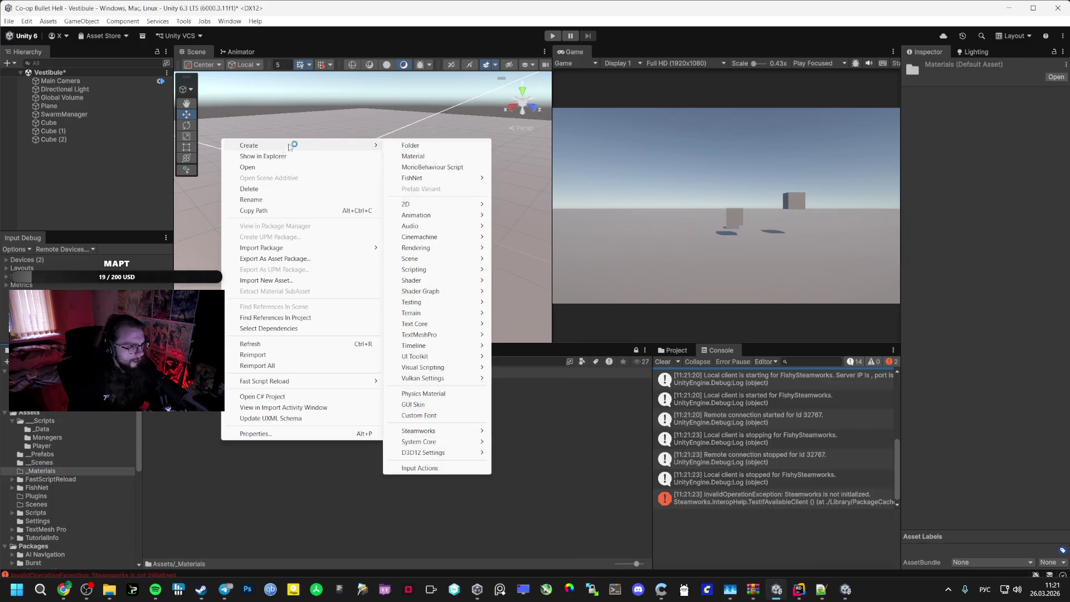
click(444, 156)
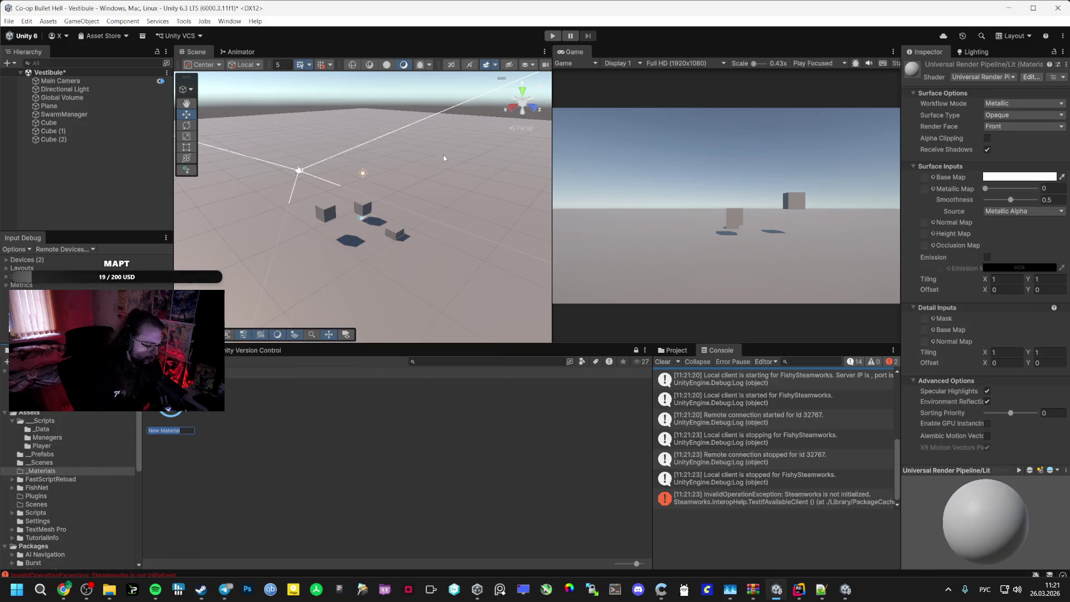
text(Y)
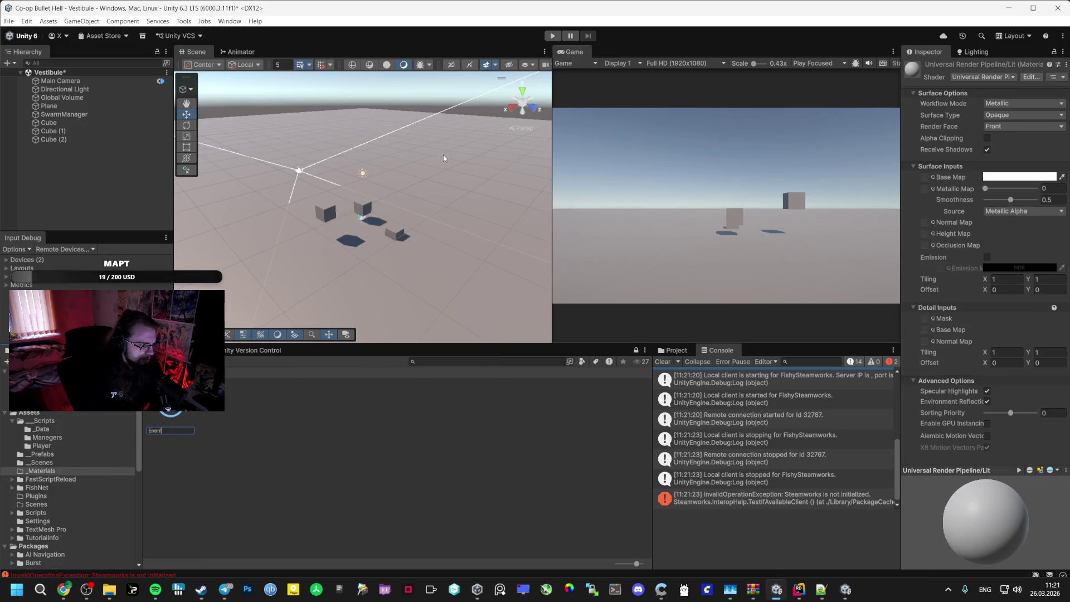
text(y)
key(Return)
click(1015, 176)
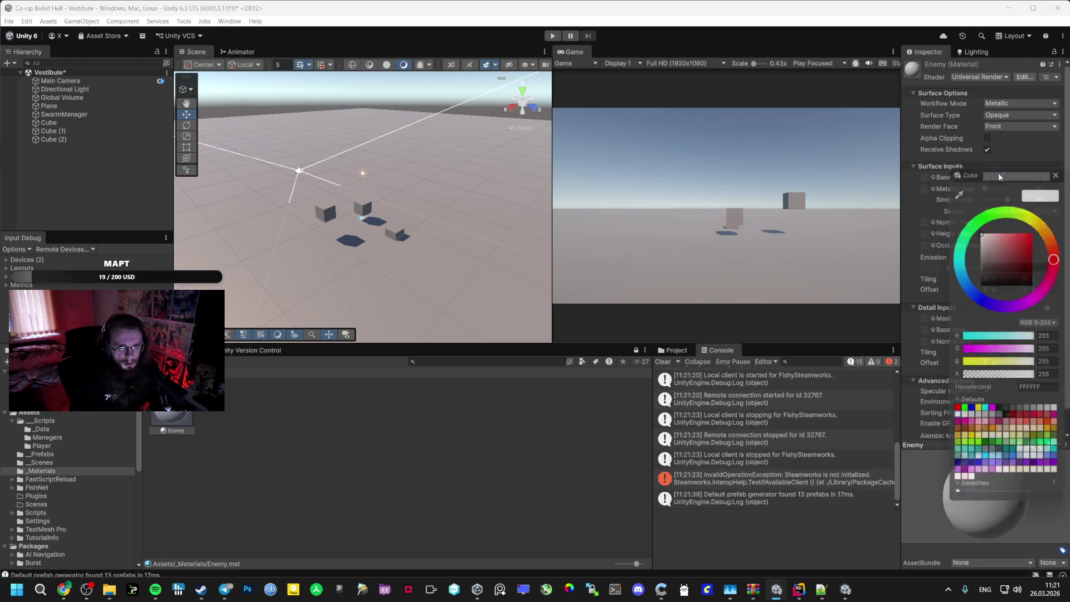
click(956, 413)
click(1061, 166)
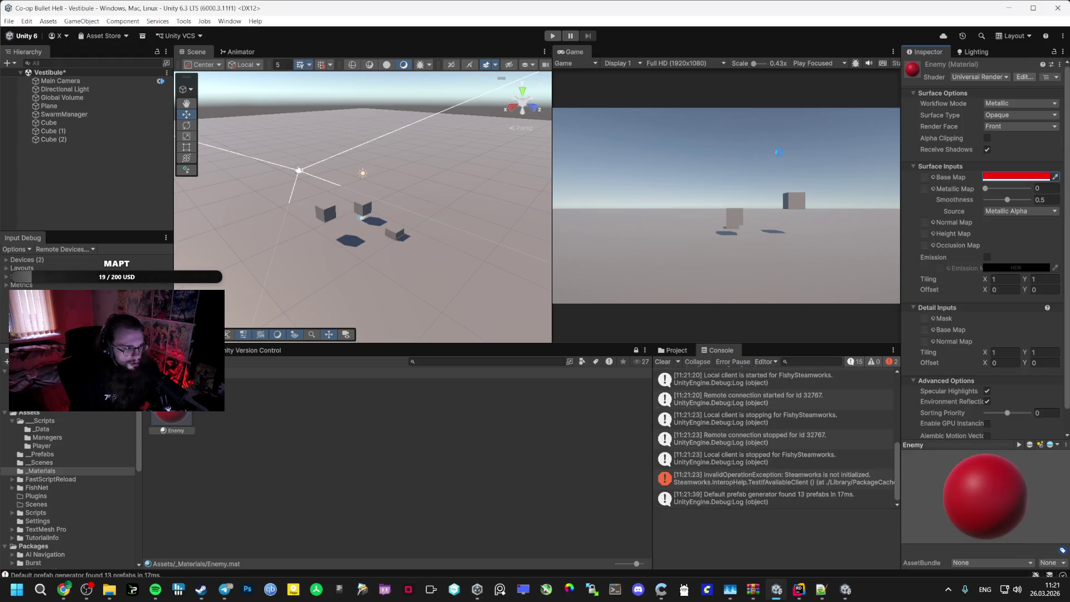
Assign the Enemy material to SwarmManager's Enemy Material slot
click(64, 115)
mouse_move(171, 415)
mouse_down()
mouse_move(1005, 240)
mouse_move(515, 344)
mouse_up()
drag(167, 409, 1003, 236)
Open the Bootstrap scene from _Scenes, start Play mode and maximize the Game view
click(39, 454)
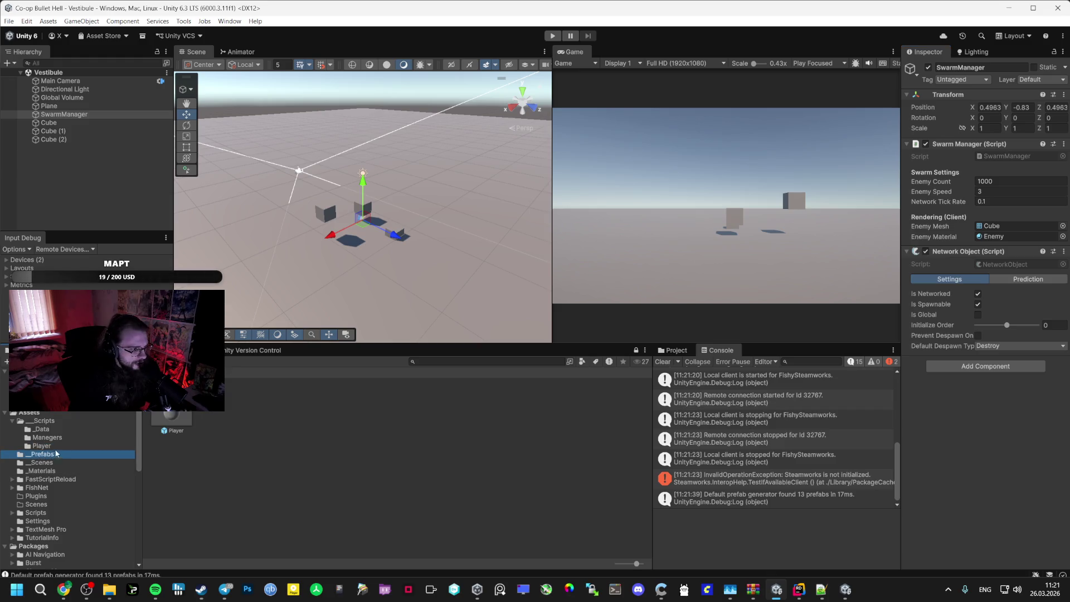
click(41, 463)
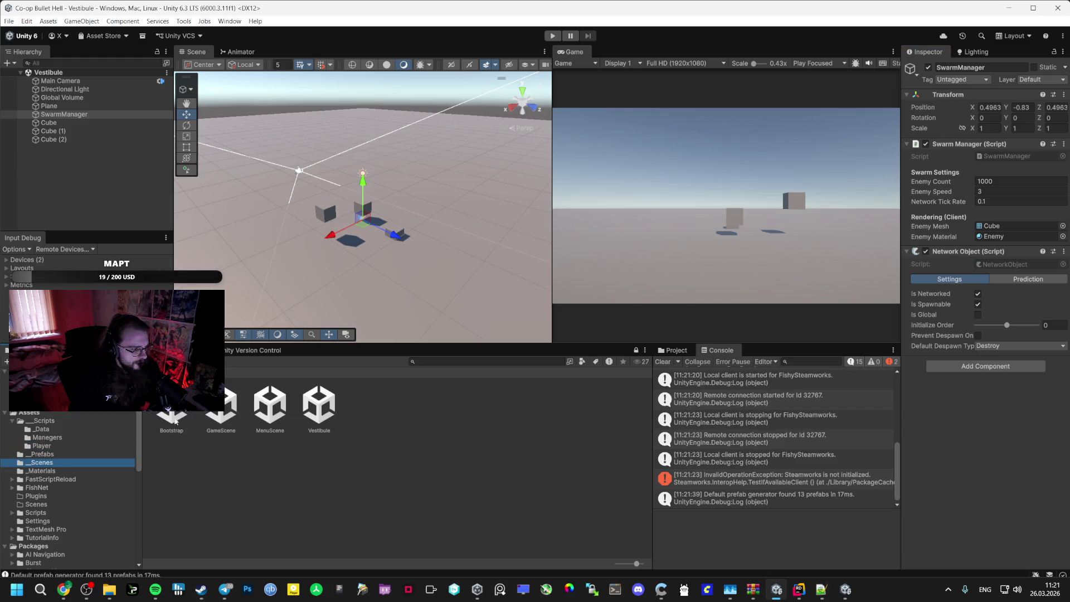
double_click(171, 423)
click(551, 36)
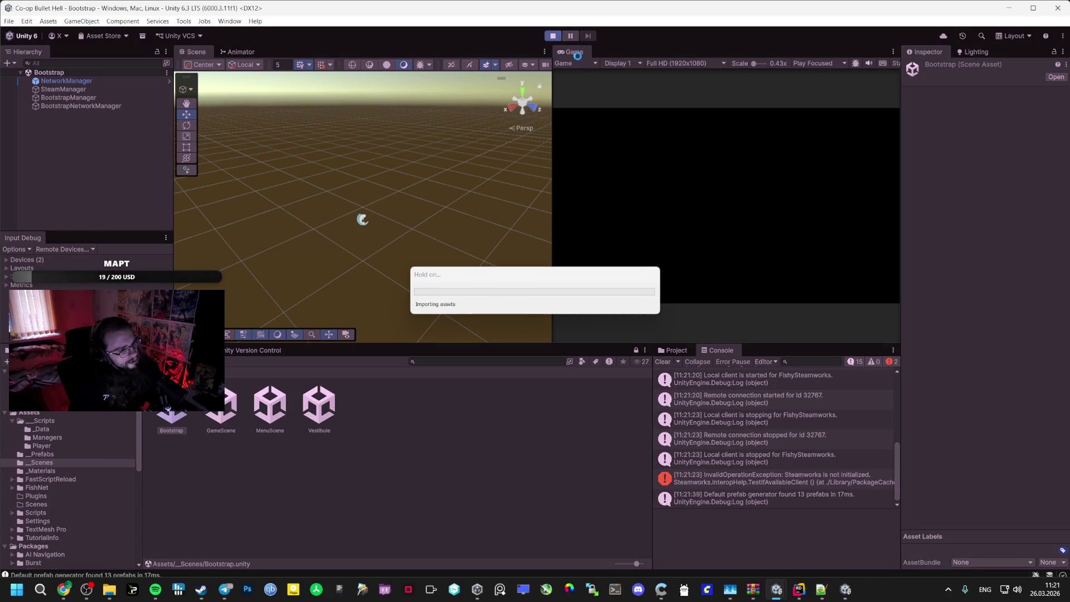
double_click(574, 51)
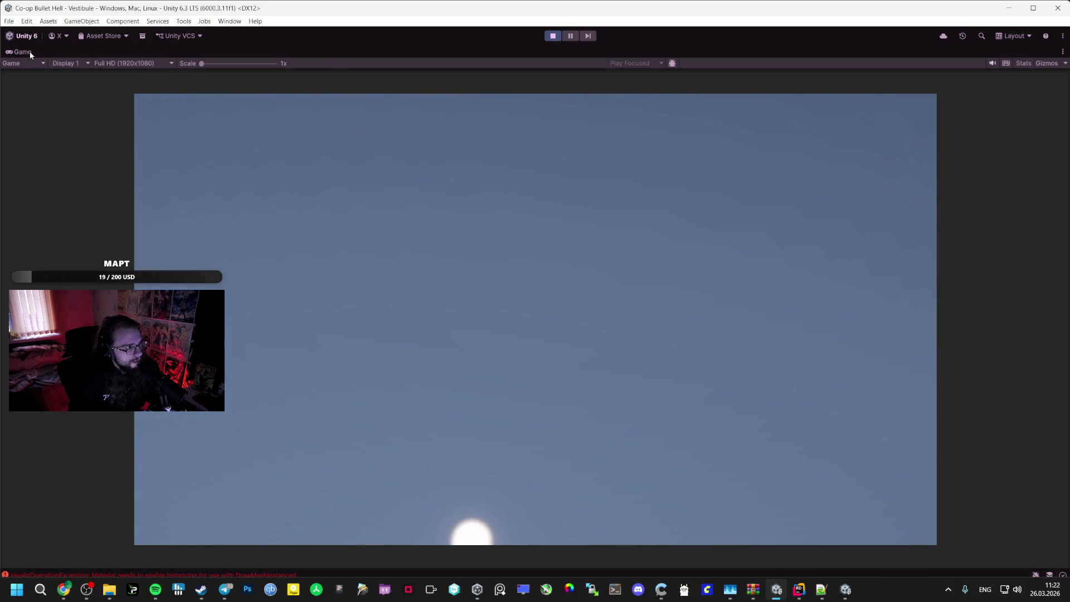
Inspect SwarmManager and the GPU-instancing error's stack trace, then stop the play test
double_click(29, 52)
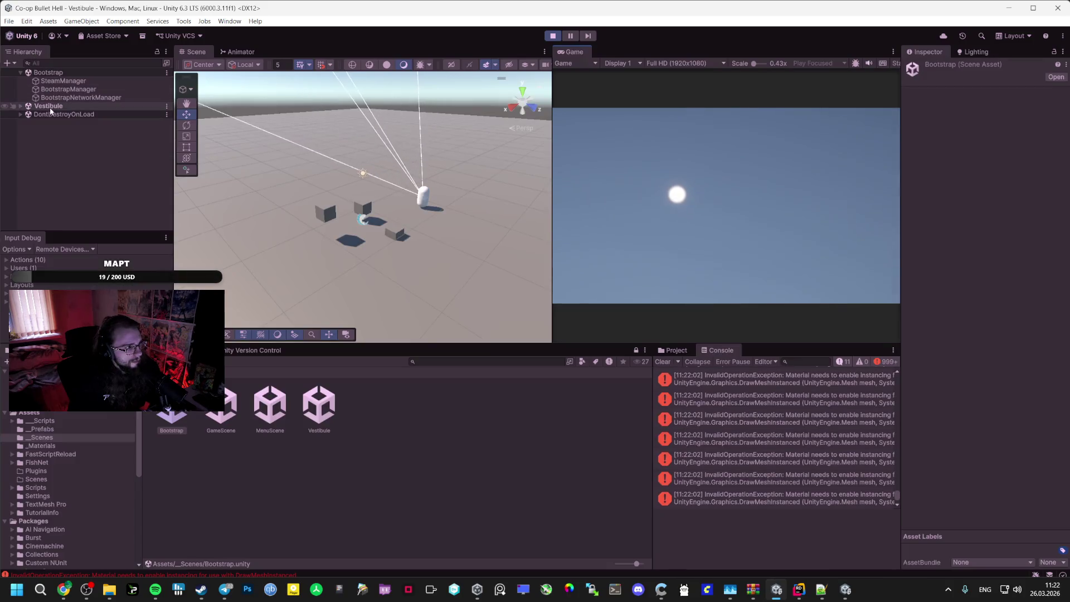
click(20, 106)
click(85, 150)
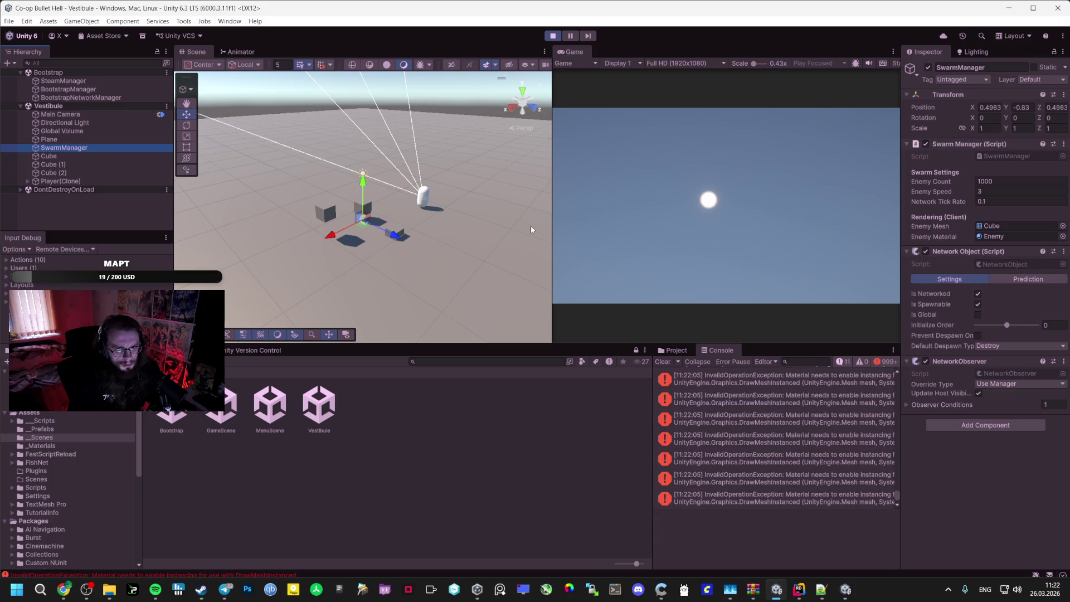
click(792, 437)
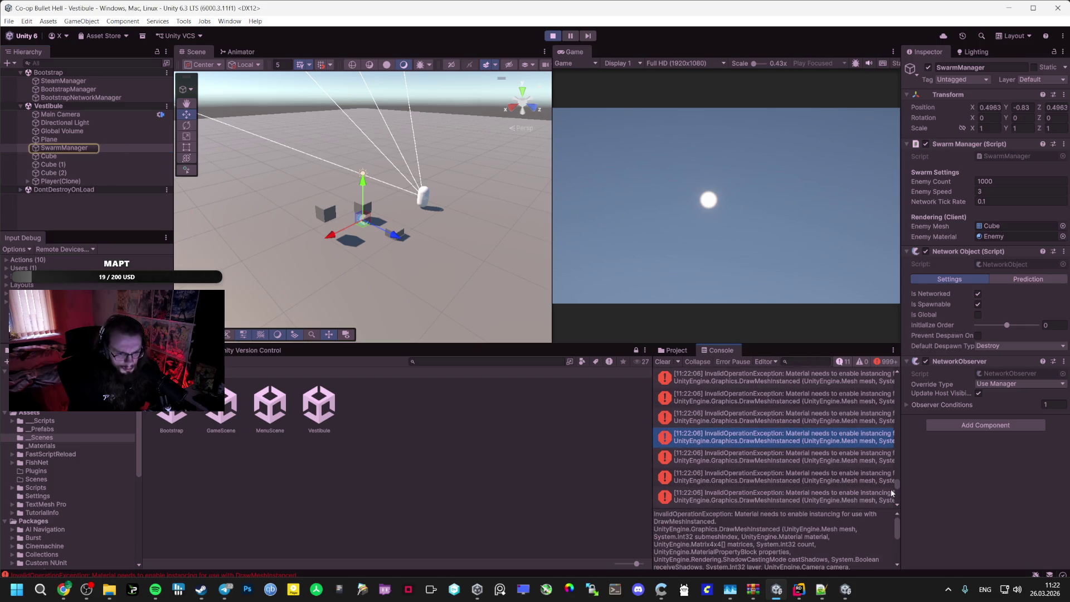
click(558, 37)
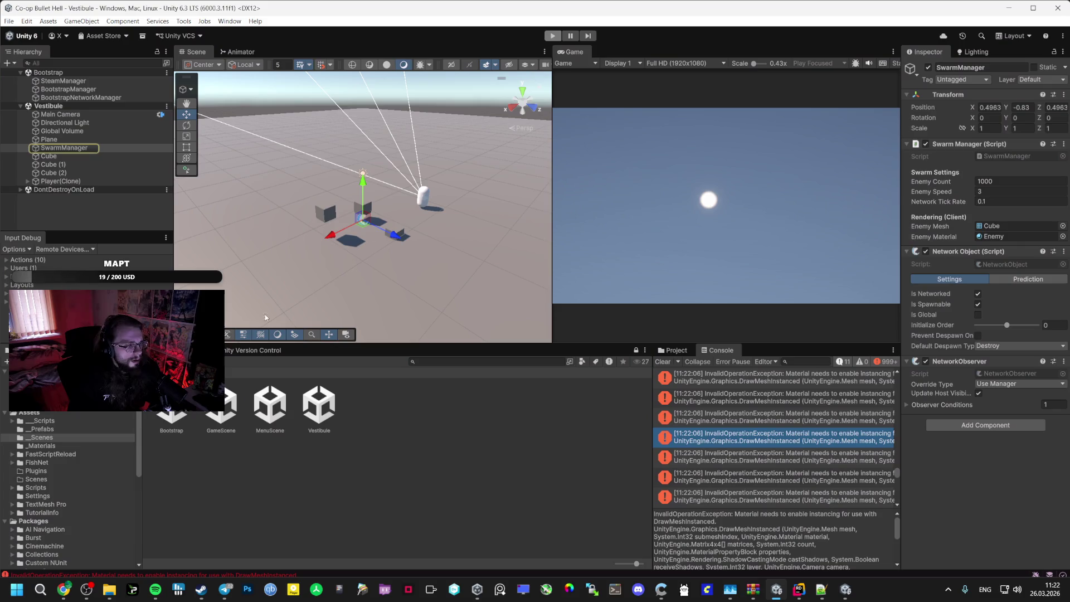
Enable GPU Instancing on the Enemy material, then replay and create a lobby
click(48, 490)
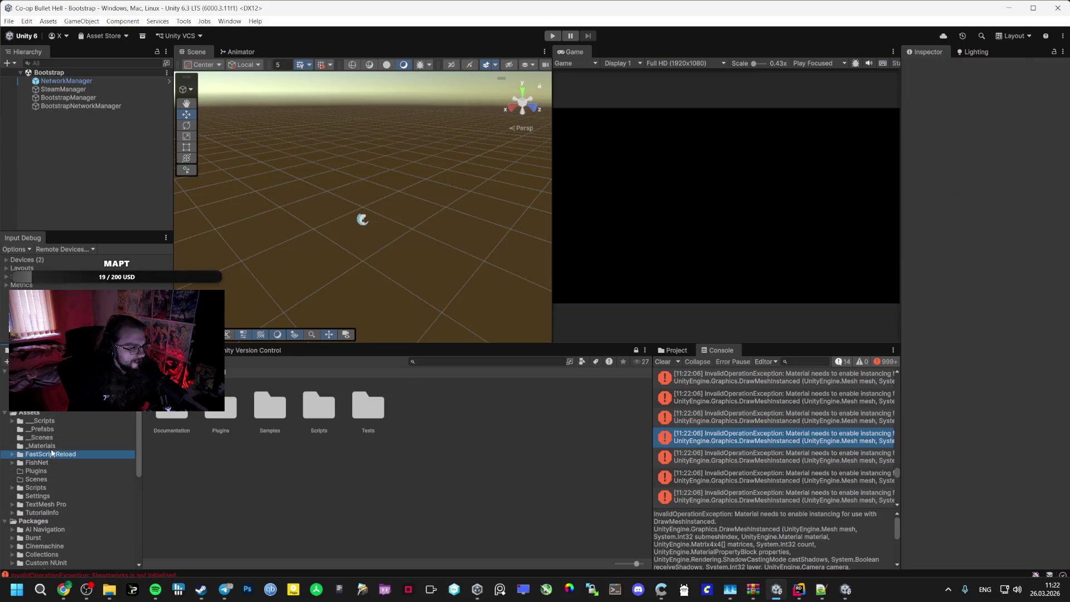
click(40, 446)
click(172, 415)
scroll(941, 349, down, 2)
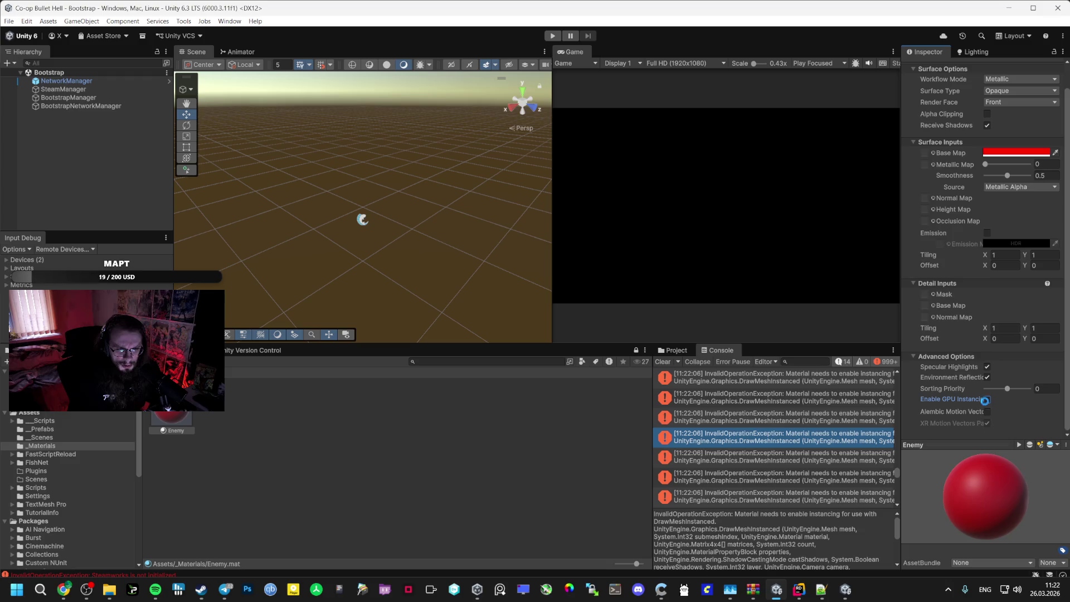
click(557, 37)
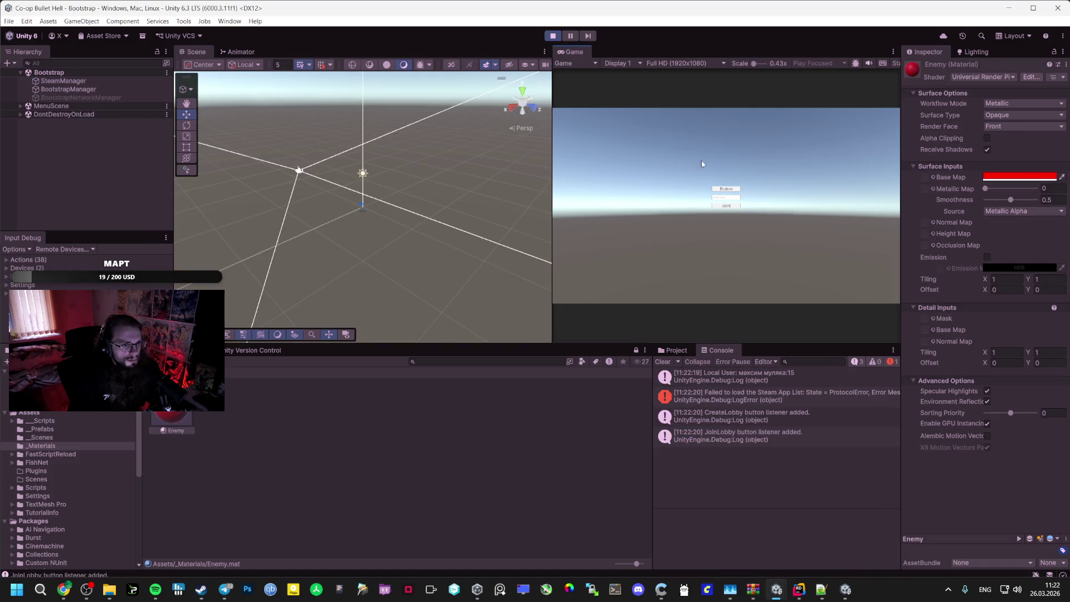
click(724, 189)
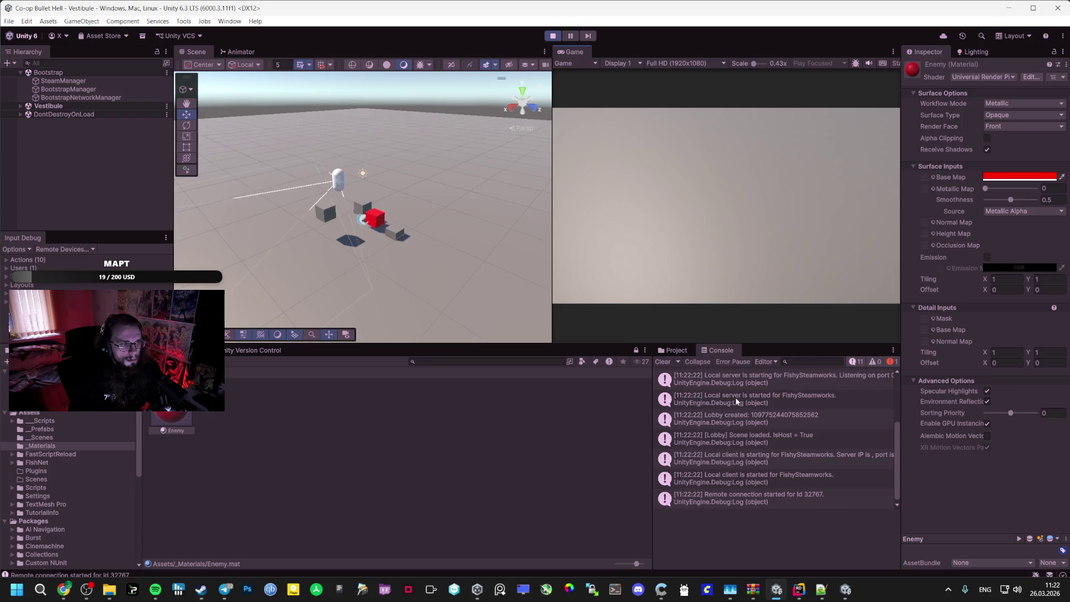
Stop the play test once the red enemy cube follows the player in Vestibule
click(554, 36)
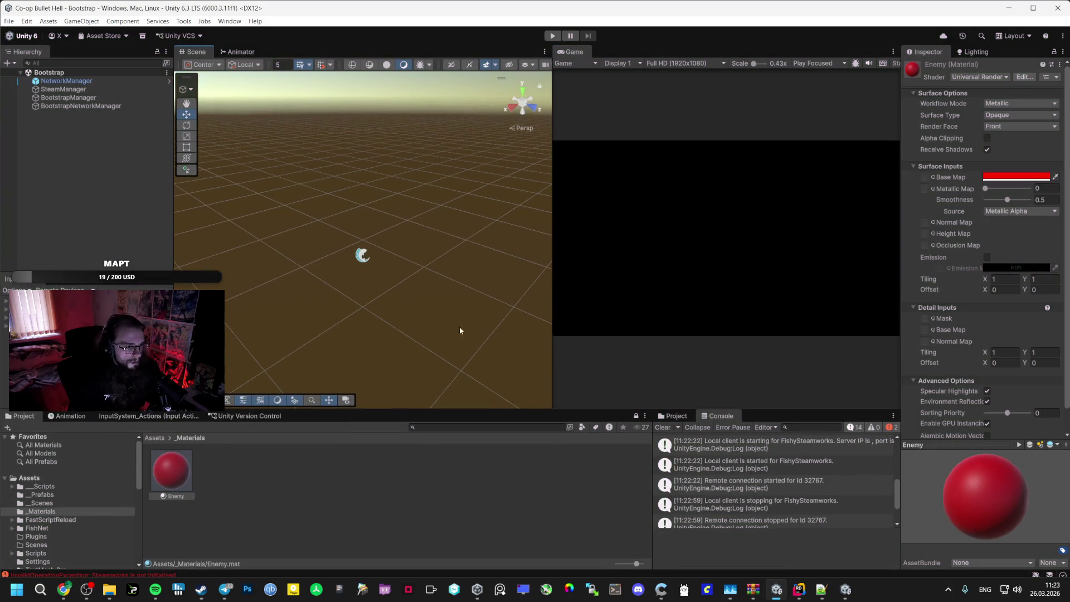
Widen the Scene view, then switch via Rider and Unity to Chrome's AI Studio new chat
drag(553, 258, 617, 260)
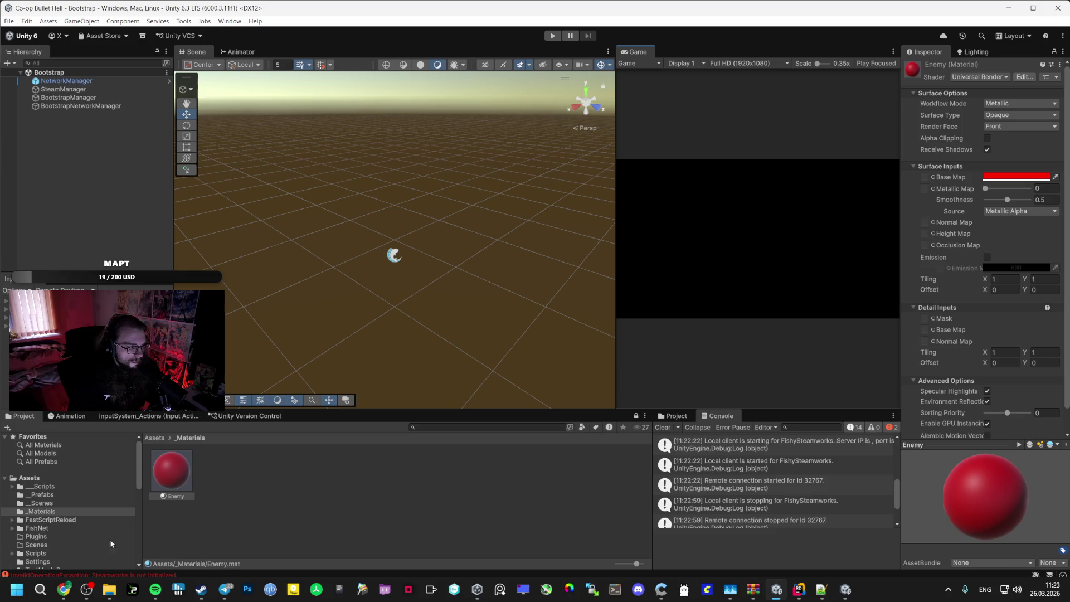
click(65, 585)
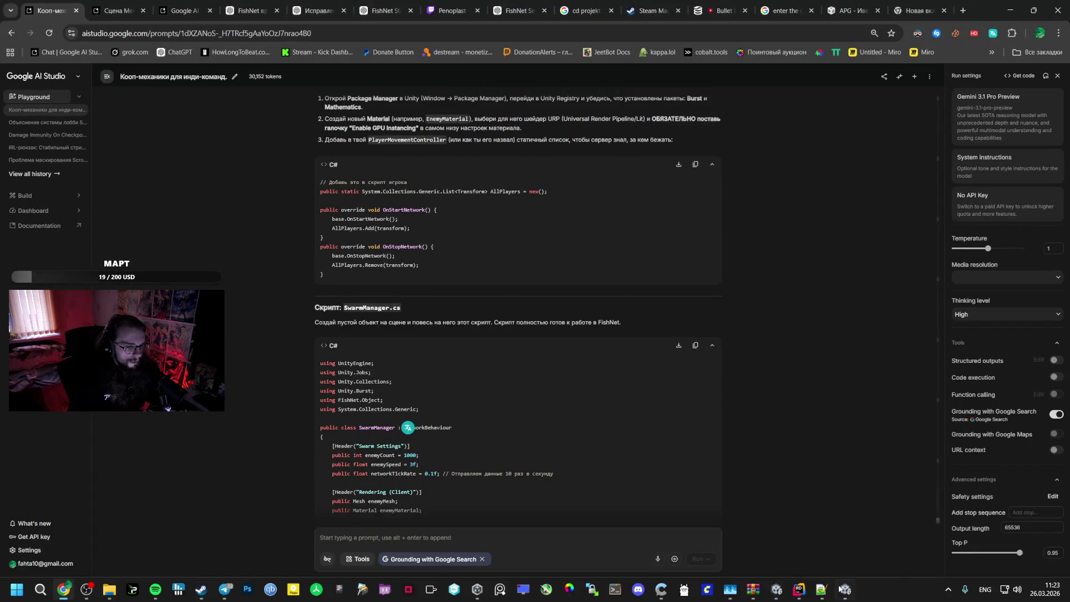
click(843, 589)
click(799, 590)
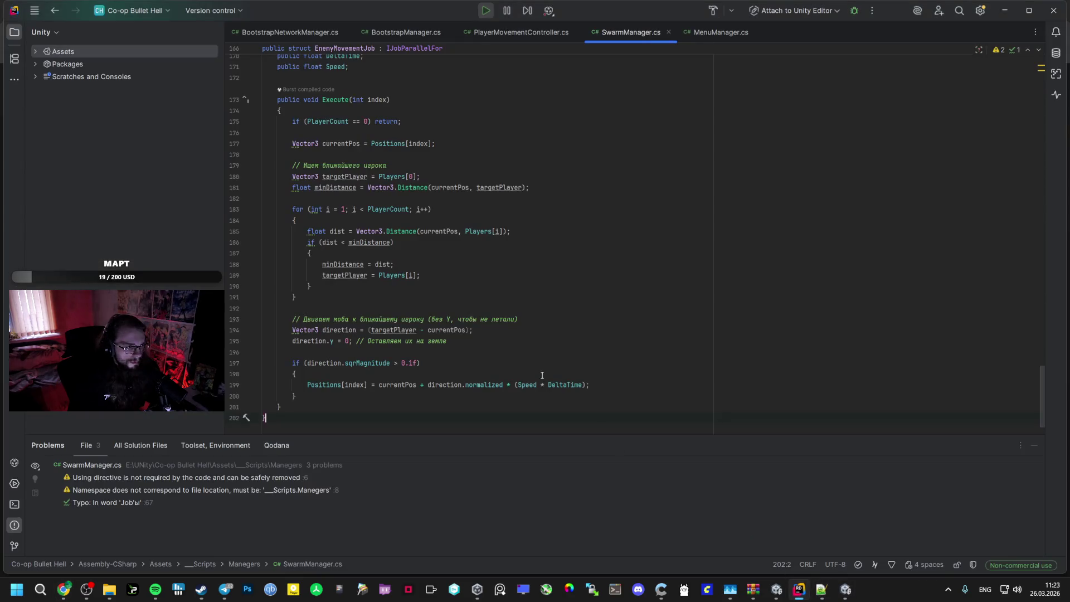
key(ctrl+Tab)
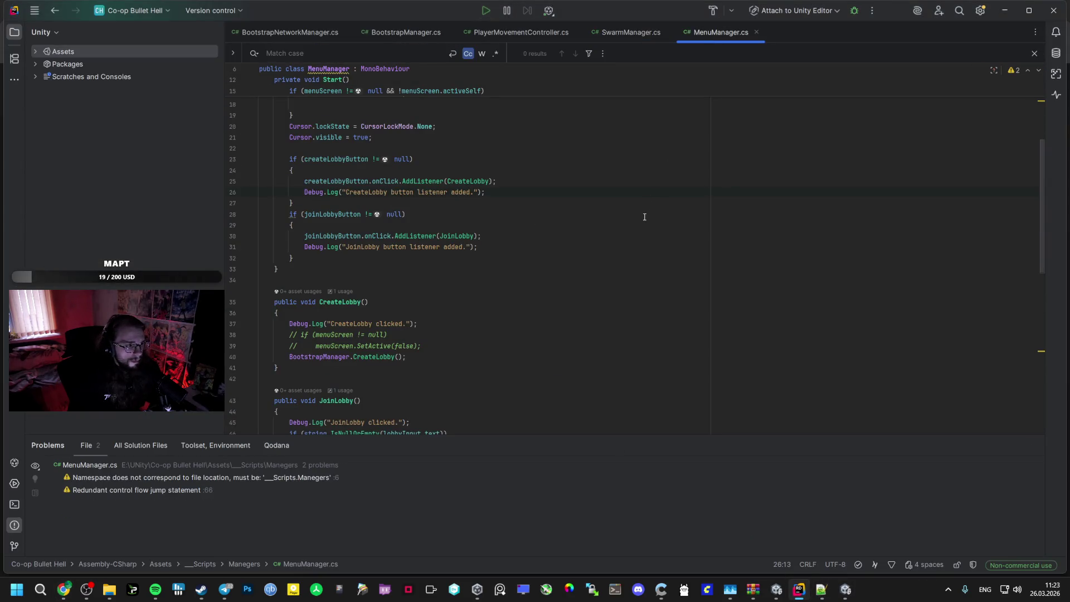
key(alt+Tab)
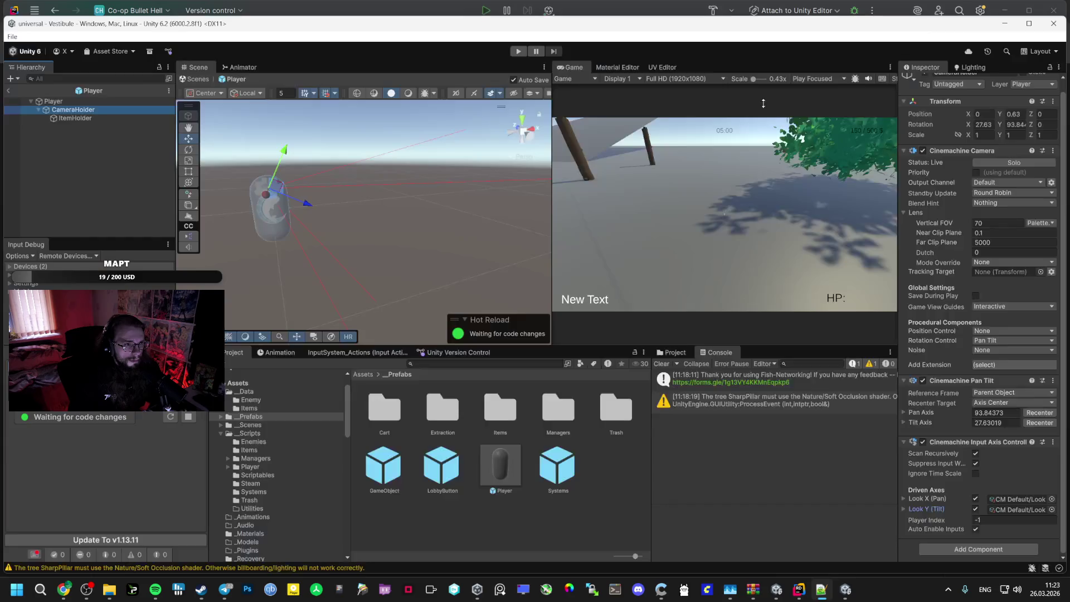
key(alt+Tab)
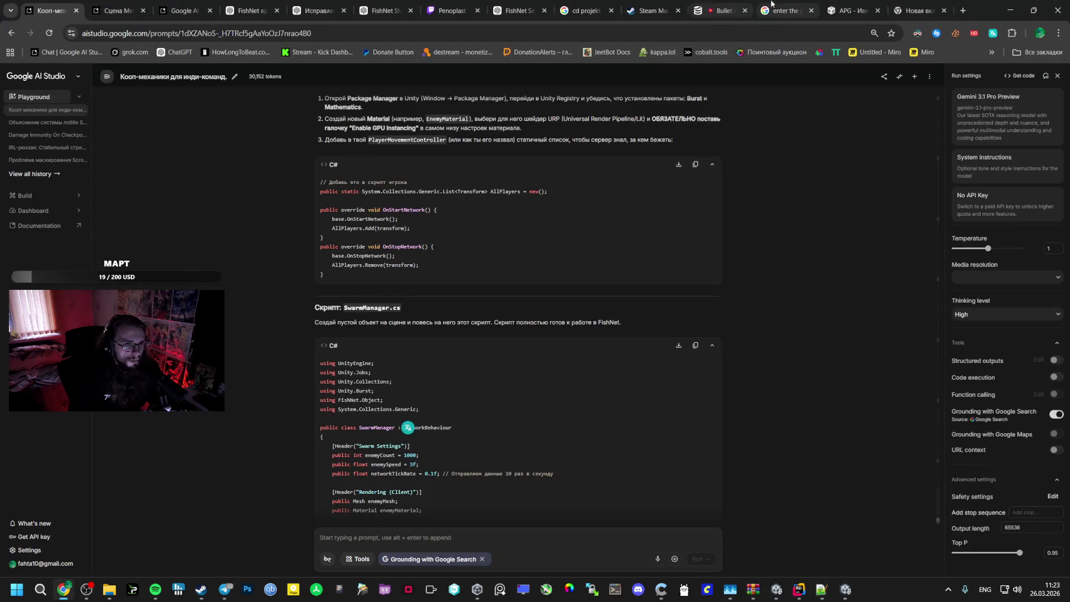
click(245, 11)
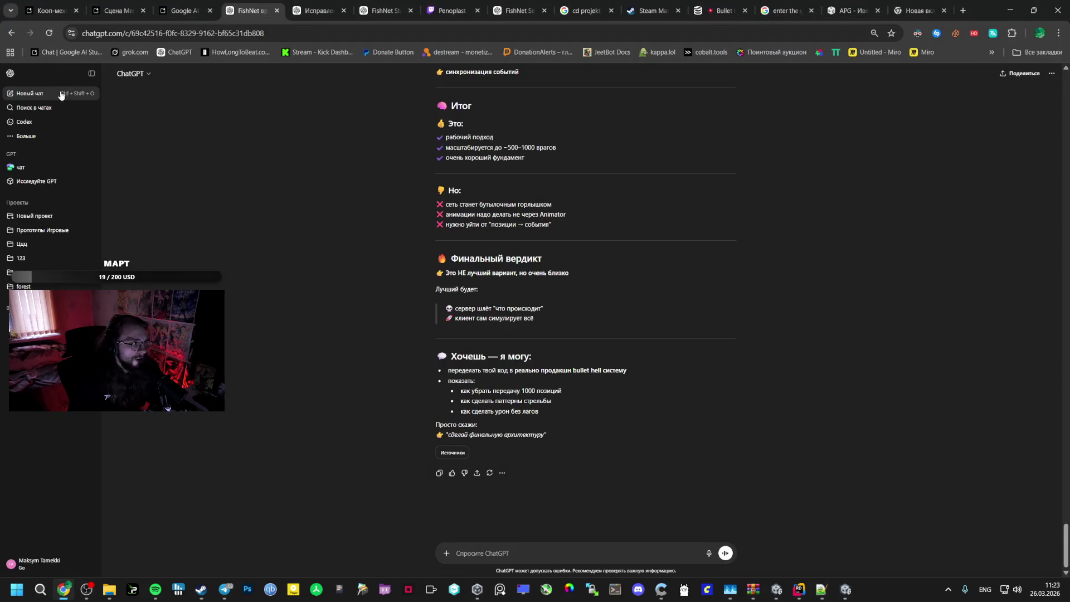
click(184, 10)
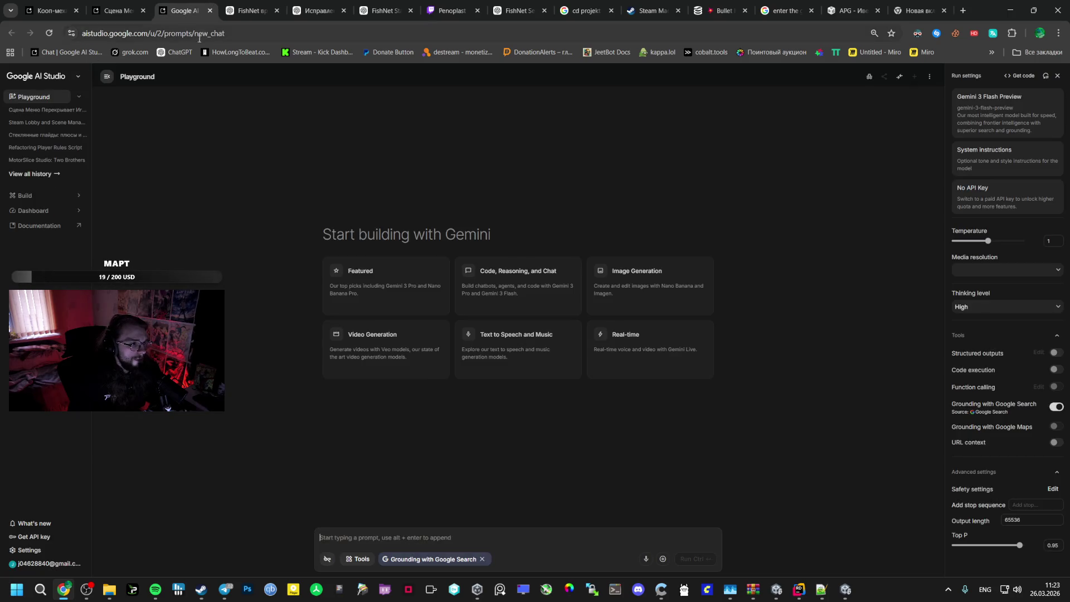
Send Gemini a Russian request for invite-friends and Copy Id buttons with the MenuManager.cs code
click(1023, 99)
click(716, 248)
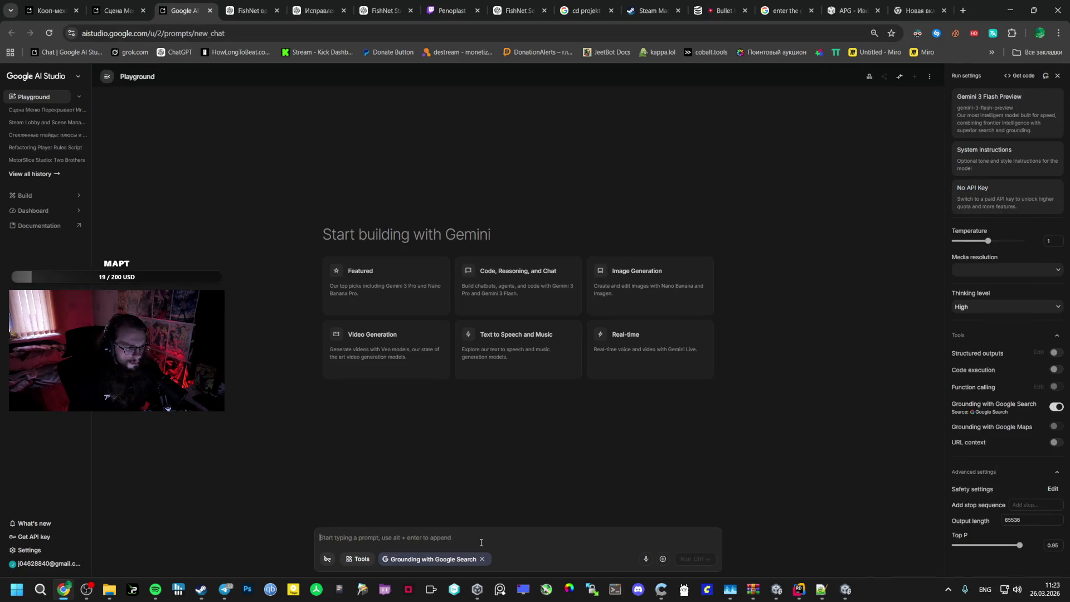
text(Ц)
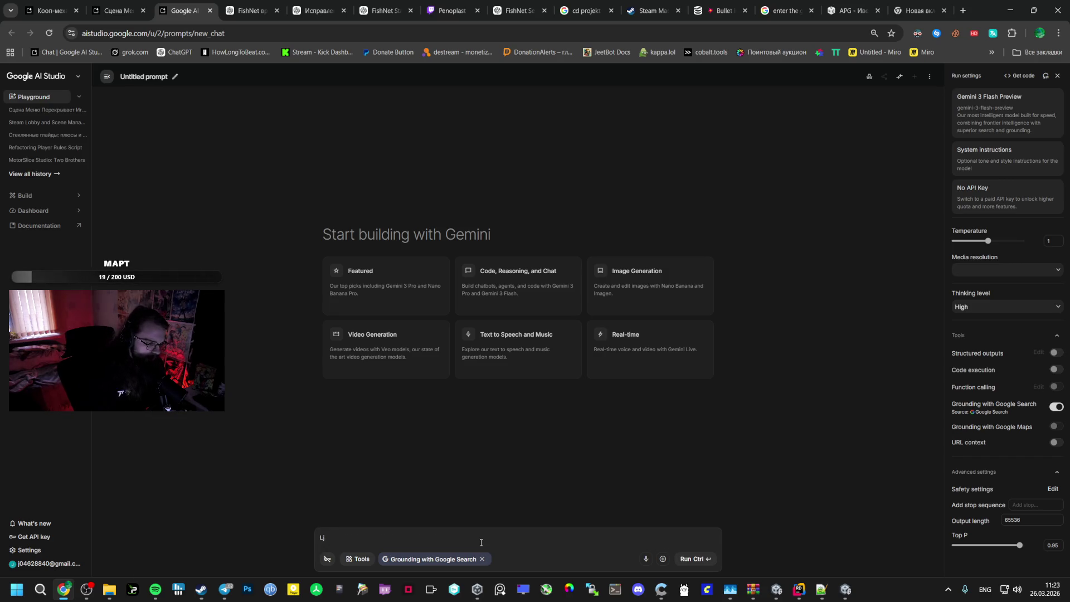
key(BackSpace)
text(Добавь приглашение друзей и)
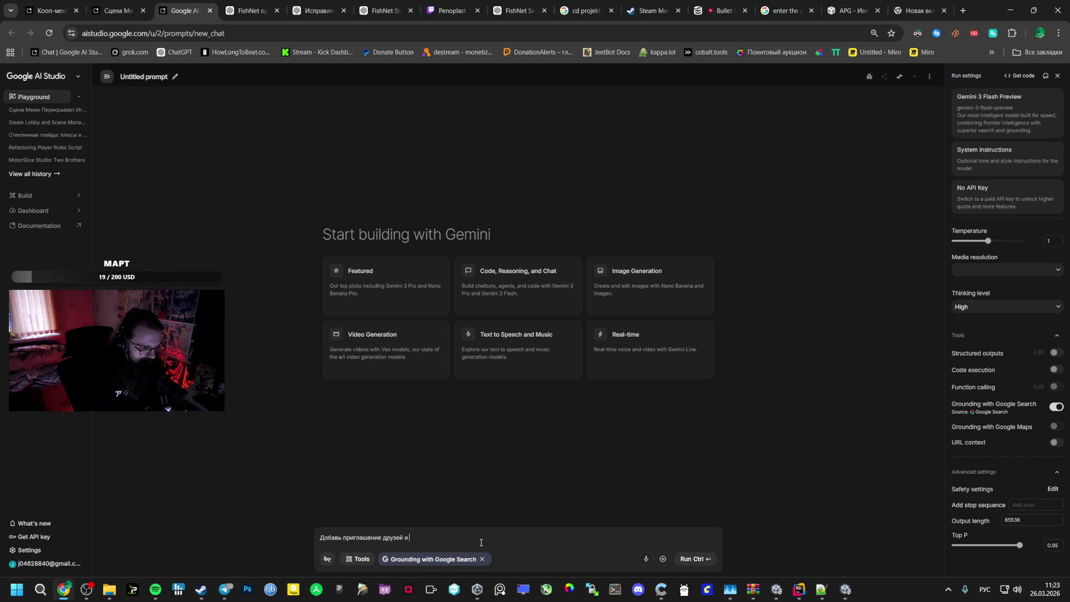
key(alt+shift)
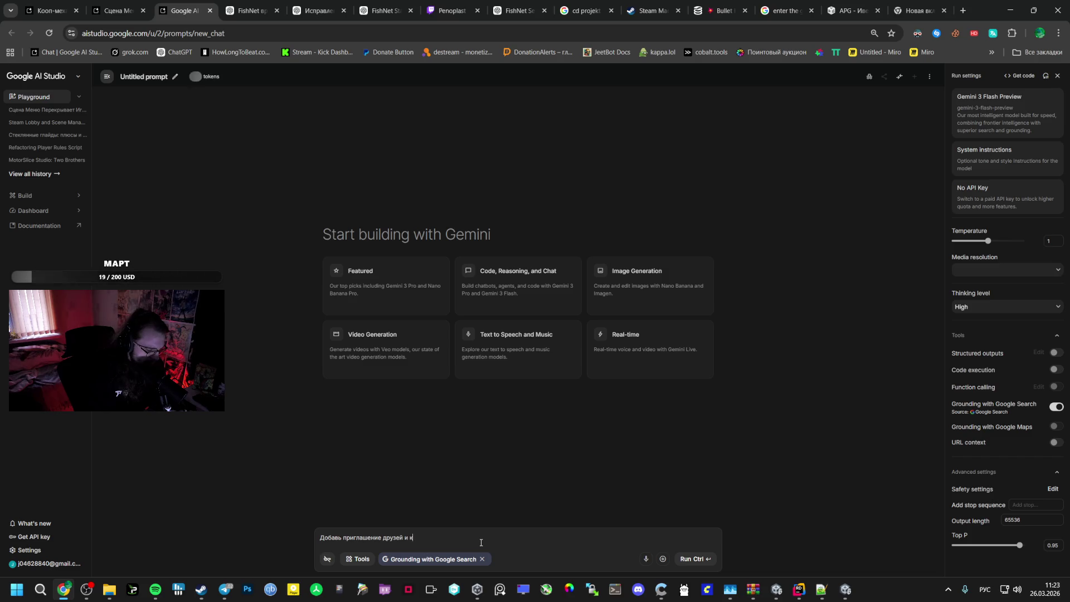
text(нопку)
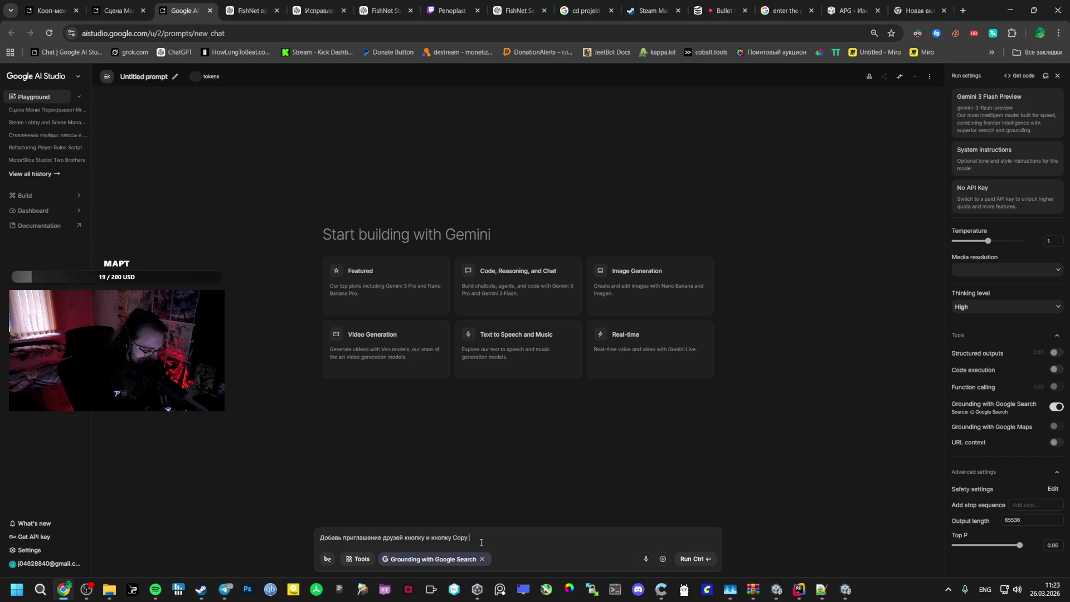
text(Id)
key(Return)
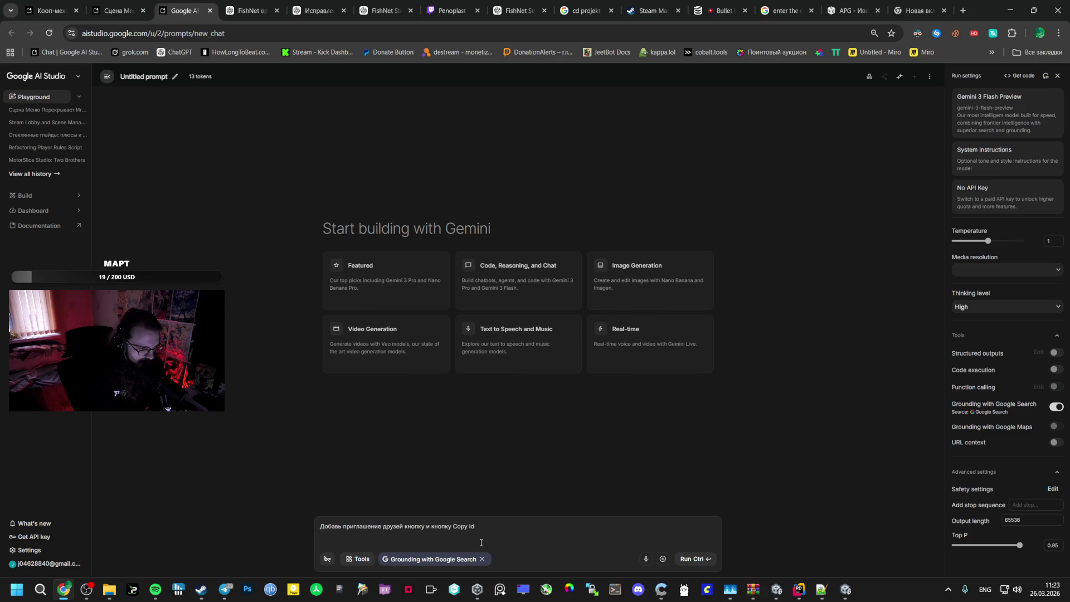
key(ctrl+v)
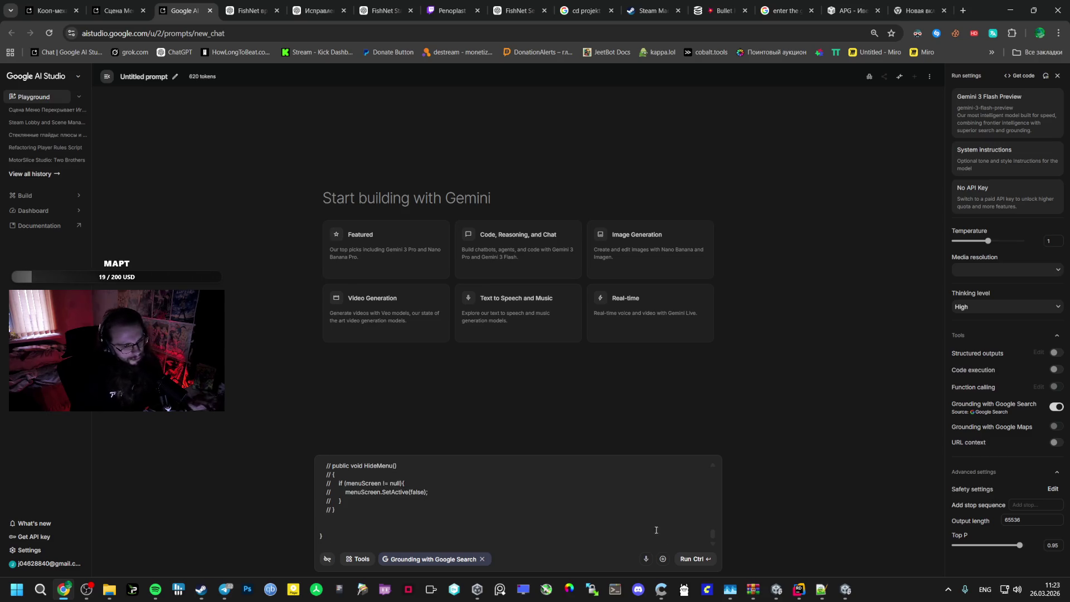
key(ctrl+Return)
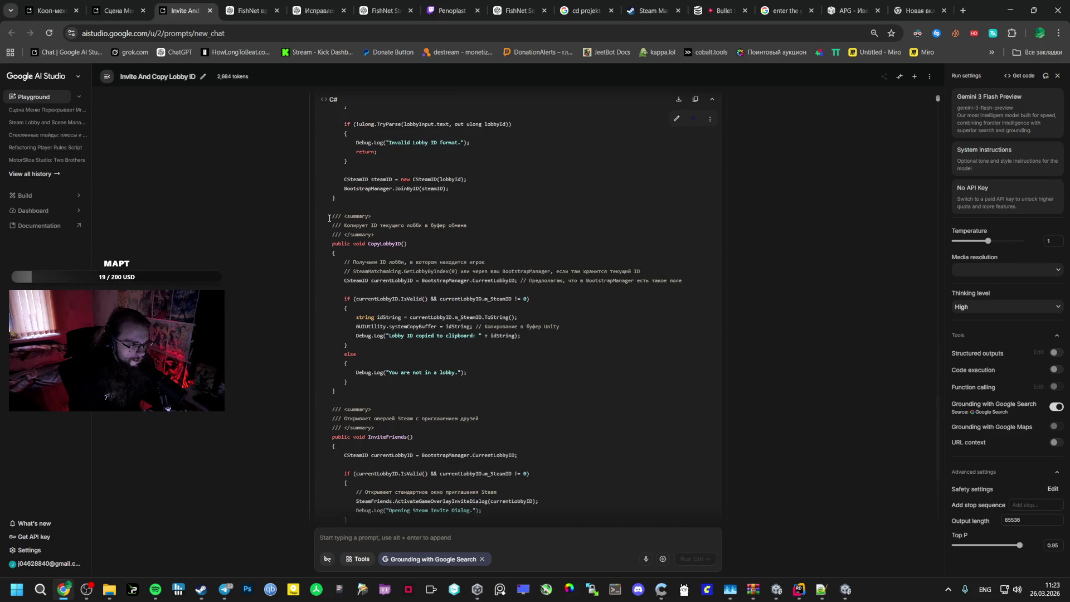
Select the generated CopyLobbyID and InviteFriends methods in Gemini's reply
mouse_move(329, 218)
mouse_down()
mouse_move(363, 228)
mouse_move(379, 342)
mouse_move(337, 411)
mouse_up()
scroll(379, 342, down, 3)
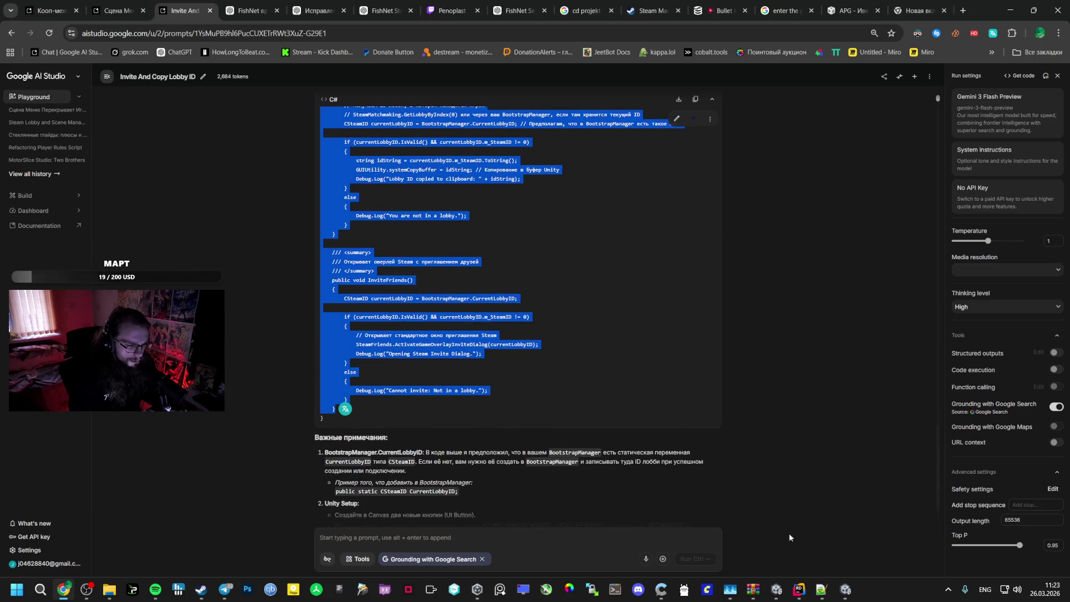
click(821, 590)
Delete the commented-out HideMenu lines and paste CopyLobbyID and InviteFriends after JoinLobby
click(800, 590)
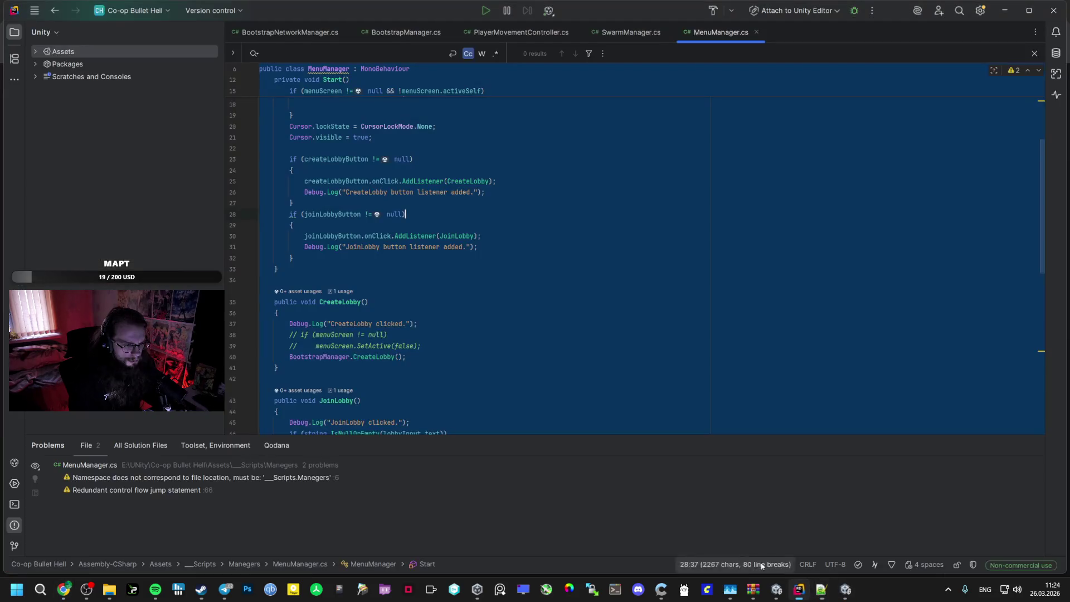
scroll(410, 393, down, 10)
click(287, 361)
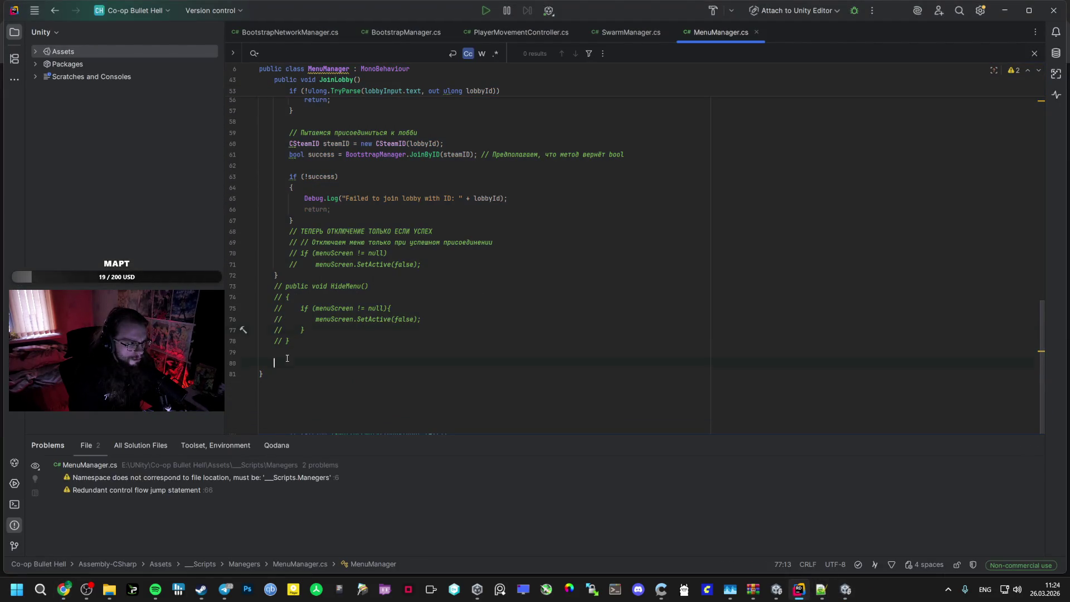
key(Delete)
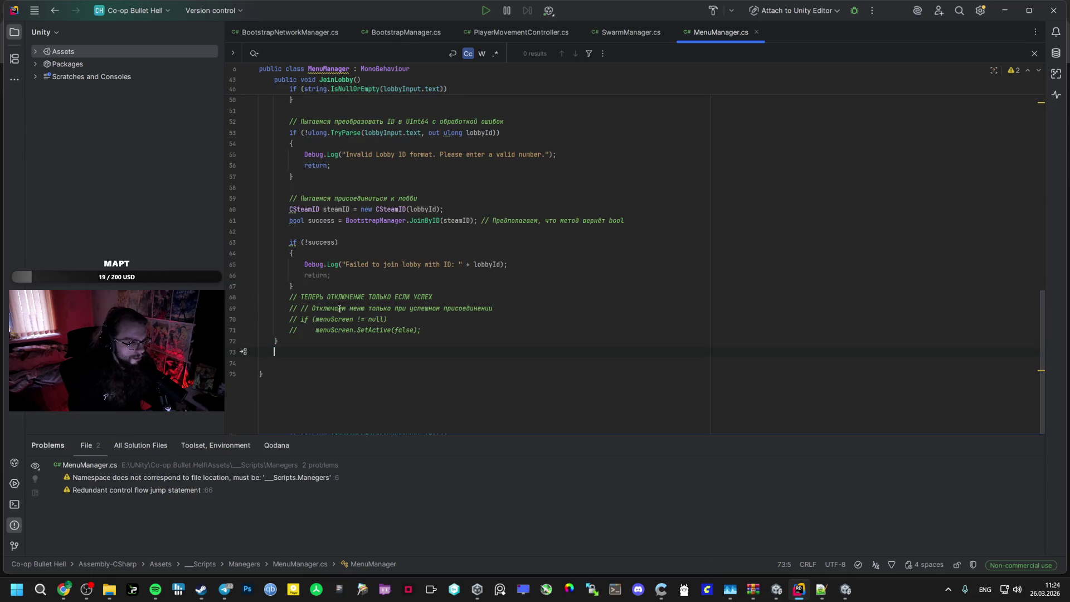
mouse_move(422, 330)
mouse_down()
mouse_move(290, 319)
mouse_move(292, 297)
mouse_up()
key(Delete)
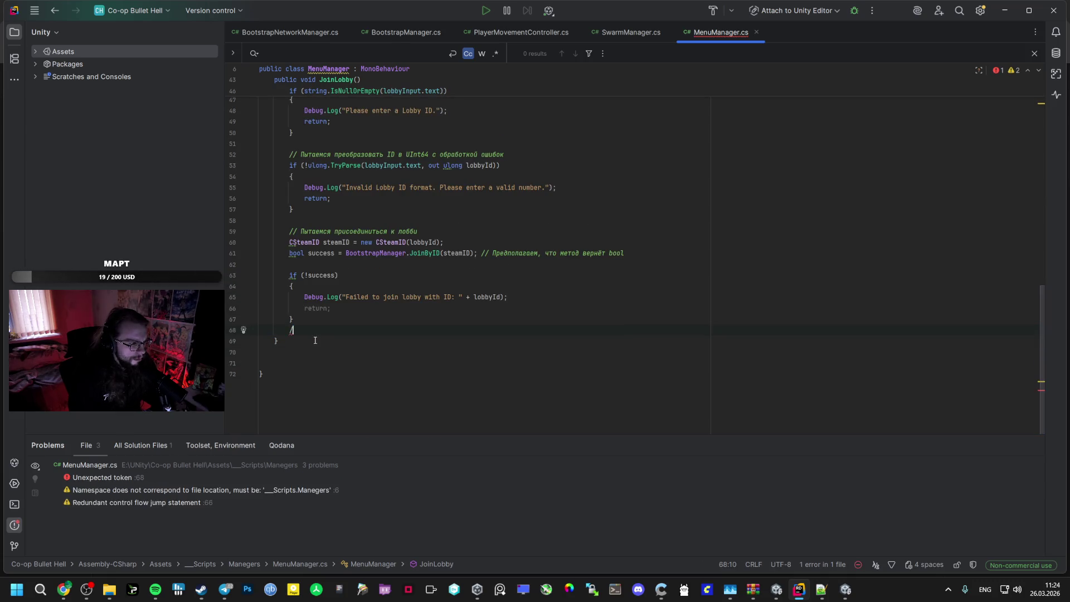
click(315, 340)
key(ctrl+v)
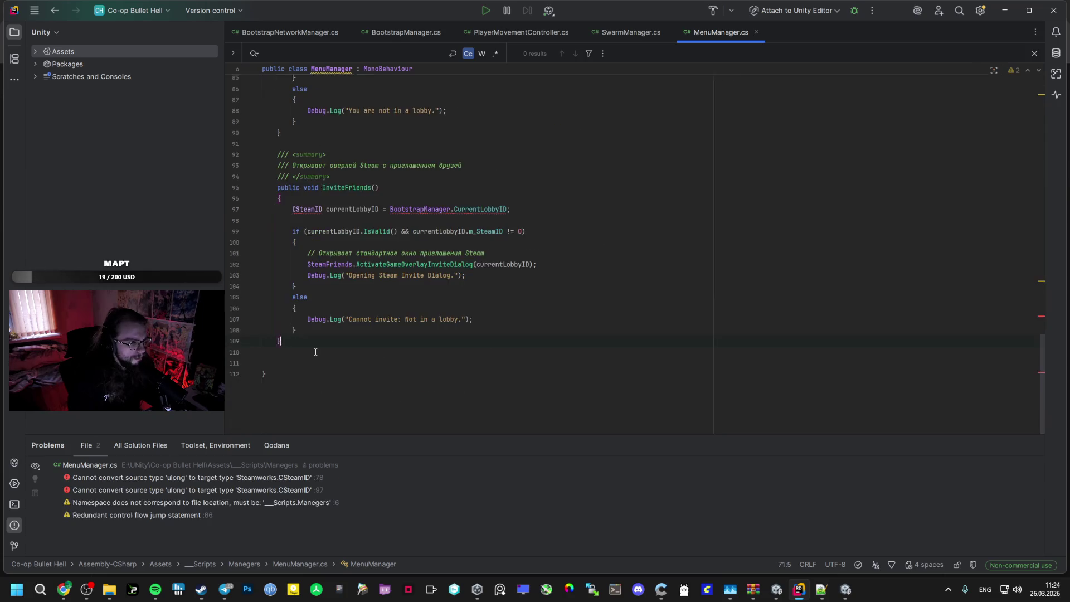
Jump to the first CSteamID conversion error on line 78
key(alt+Tab)
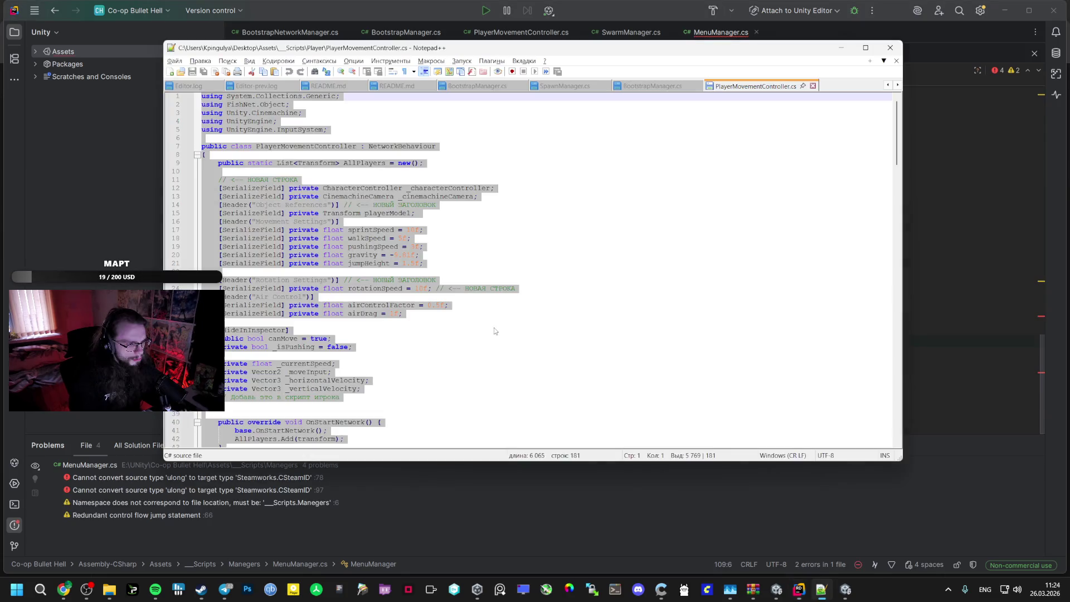
key(alt+Tab)
scroll(323, 247, up, 1)
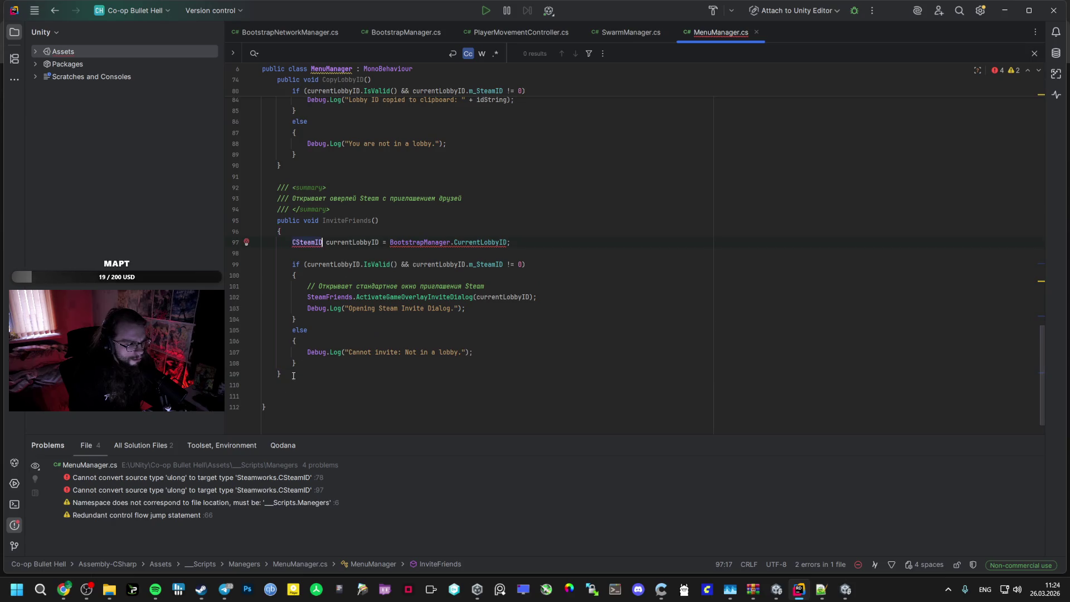
click(208, 476)
double_click(207, 477)
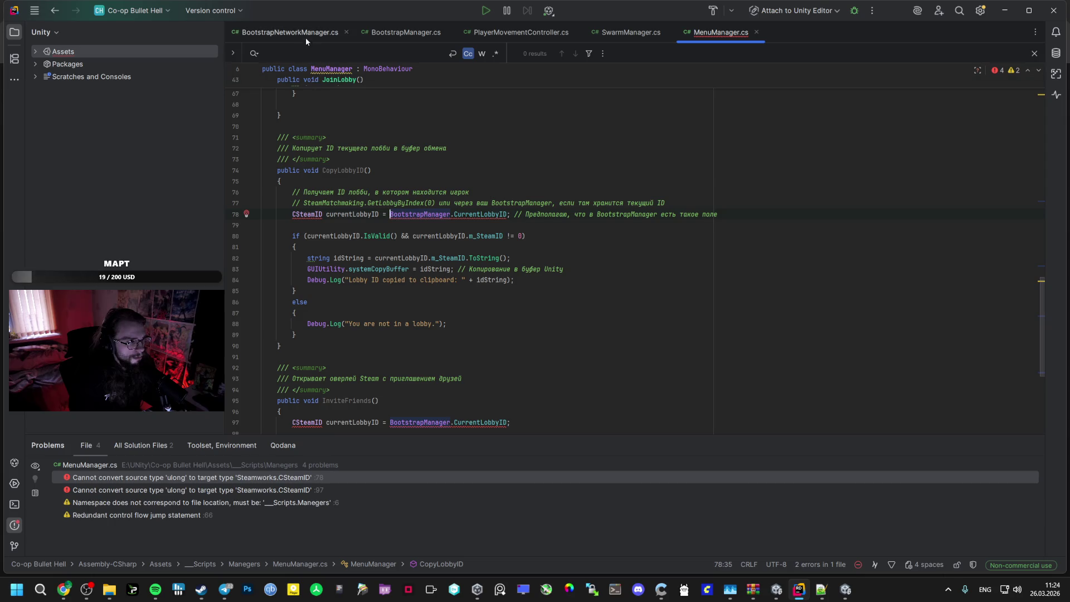
Select all of BootstrapManager.cs's code and return to the AI Studio chat
click(389, 33)
key(ctrl+a)
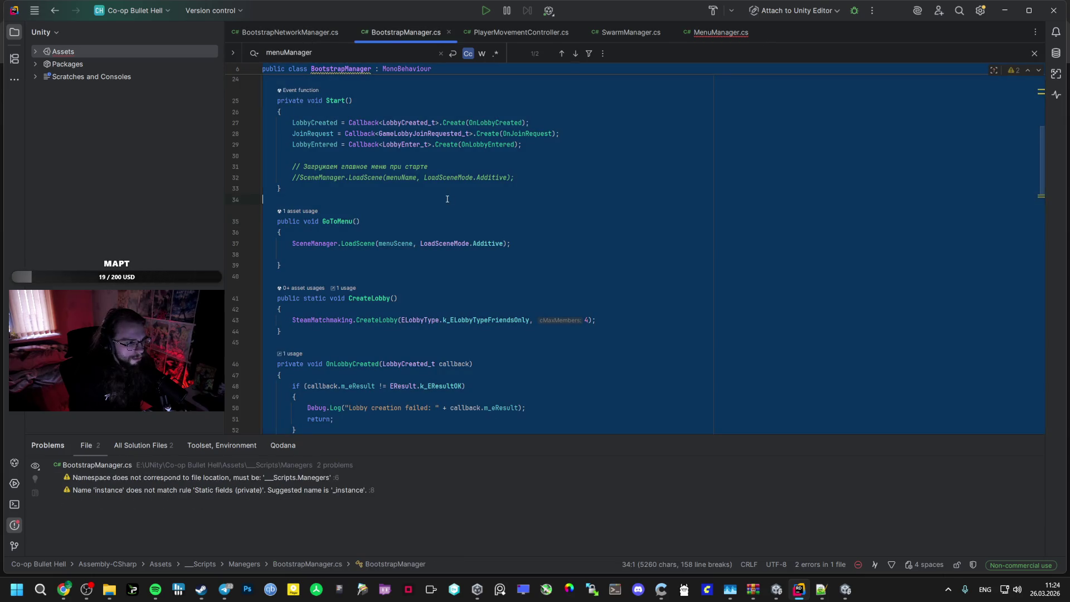
click(64, 590)
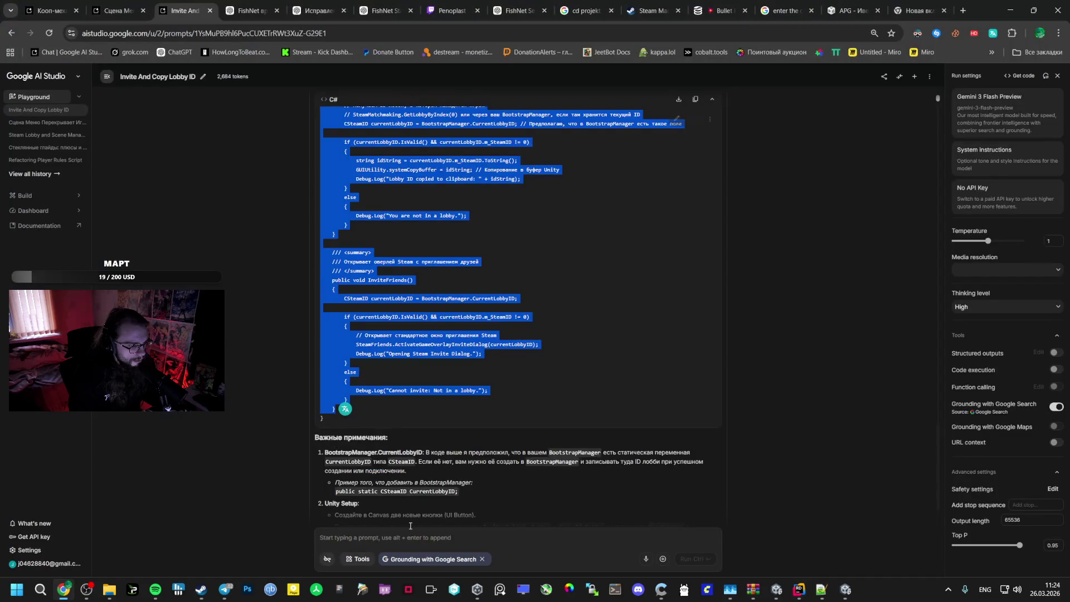
Send 'Вот код' plus BootstrapManager's code to Gemini and select the revised CopyLobbyID and InviteFriends methods
key(alt+shift)
text(с)
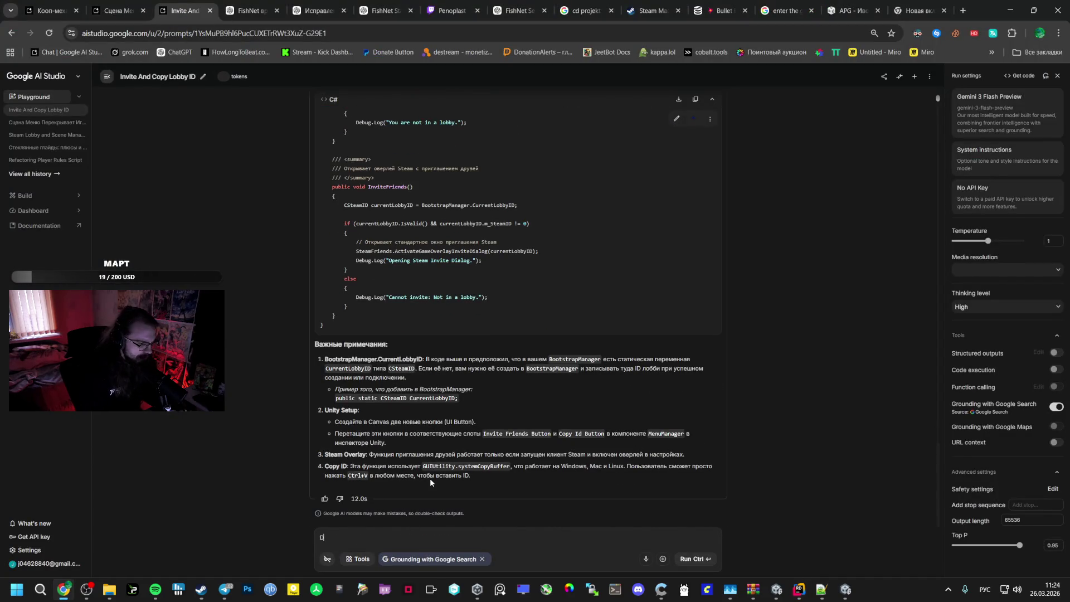
text(Вот код)
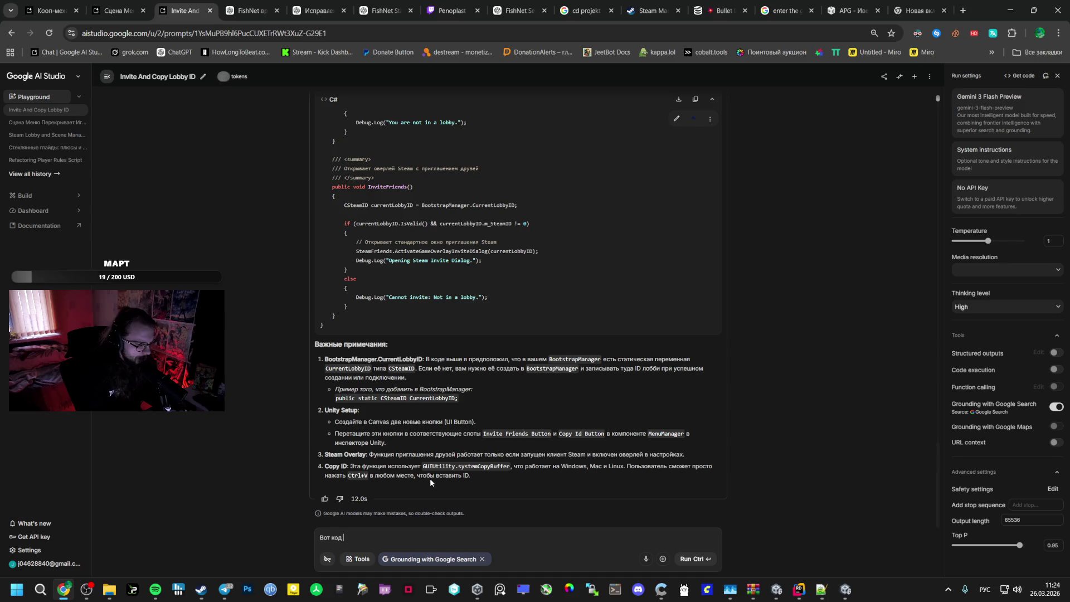
key(ctrl+v)
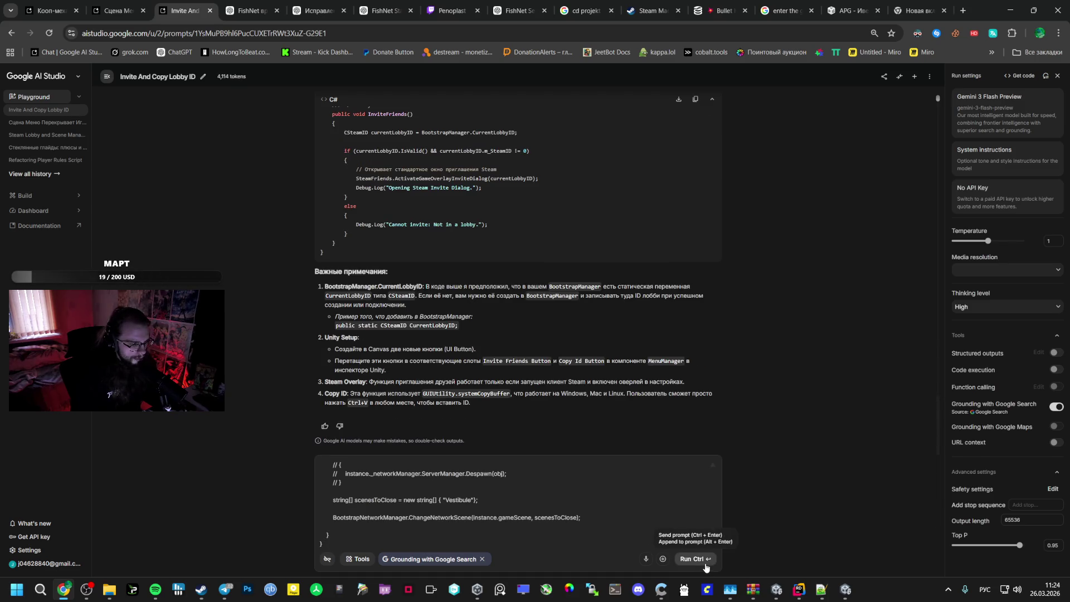
click(705, 567)
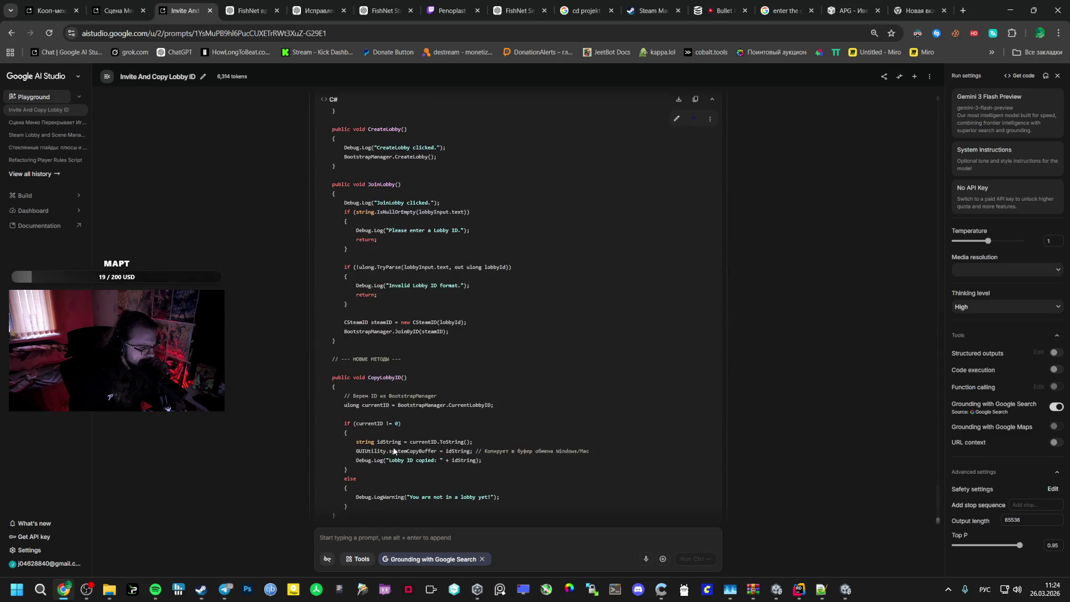
drag(334, 310, 328, 208)
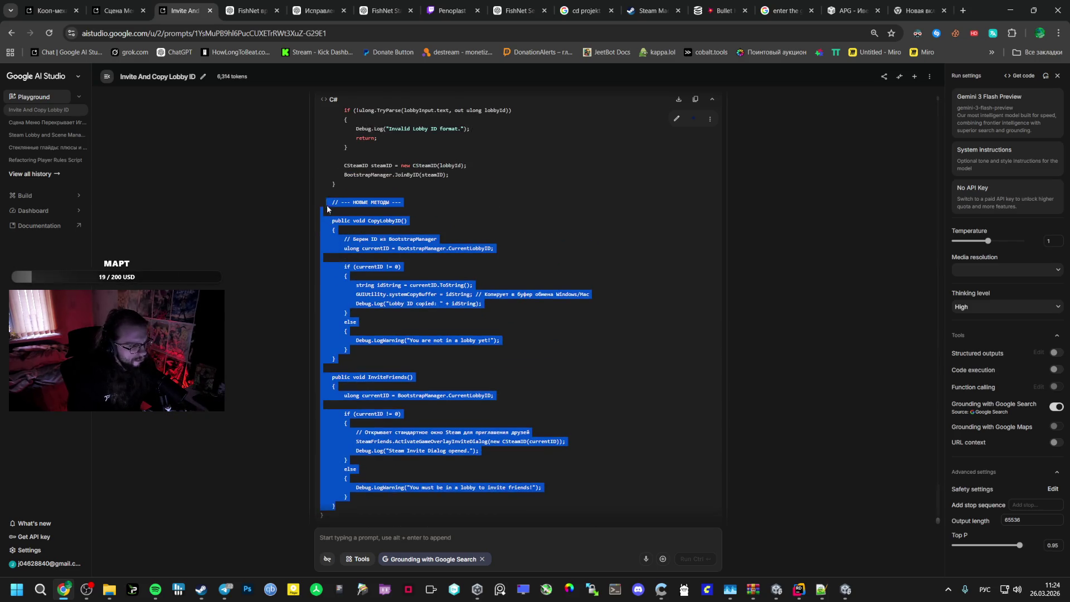
key(alt+Tab)
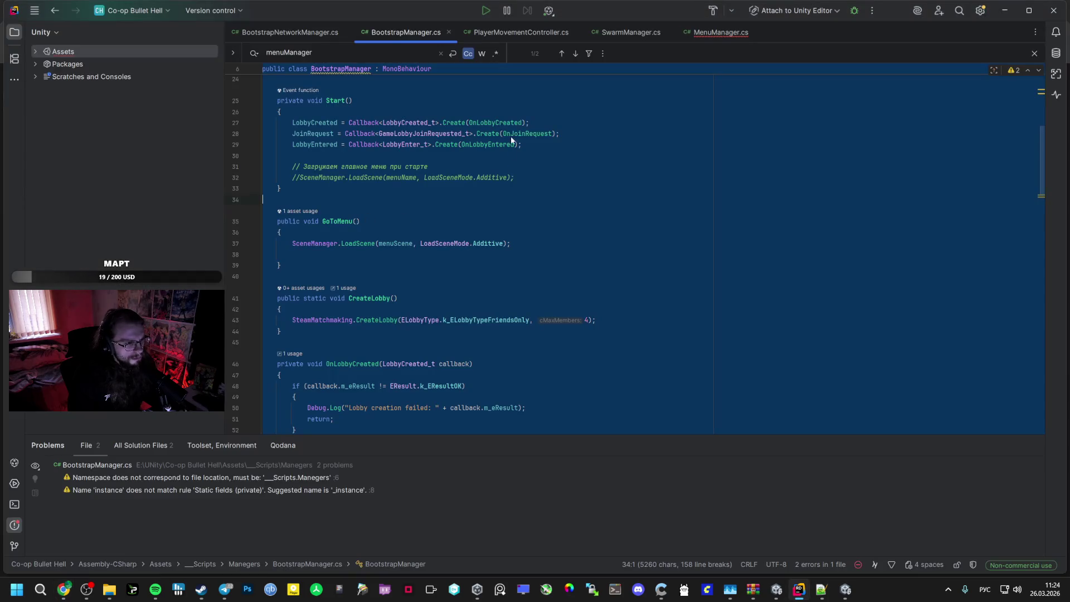
Paste the revised ulong-based CopyLobbyID and InviteFriends over the old methods in MenuManager.cs
click(706, 33)
scroll(333, 353, down, 5)
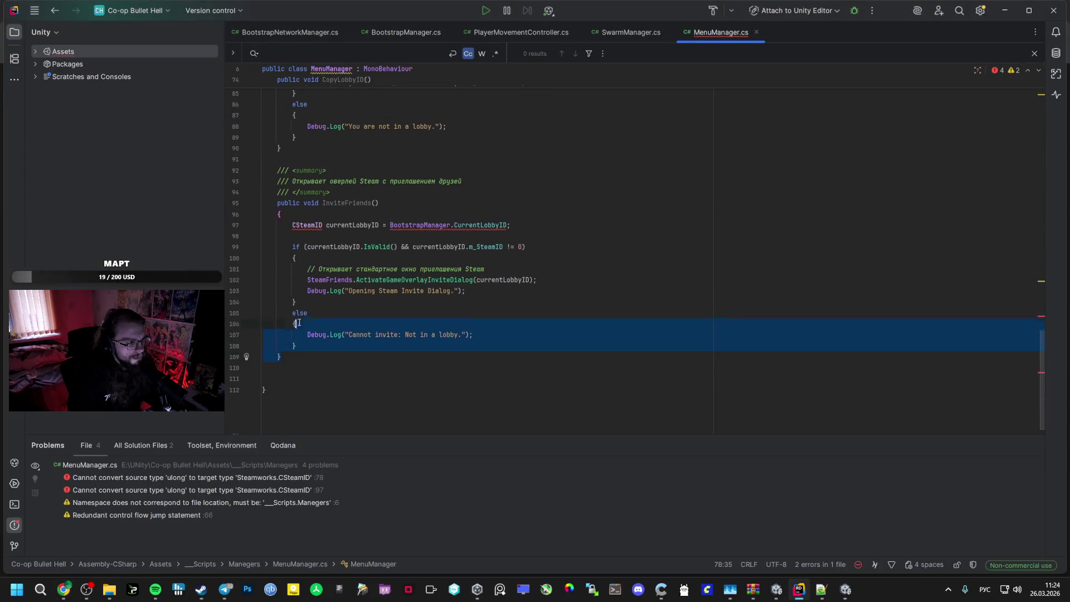
drag(298, 323, 302, 261)
scroll(303, 261, up, 5)
key(ctrl+v)
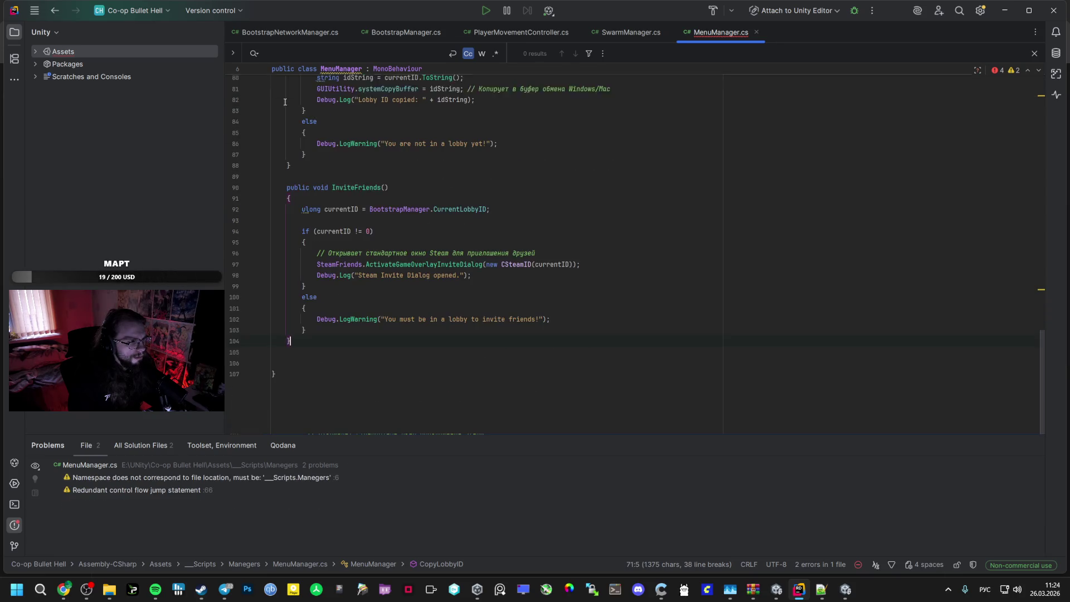
text(})
click(291, 340)
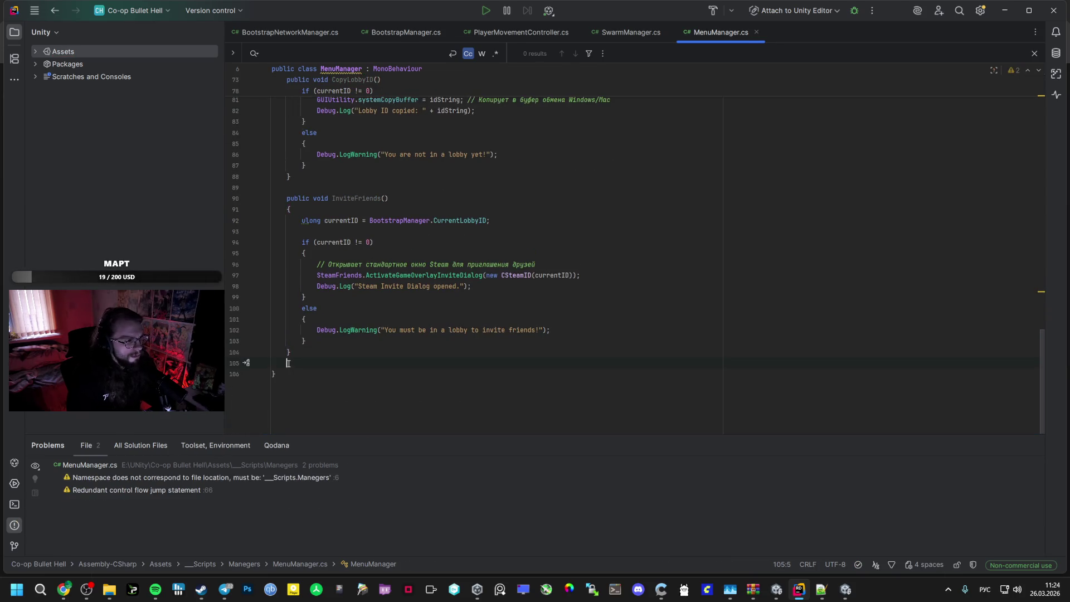
scroll(355, 350, up, 8)
scroll(355, 350, up, 3)
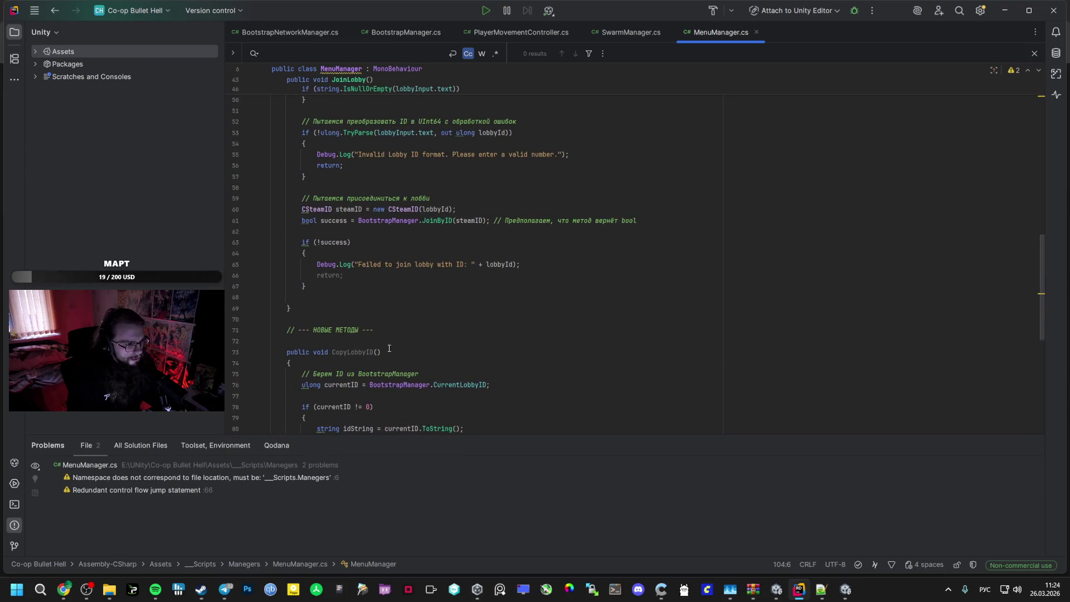
click(776, 589)
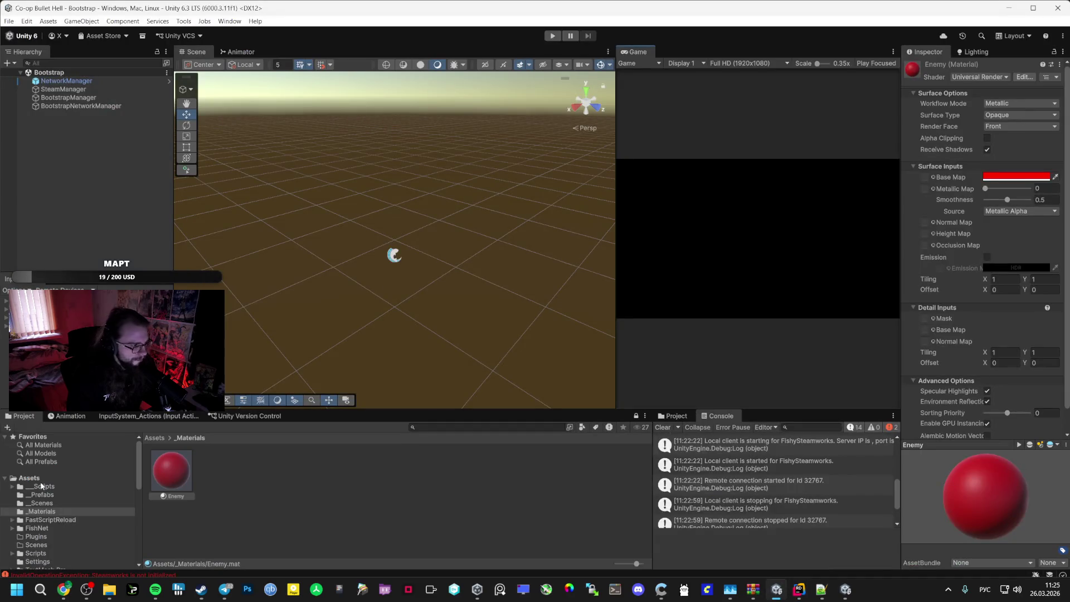
Open MenuScene from the _Scenes folder of the Co-op Bullet Hell project
click(41, 503)
click(226, 479)
click(284, 472)
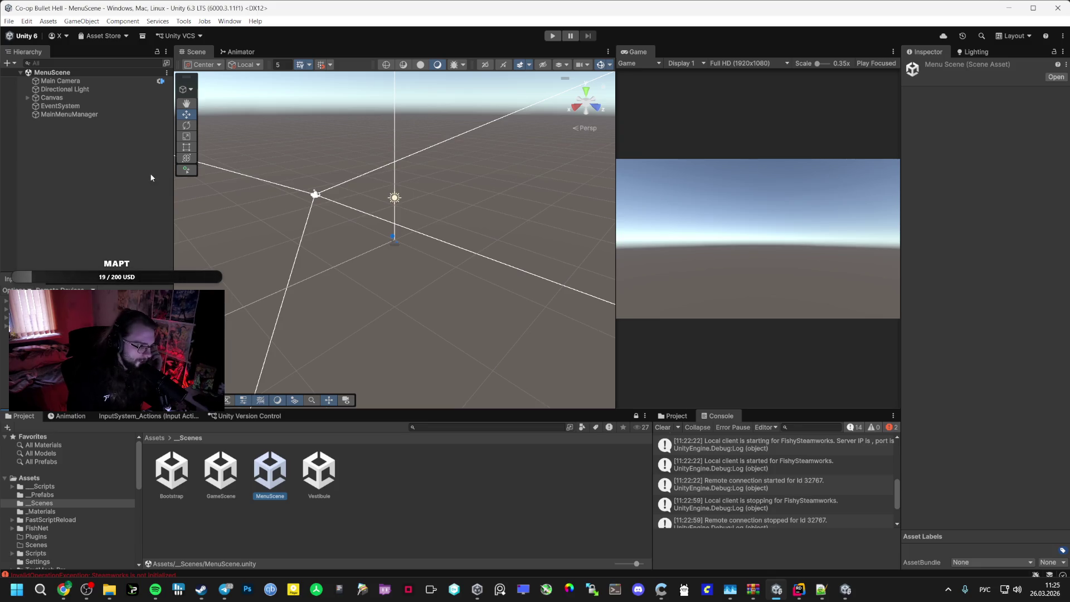
Switch via AI Studio and Rider to the universal project's Unity window with Vestibule
mouse_move(74, 585)
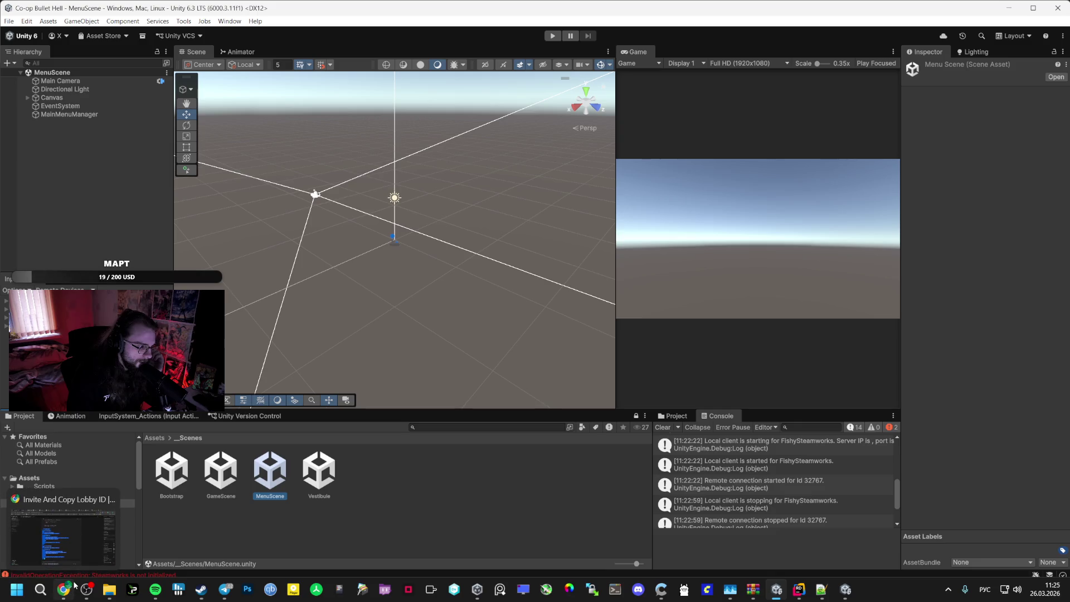
click(63, 535)
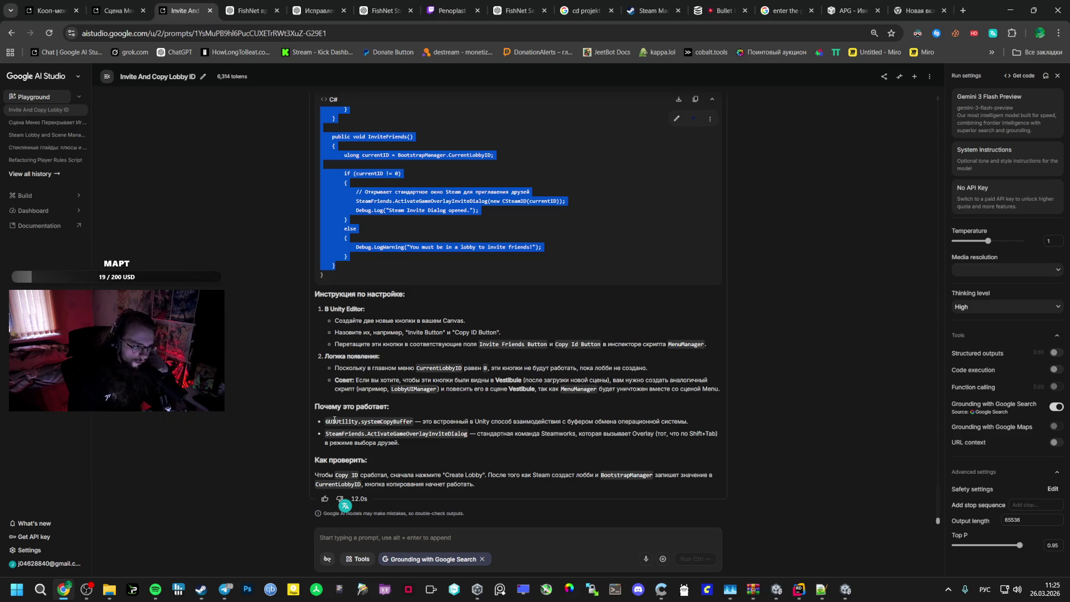
click(800, 590)
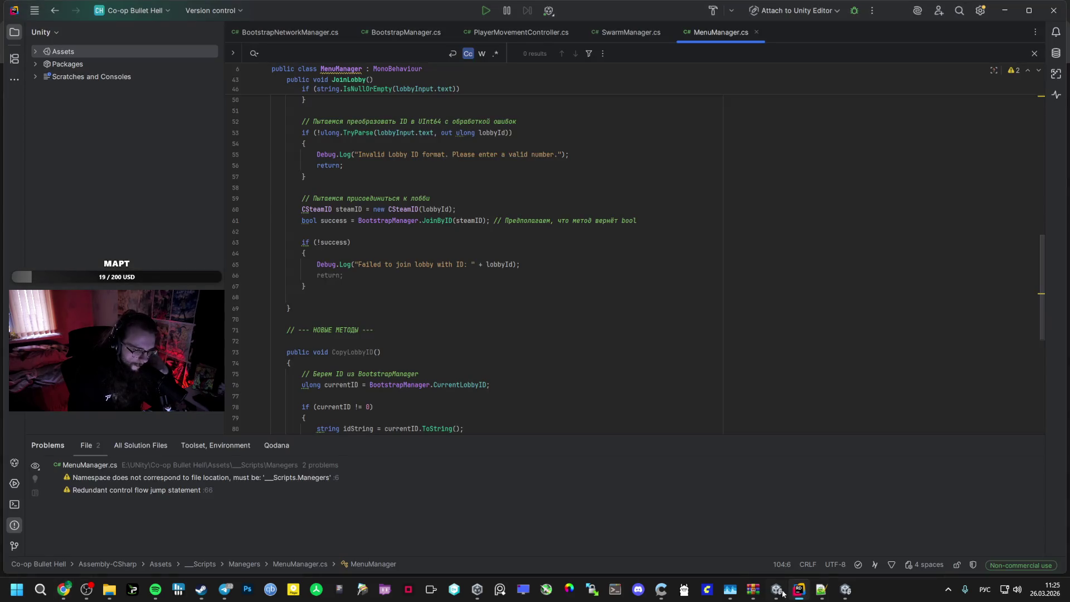
mouse_move(779, 594)
click(845, 589)
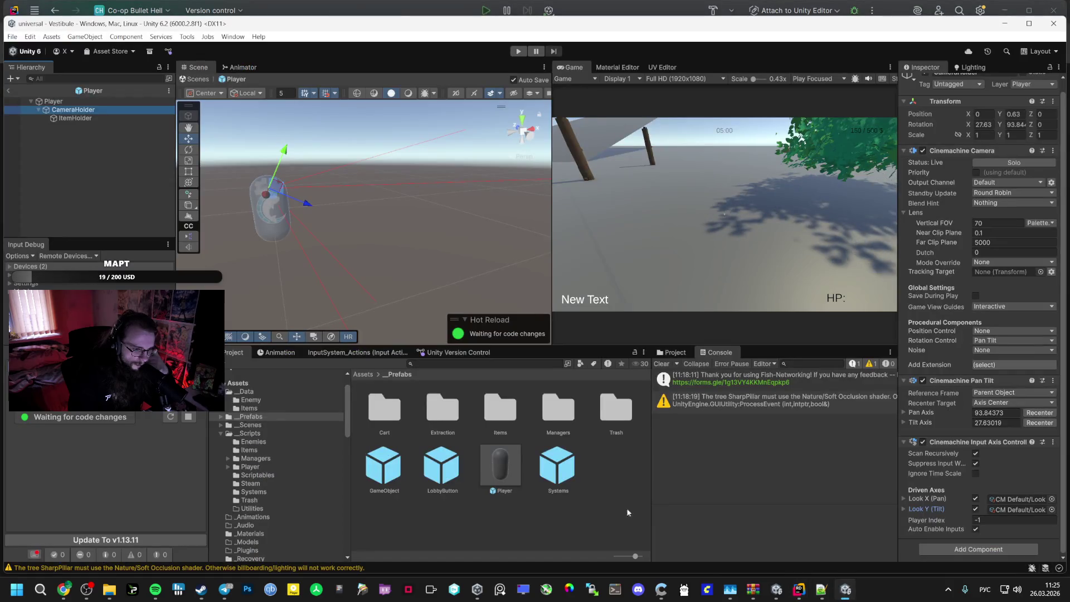
Browse to _Scripts > Player > GameHUD and open the GameHUD script in Rider
click(256, 417)
click(250, 408)
click(260, 393)
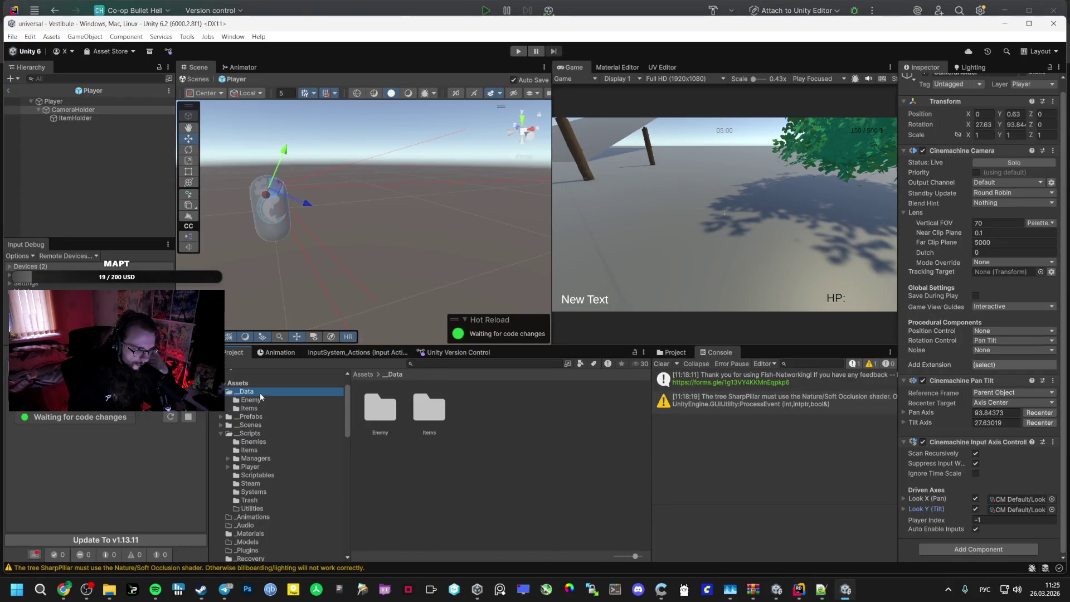
click(254, 417)
click(254, 424)
click(250, 433)
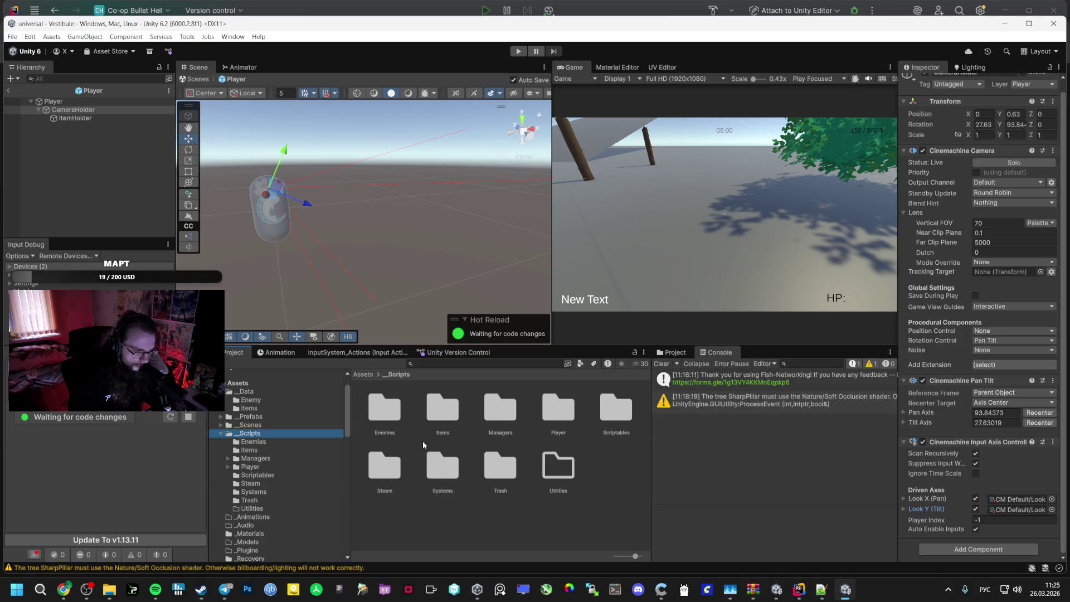
double_click(508, 410)
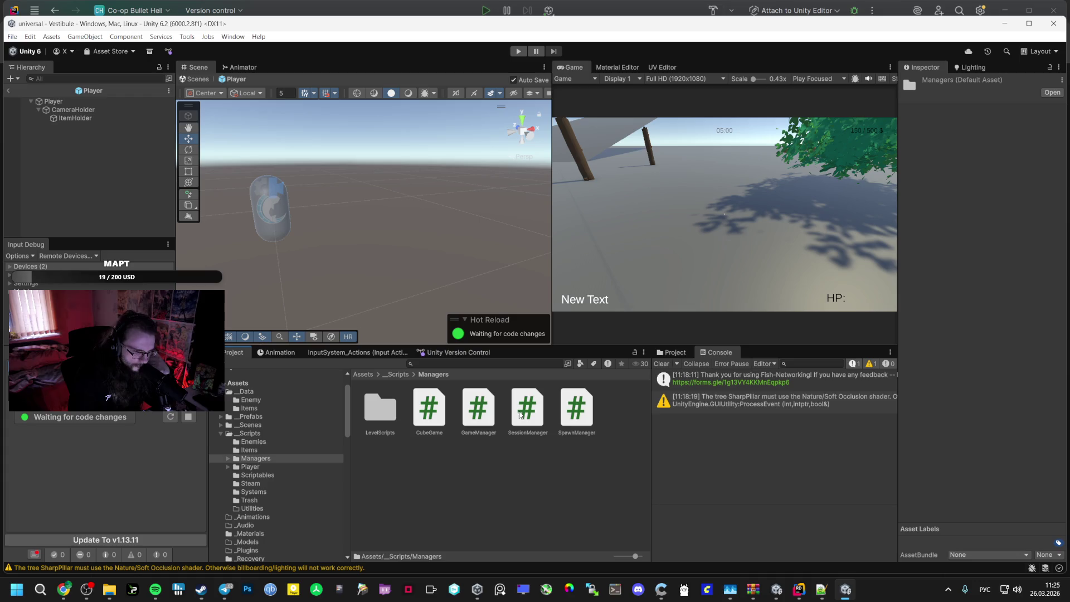
click(495, 418)
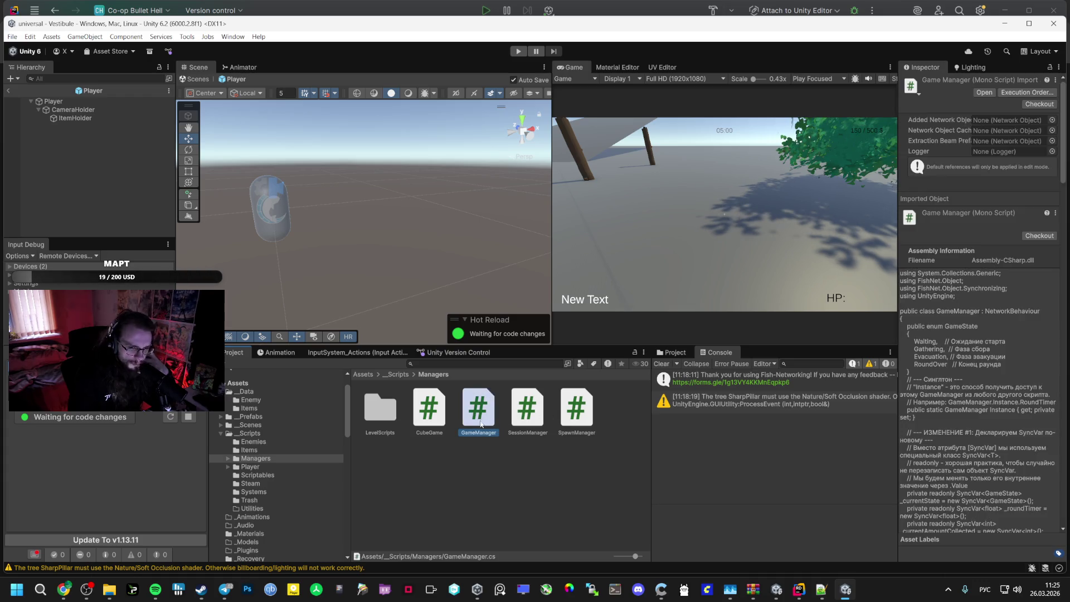
click(250, 467)
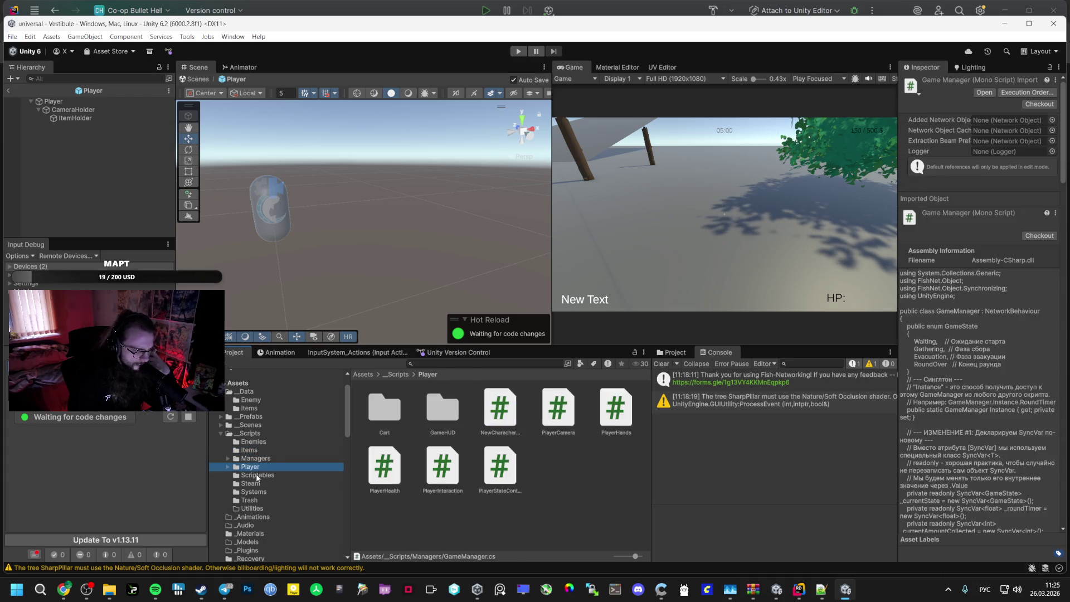
double_click(444, 416)
double_click(377, 407)
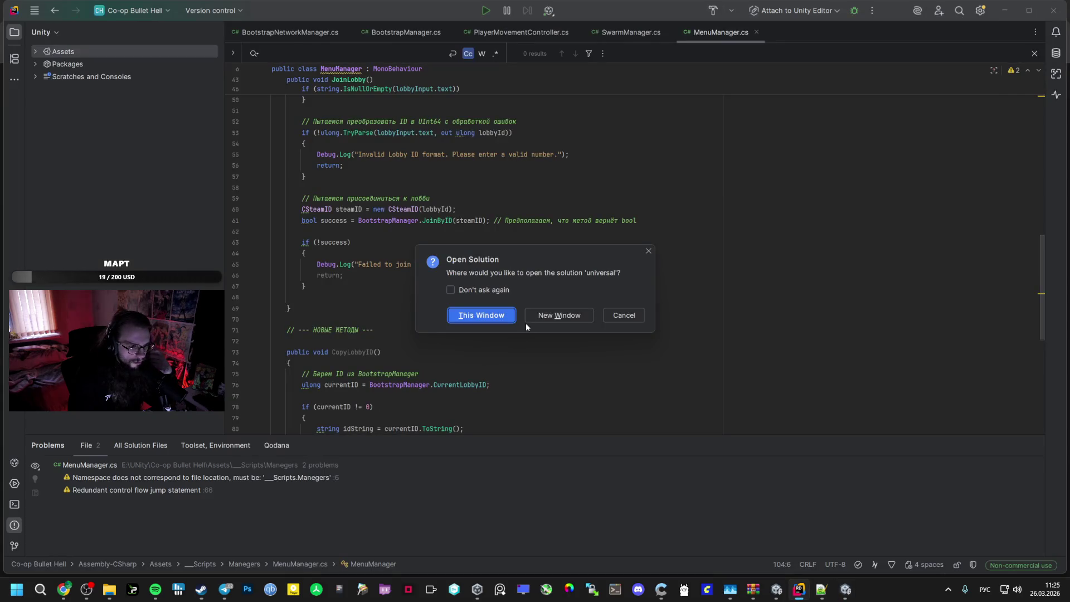
Open the universal solution in the current Rider window, then open MenuManager from the Steam scripts folder
click(557, 315)
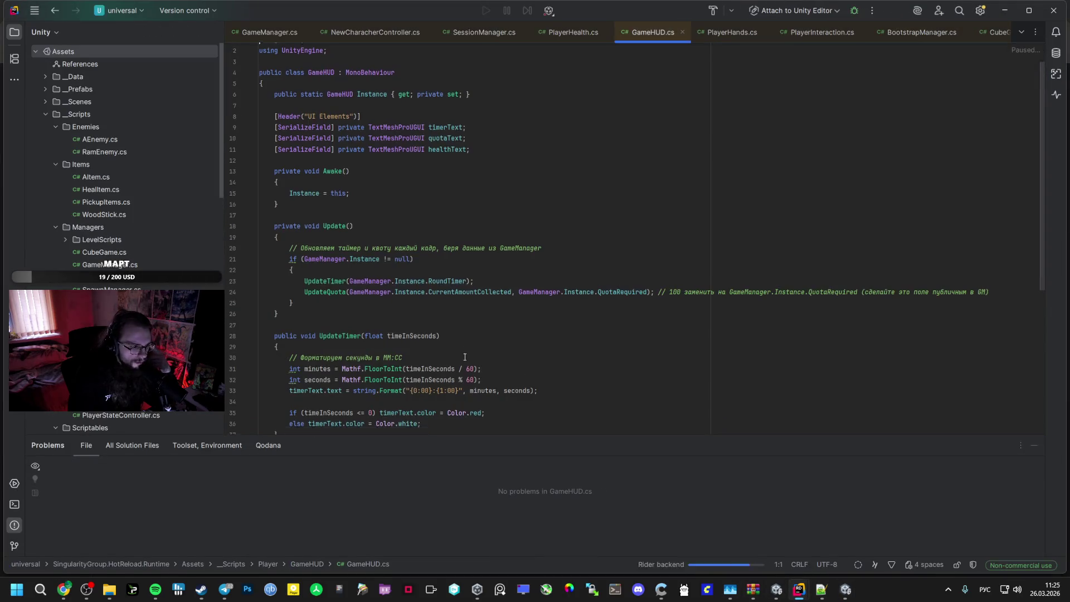
scroll(465, 357, down, 7)
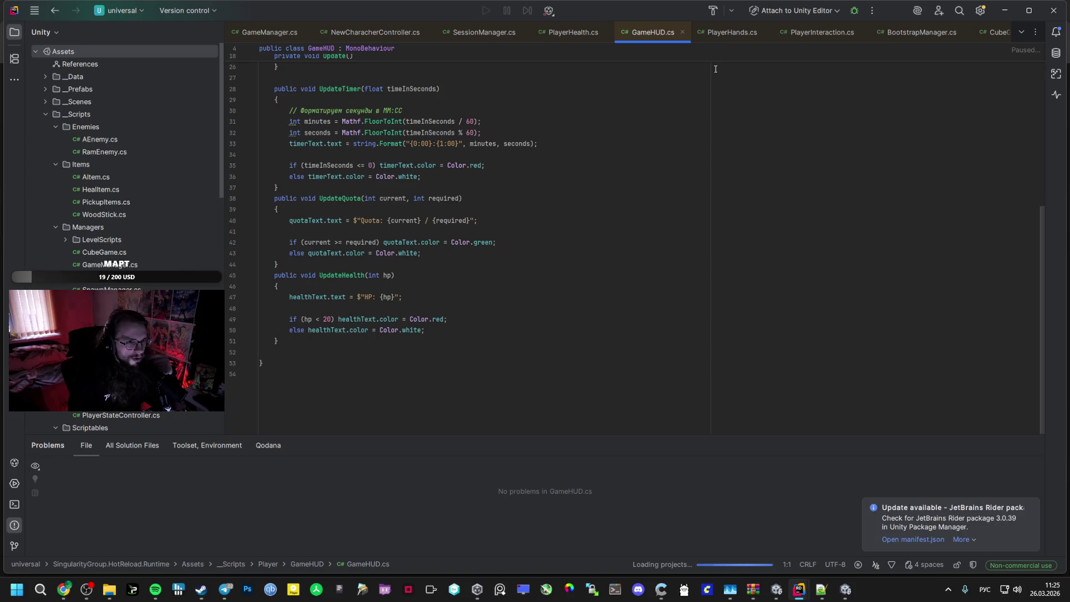
click(845, 589)
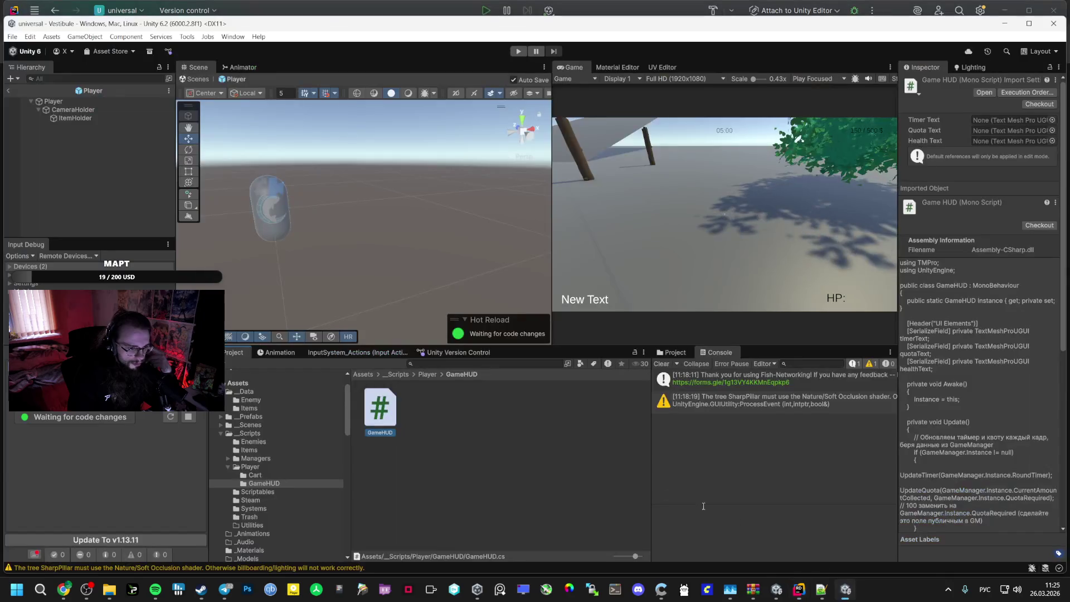
click(260, 501)
double_click(478, 407)
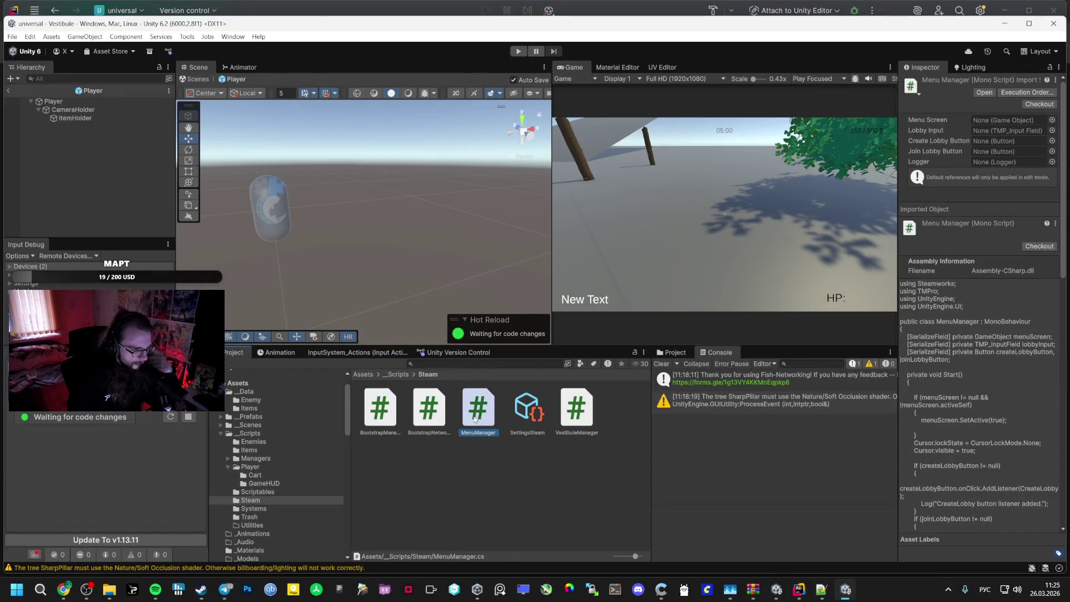
Open VestibuleManager and scroll through its lobby-screen toggling and closing code
mouse_move(829, 589)
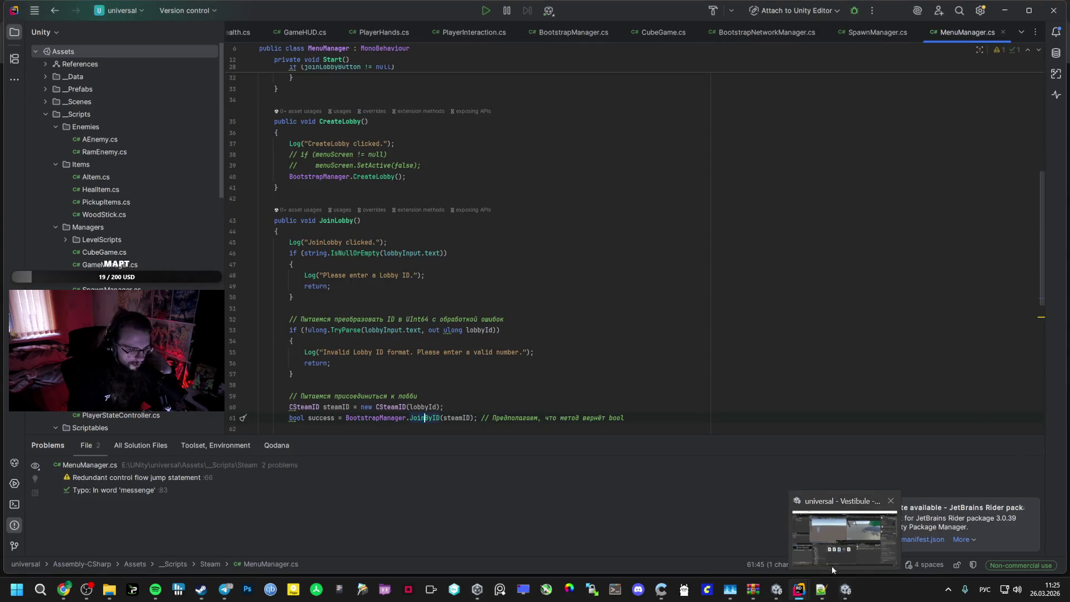
click(831, 566)
double_click(576, 407)
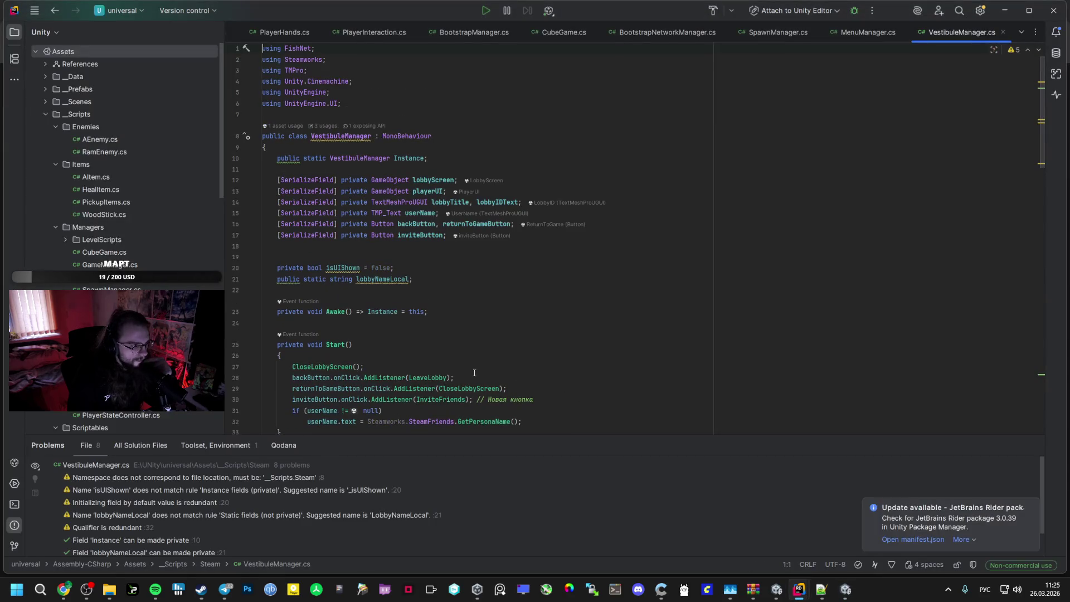
scroll(429, 364, down, 15)
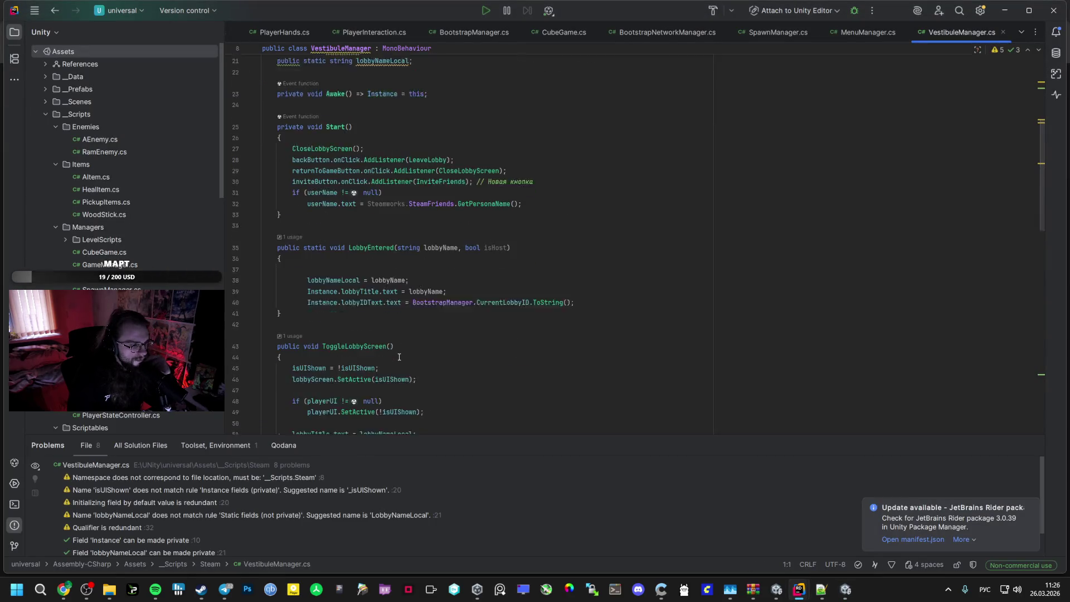
scroll(382, 342, down, 6)
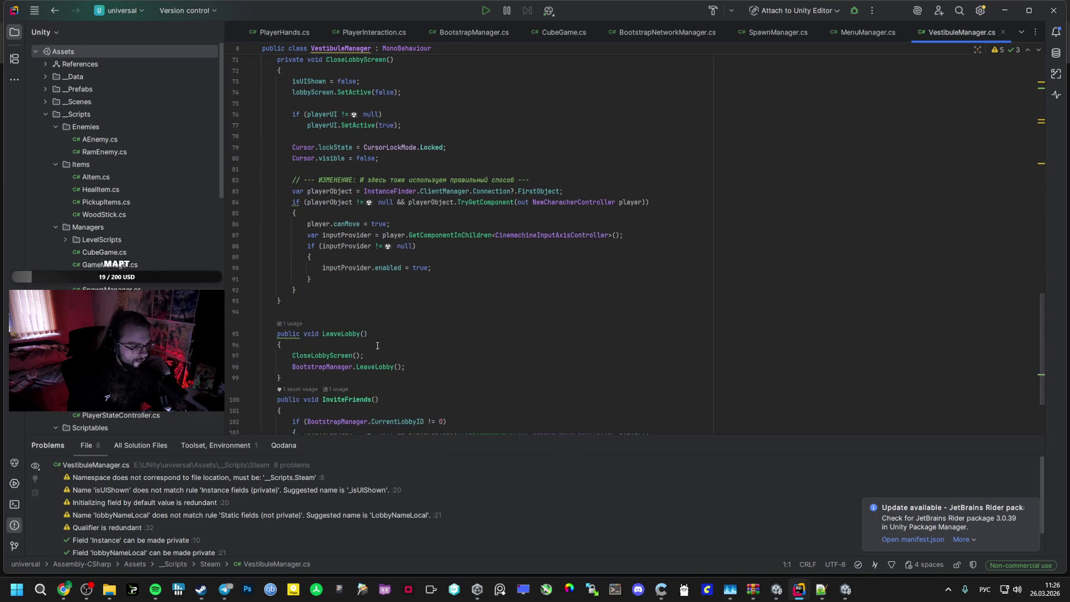
scroll(367, 347, up, 4)
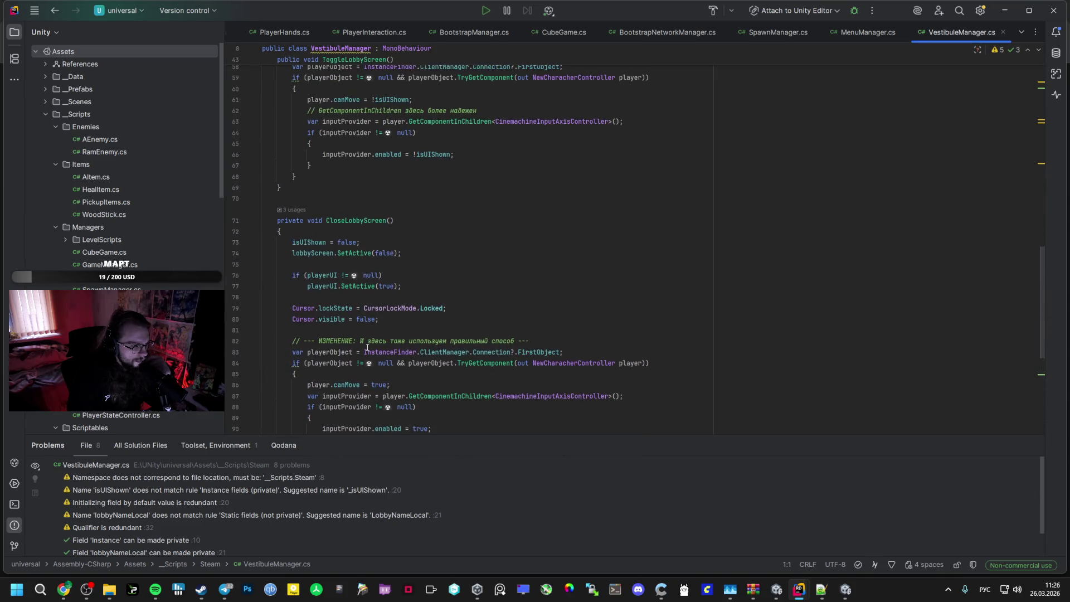
scroll(362, 349, up, 9)
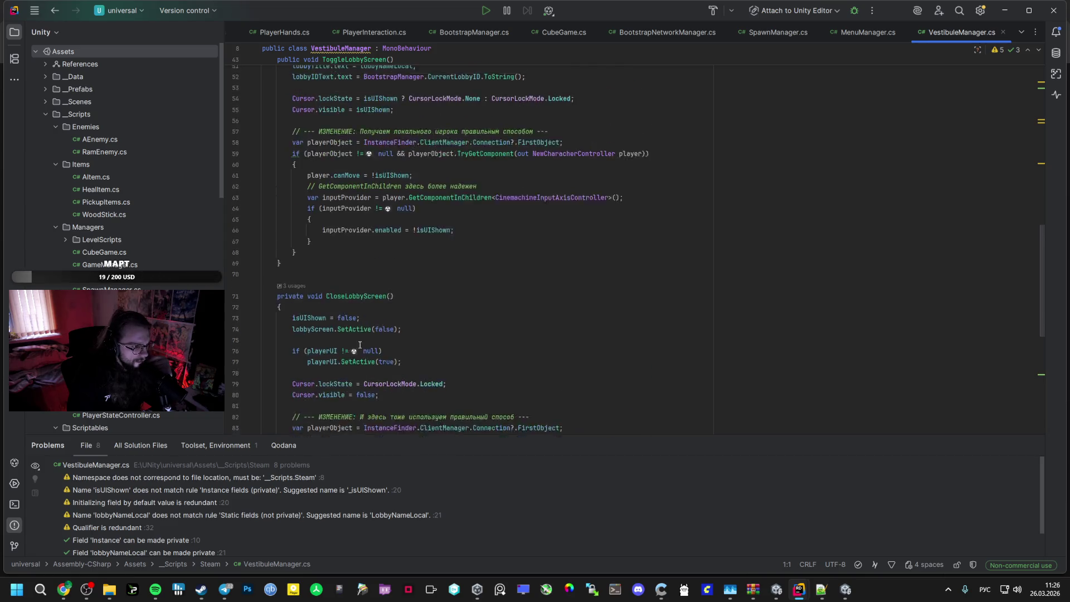
scroll(341, 344, up, 1)
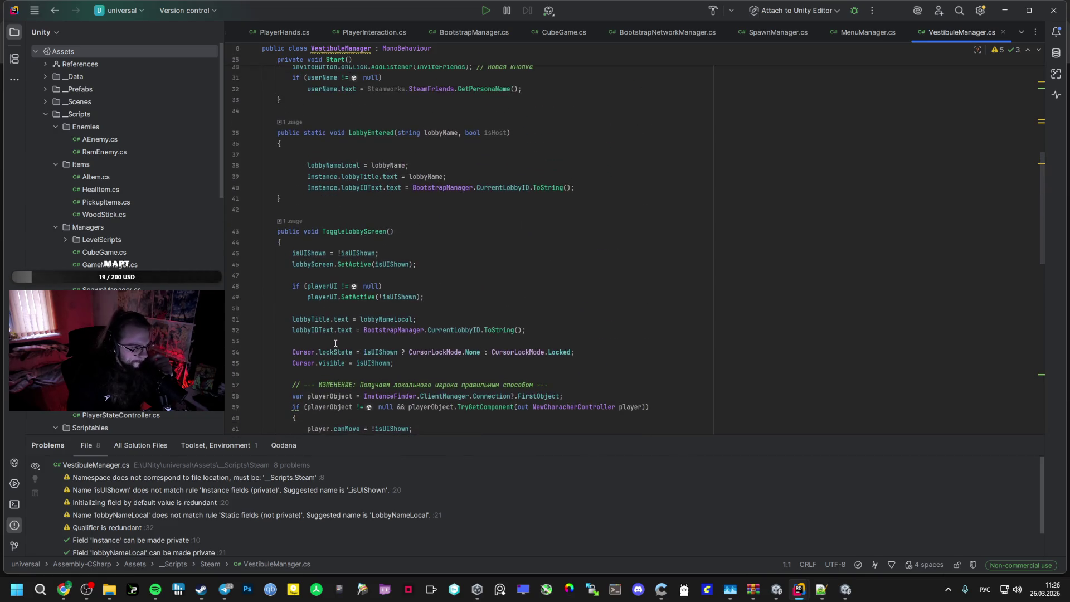
scroll(324, 343, up, 3)
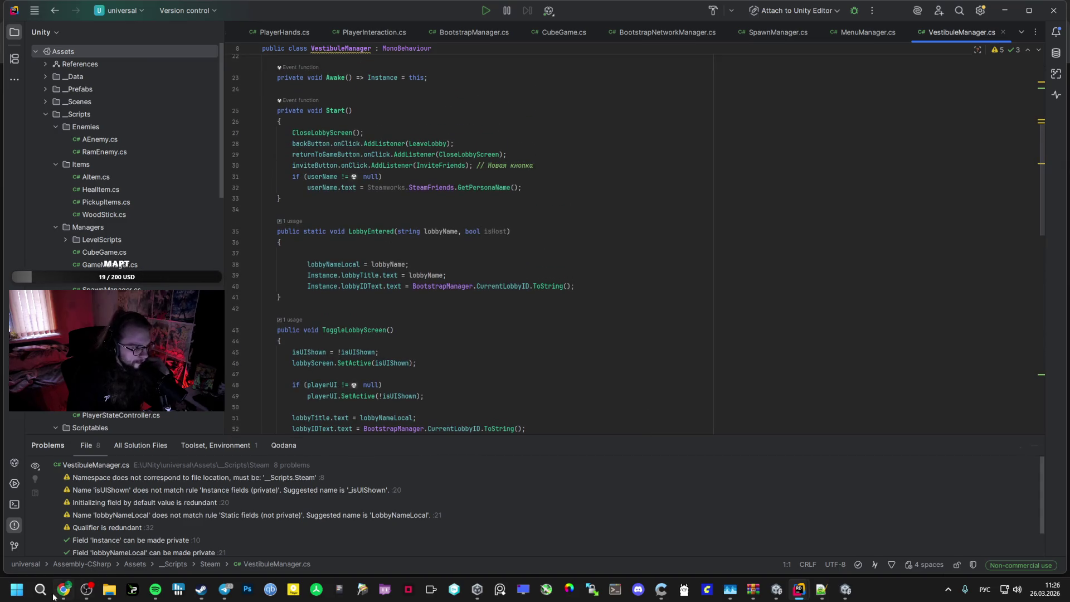
key(alt+Tab)
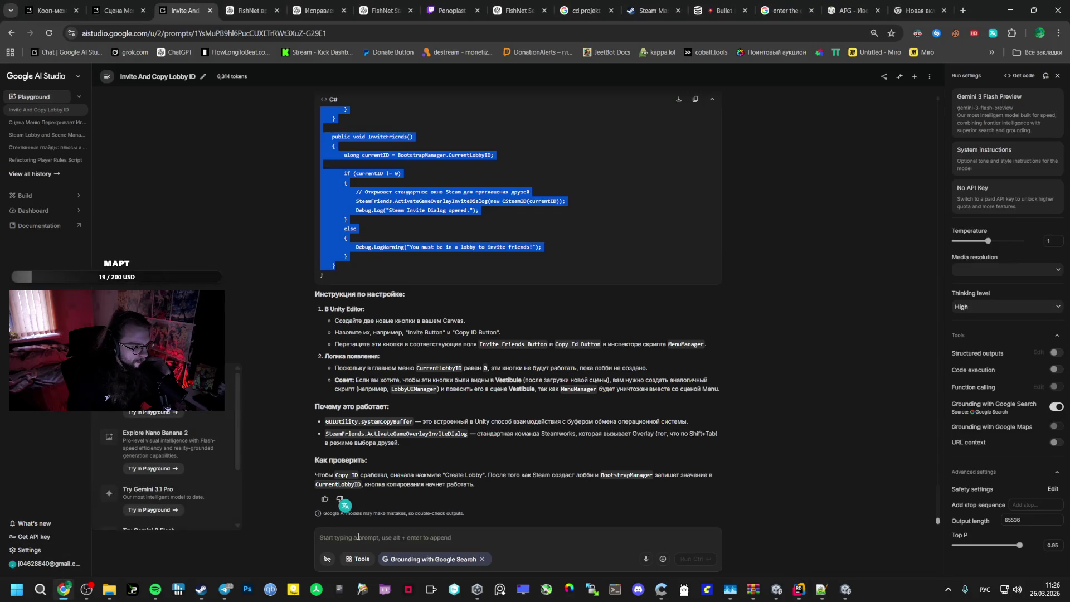
Type a Russian prompt for an Esc-opened vestibule menu with three buttons: exit to menu, invite
click(356, 539)
text(Сде)
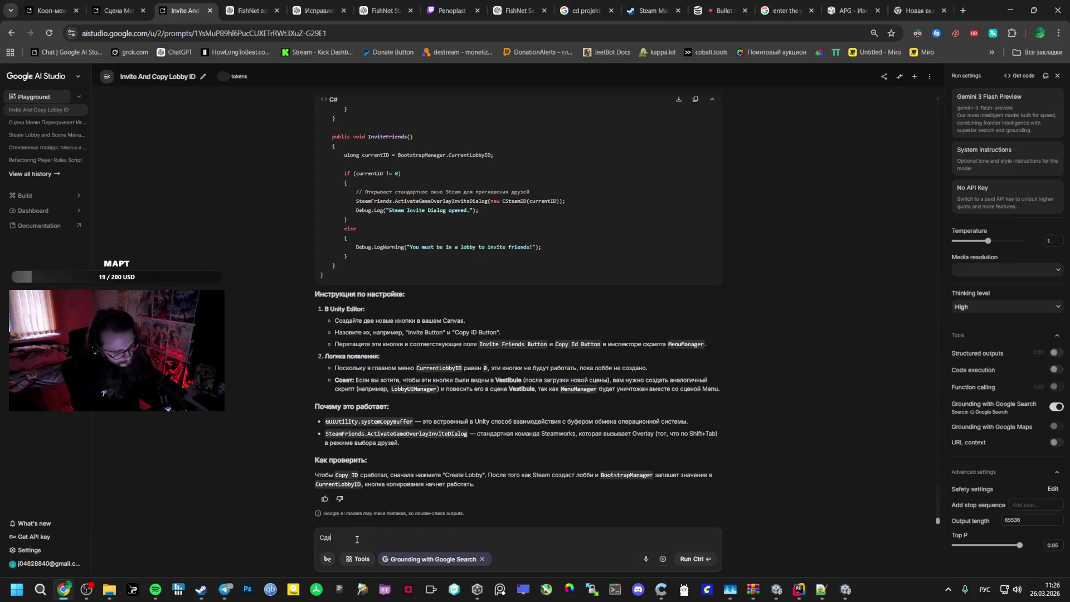
text(лай мне скрипт)
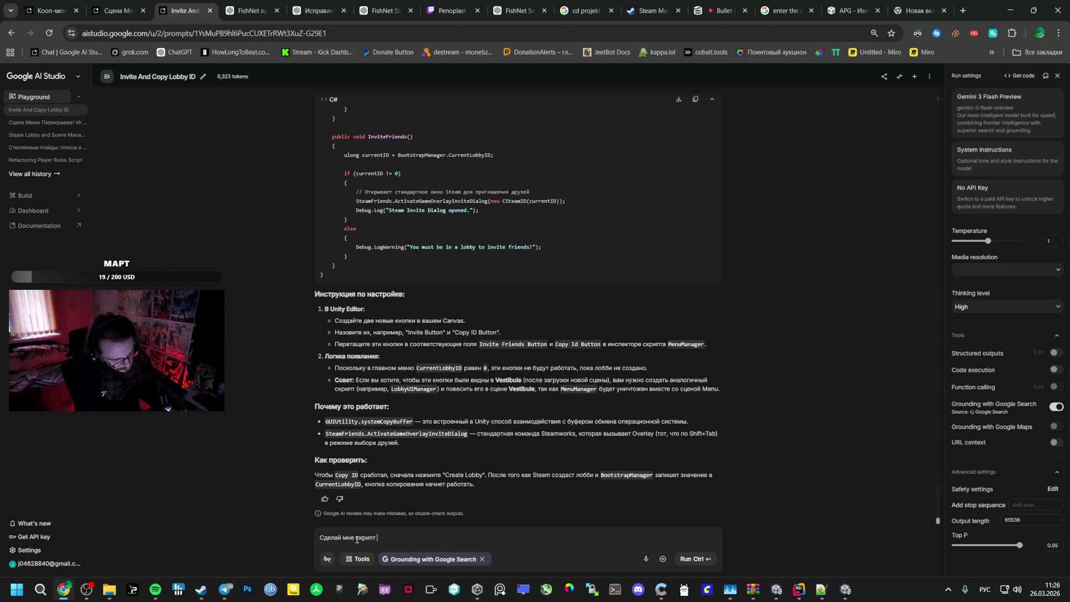
text(что бы по es)
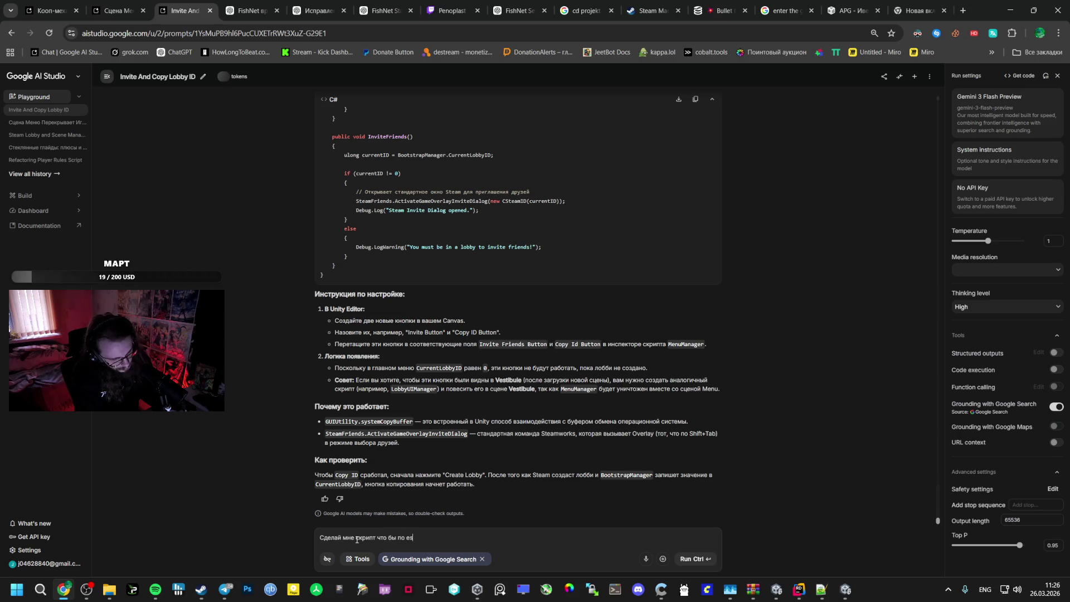
text(c)
text( уме)
key(BackSpace)
key(BackSpace)
key(BackSpace)
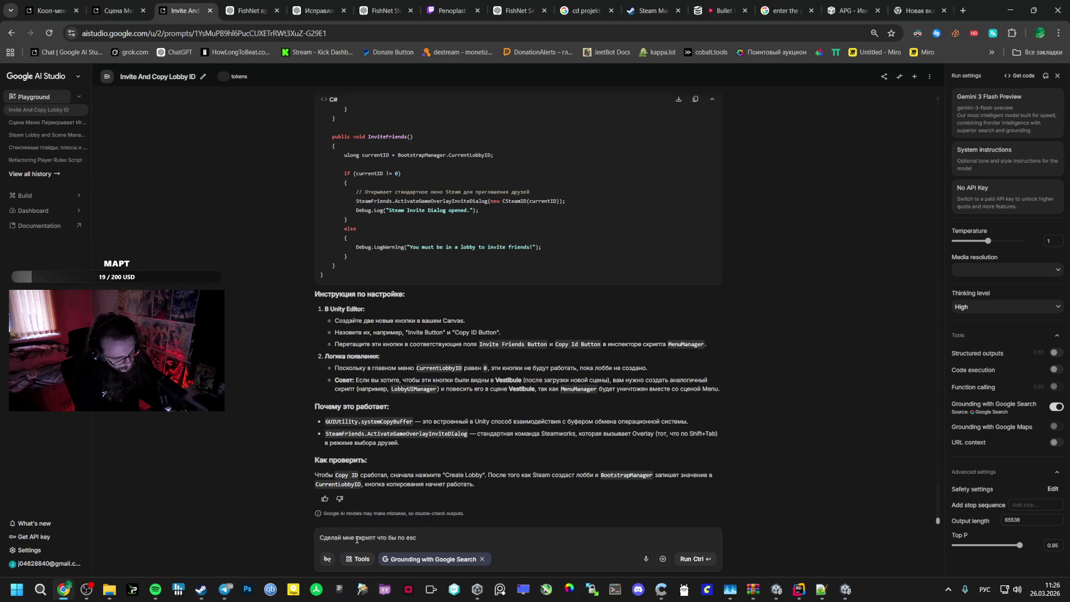
text(меню открывалось в)
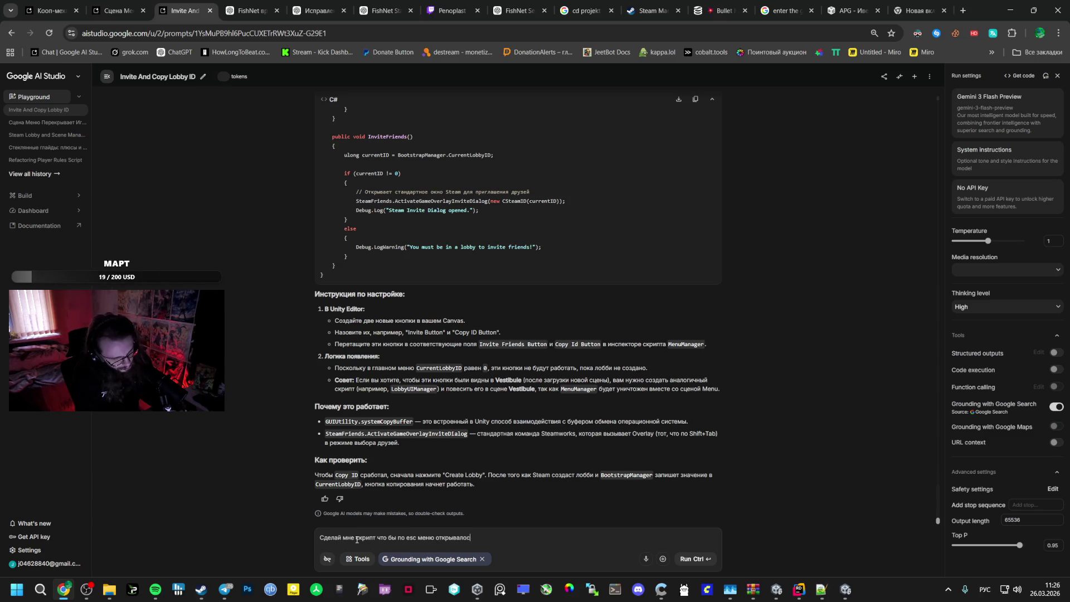
key(alt+shift)
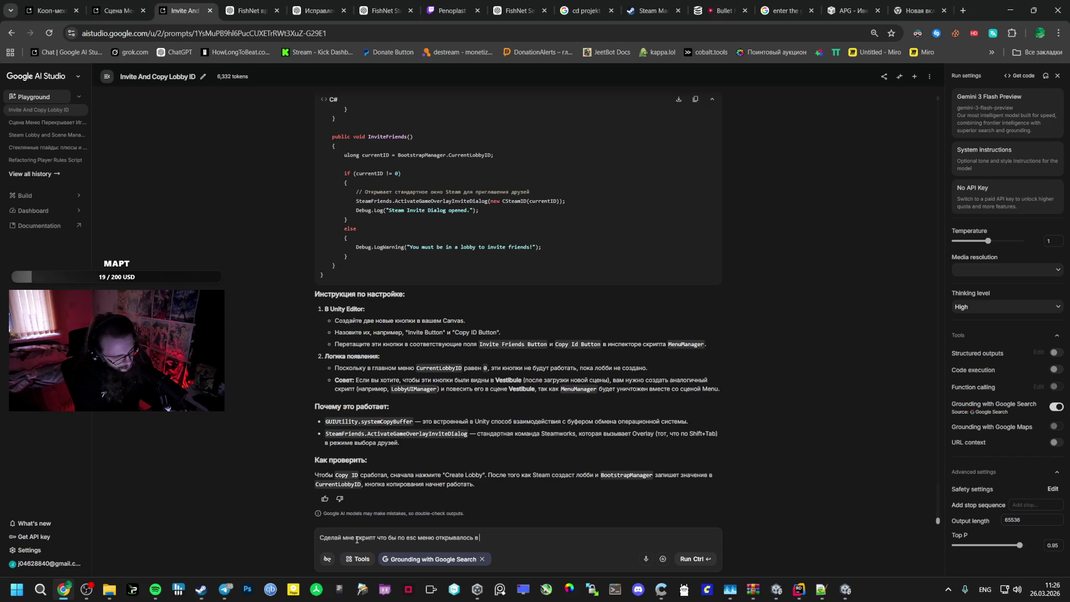
text(Dtcn)
key(BackSpace)
key(BackSpace)
key(BackSpace)
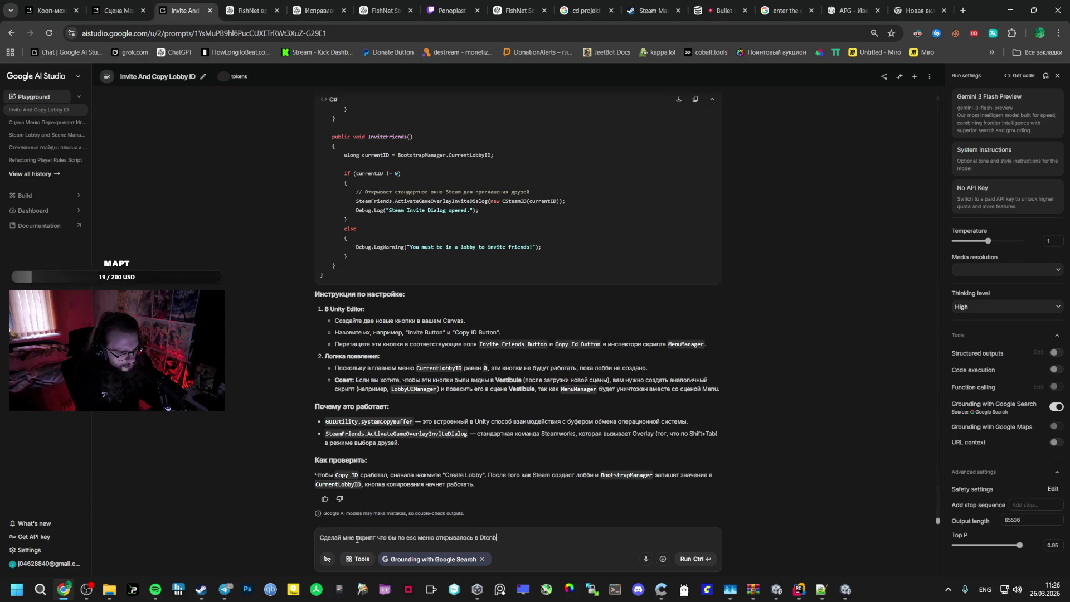
key(alt+shift)
text(вести)
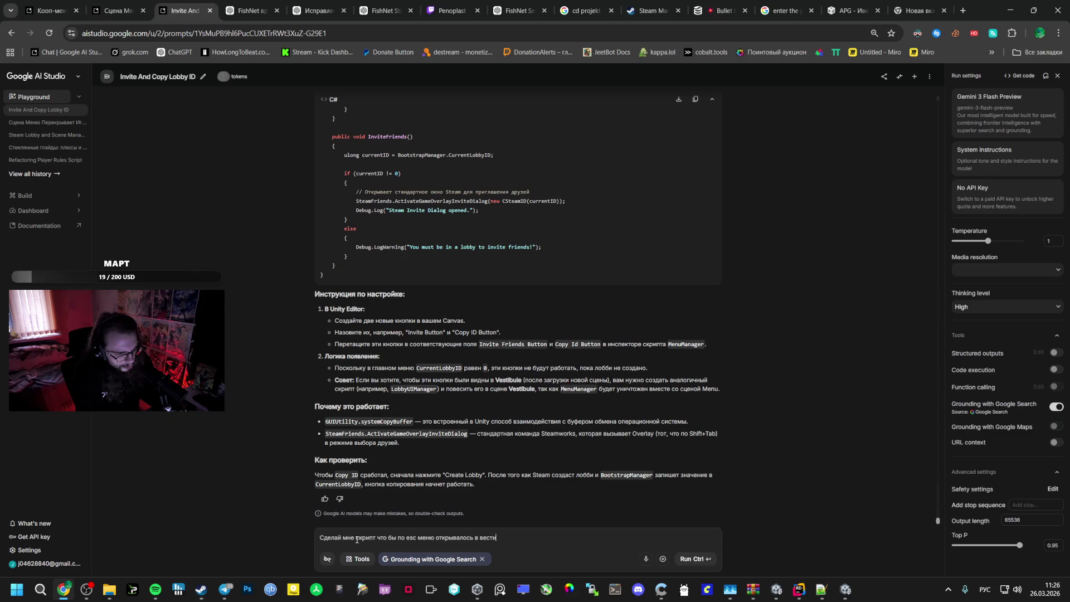
text(бюле и там 3)
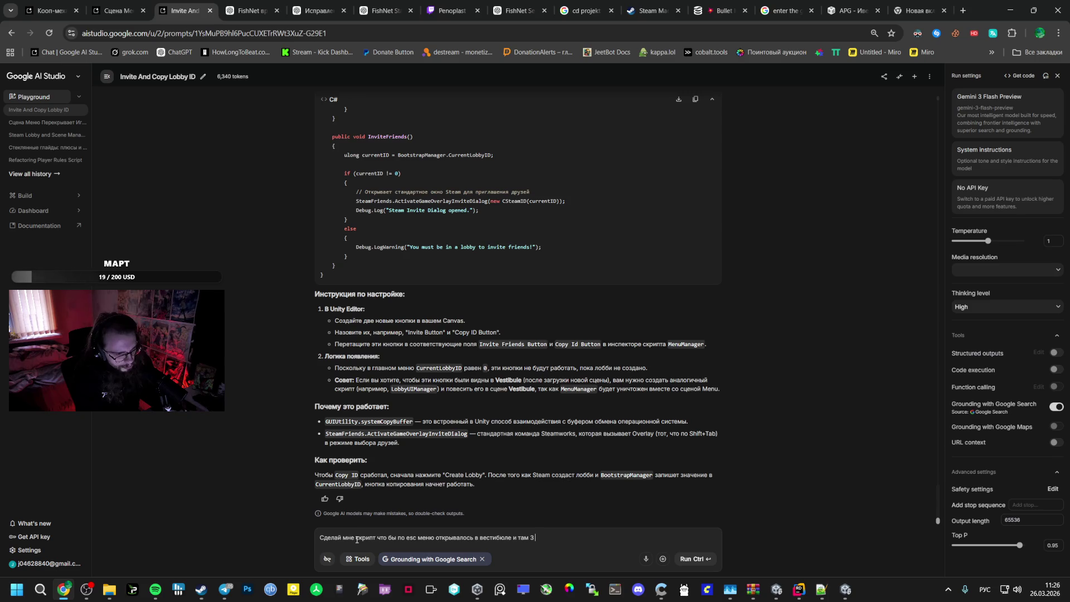
text( кнопки)
key(BackSpace)
text(, выход)
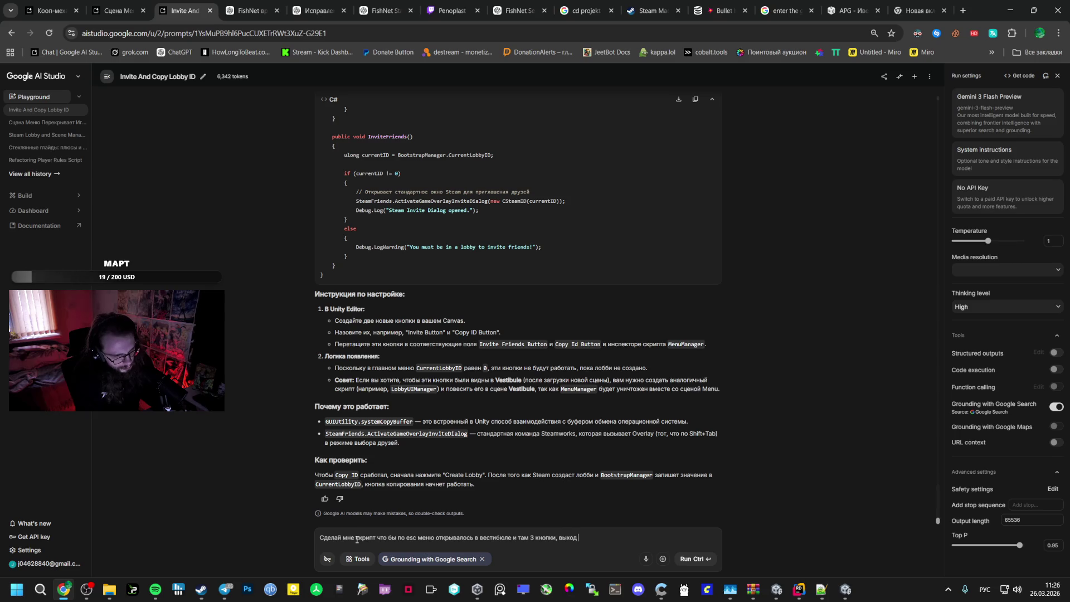
text( в меню и)
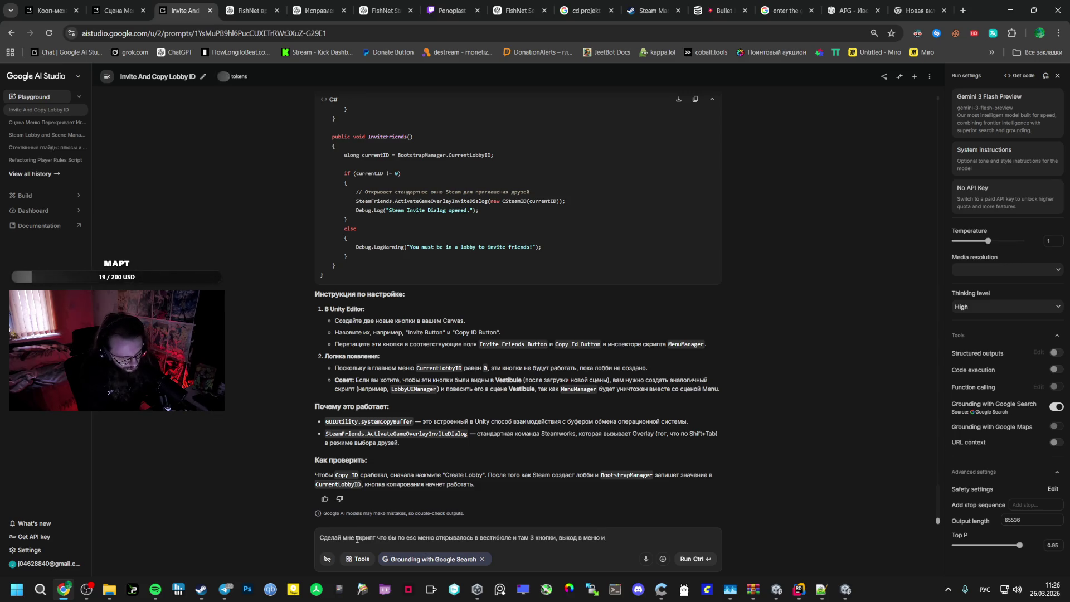
key(BackSpace)
key(BackSpace)
text(, приглас)
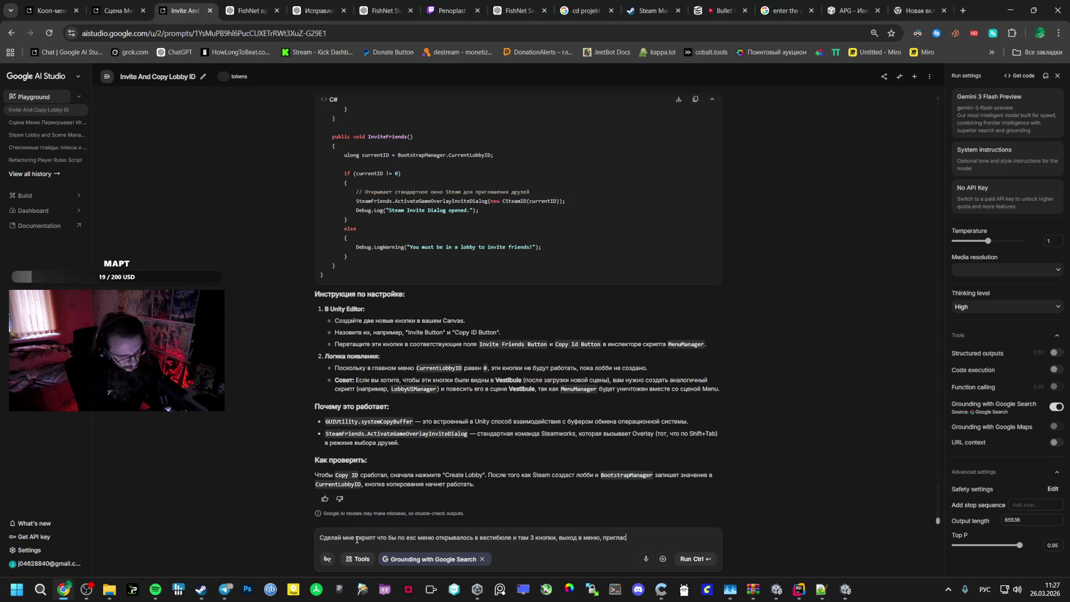
text(еть)
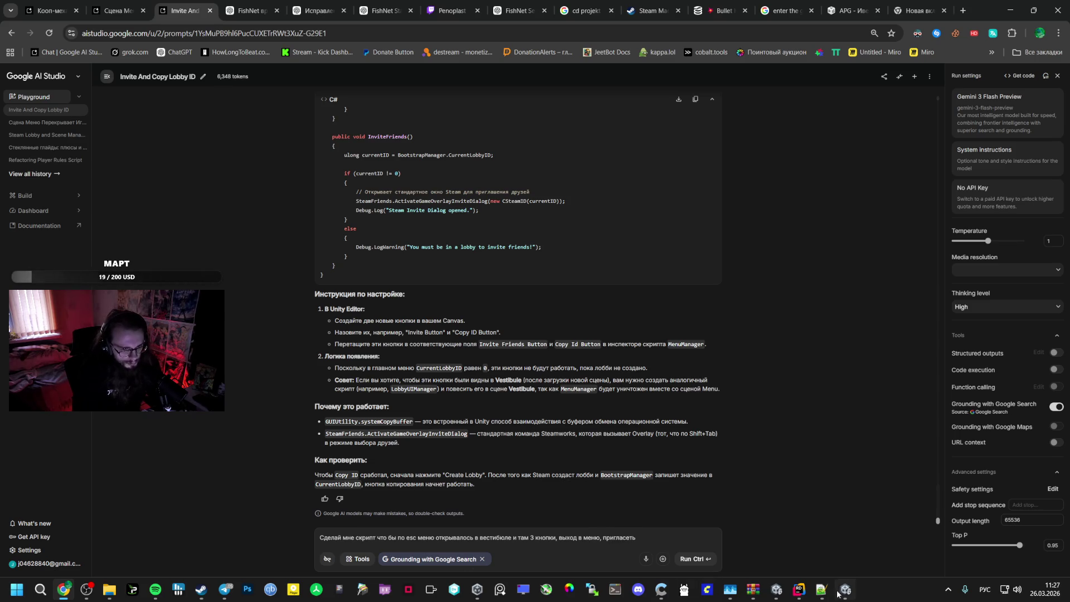
Preview PauseCanvas's LobbyScreen in Unity, then add 'и возврат в игру' to the prompt and run it
click(845, 589)
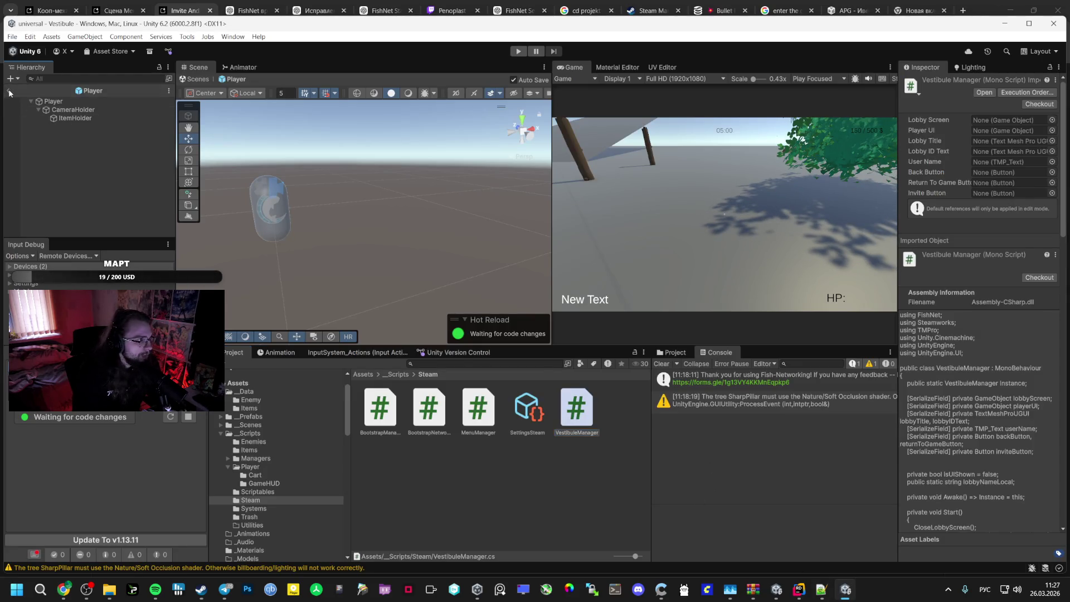
click(8, 90)
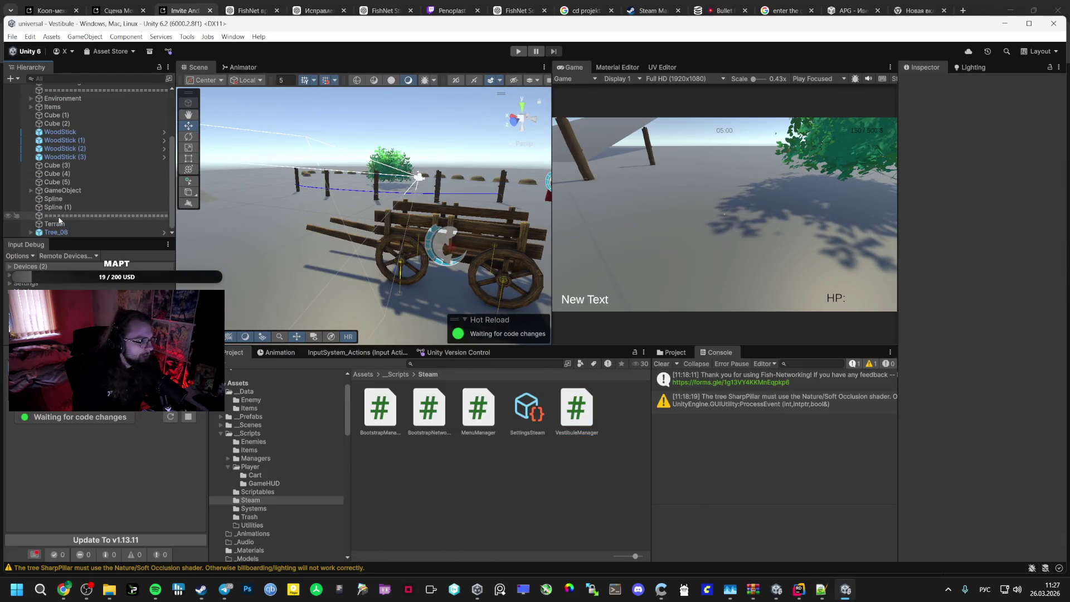
scroll(64, 214, up, 5)
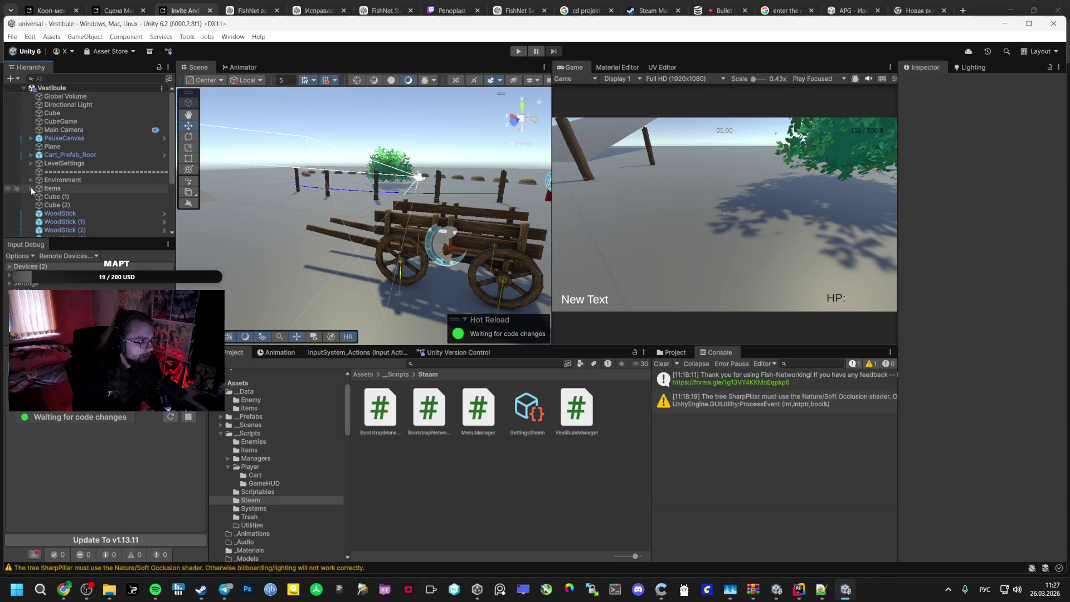
click(31, 138)
click(71, 155)
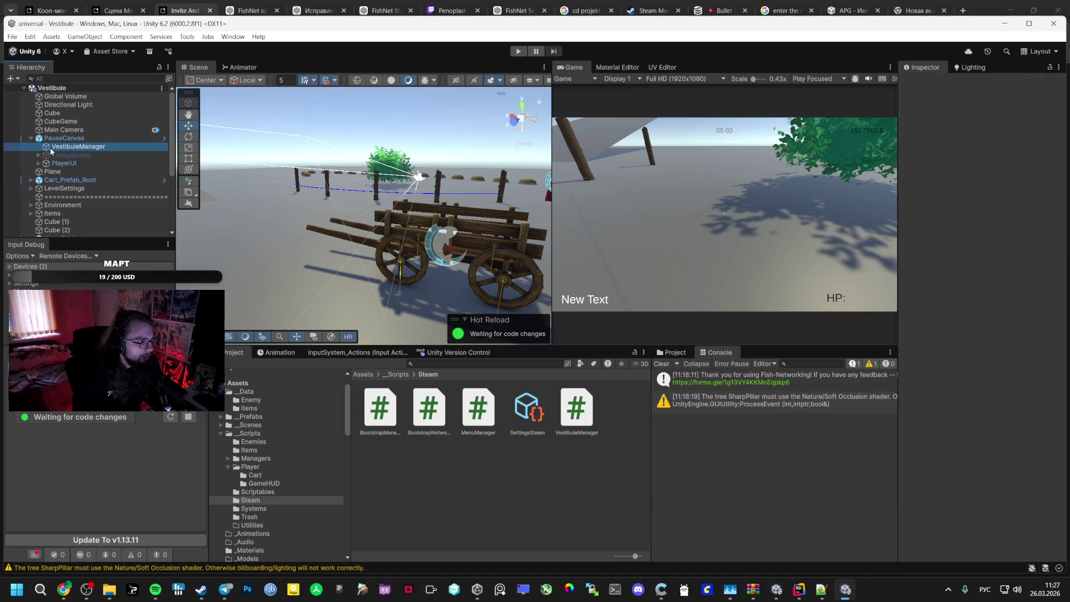
click(925, 83)
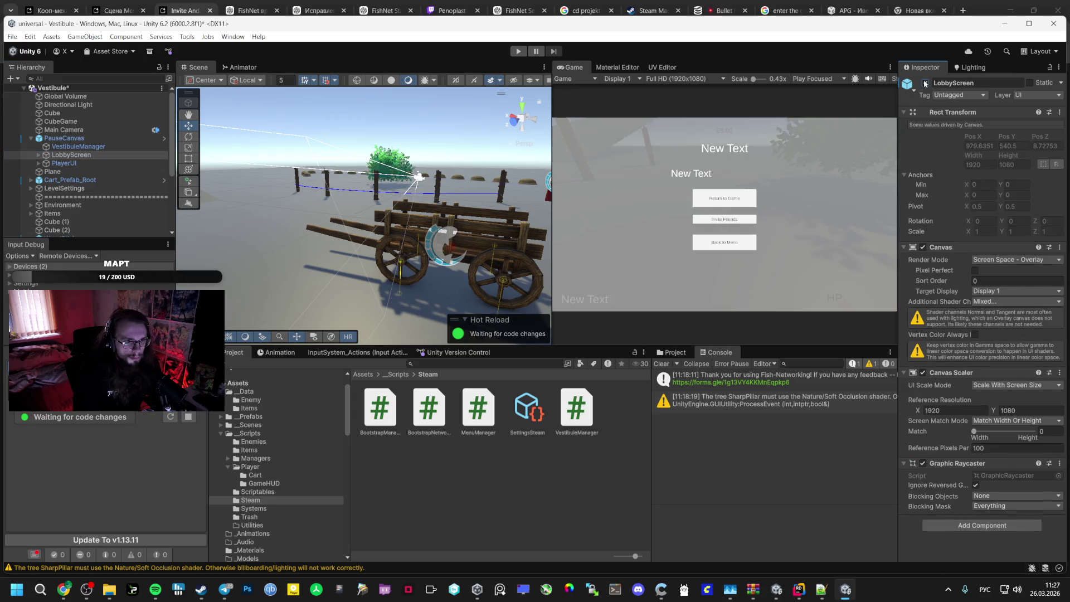
click(925, 83)
key(alt+Tab)
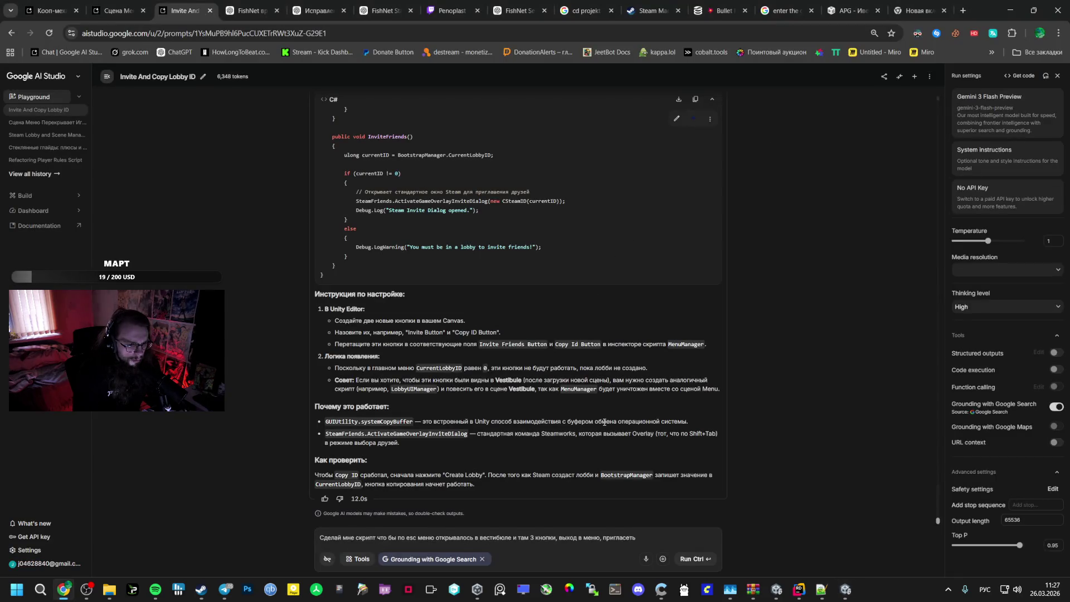
text( и воз)
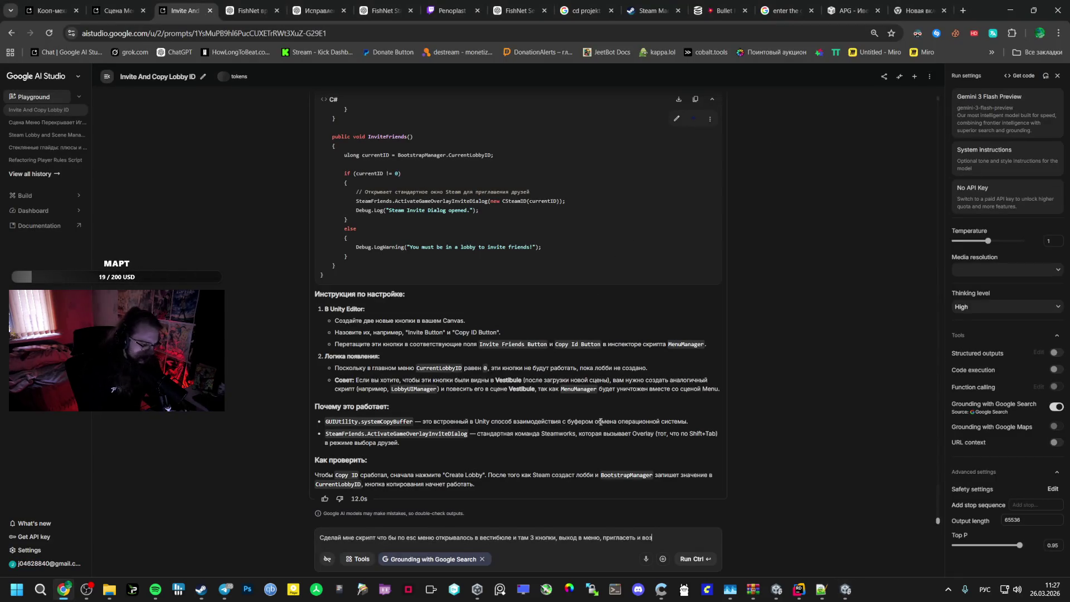
text(врат в игр)
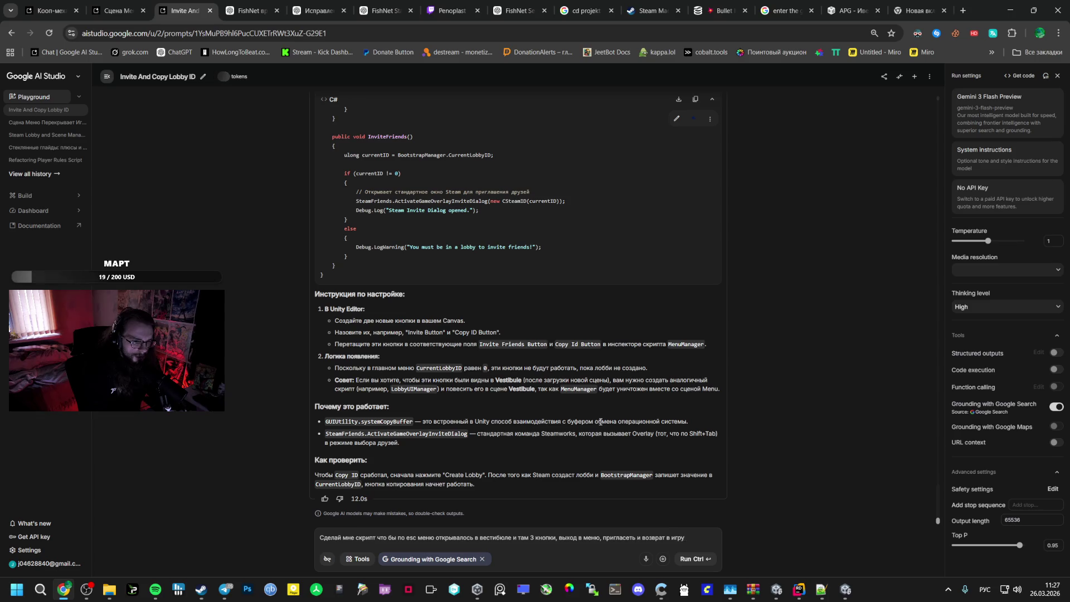
text(у)
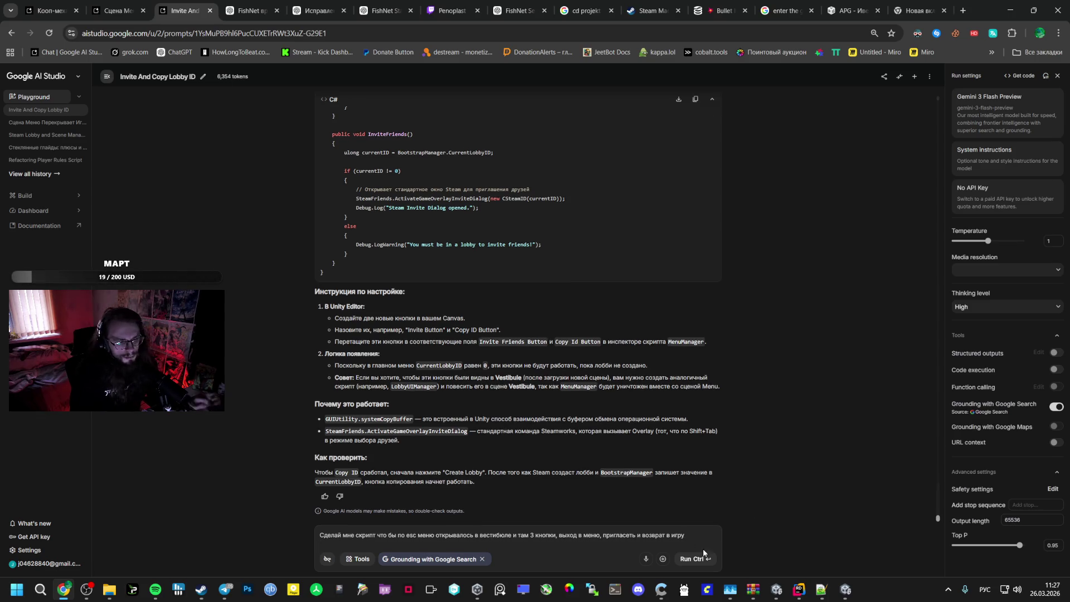
click(693, 559)
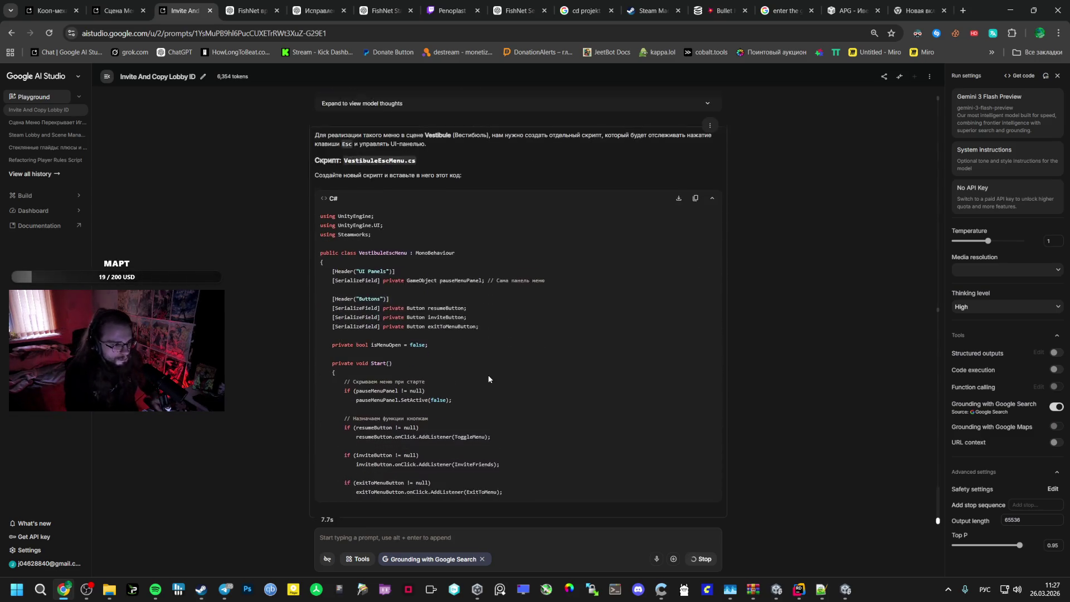
Review the generated VestibuleEscMenu.cs code and setup steps, then return to the Unity project
scroll(556, 452, up, 4)
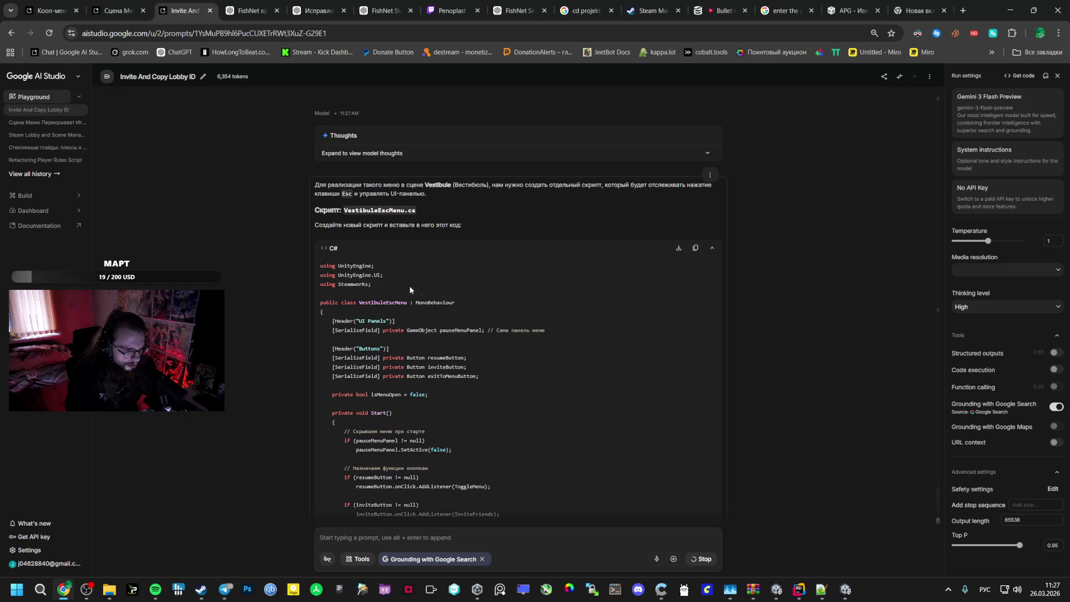
mouse_move(320, 264)
mouse_down()
mouse_move(390, 335)
mouse_move(423, 396)
mouse_move(462, 341)
mouse_move(446, 391)
mouse_move(397, 440)
mouse_up()
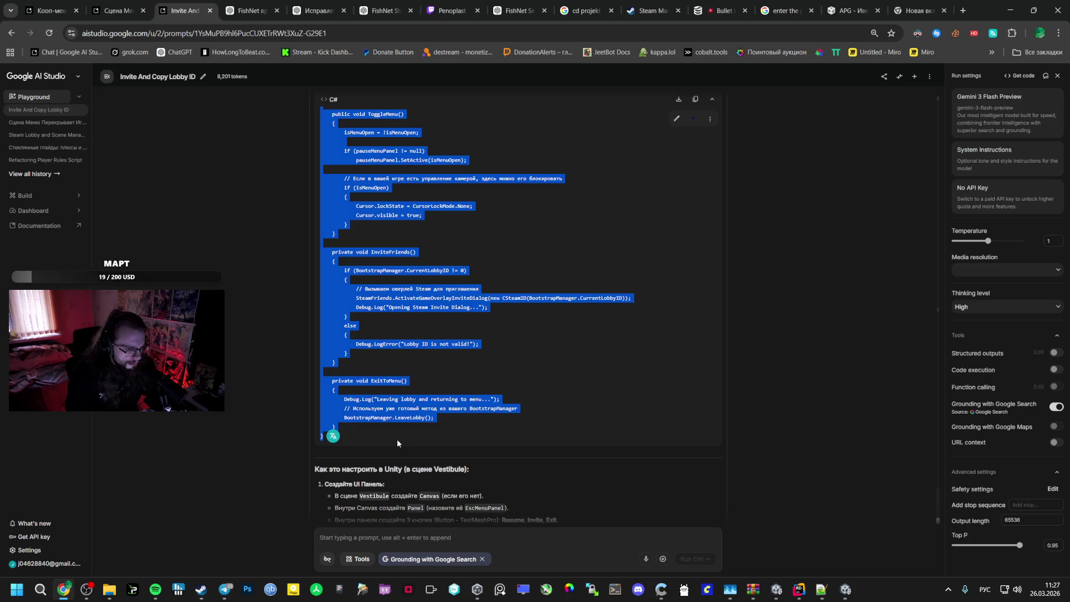
scroll(586, 491, down, 4)
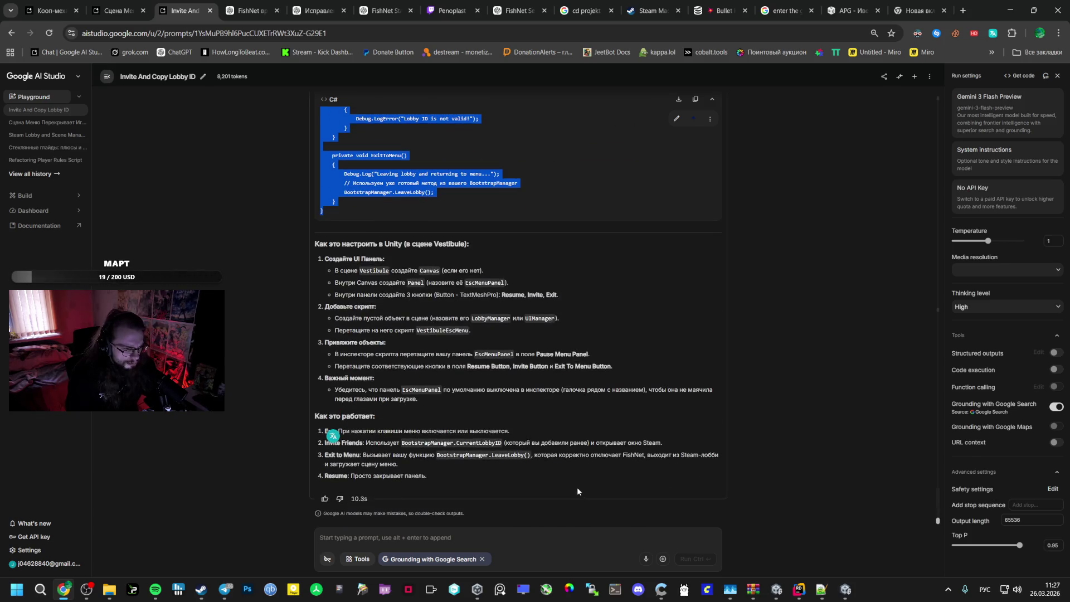
click(798, 589)
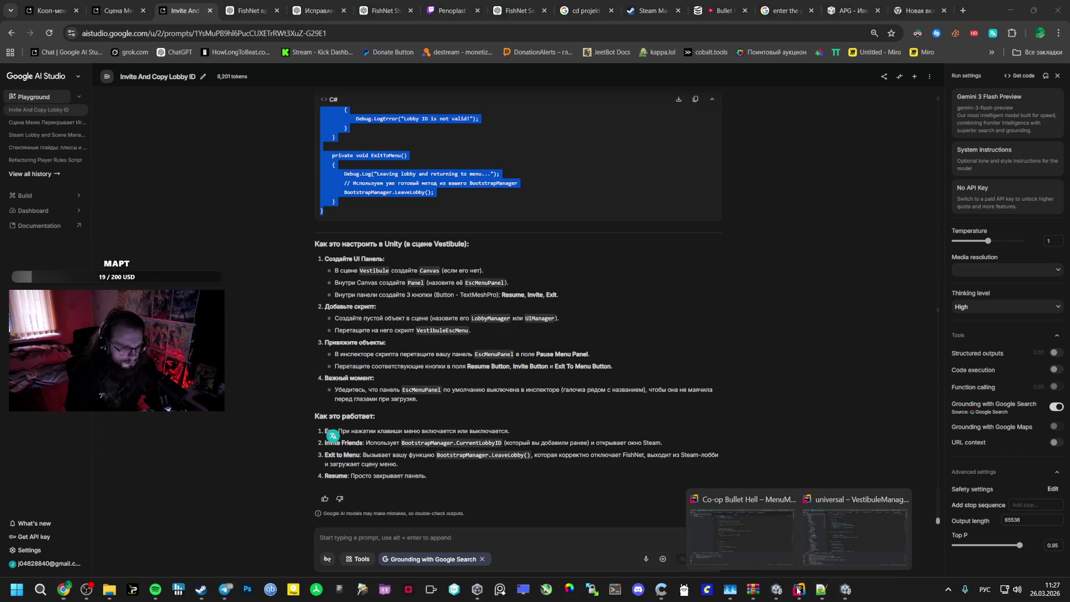
click(777, 590)
click(42, 511)
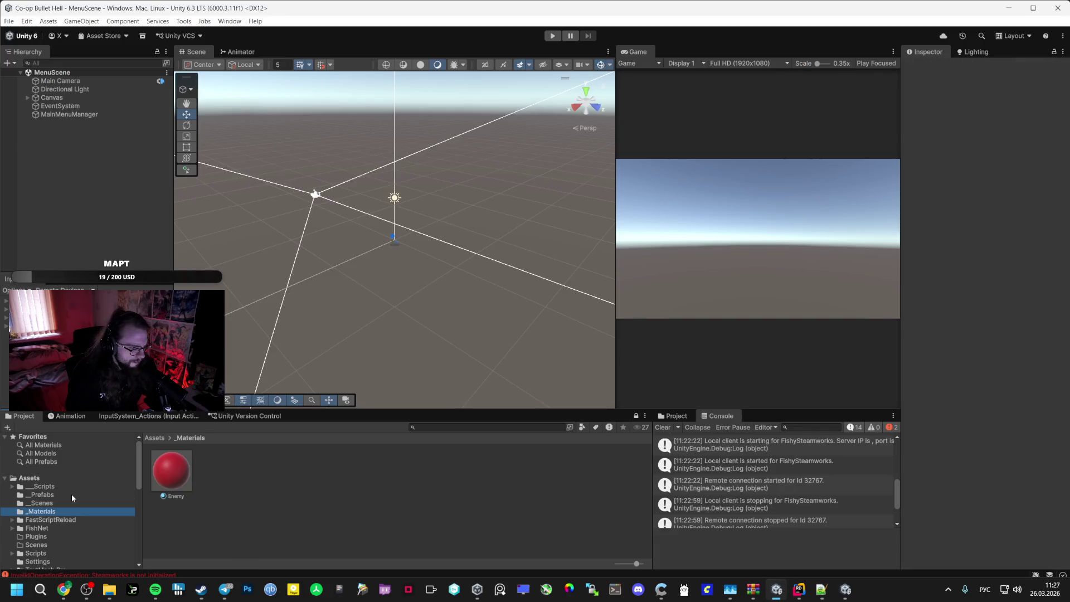
Create a new folder named GameHUD inside __Scripts
click(68, 487)
click(262, 473)
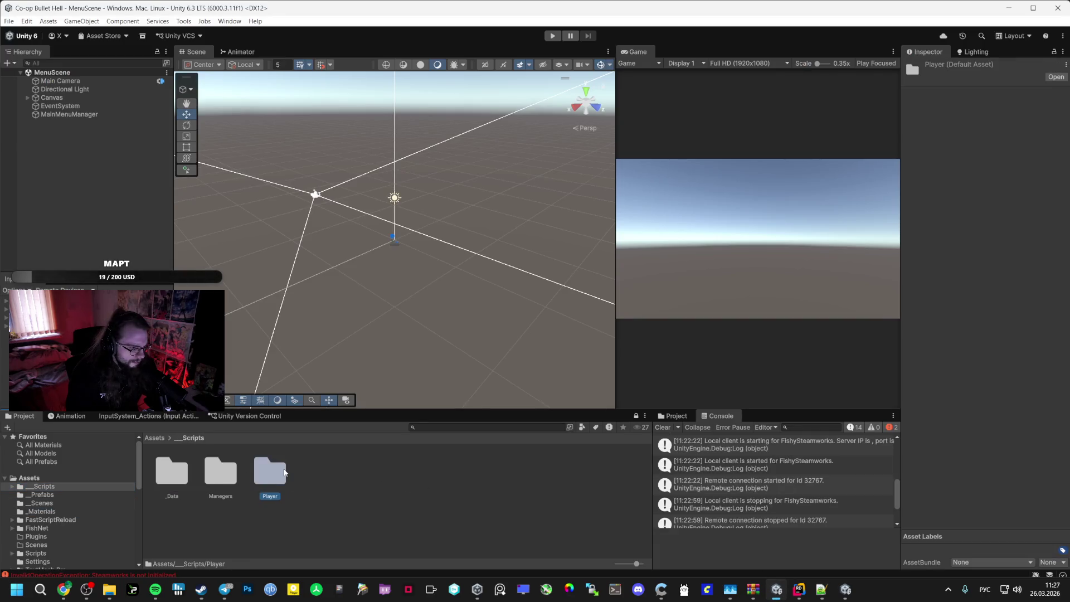
right_click(324, 474)
mouse_move(408, 182)
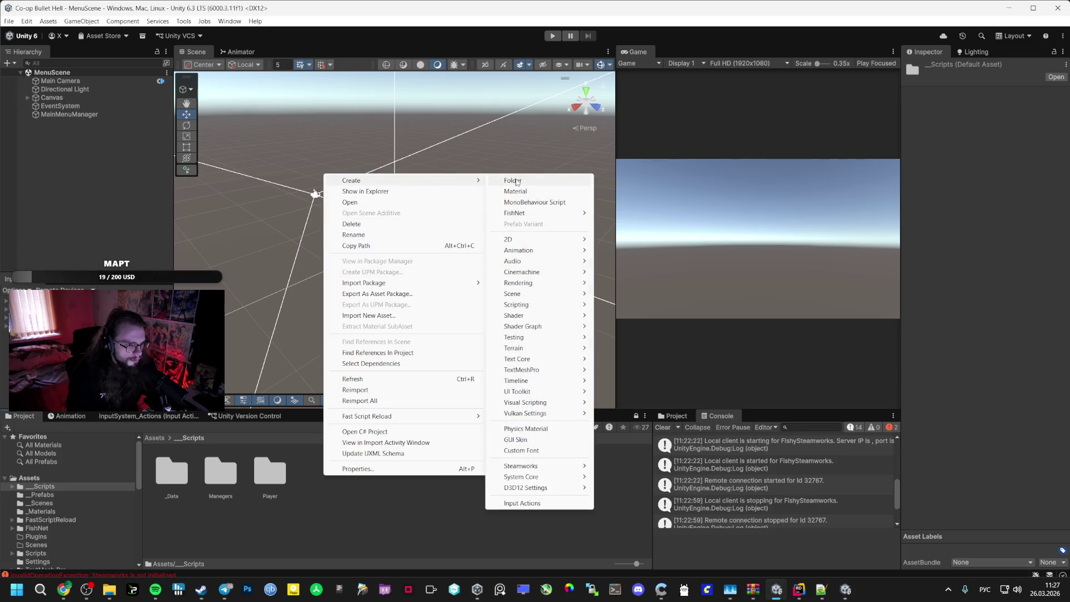
click(512, 180)
text(г)
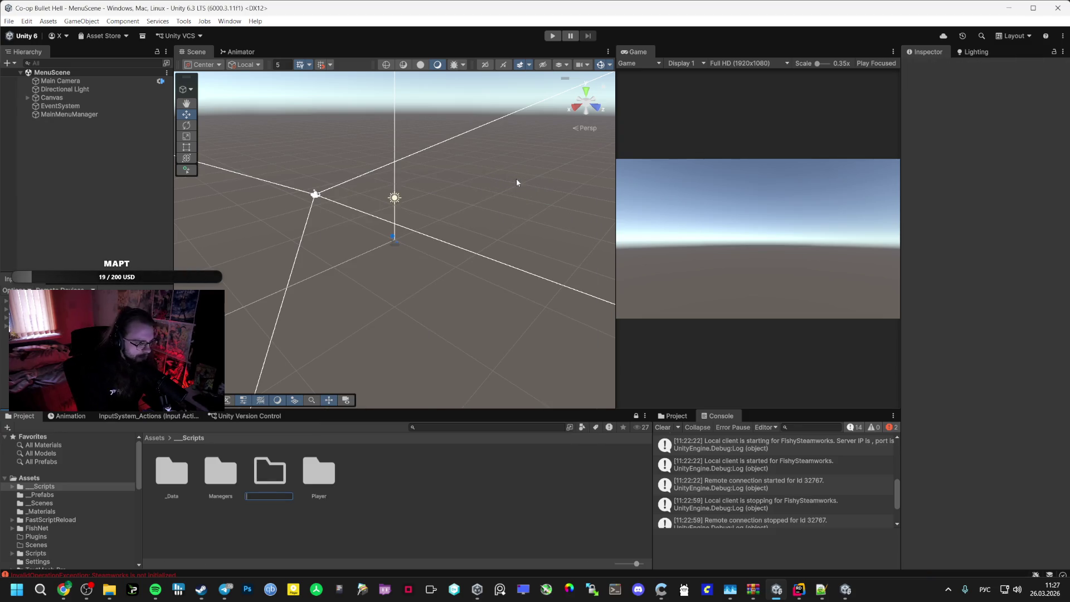
key(BackSpace)
key(alt+shift)
text(GameHU)
text(D)
key(Return)
key(Return)
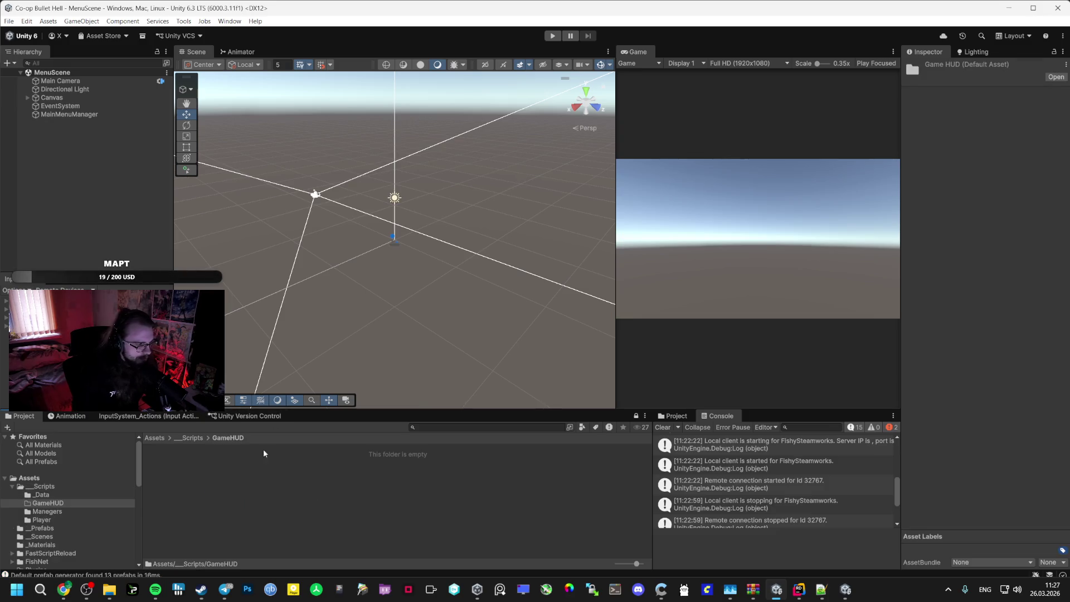
Reopen the empty GameHUD folder and bring up its creation options
right_click(263, 449)
click(196, 436)
click(193, 438)
double_click(221, 475)
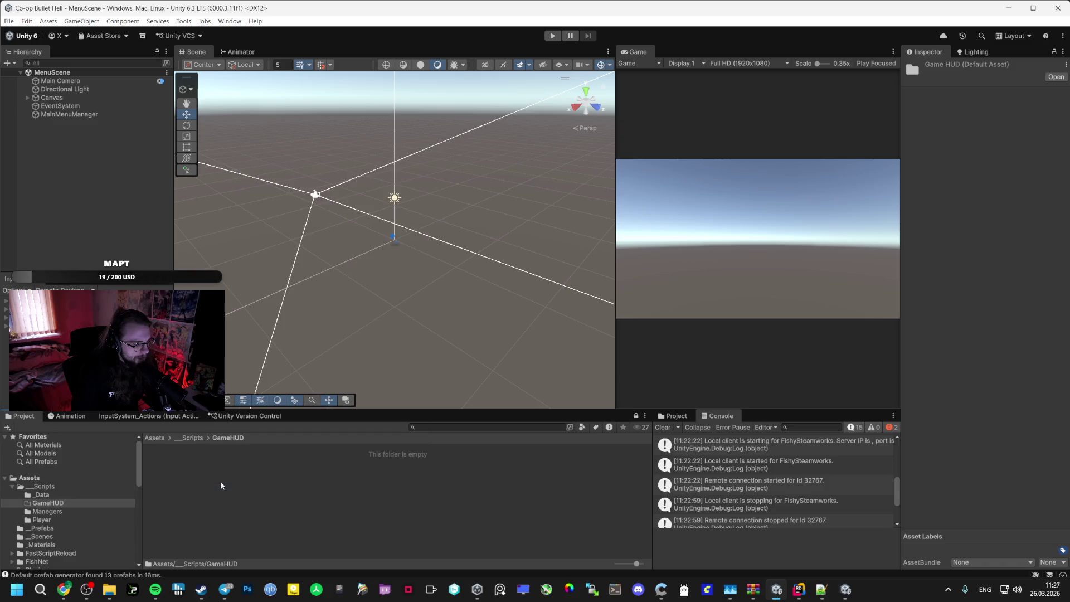
right_click(221, 484)
click(64, 589)
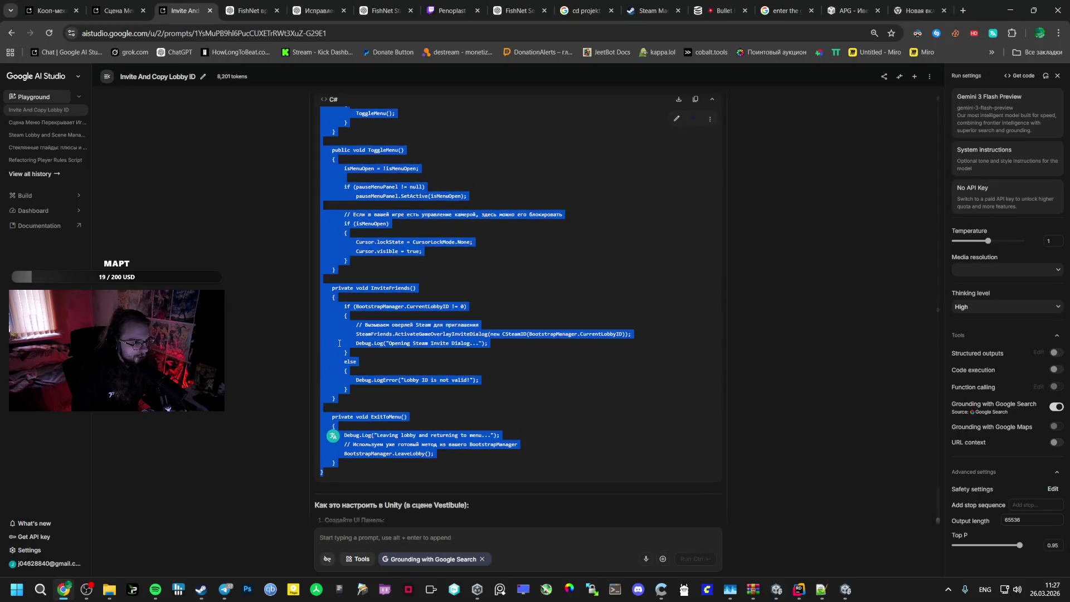
Create a MonoBehaviour script named VestibuleEscMenu in GameHUD and open it in Rider
scroll(339, 343, up, 10)
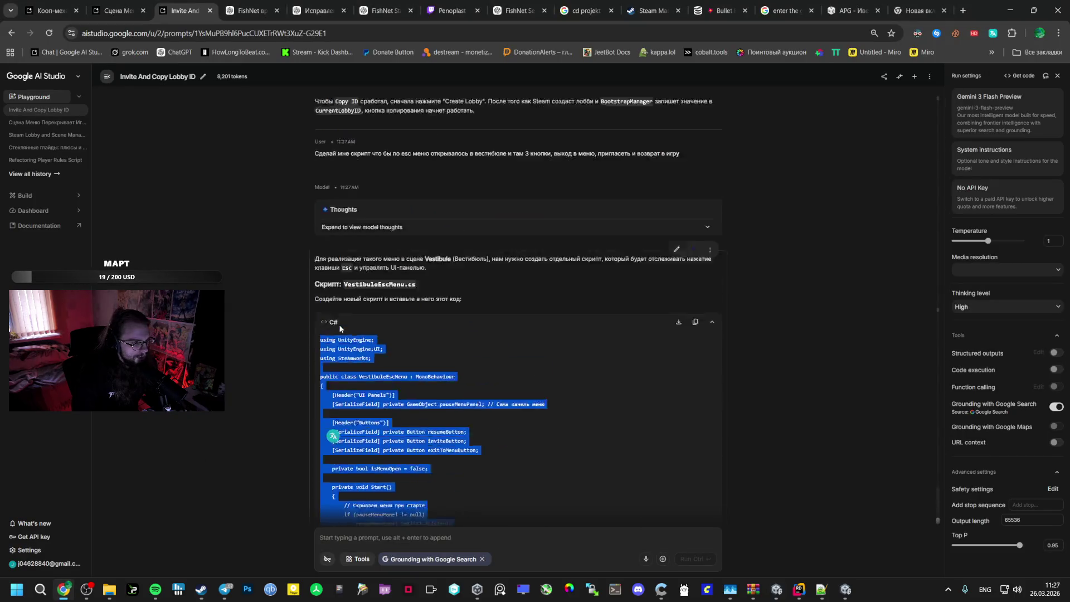
double_click(378, 390)
key(ctrl+c)
key(alt+Tab)
right_click(259, 456)
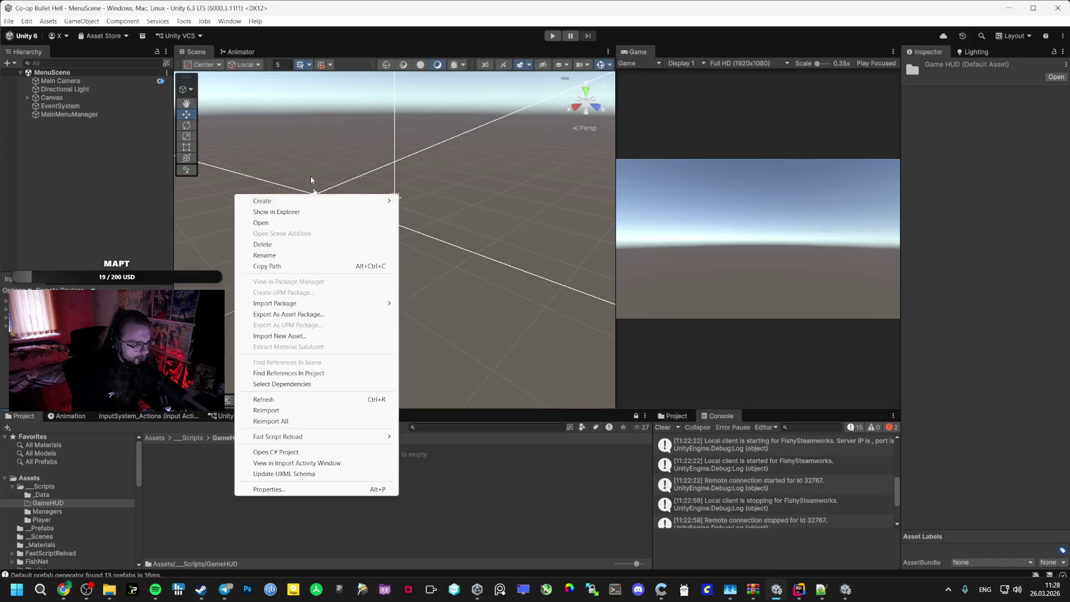
mouse_move(312, 201)
click(446, 222)
key(ctrl+v)
key(Return)
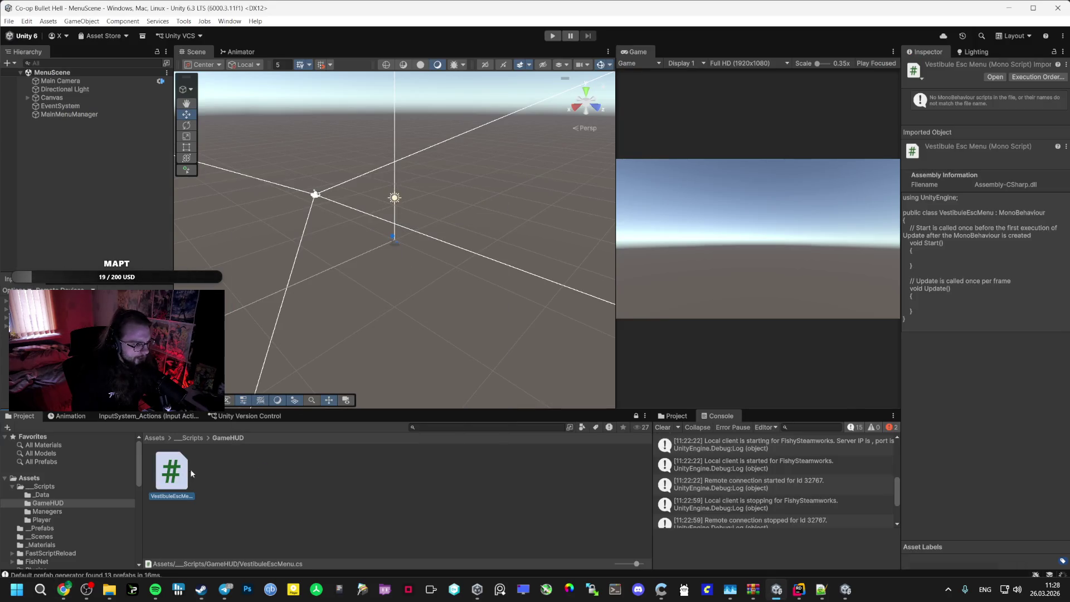
double_click(173, 471)
Replace the template code with the generated Esc-menu script and save it
key(alt+Tab)
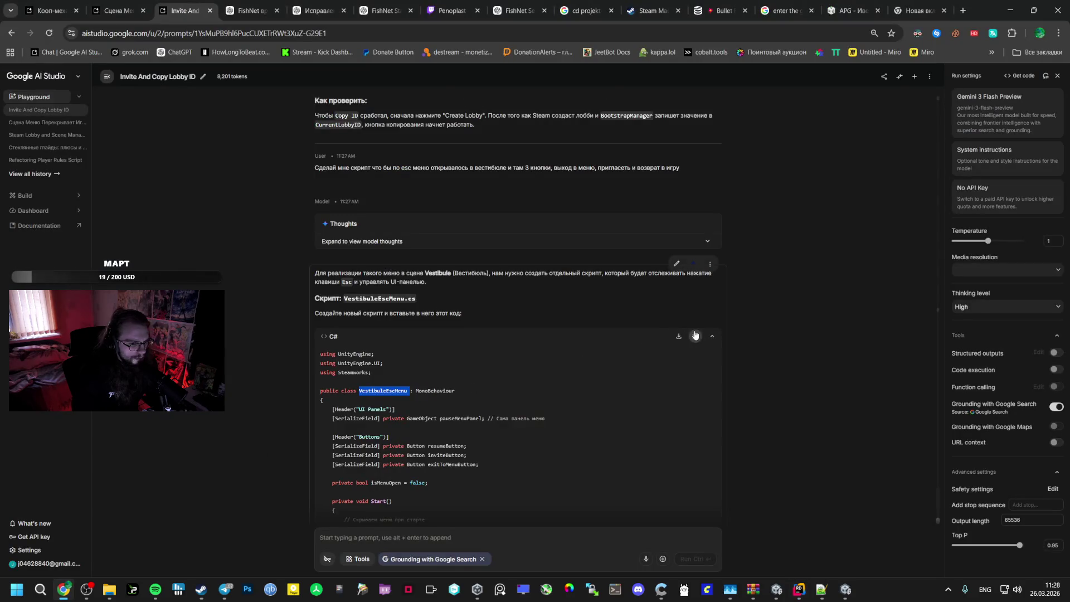
click(695, 335)
key(alt+Tab)
key(ctrl+a)
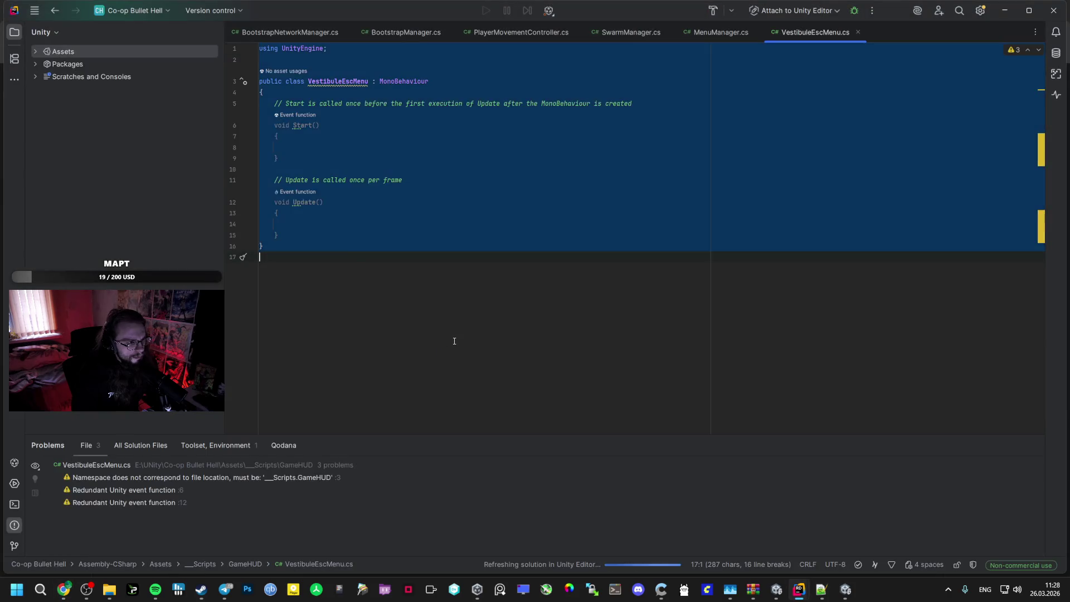
key(ctrl+v)
key(alt+Tab)
key(alt+Tab)
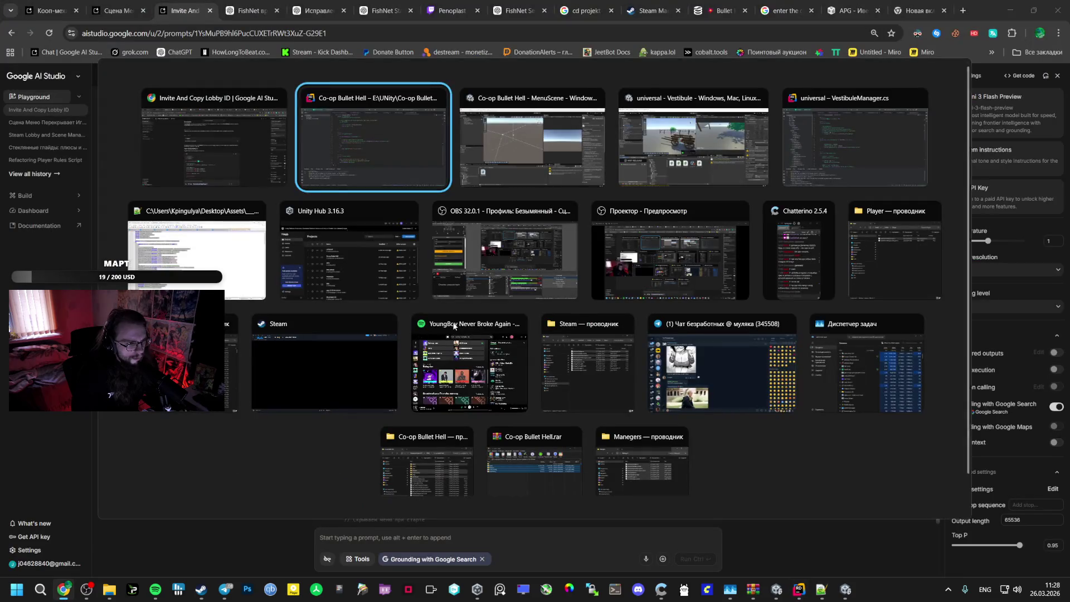
key(alt+Tab)
key(alt+Tab)
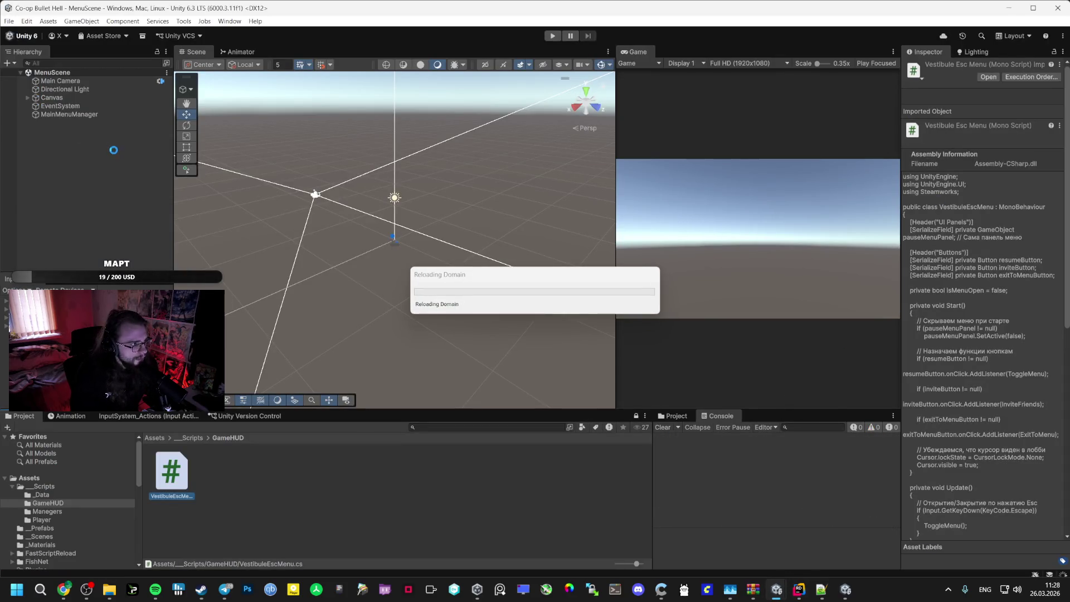
Follow the setup instructions to the Canvas step and select the Canvas object in the scene
key(alt+Tab)
scroll(306, 453, down, 10)
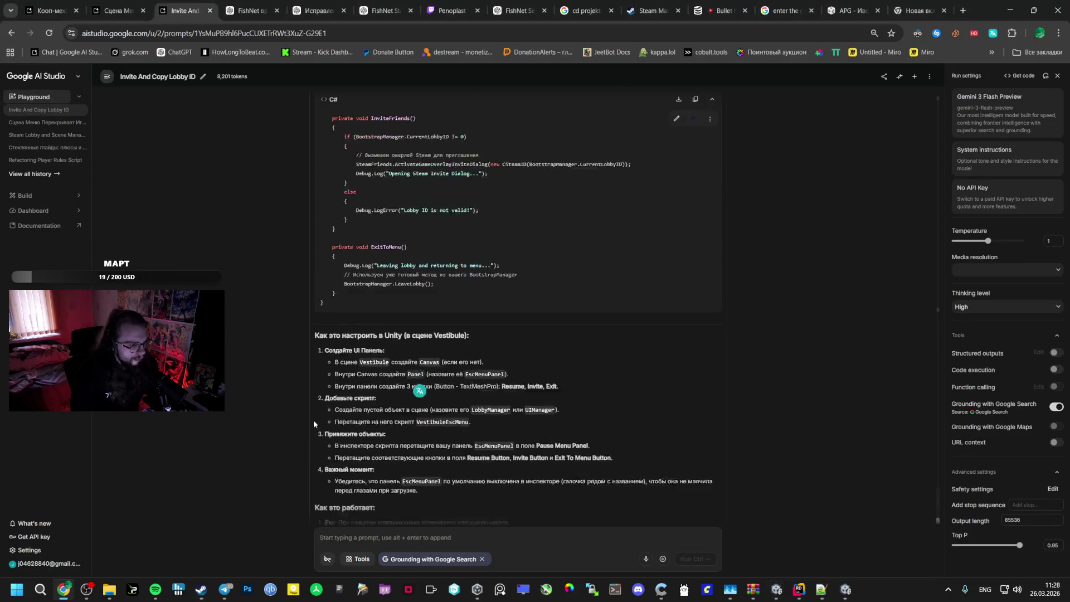
scroll(313, 420, down, 2)
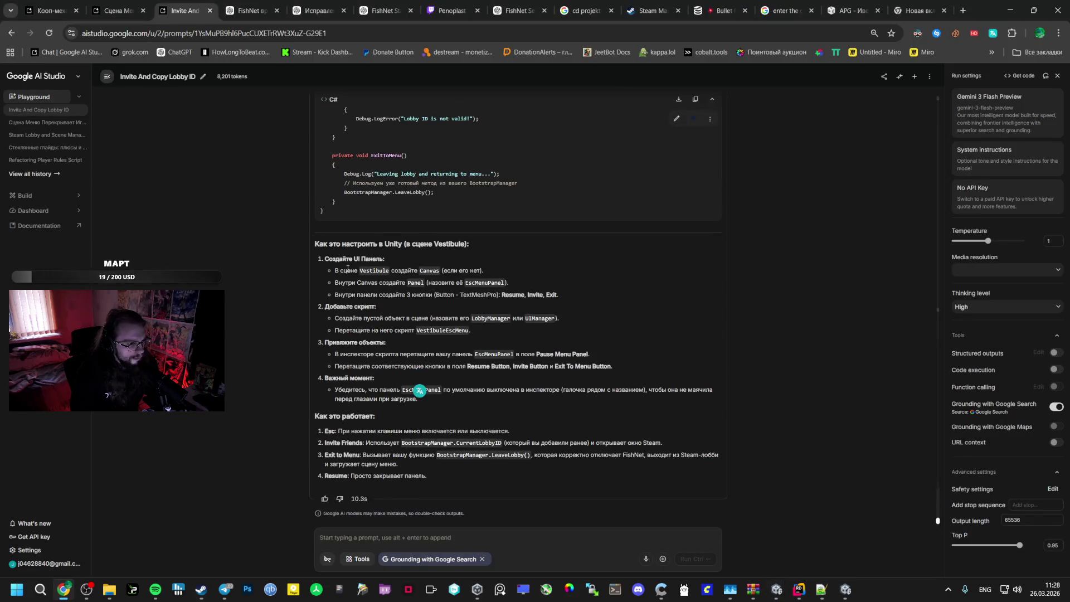
double_click(430, 270)
key(alt+Tab)
click(35, 98)
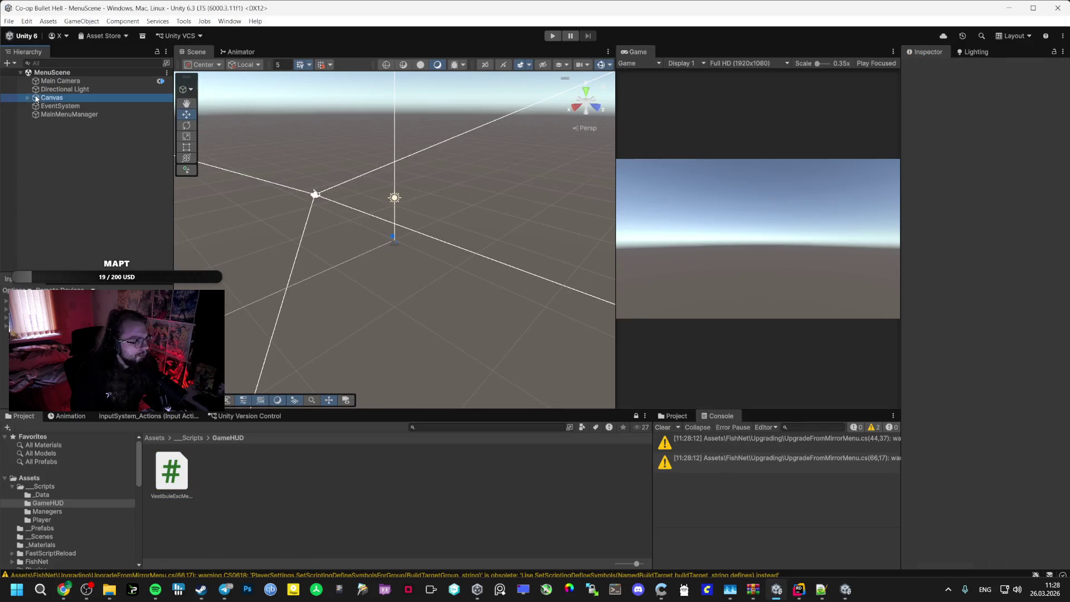
Open the Vestibule scene and add a UI button with its Canvas
click(35, 536)
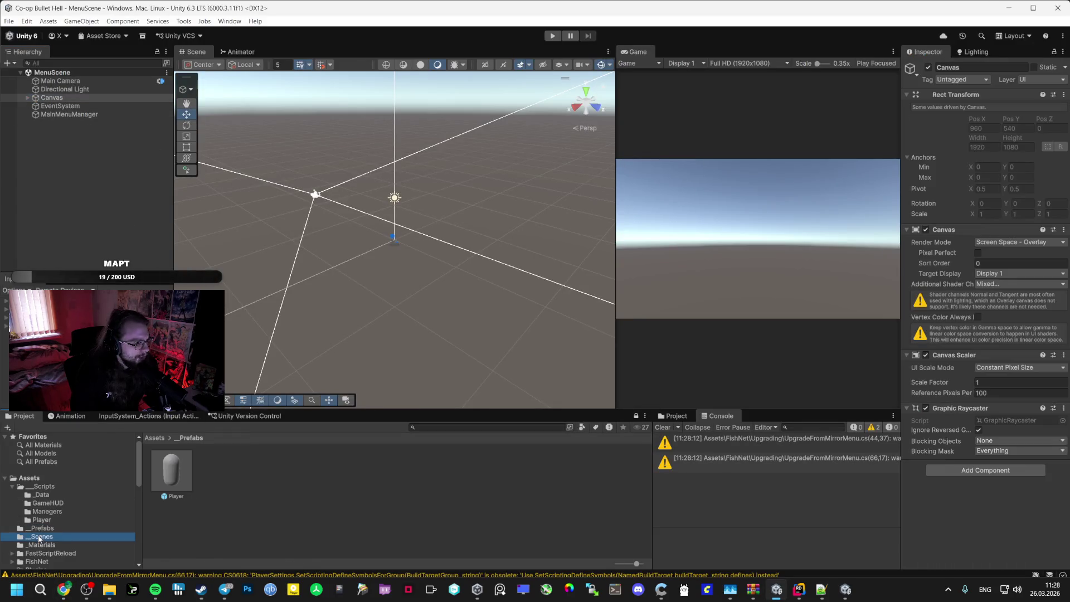
double_click(319, 471)
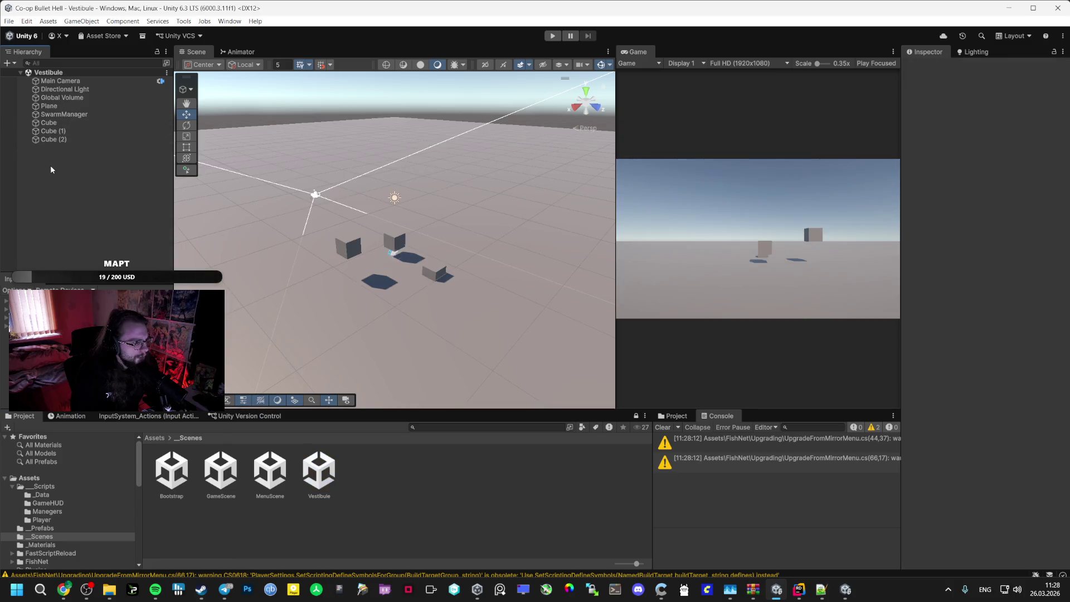
right_click(51, 167)
mouse_move(99, 411)
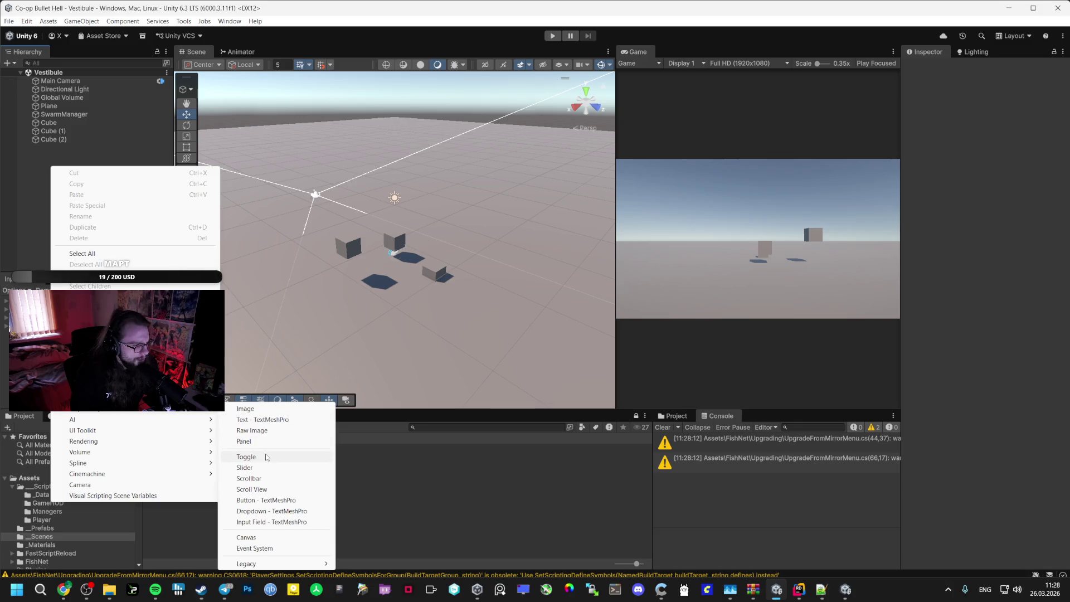
click(266, 500)
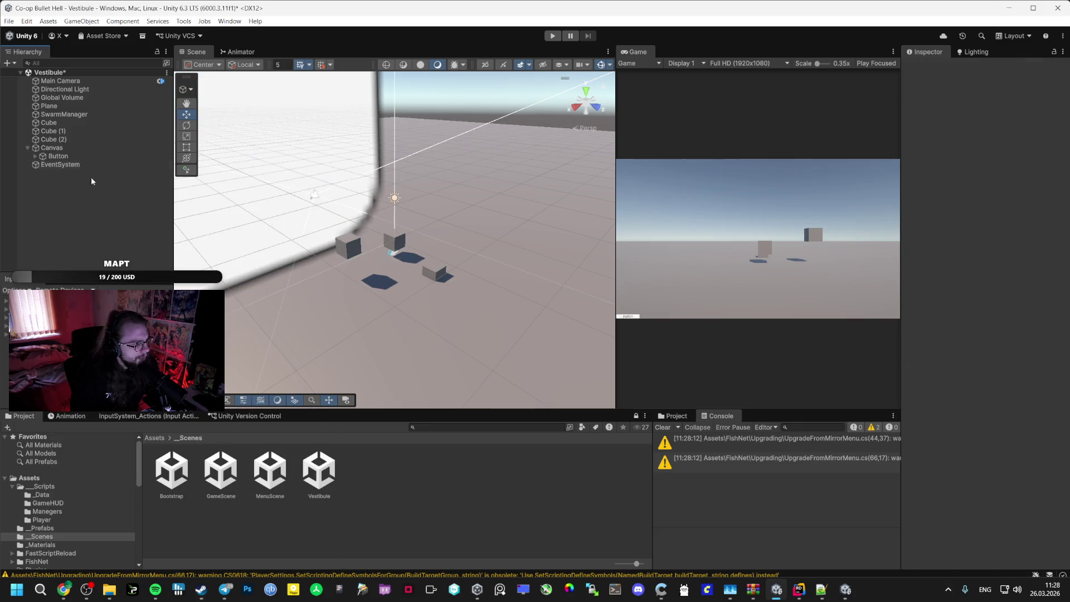
click(56, 148)
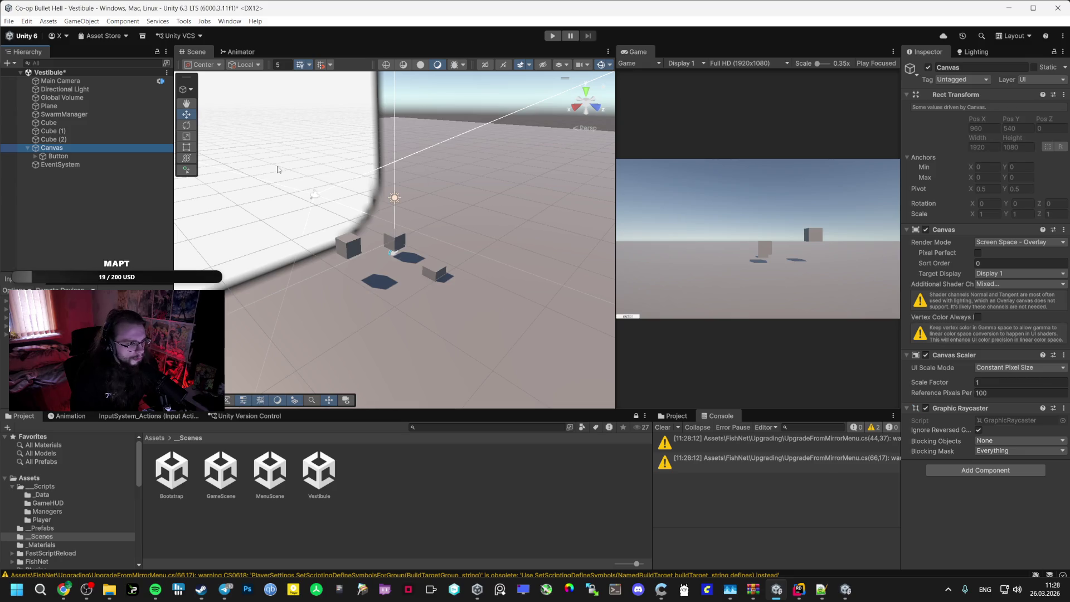
Switch the scene view to 2D with the Rect tool and widen it
click(486, 65)
key(t)
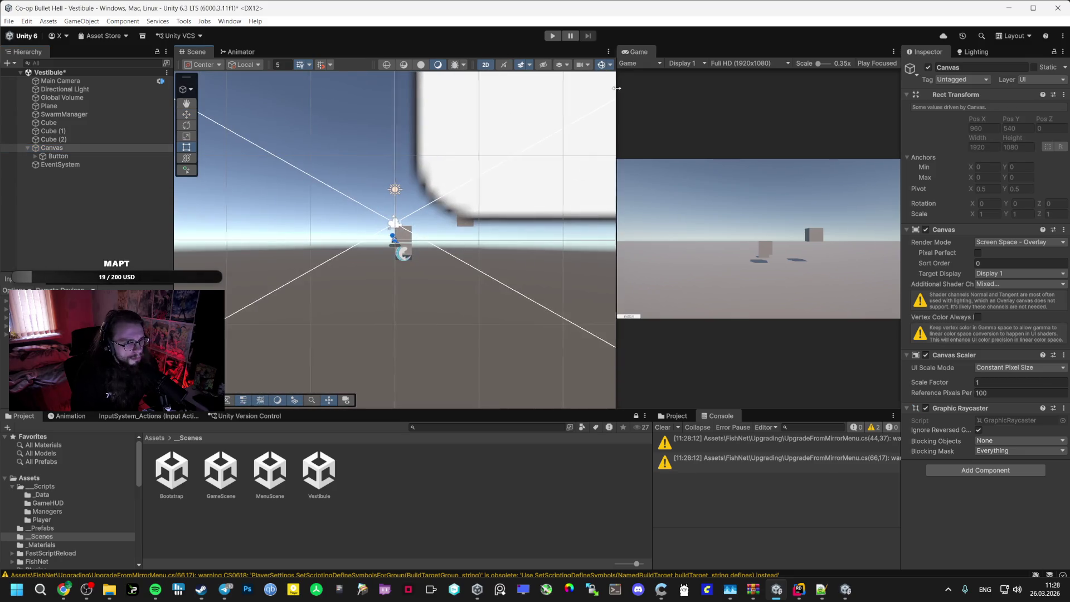
drag(617, 88, 733, 88)
click(679, 65)
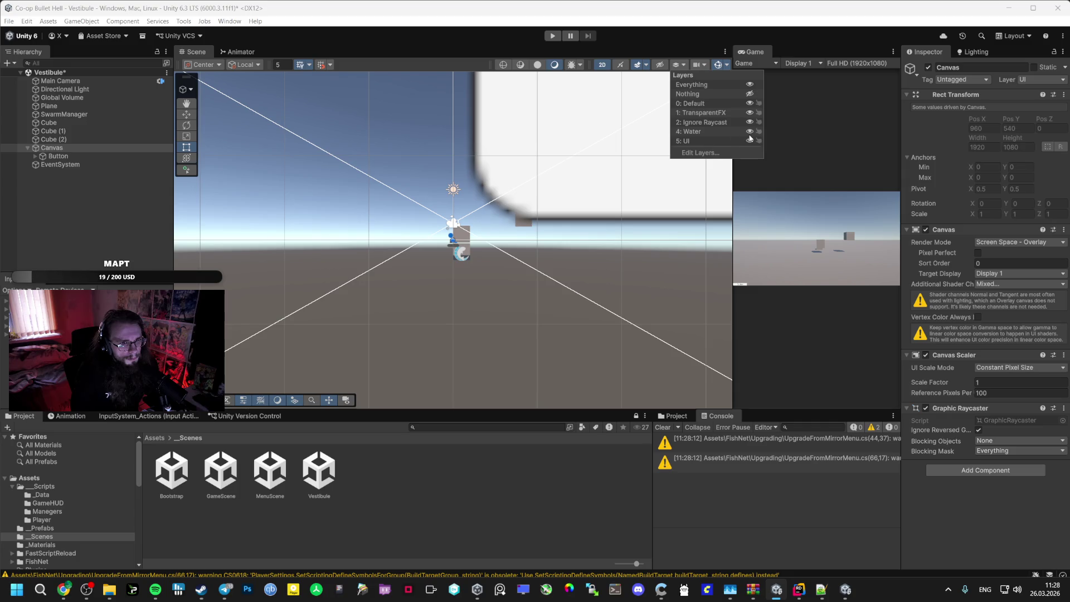
Label the button Return, name it RetrunToGame and duplicate it
text(Return)
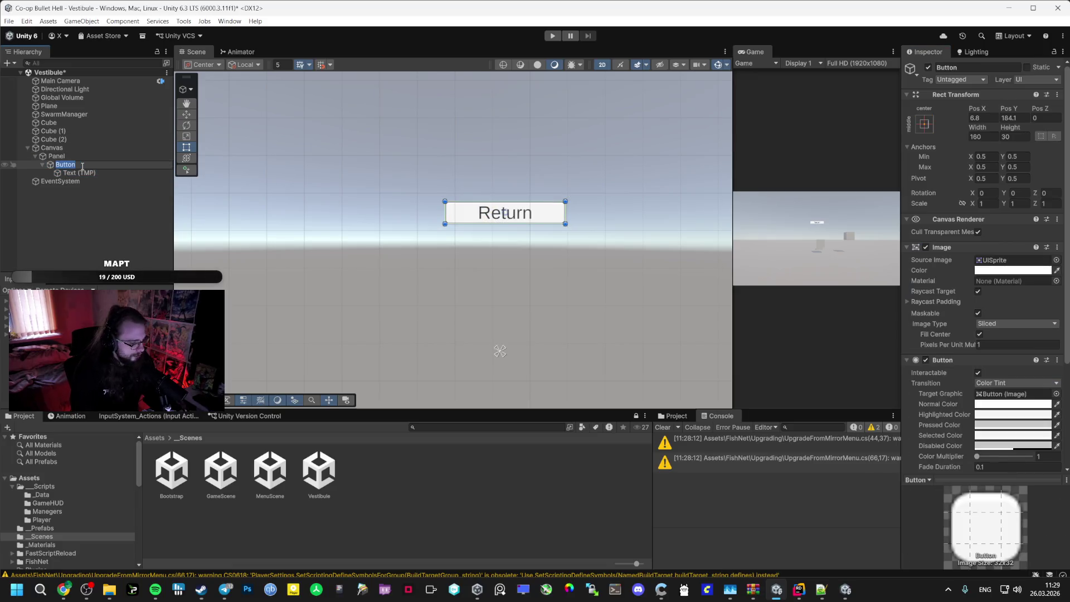
text(RetrunT)
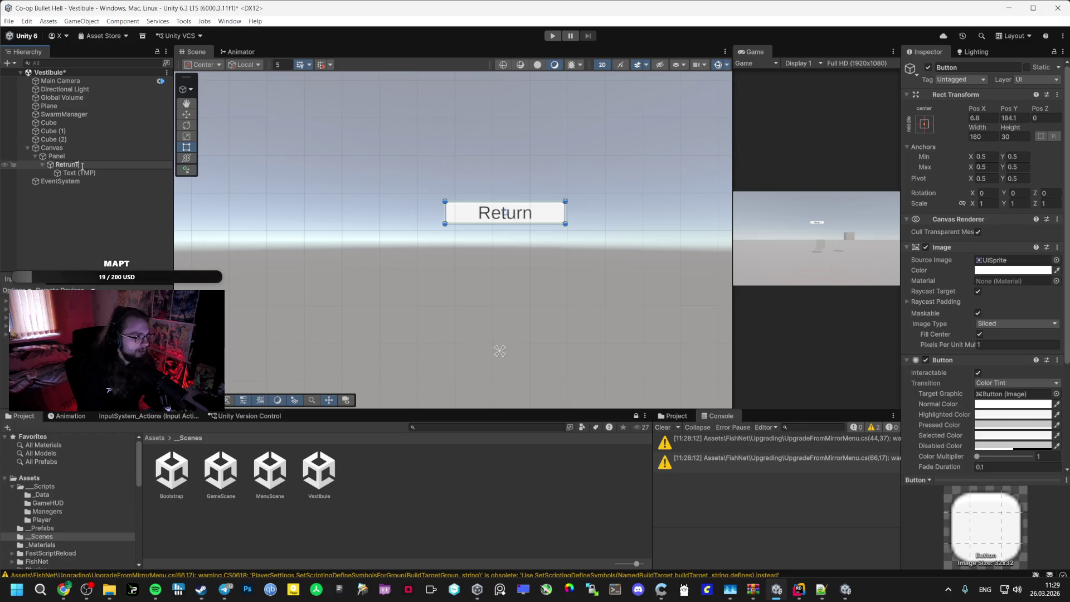
text(oGame)
key(Return)
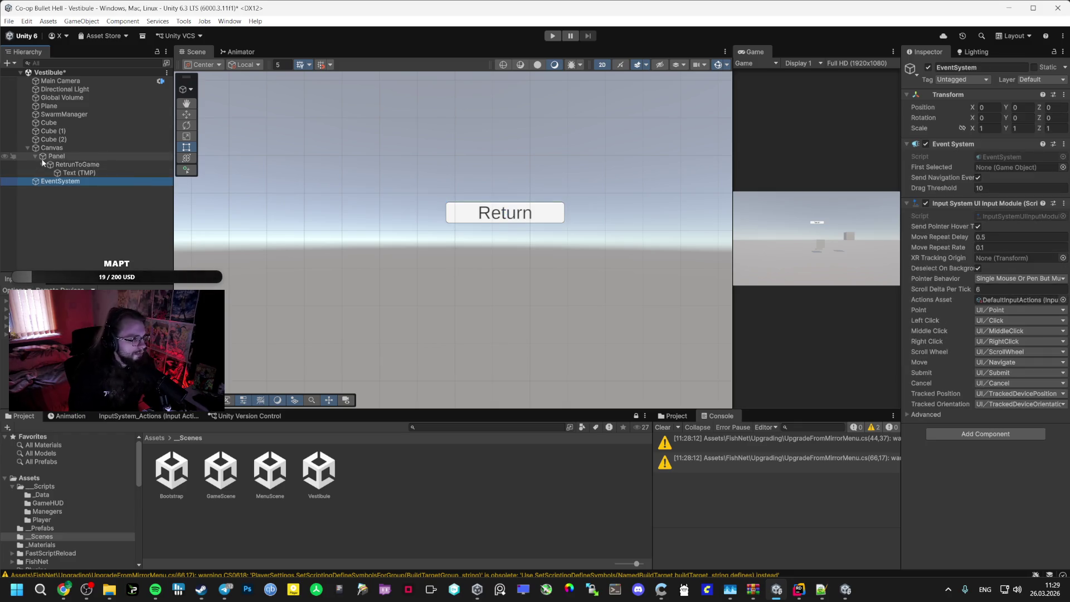
click(43, 164)
key(ctrl+d)
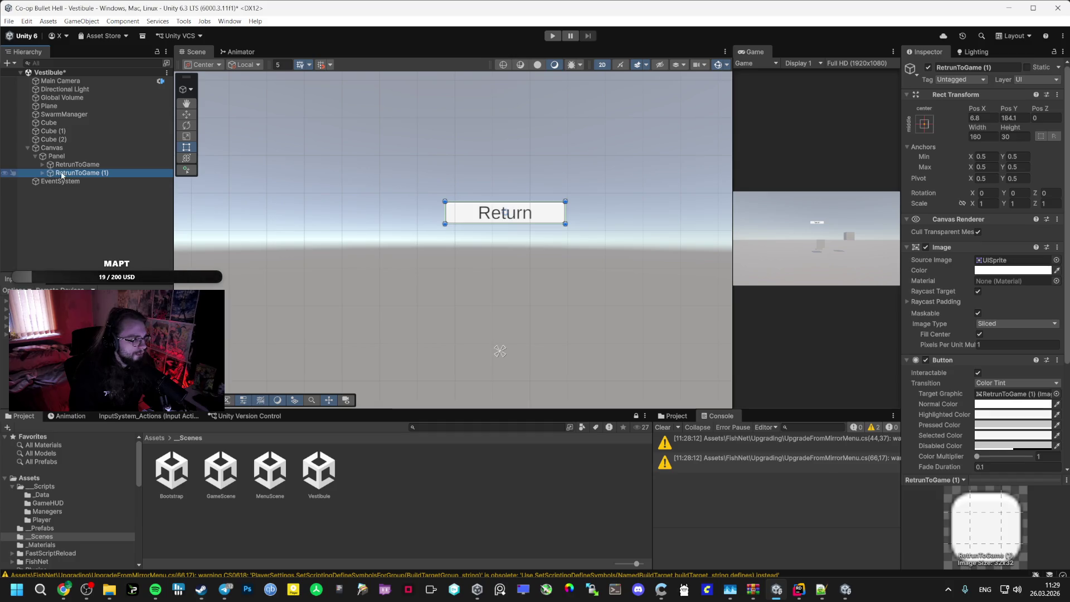
Rename the duplicate inviteFriends, duplicate it again and save the Vestibule scene
click(77, 174)
text(In)
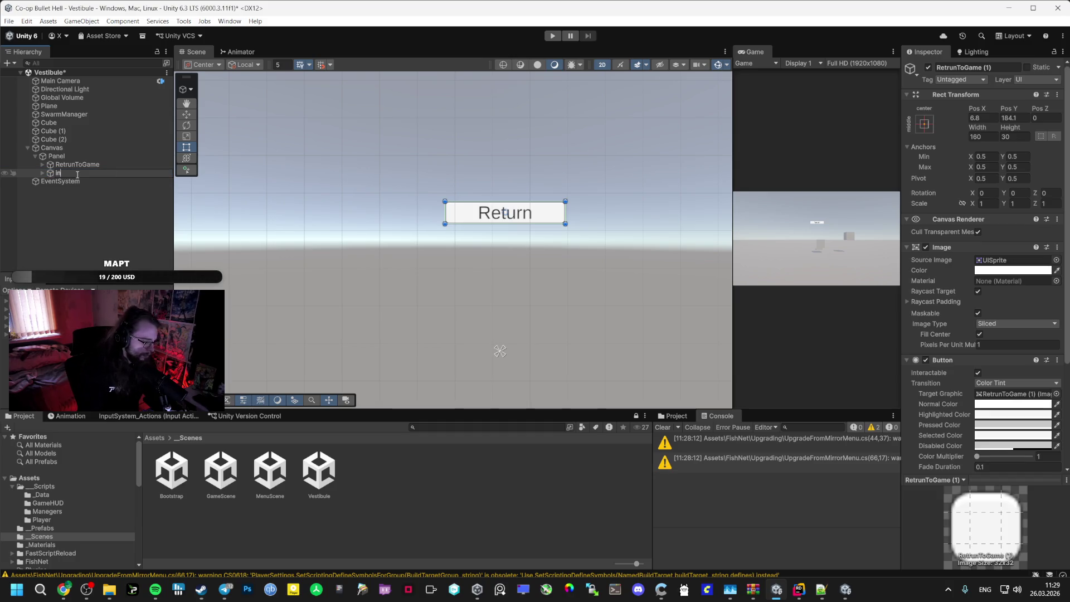
text(viteFr)
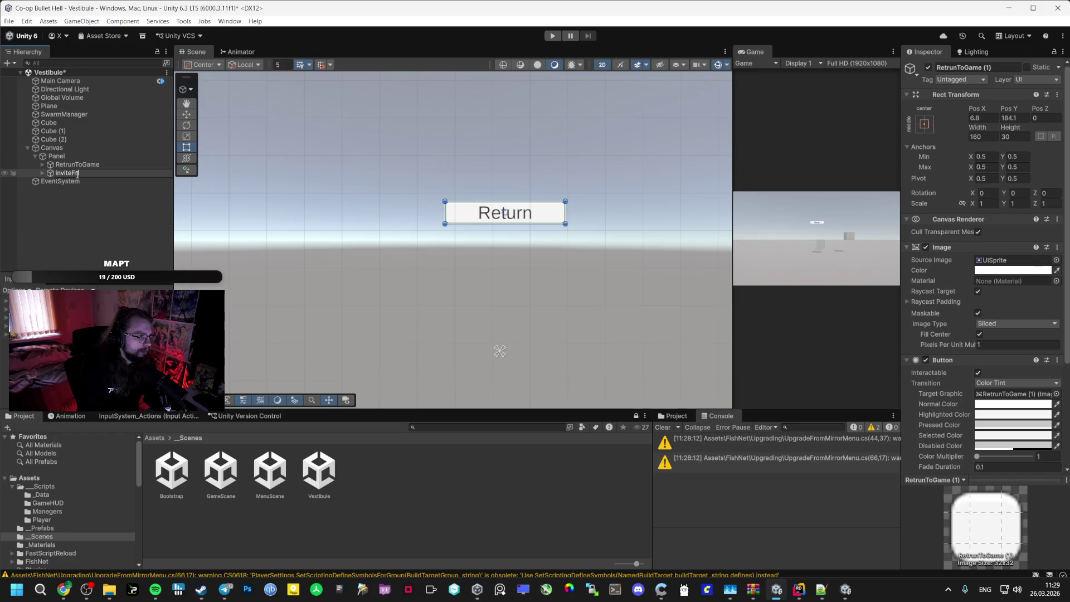
text(iends)
key(Return)
click(43, 173)
click(66, 175)
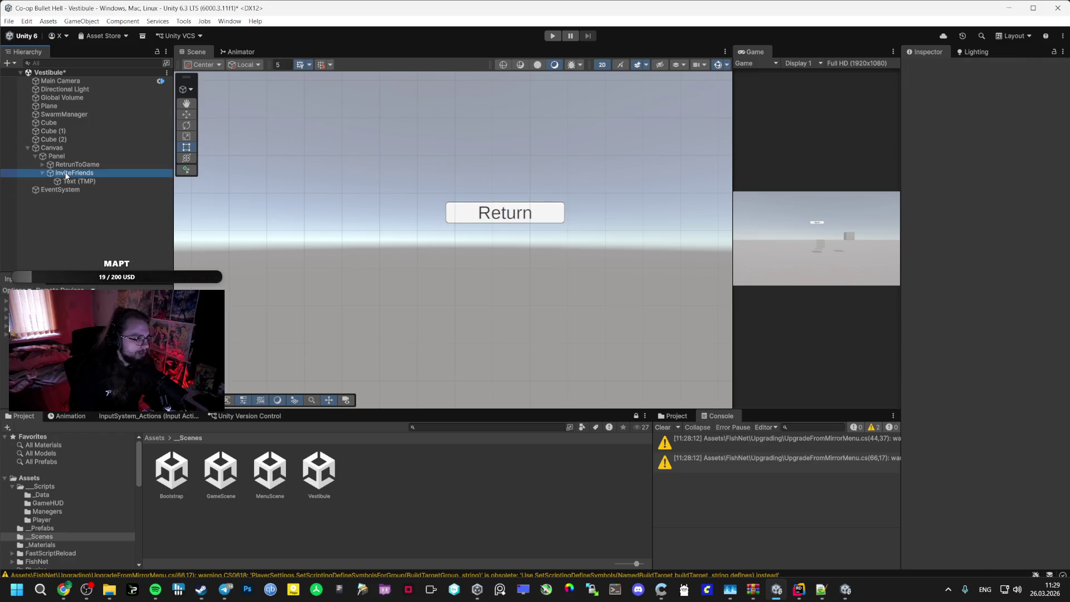
key(ctrl+d)
click(62, 190)
text(Exit)
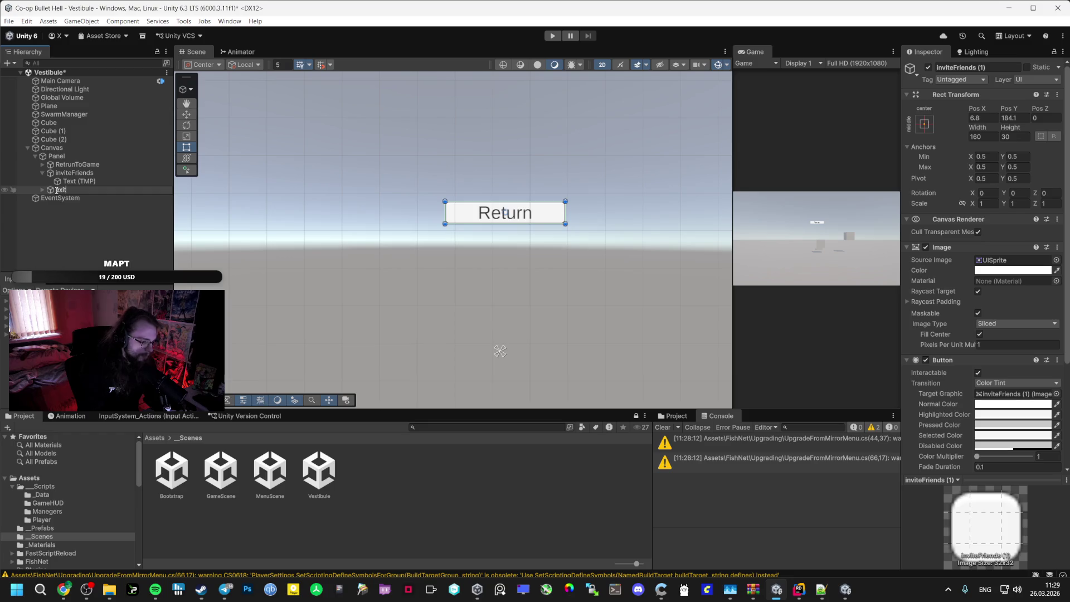
text( To Menu)
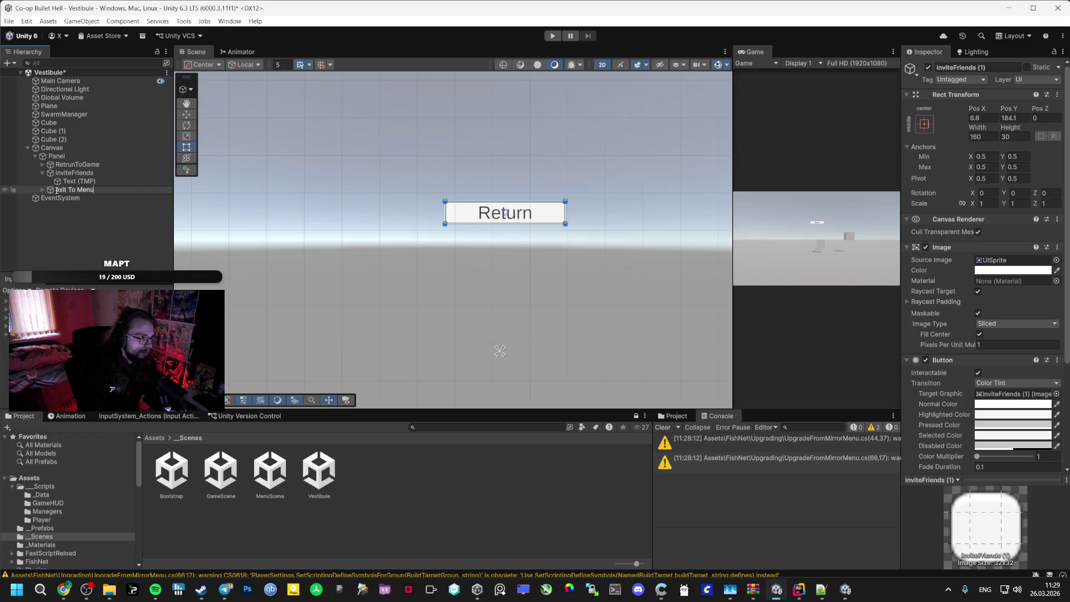
text(e)
key(ctrl+s)
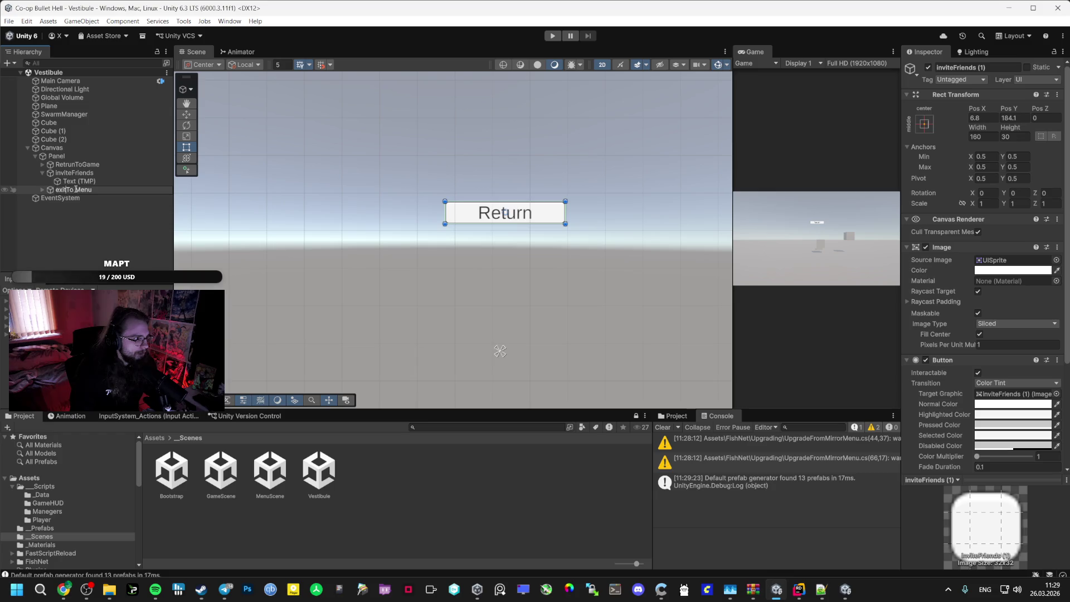
Name the third button exitToMenu, set its label to exitToMenu and move it below the others
click(76, 190)
key(Right)
click(70, 195)
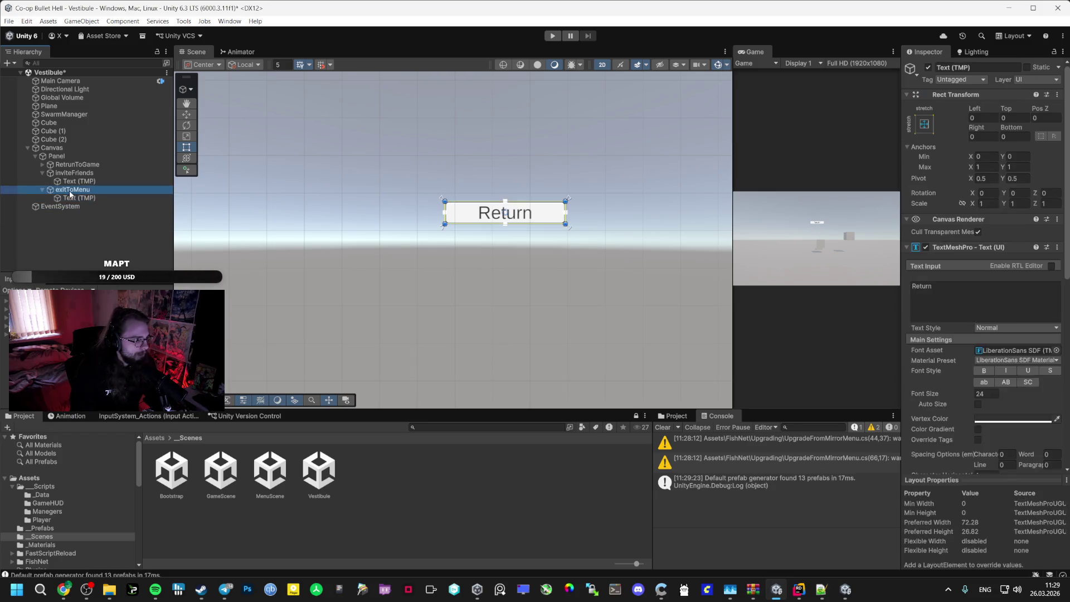
key(F2)
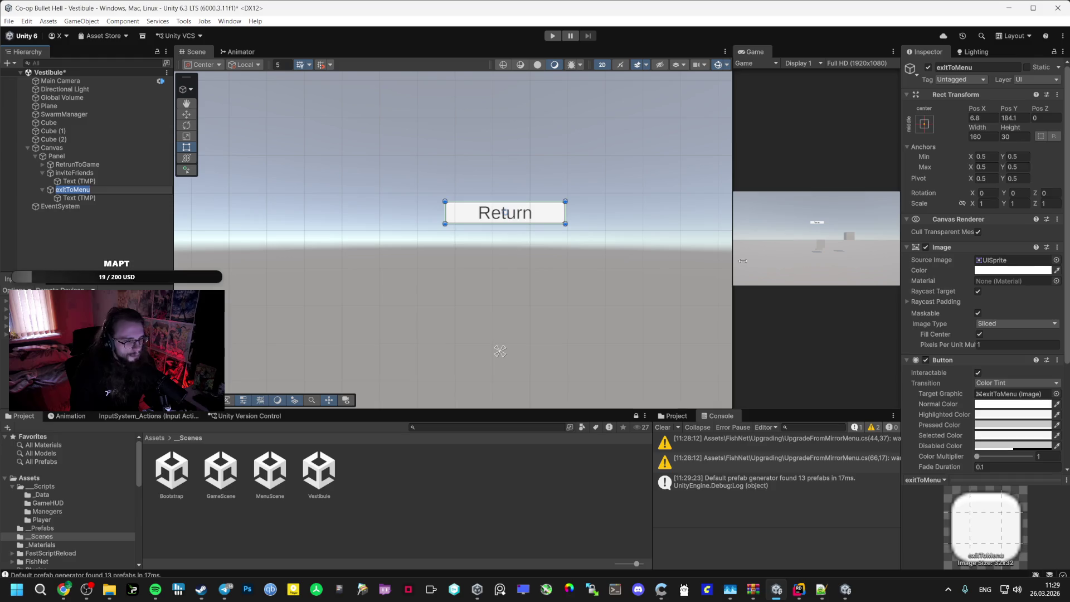
key(Return)
key(Down)
text(exitToMenu)
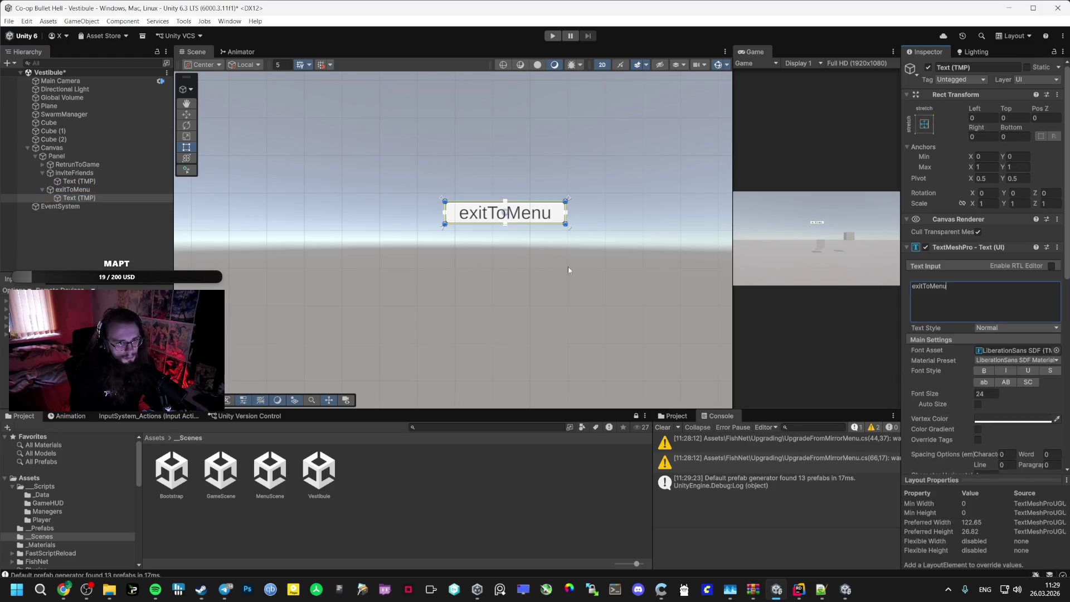
click(569, 269)
click(505, 213)
key(w)
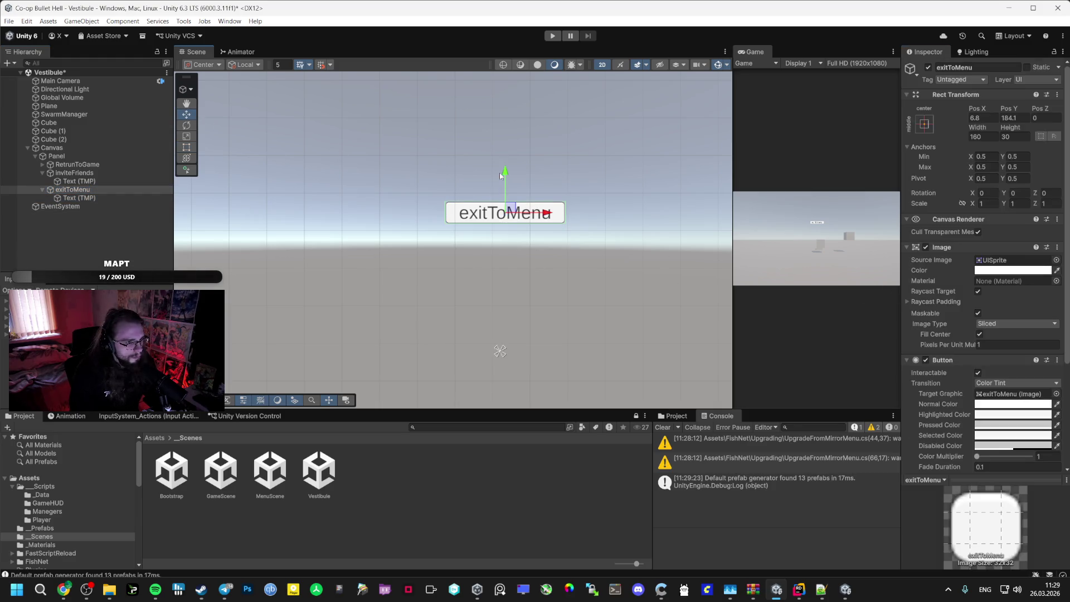
drag(501, 176, 500, 263)
Set the inviteFriends label text and keep it between Return and exitToMenu
click(72, 165)
click(74, 173)
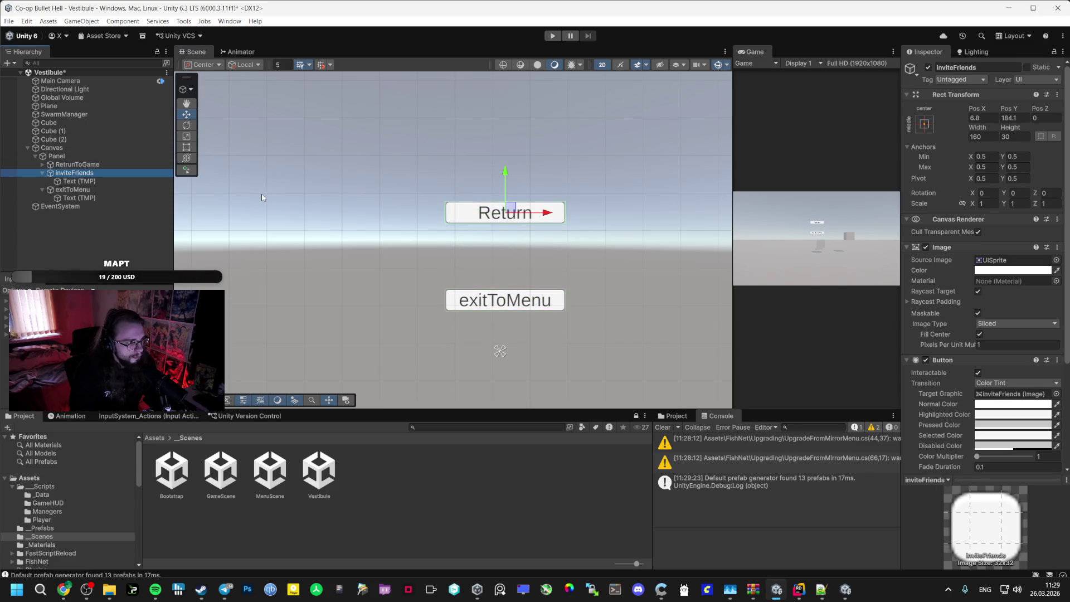
click(90, 182)
double_click(922, 286)
text(inviteFriends)
drag(506, 171, 505, 212)
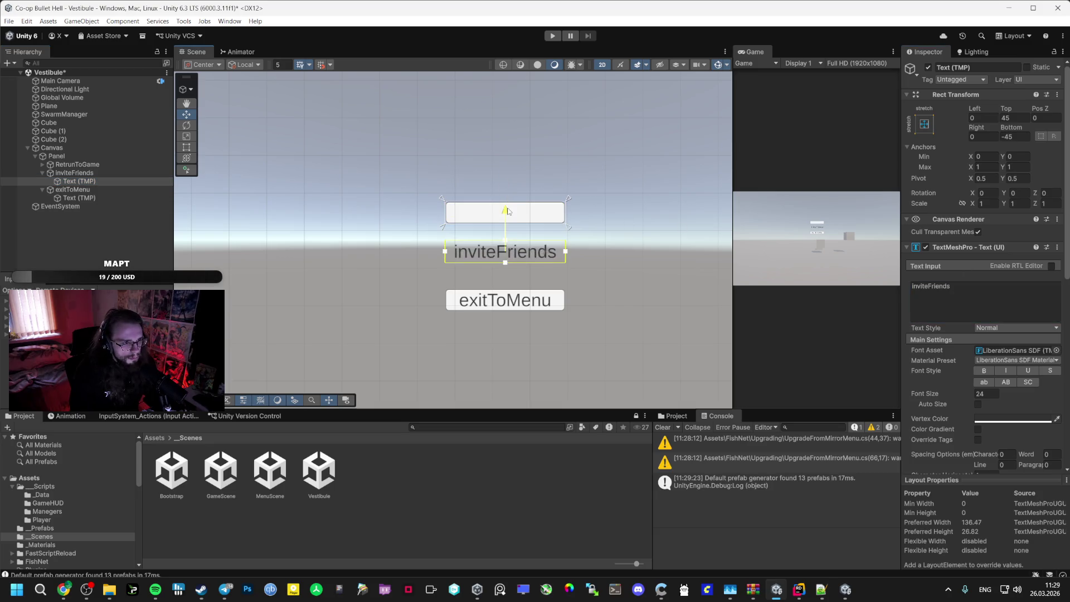
key(ctrl+z)
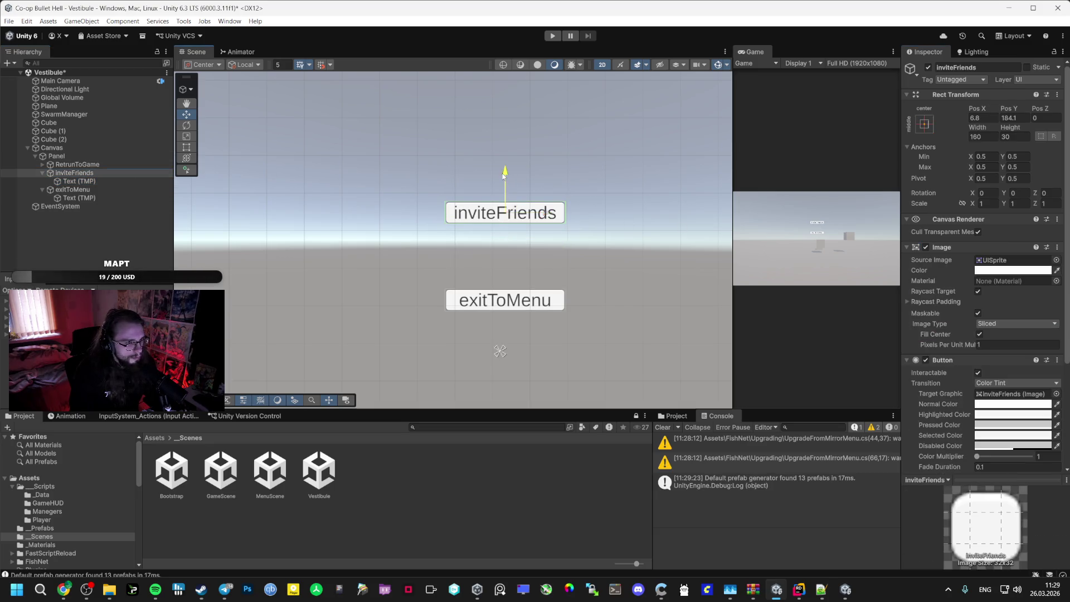
key(ctrl+z)
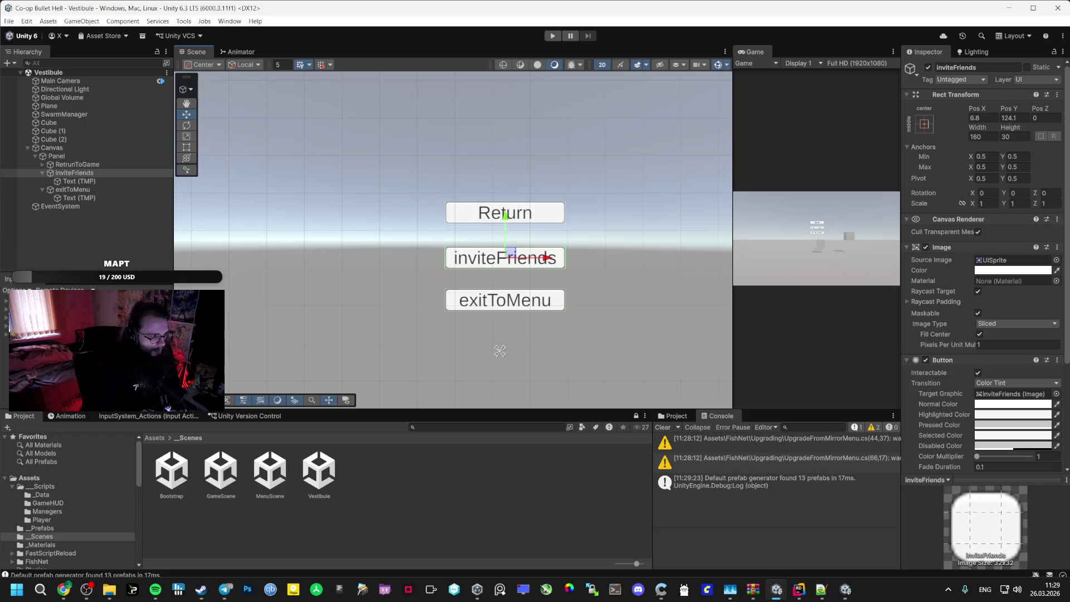
Check the AI Studio setup instructions for the next step
click(62, 592)
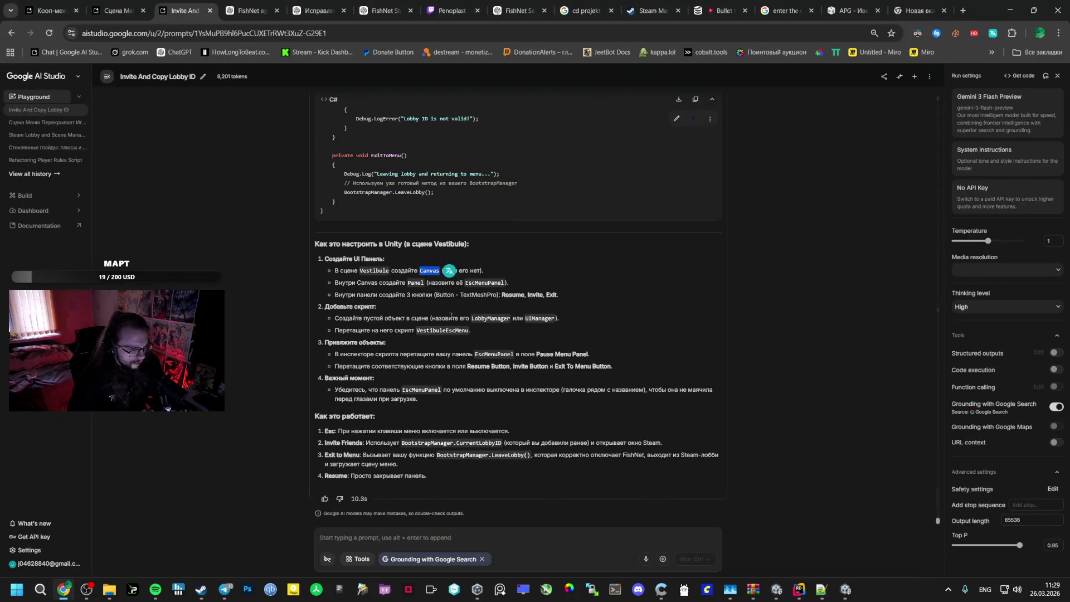
key(alt+Tab)
key(alt+Tab)
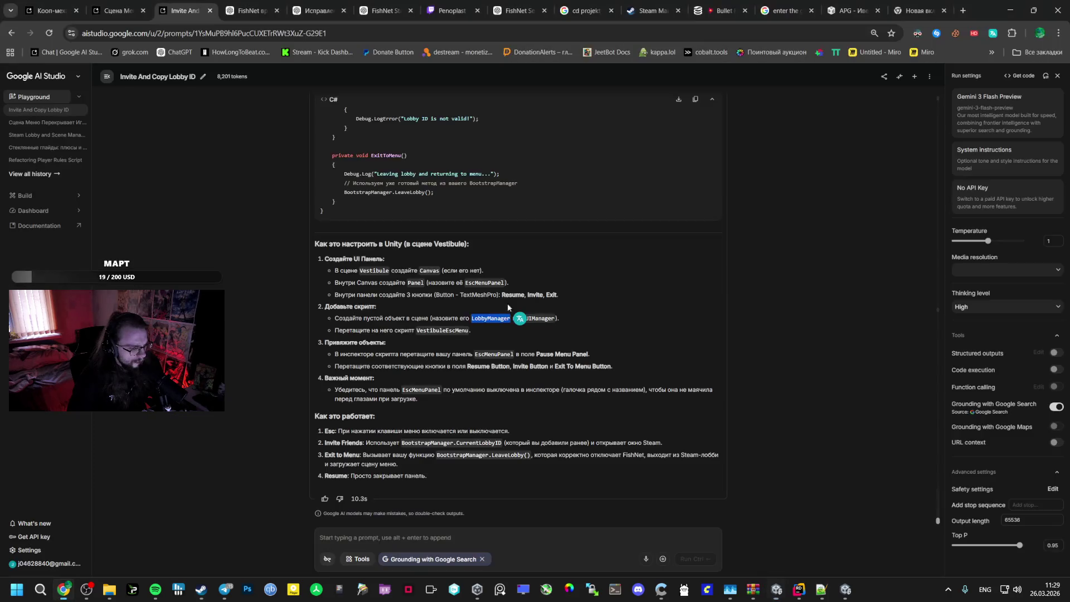
key(alt+Tab)
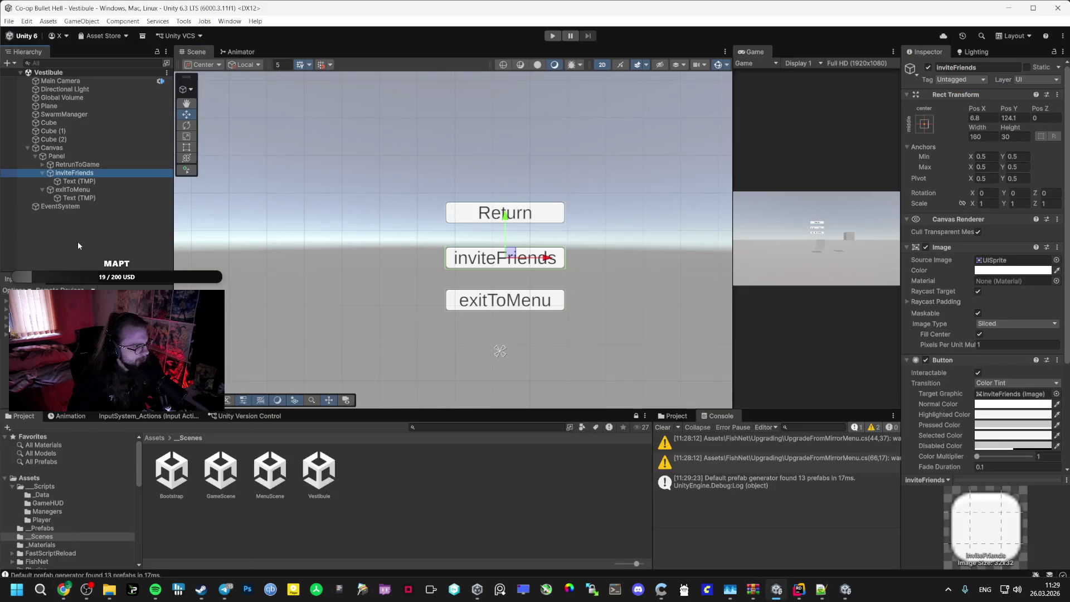
Create an empty UIManager object under Canvas with the VestibuleEscMenu script attached
right_click(78, 242)
click(111, 407)
text(UIManager)
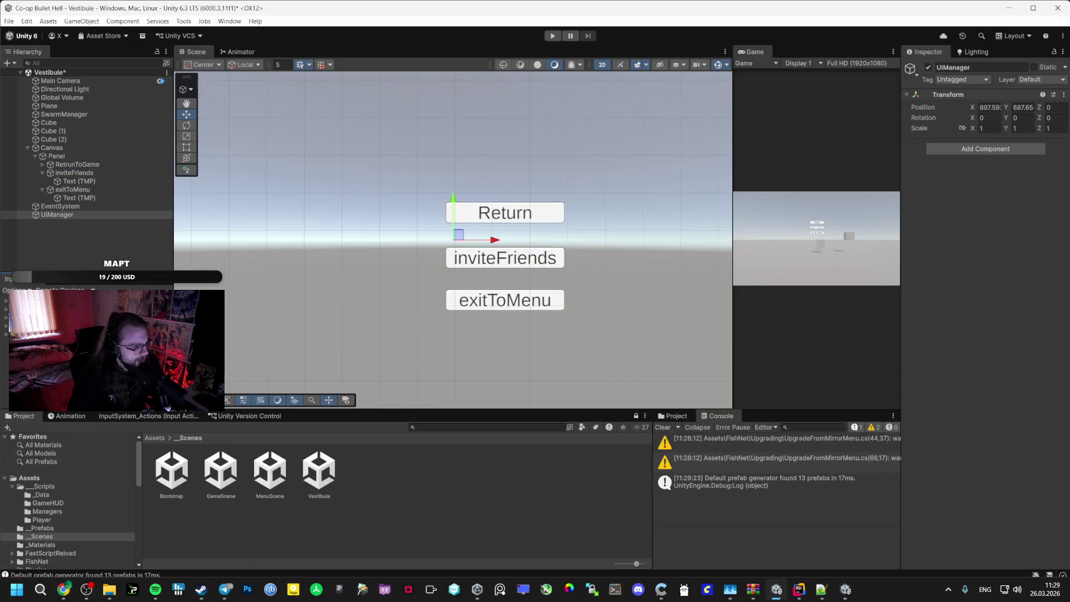
click(58, 487)
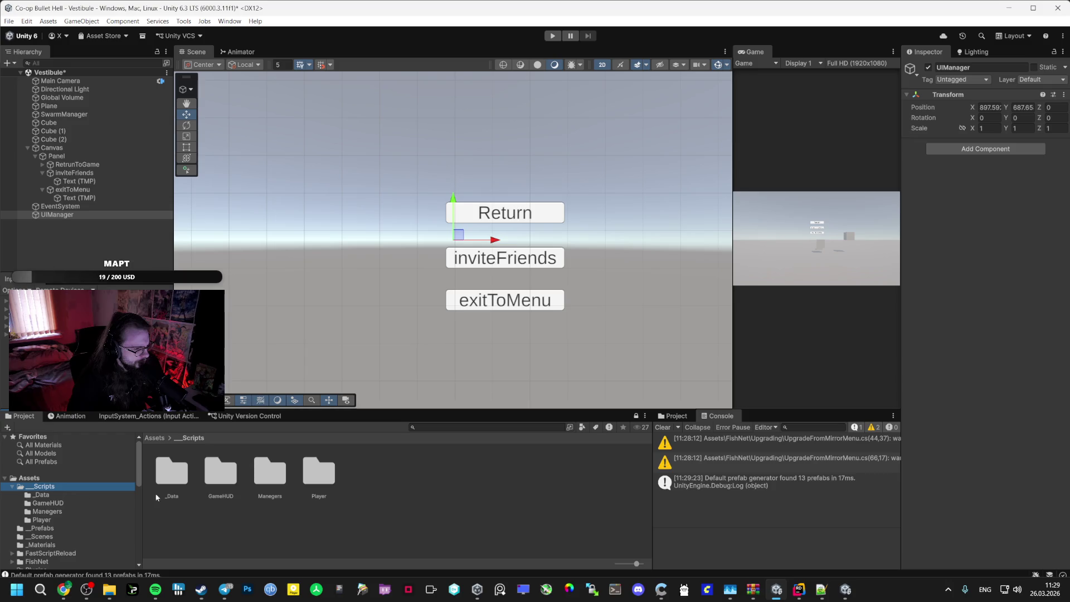
double_click(221, 473)
drag(171, 471, 58, 215)
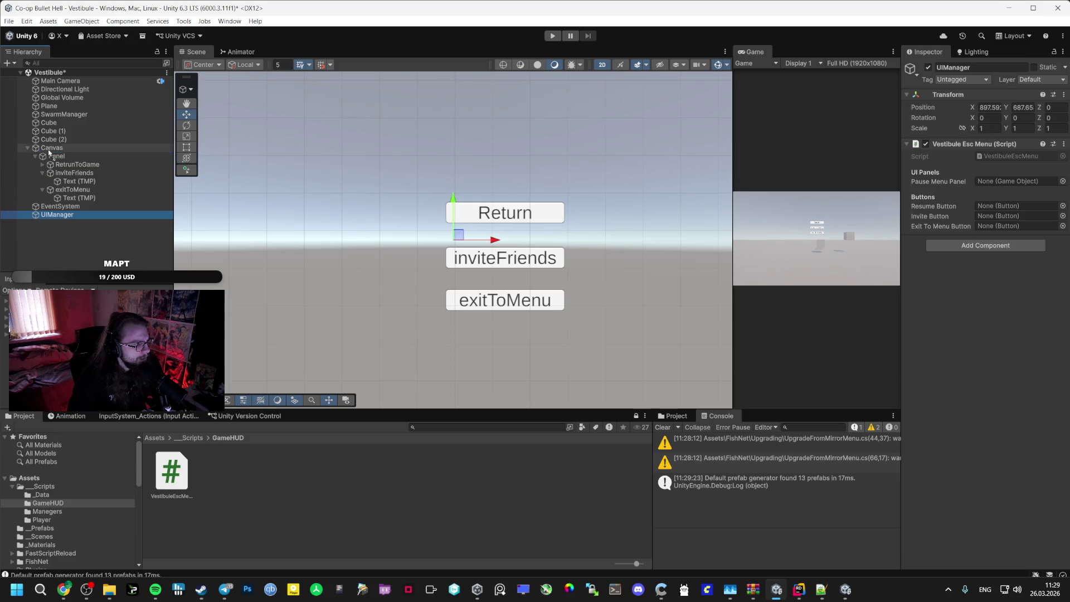
drag(49, 151, 50, 149)
Assign Panel, RetrunToGame, inviteFriends and exitToMenu to UIManager's VestibuleEscMenu fields
click(35, 164)
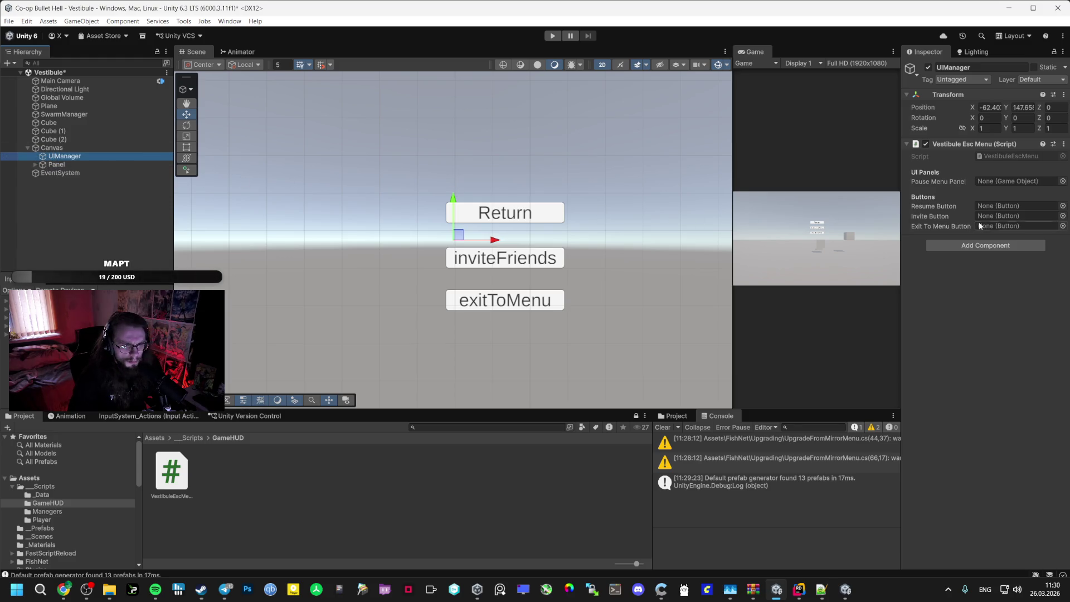
drag(55, 164, 1003, 181)
click(33, 164)
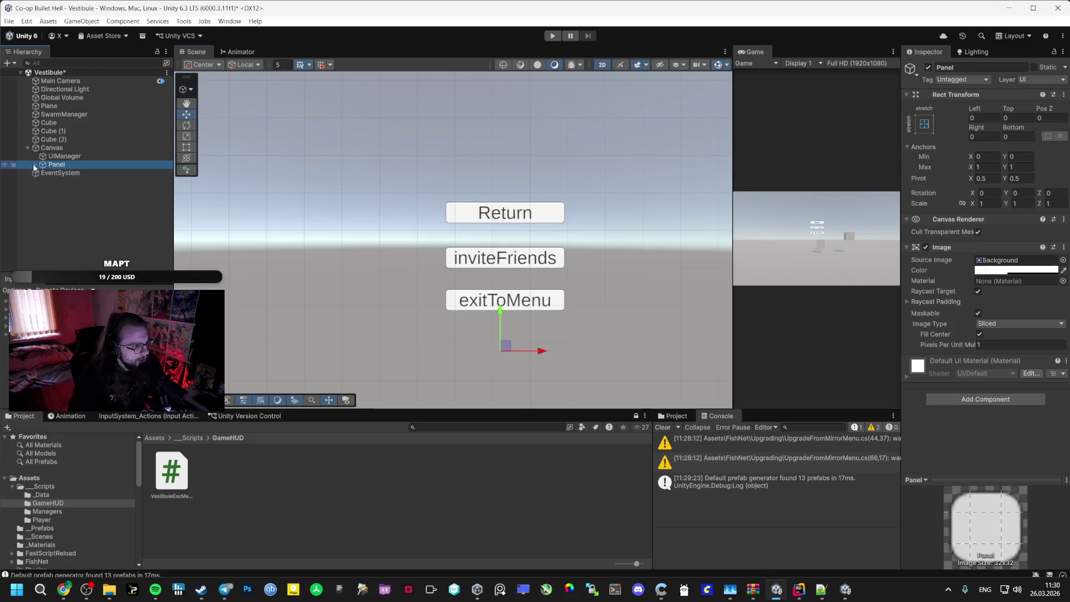
click(34, 164)
click(62, 156)
drag(936, 180, 1021, 206)
mouse_move(75, 182)
mouse_down()
mouse_move(1020, 217)
mouse_move(72, 198)
mouse_move(976, 241)
mouse_up()
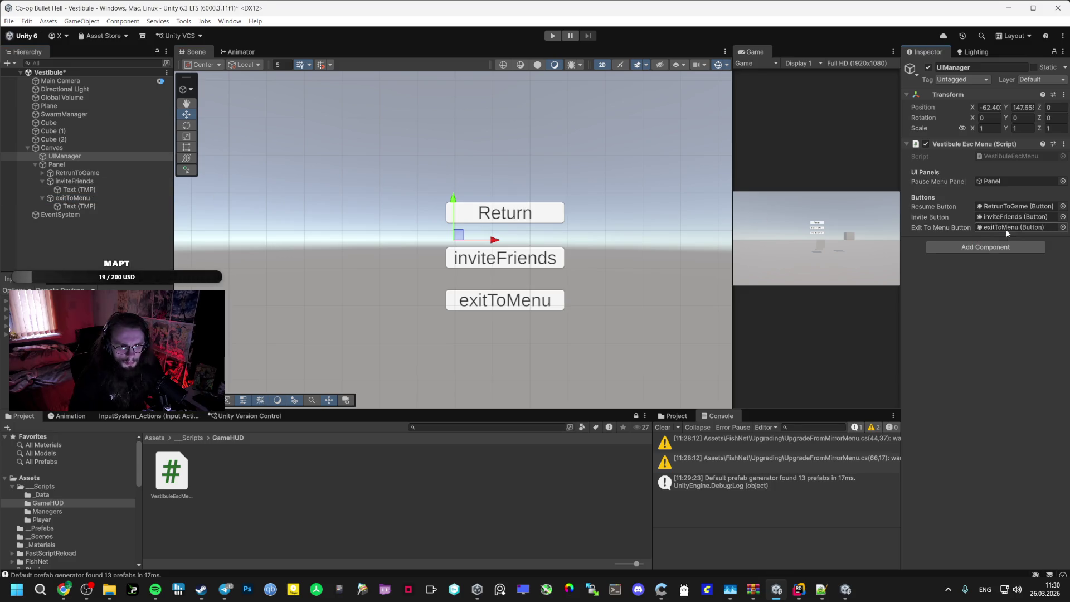
key(alt+Tab)
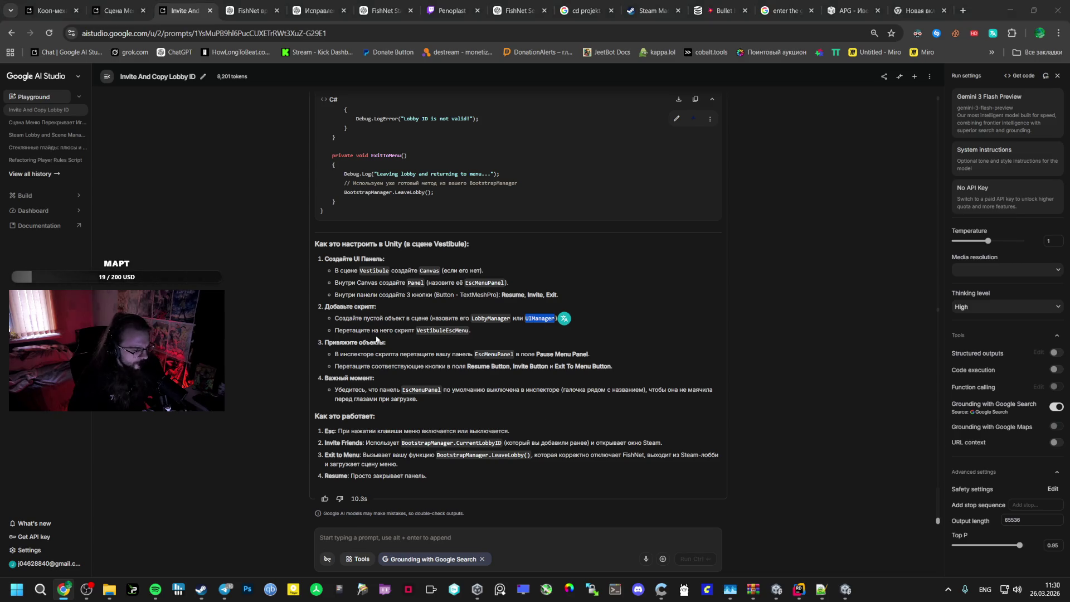
Deactivate the Panel so the Esc menu starts hidden, and enter play mode
key(alt+Tab)
click(95, 165)
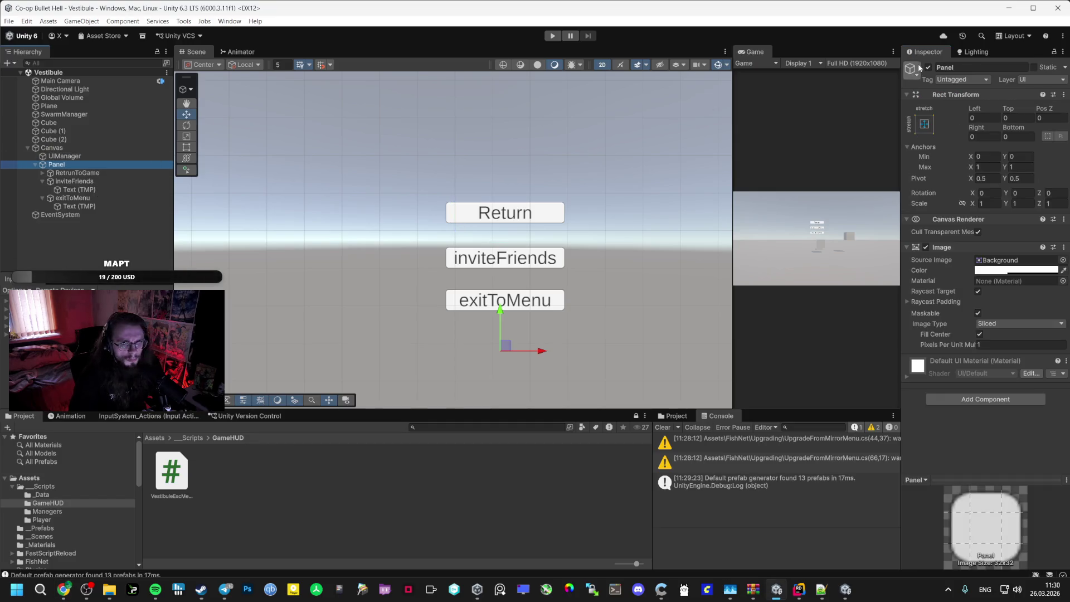
key(alt+shift+a)
key(ctrl+p)
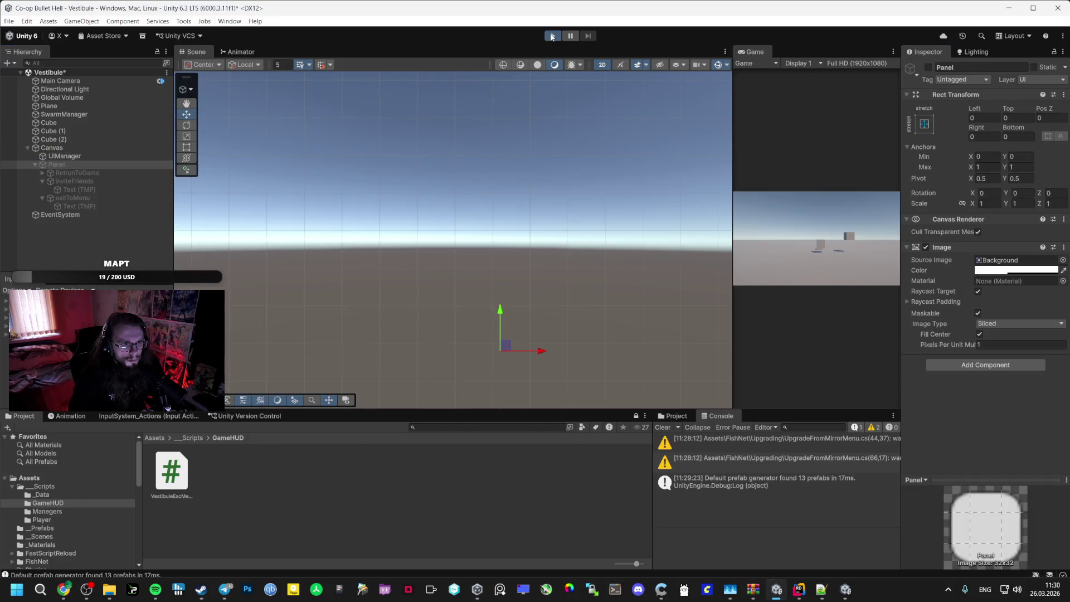
mouse_move(799, 589)
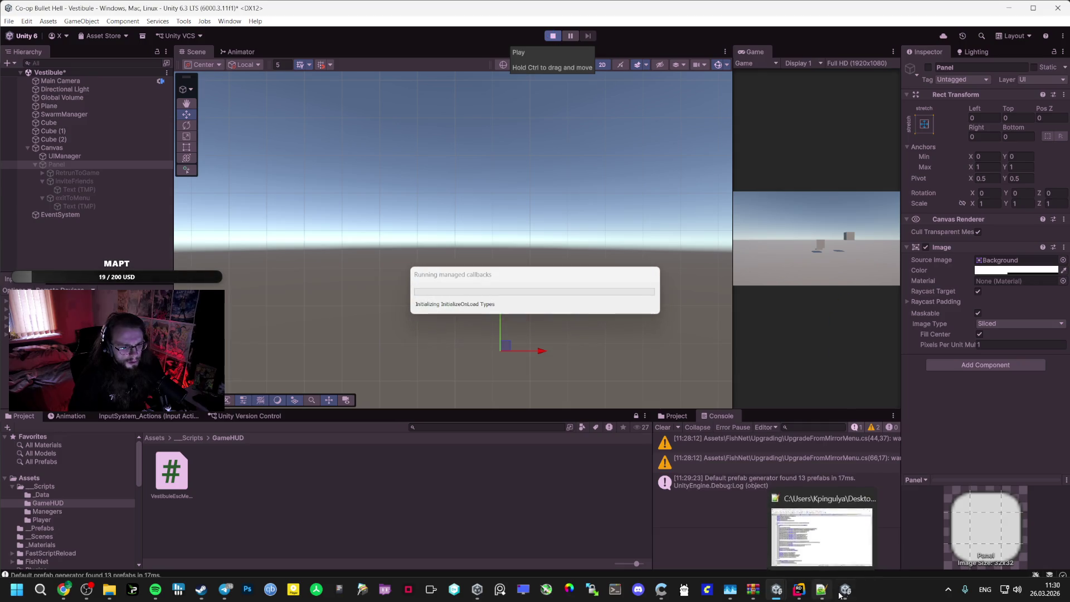
click(817, 541)
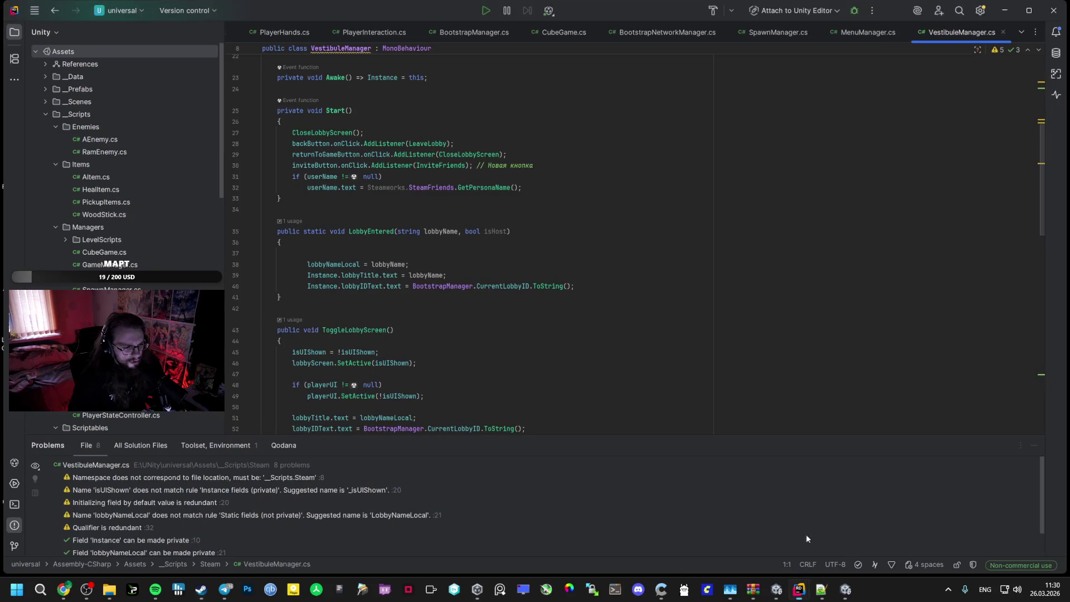
Review ToggleLobbyScreen's playerUI and cursor visibility lines in VestibuleManager.cs
scroll(526, 377, down, 5)
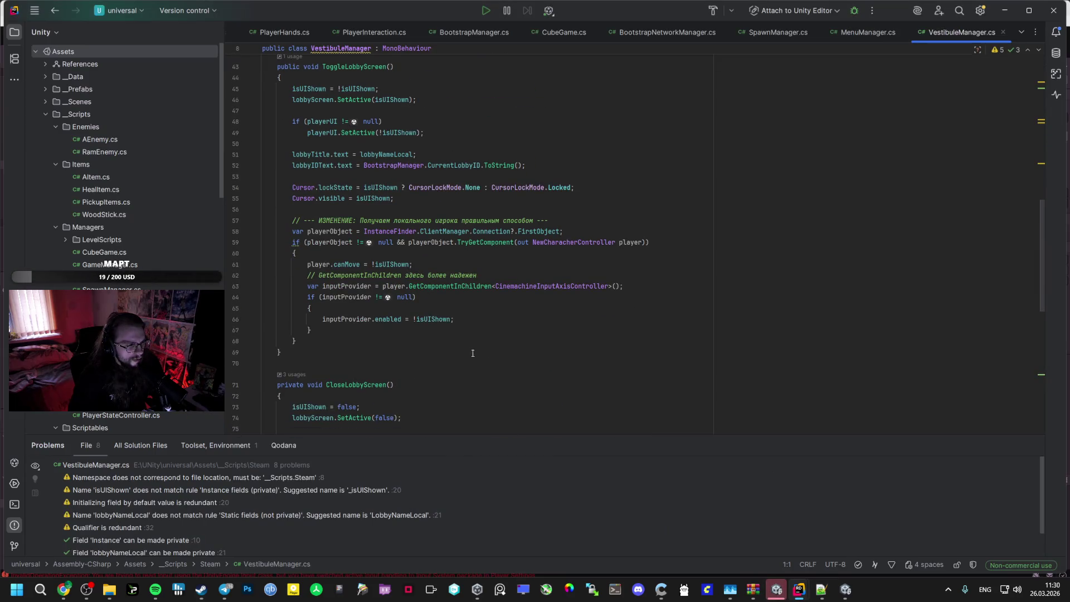
scroll(446, 312, up, 1)
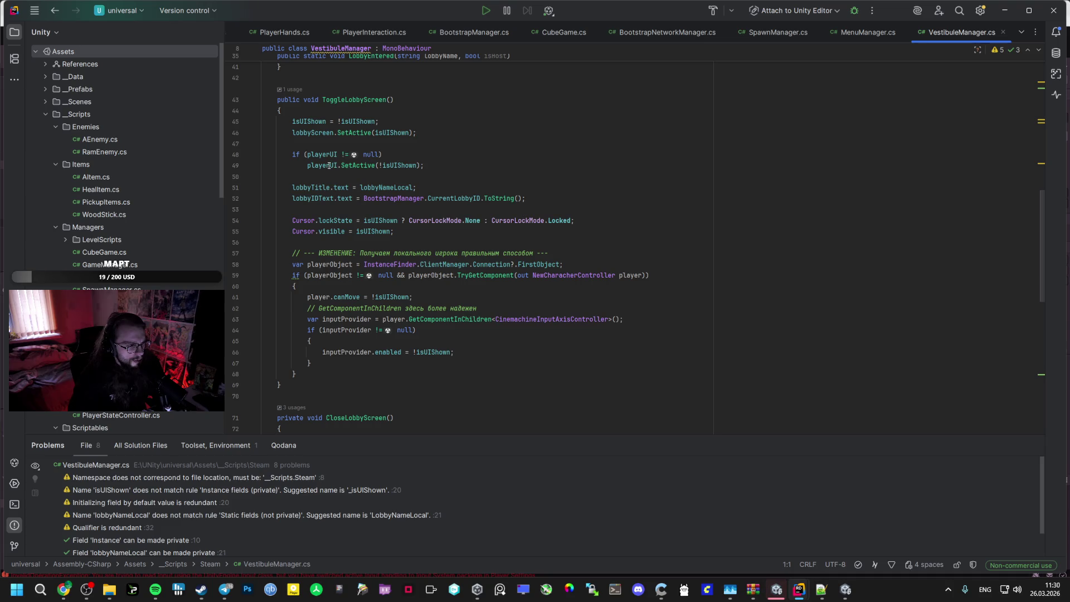
click(329, 165)
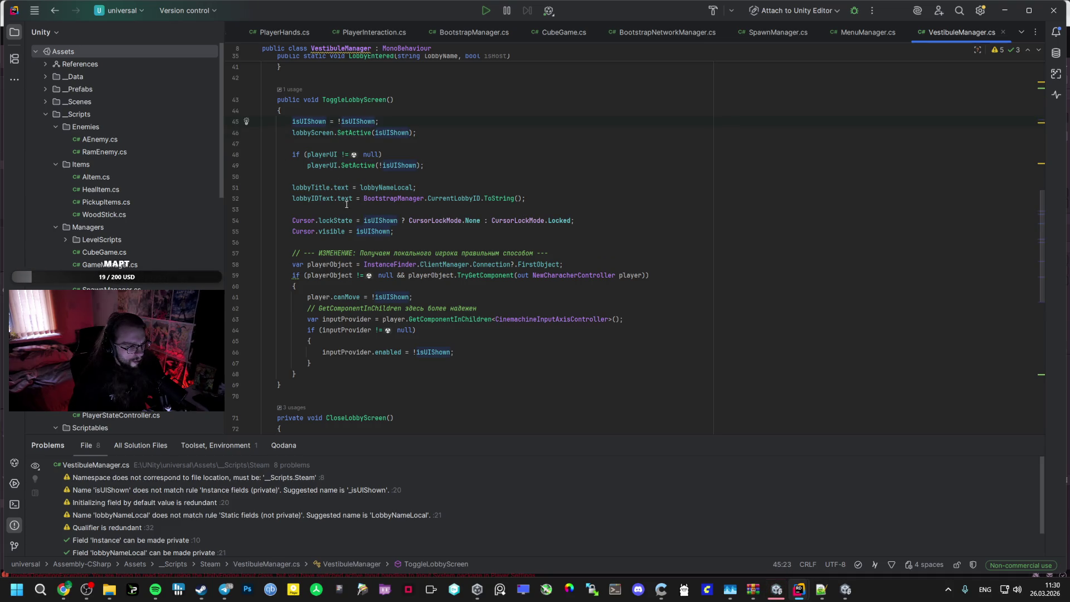
click(342, 232)
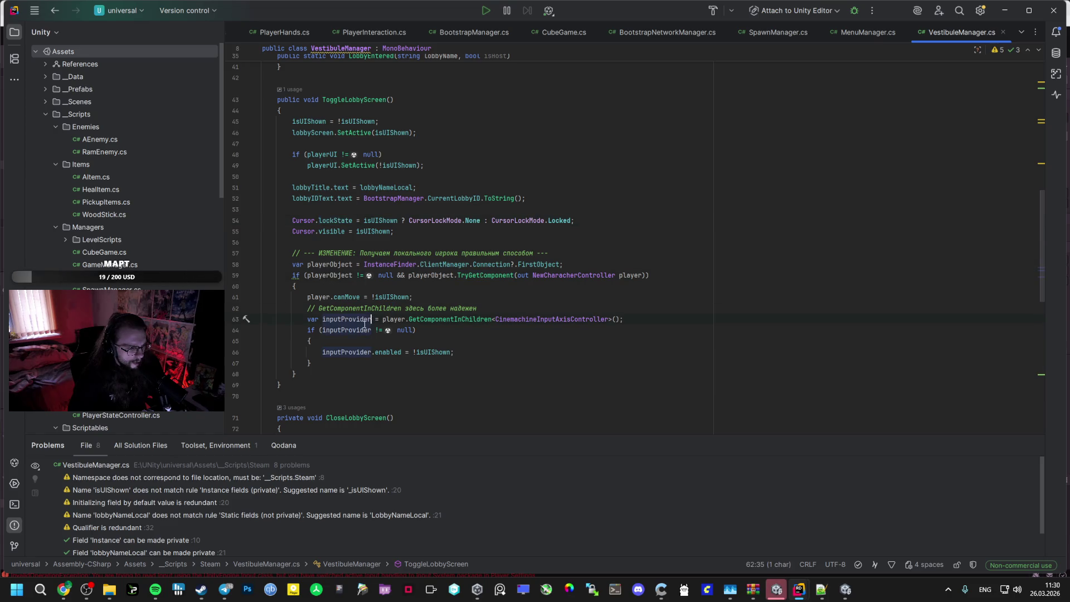
scroll(339, 348, up, 4)
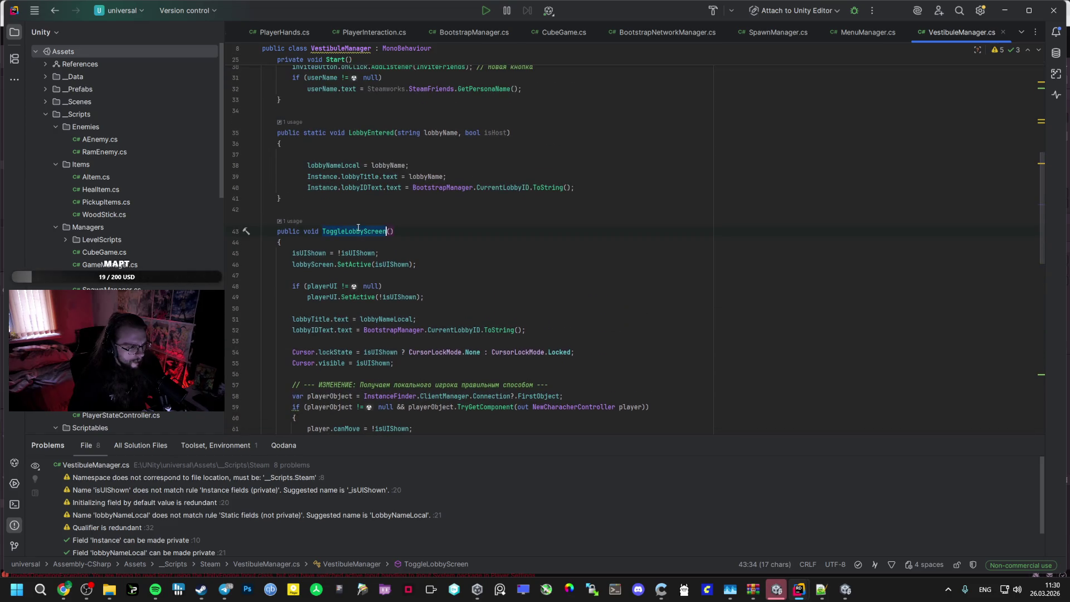
scroll(359, 228, up, 4)
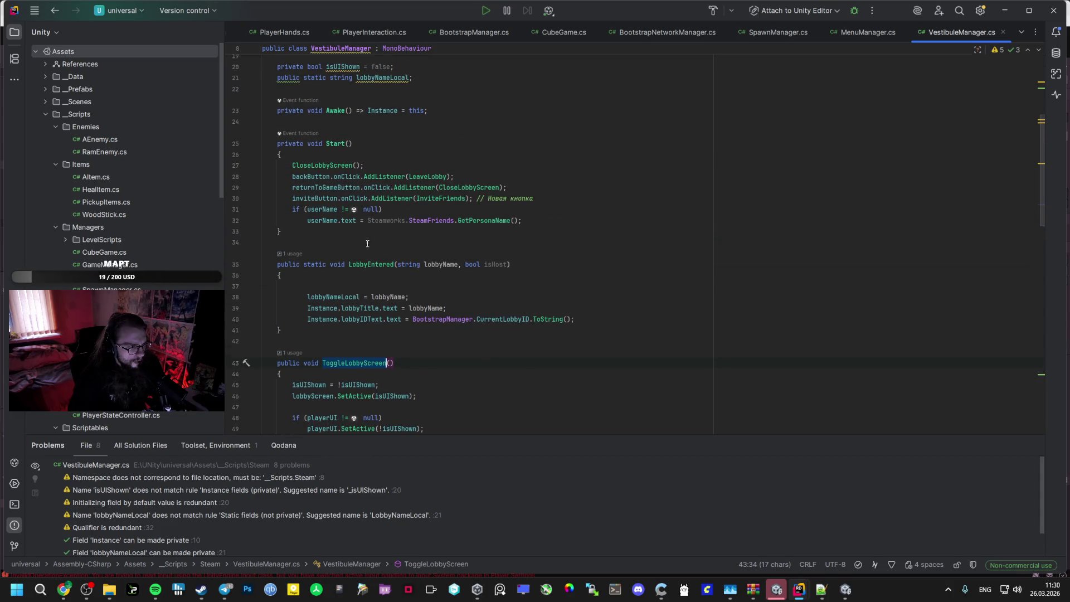
key(ctrl+f)
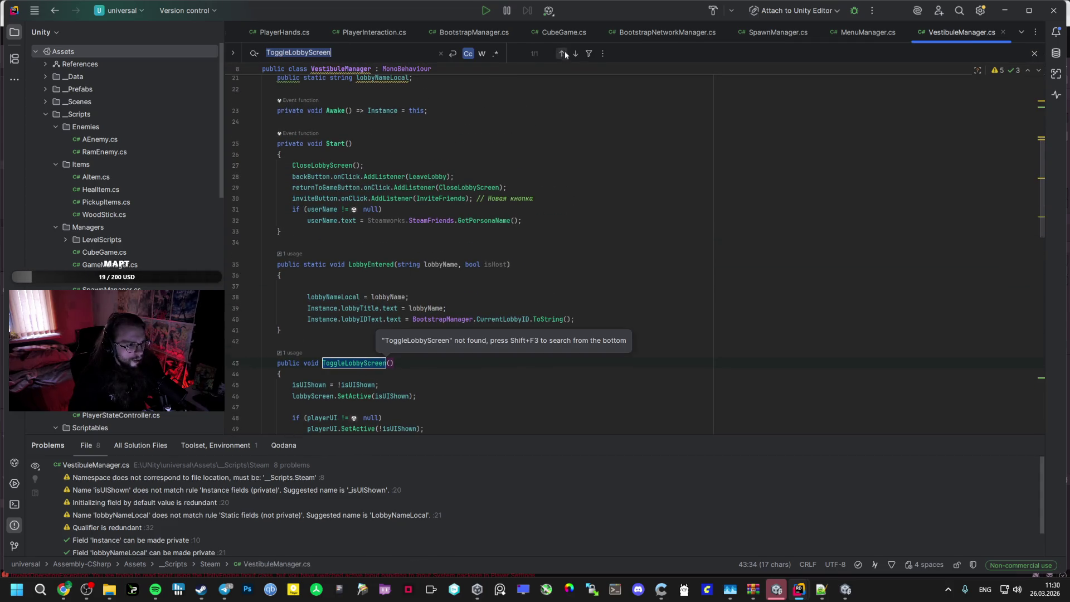
scroll(426, 350, down, 12)
scroll(424, 342, down, 2)
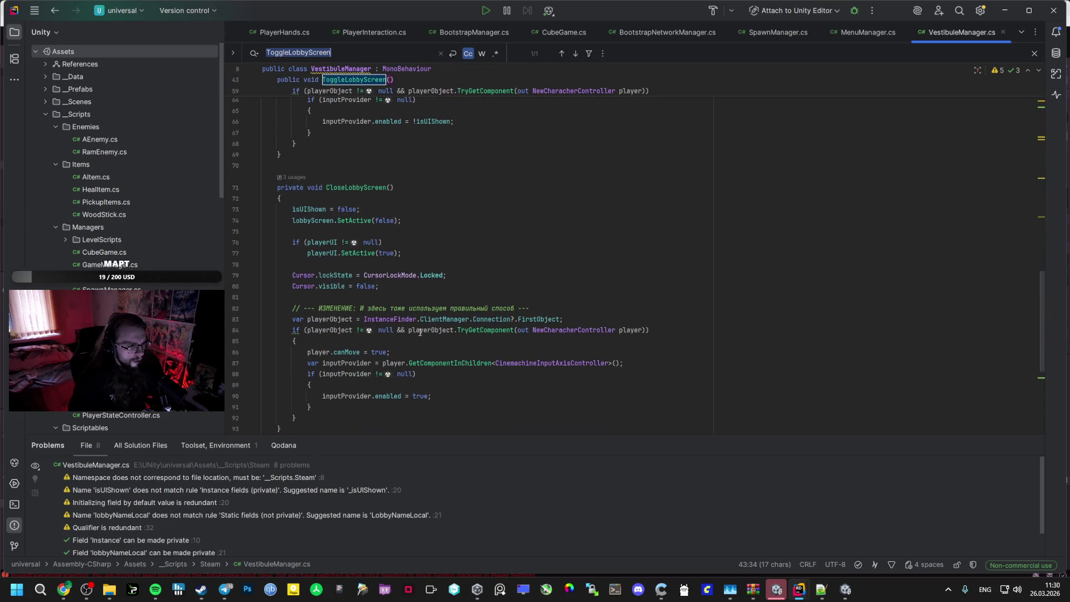
scroll(363, 261, up, 13)
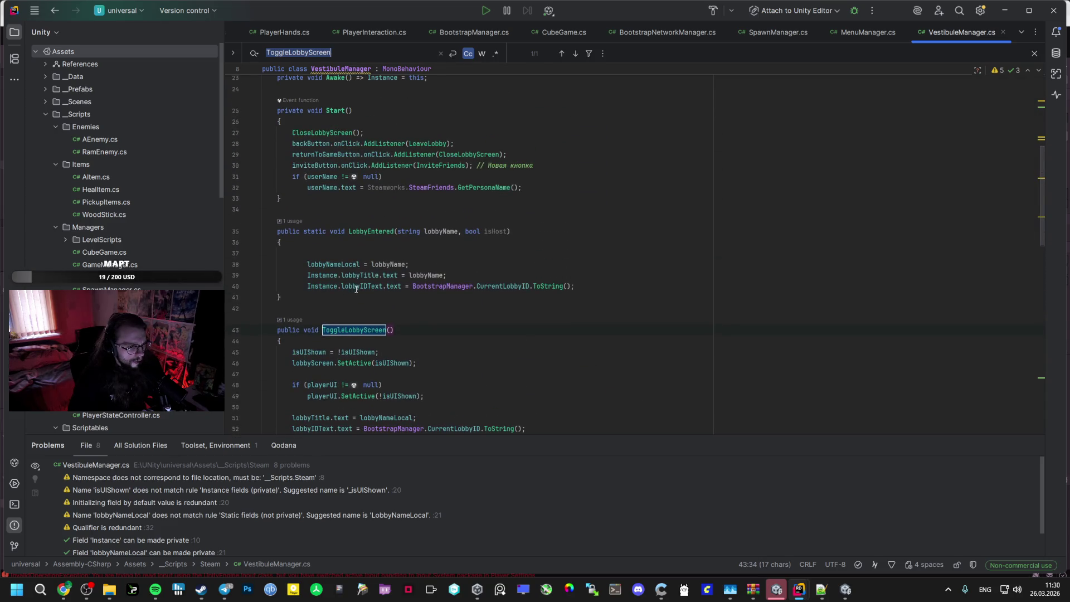
scroll(412, 284, up, 3)
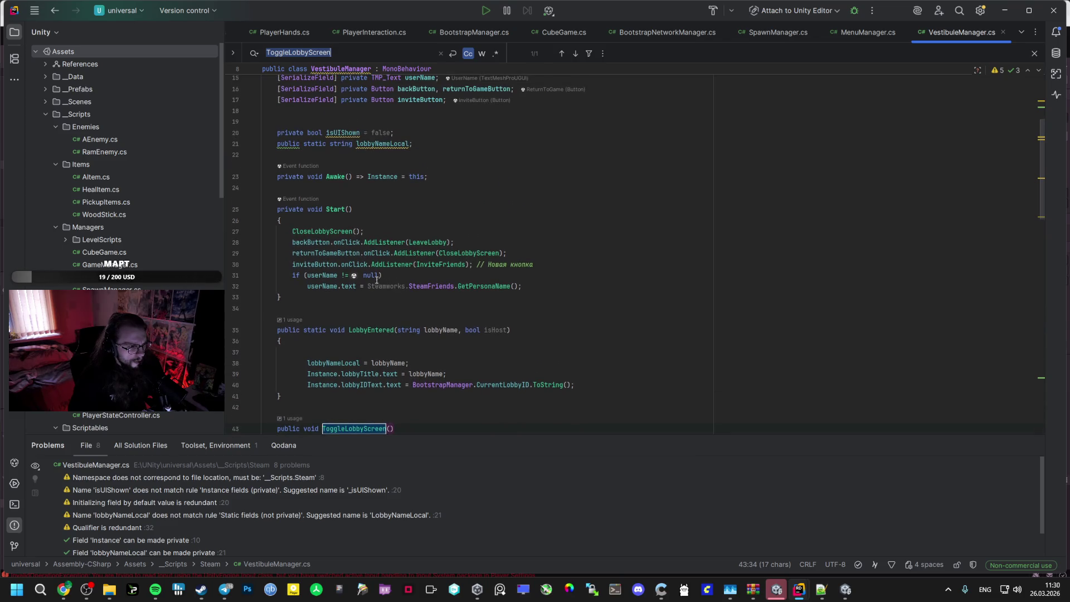
scroll(377, 280, up, 1)
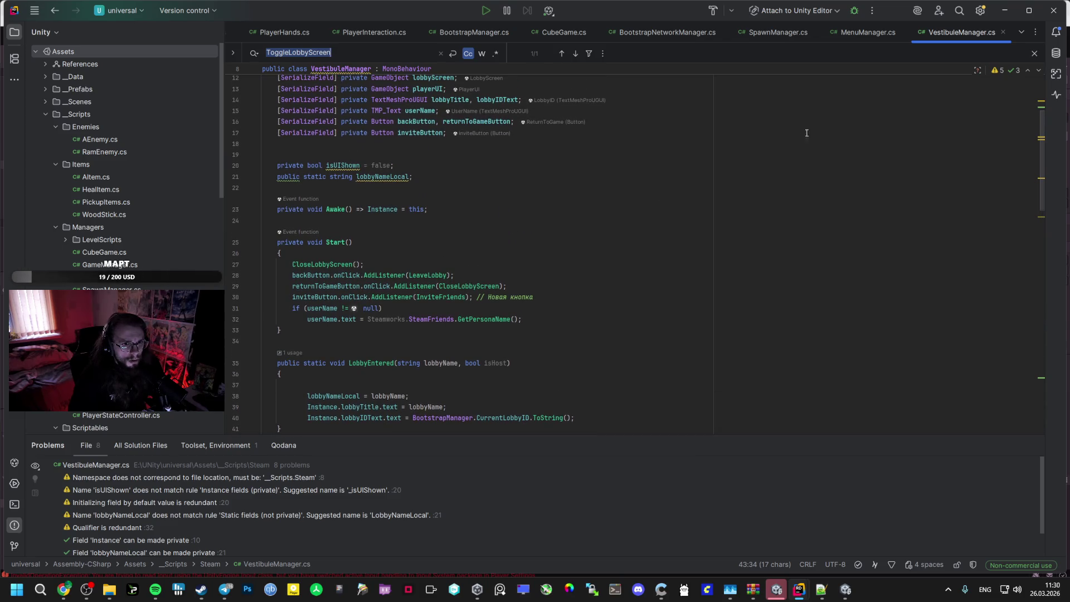
Open VestibuleEscMenu.cs in the Co-op Bullet Hell project and inspect Update's Escape check
mouse_move(809, 598)
click(741, 530)
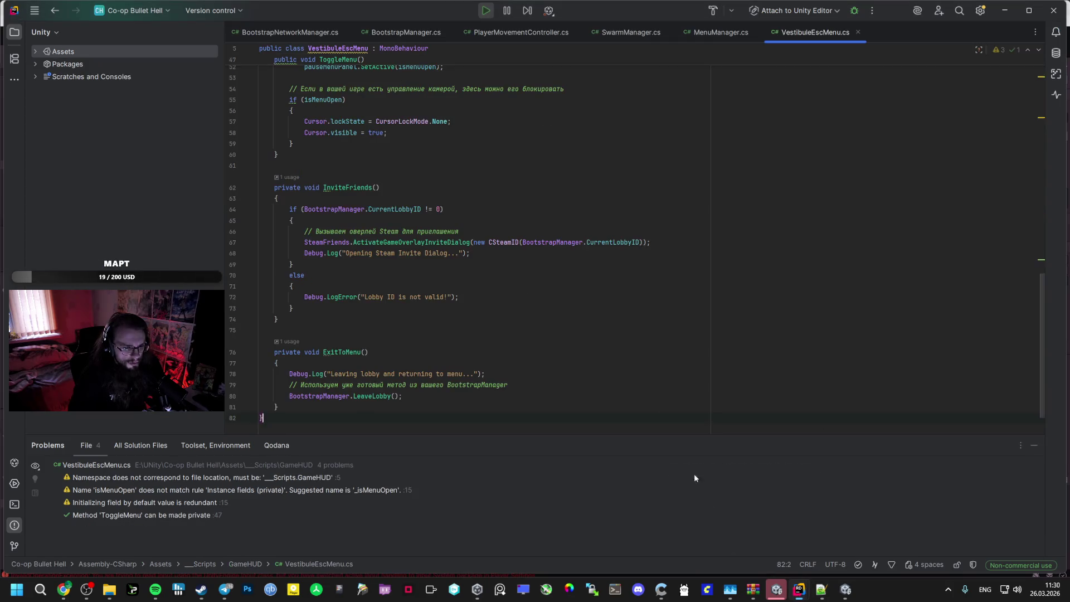
scroll(357, 284, up, 5)
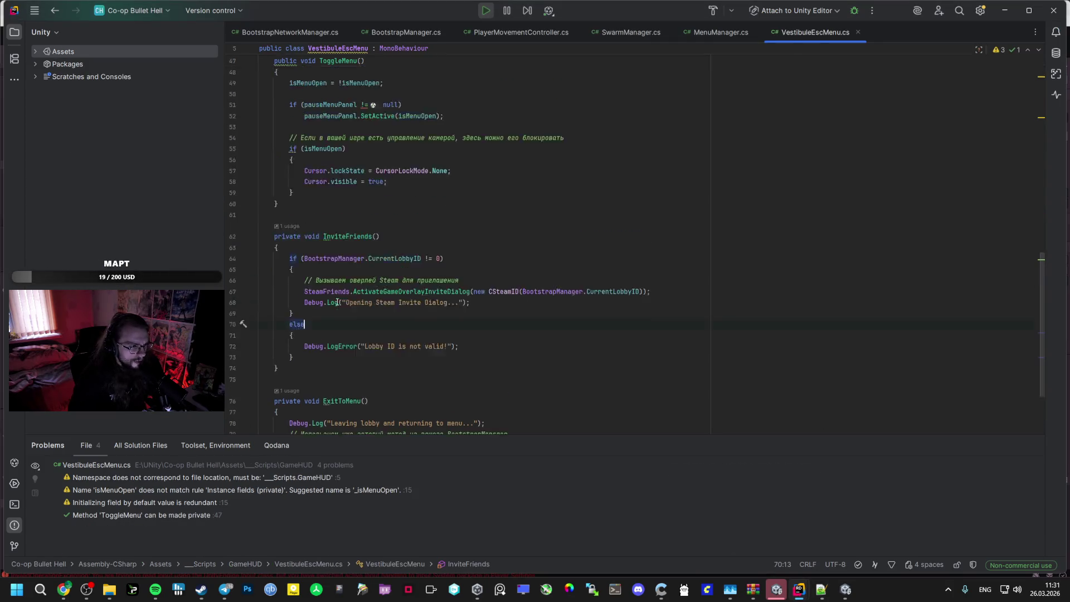
click(310, 222)
scroll(324, 251, up, 3)
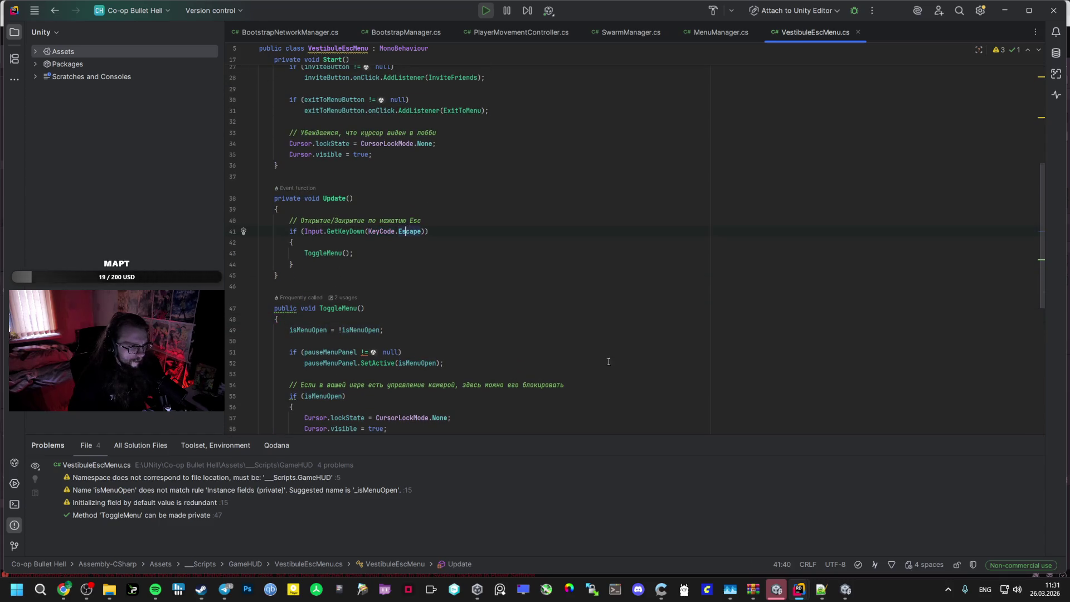
Show the InvalidOperationException details in the Co-op Bullet Hell Unity console
click(846, 589)
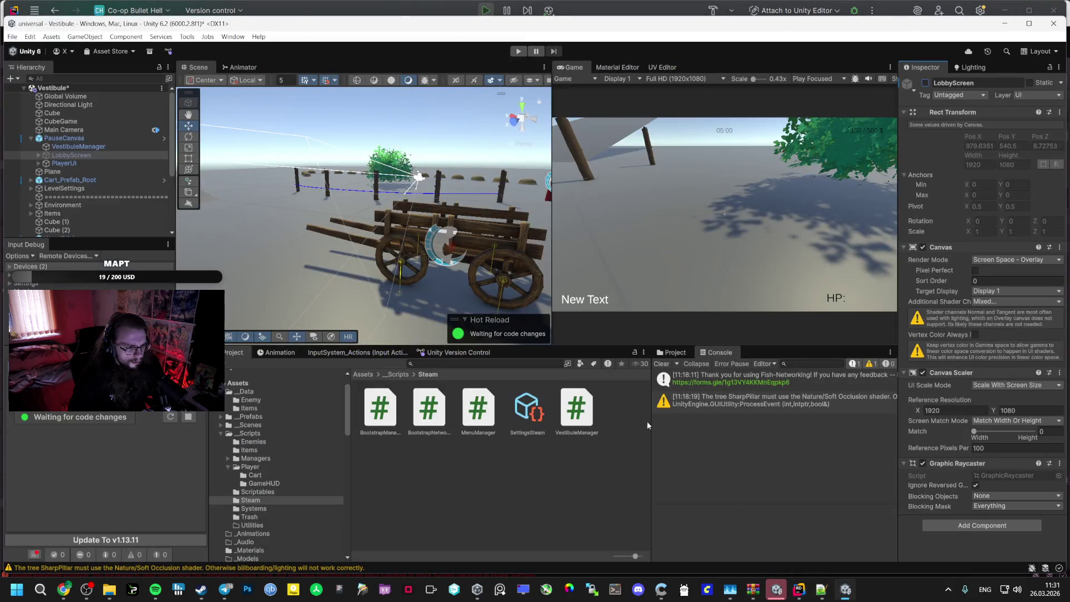
mouse_move(777, 589)
click(775, 544)
click(761, 496)
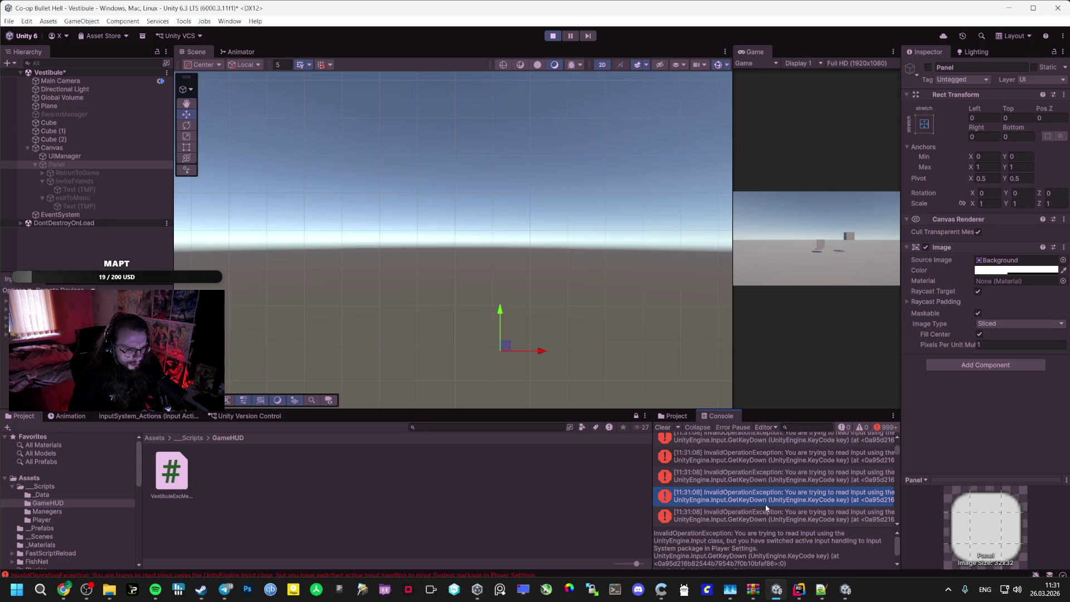
click(64, 590)
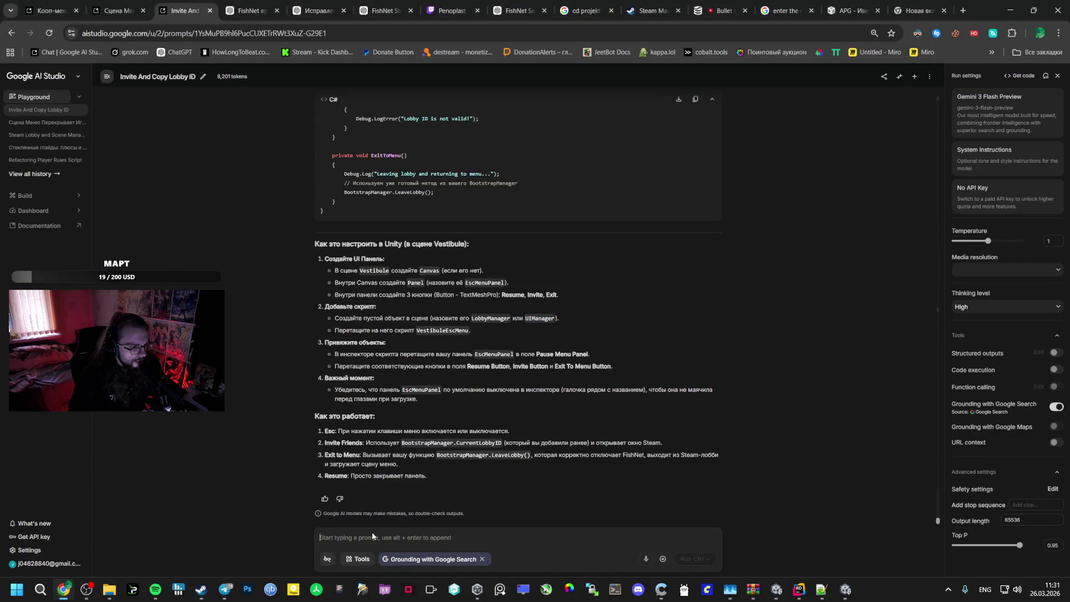
Send Gemini the pasted Unity error, noting that the new Input System is in use
text(У меня новая)
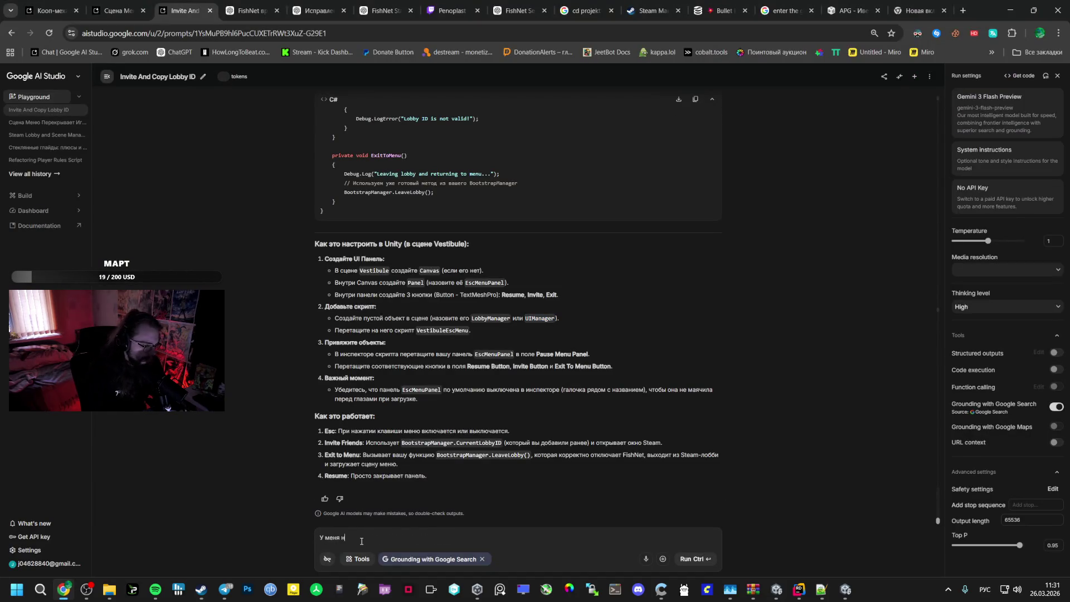
key(alt+Tab)
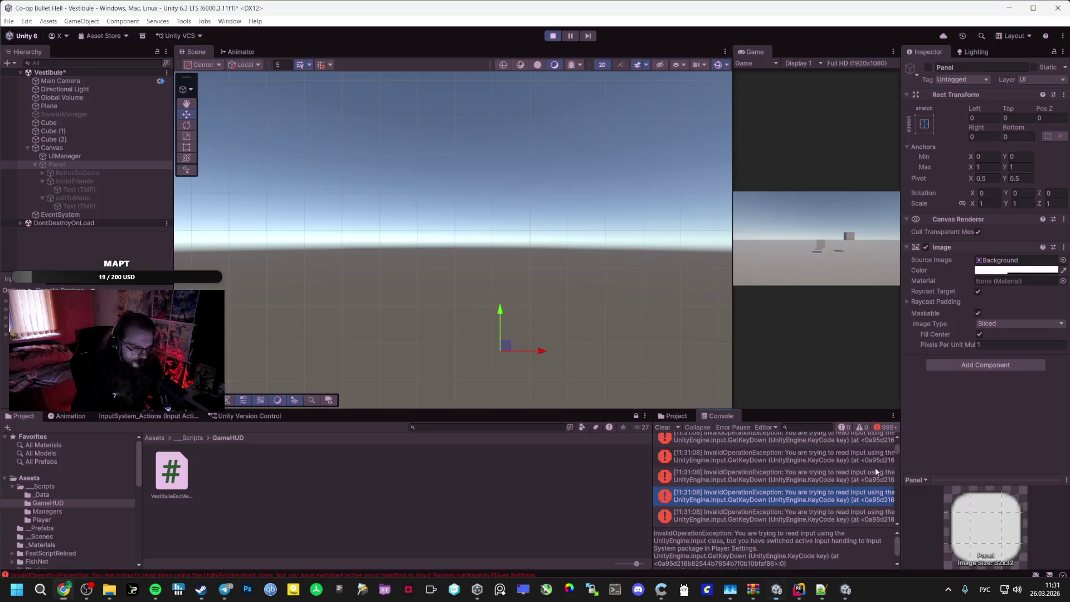
key(alt+Tab)
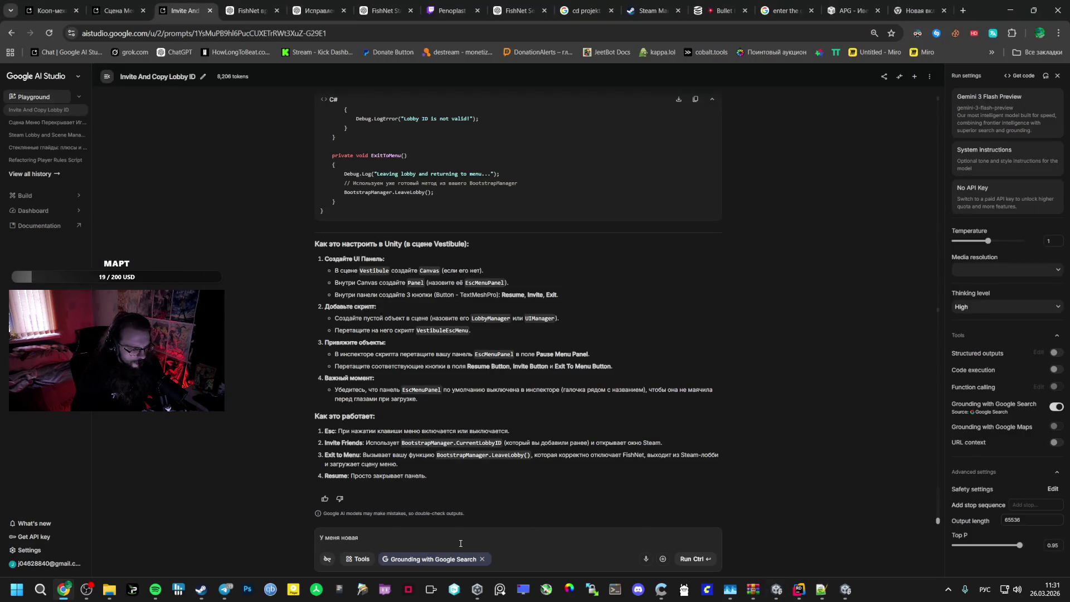
text( система)
key(Return)
key(Return)
key(ctrl+v)
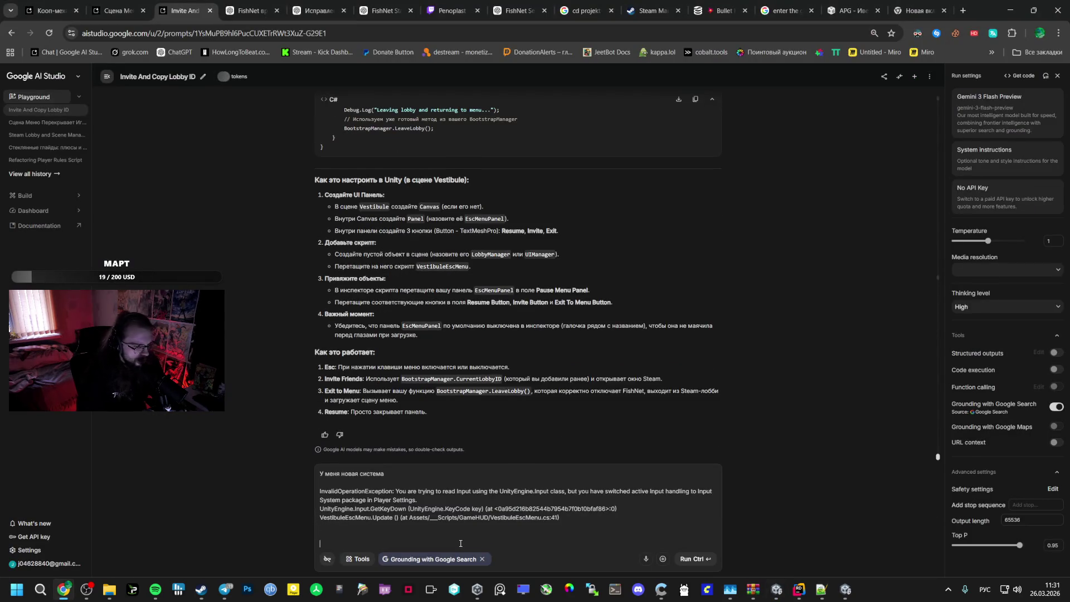
key(ctrl+Return)
mouse_move(801, 591)
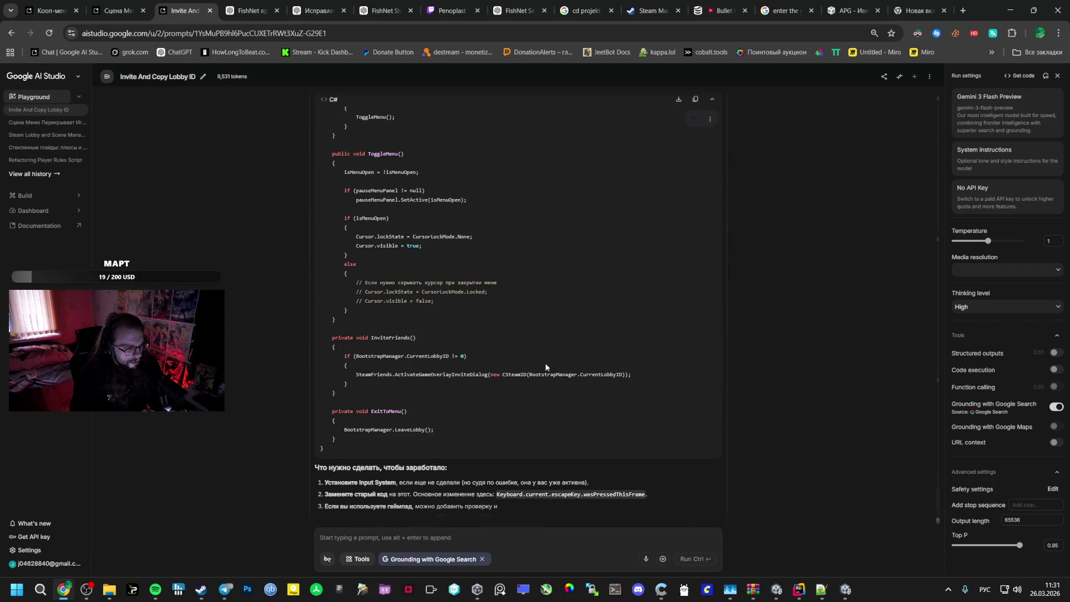
Copy Gemini's rewritten VestibuleEscMenu script that uses Keyboard.current.escapeKey
scroll(475, 309, up, 5)
drag(336, 254, 416, 279)
scroll(428, 284, up, 10)
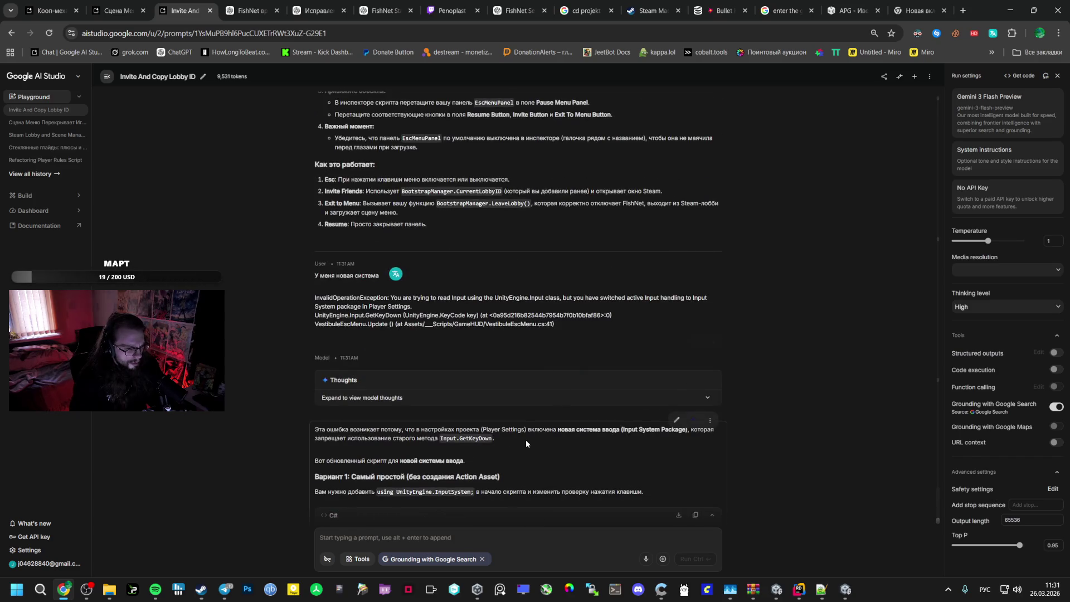
scroll(533, 447, down, 5)
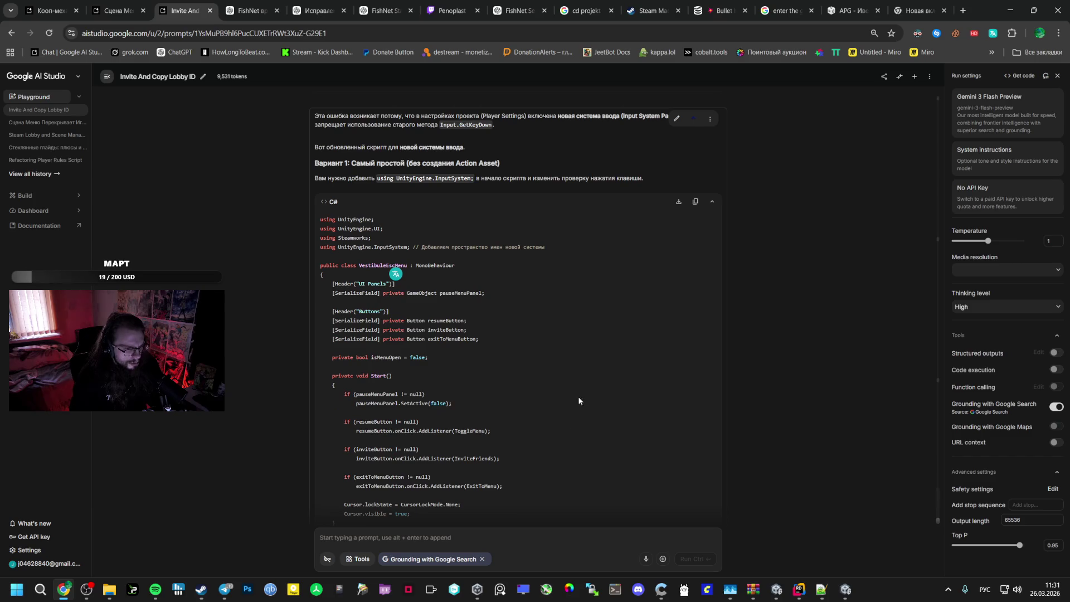
click(694, 202)
scroll(500, 426, down, 10)
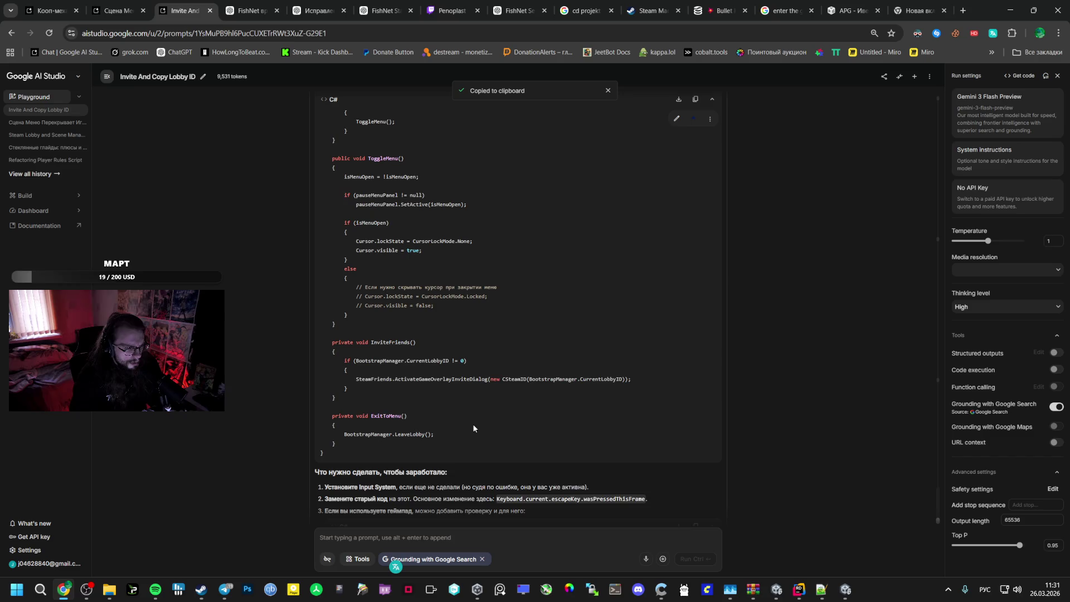
scroll(474, 428, up, 3)
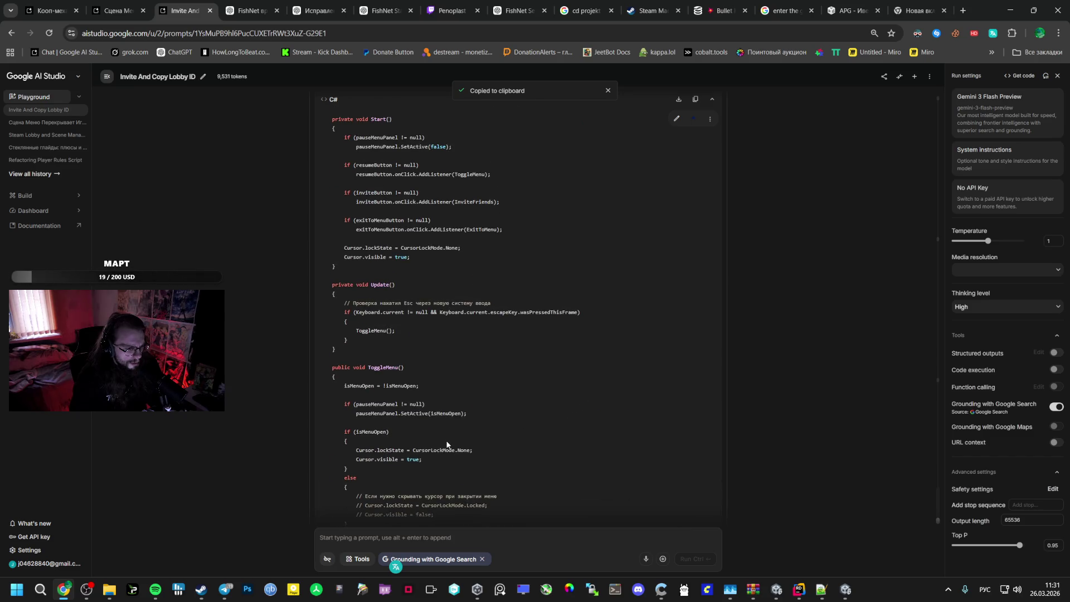
scroll(444, 443, down, 3)
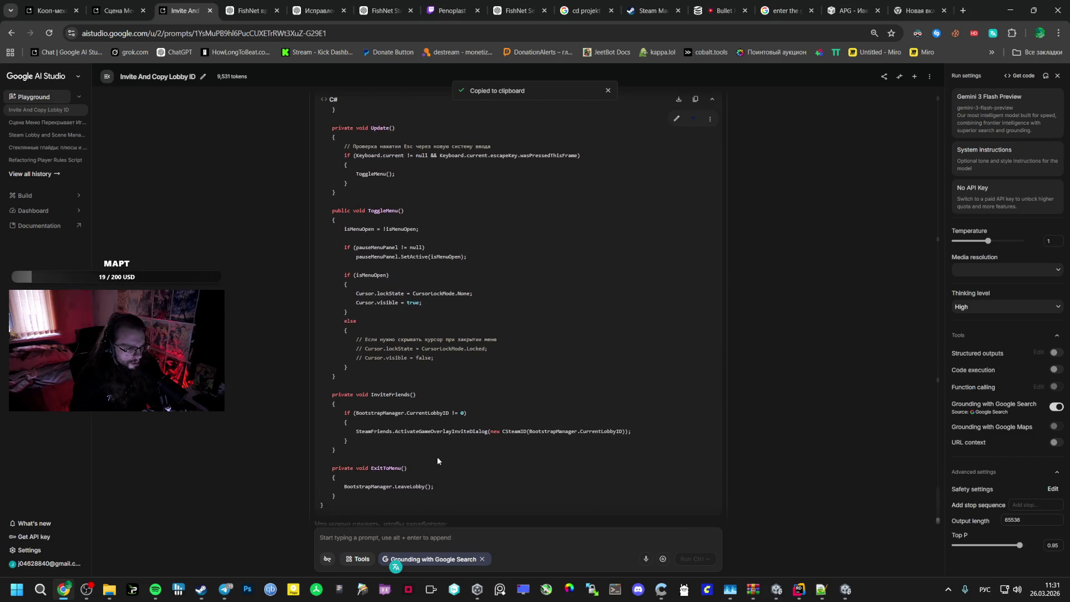
scroll(437, 457, down, 2)
mouse_move(437, 456)
mouse_down()
mouse_move(306, 412)
mouse_move(323, 394)
mouse_move(380, 389)
mouse_move(331, 374)
mouse_up()
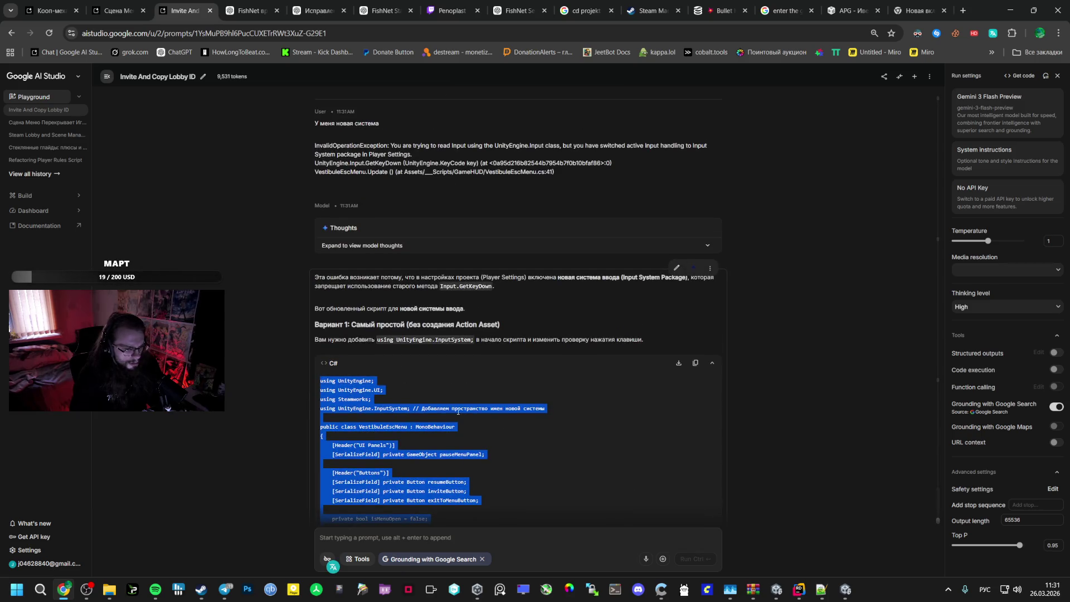
click(799, 590)
Paste the new Input System code into VestibuleEscMenu.cs, keeping the Cursor.lockState/visible lines commented
click(760, 527)
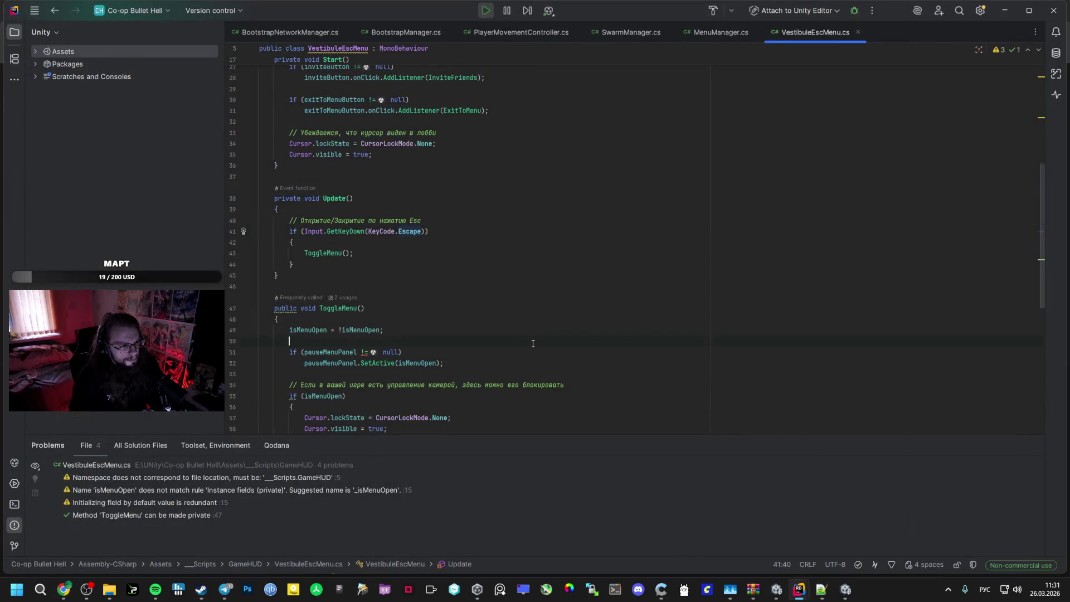
scroll(526, 335, down, 10)
key(ctrl+v)
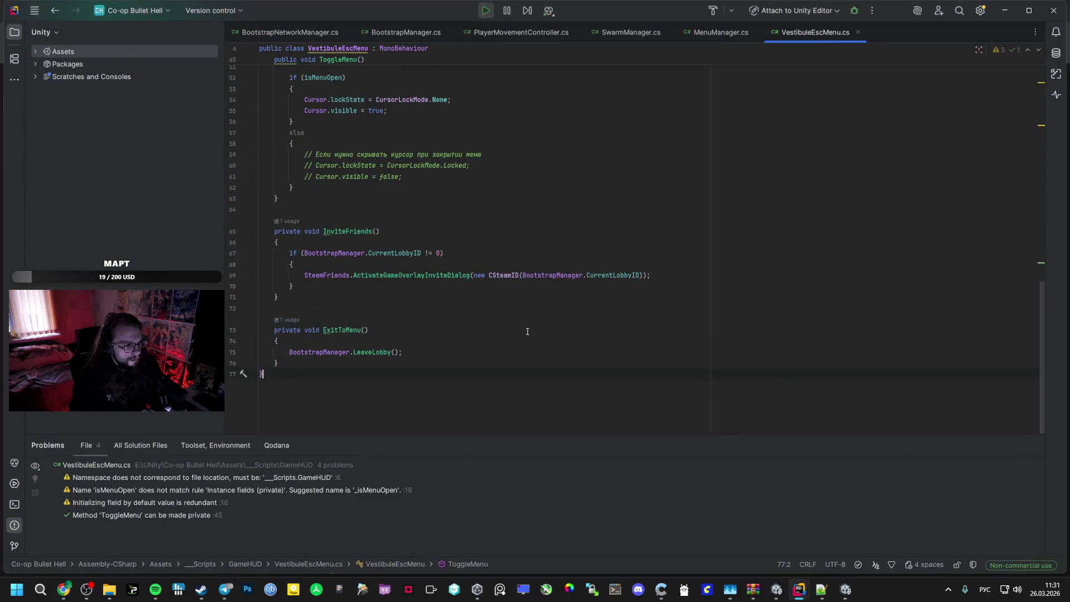
scroll(309, 352, up, 8)
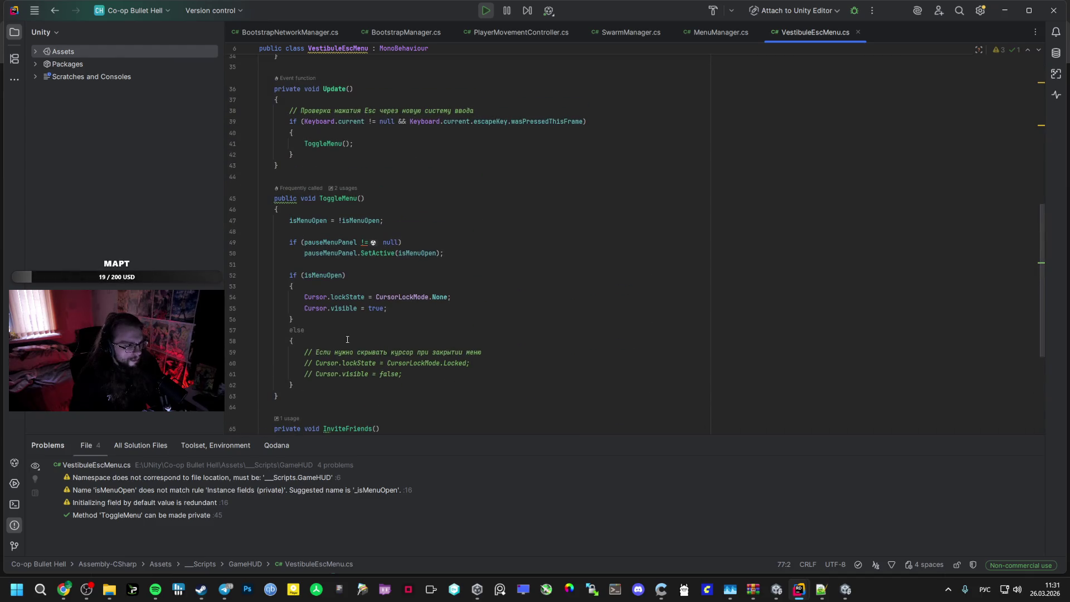
click(311, 374)
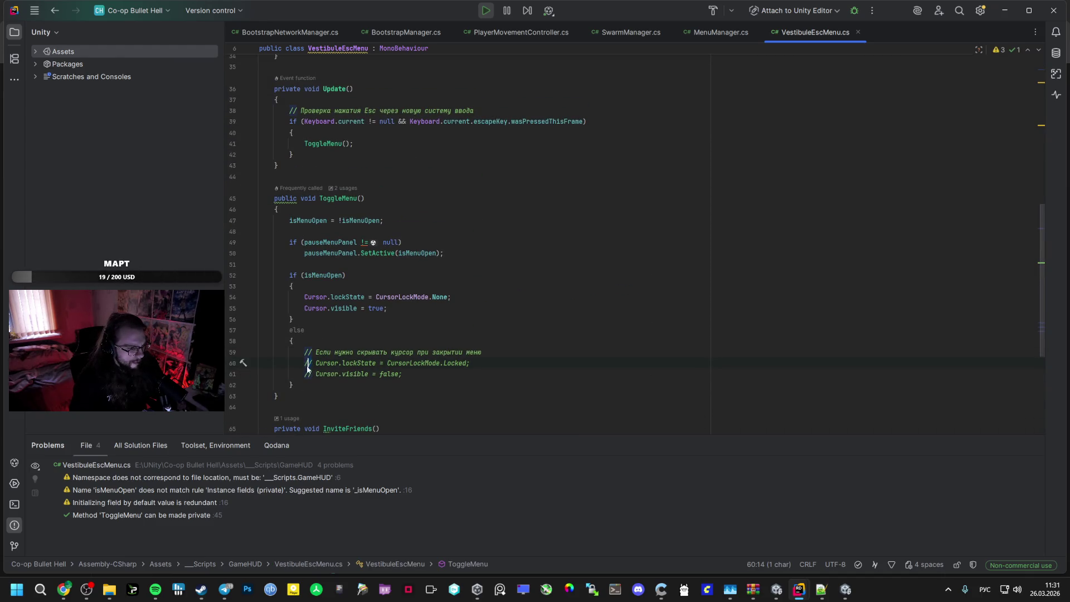
key(ctrl+slash)
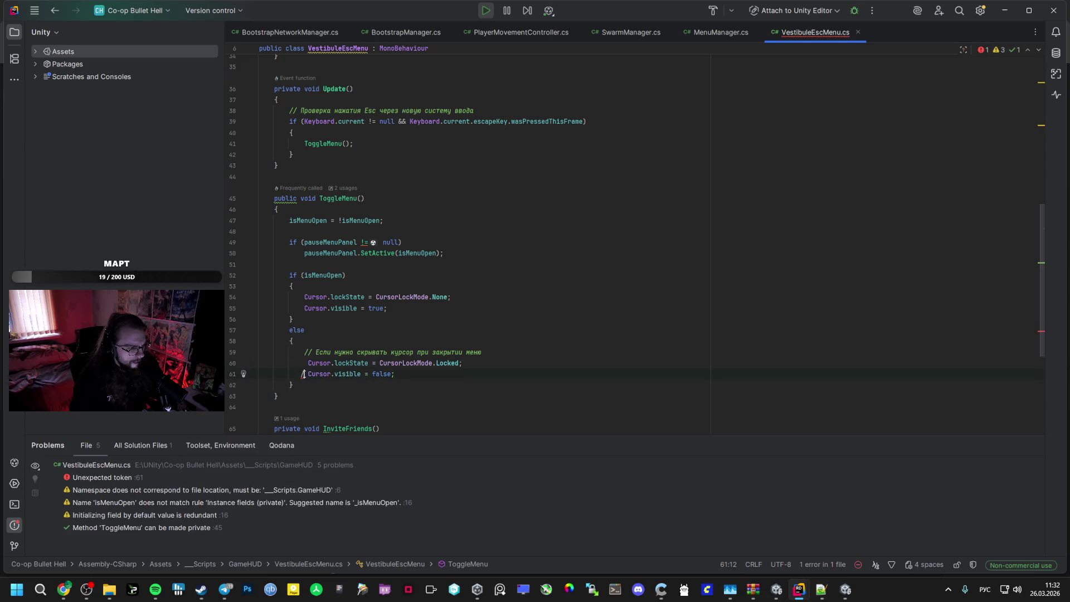
click(304, 374)
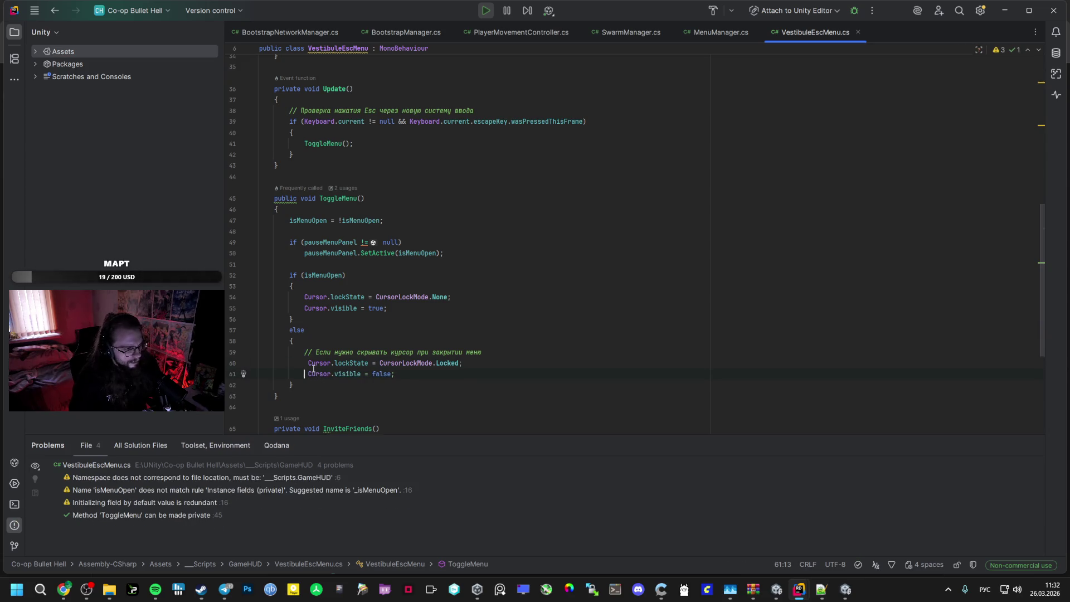
key(ctrl+slash)
key(Up)
key(ctrl+slash)
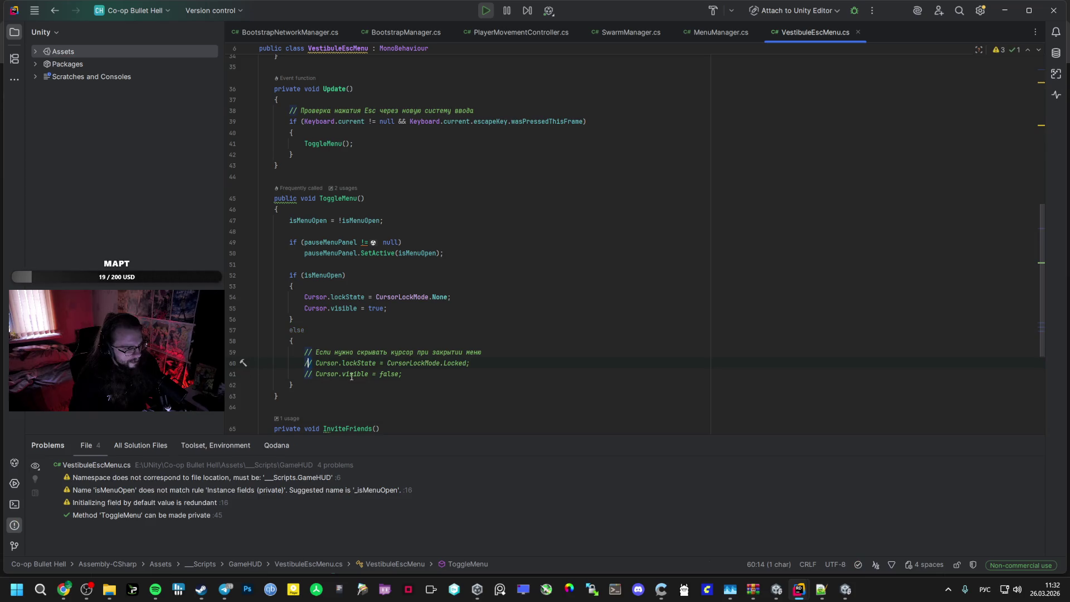
key(alt+Tab)
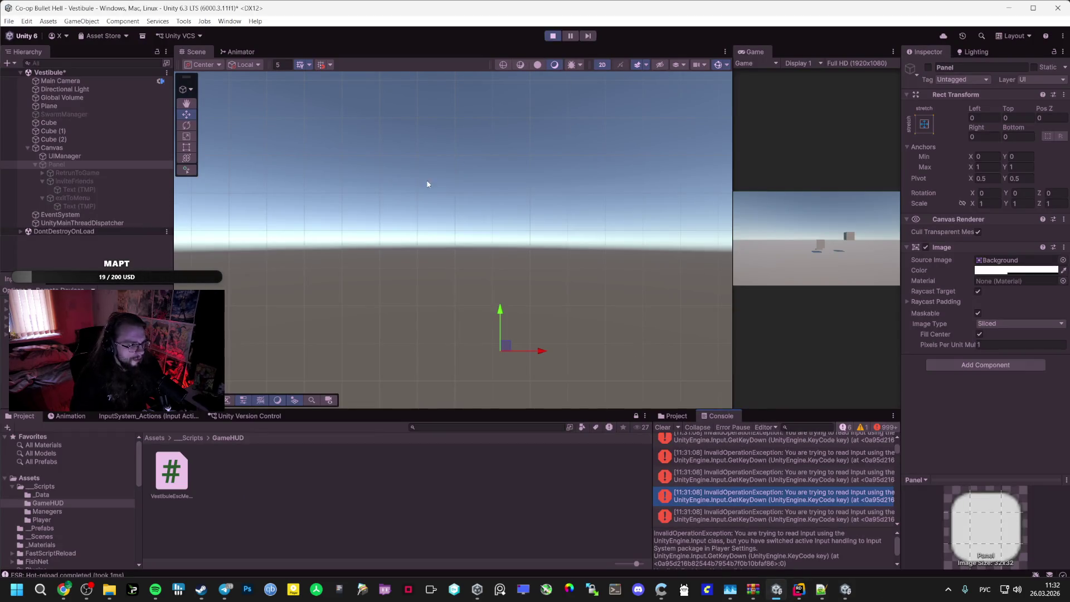
Stop play mode, save the Vestibule scene and open the Bootstrap scene from _Scenes
click(552, 35)
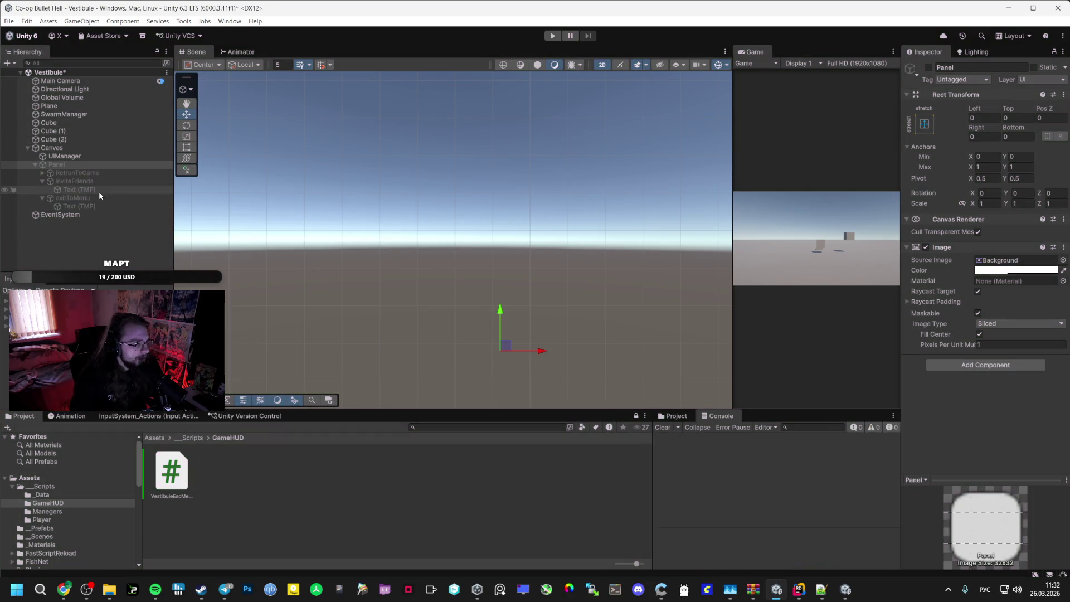
key(ctrl+s)
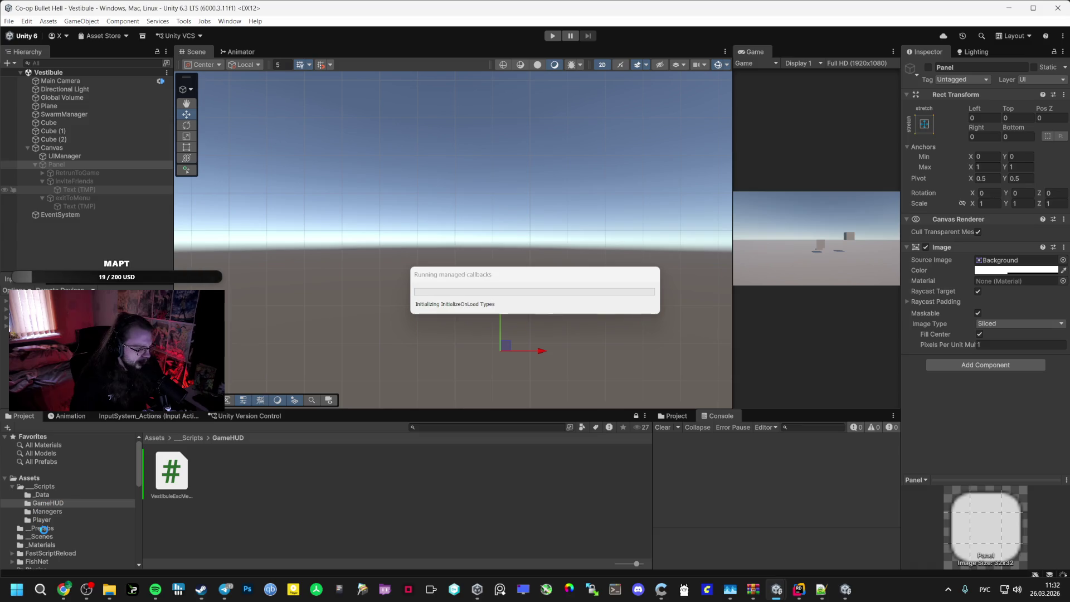
click(60, 527)
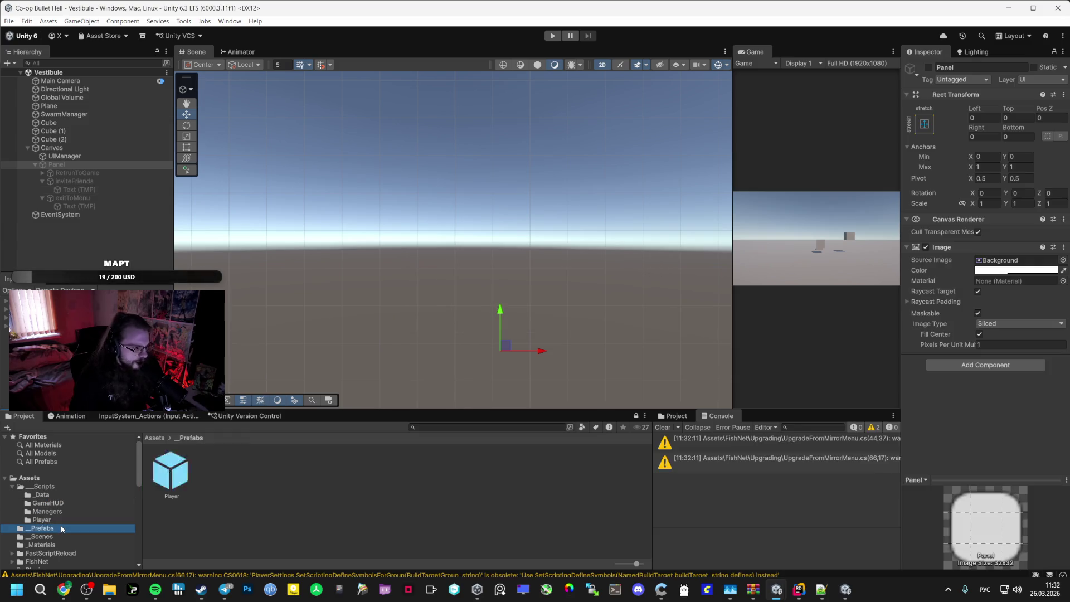
click(163, 477)
click(42, 536)
double_click(171, 483)
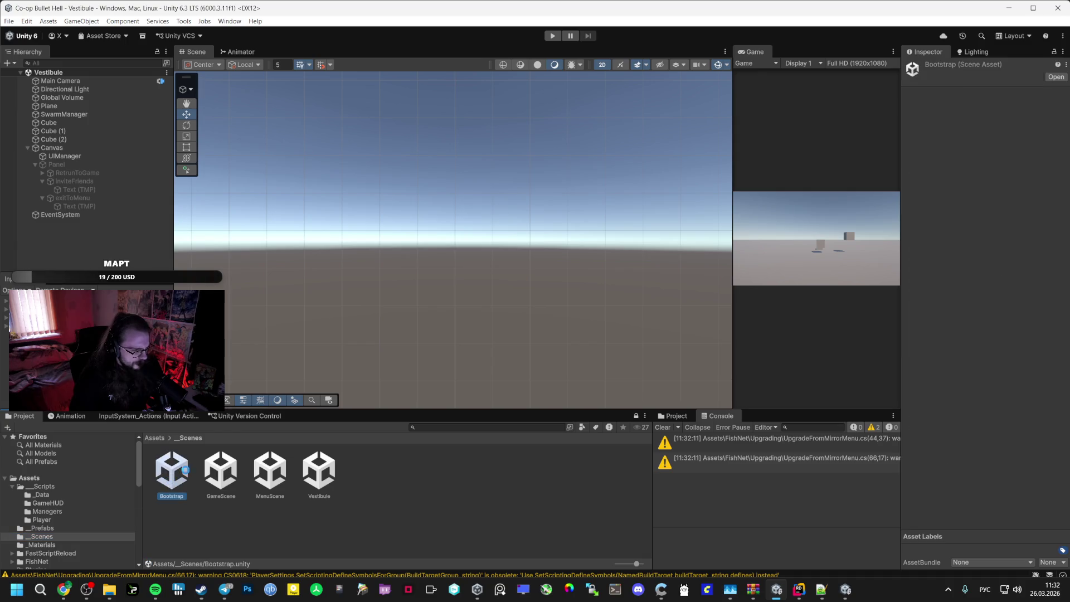
Play from Bootstrap, enter the Vestibule, and toggle the Esc menu open, closed via Return, and open again
click(554, 36)
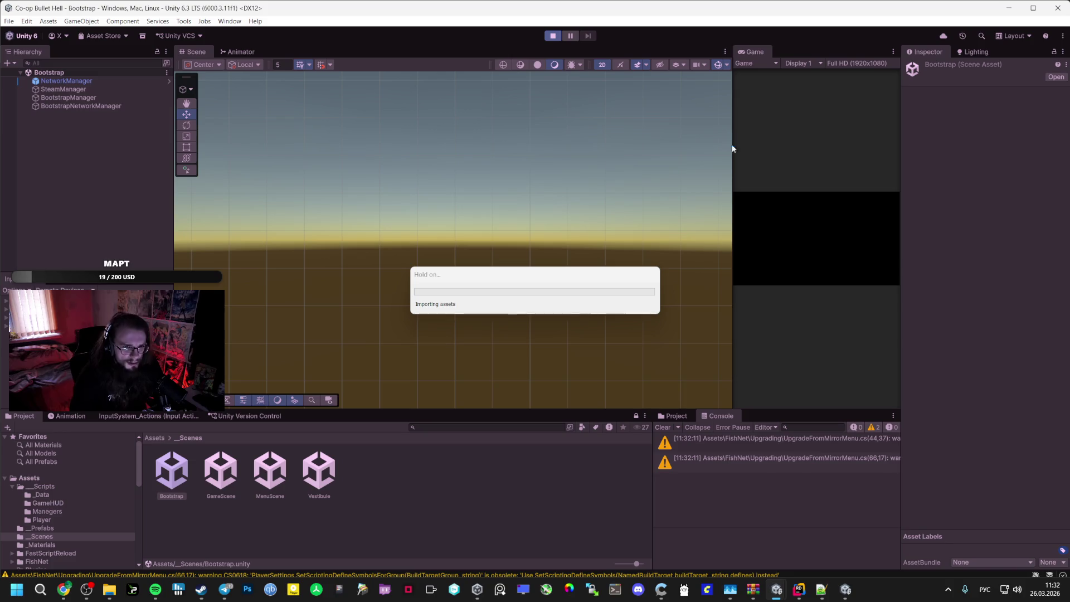
drag(733, 159, 614, 167)
click(758, 229)
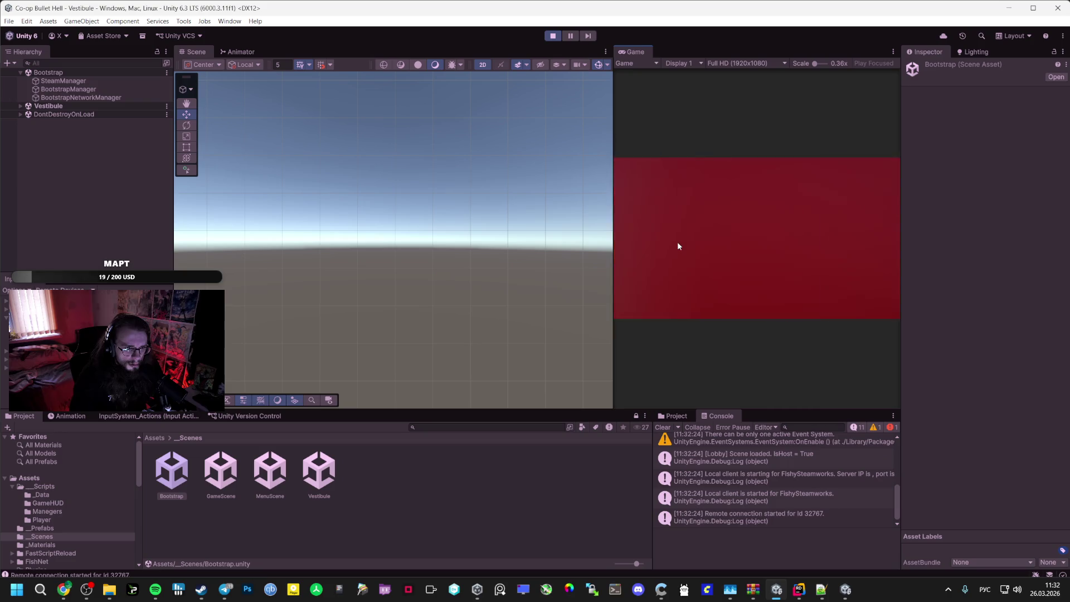
key(Escape)
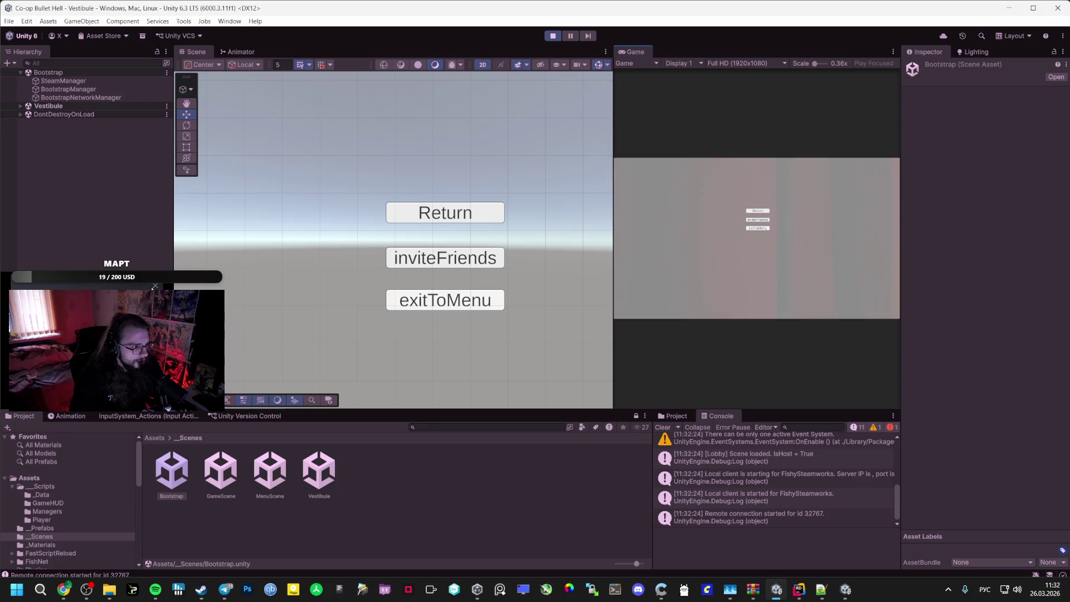
click(759, 211)
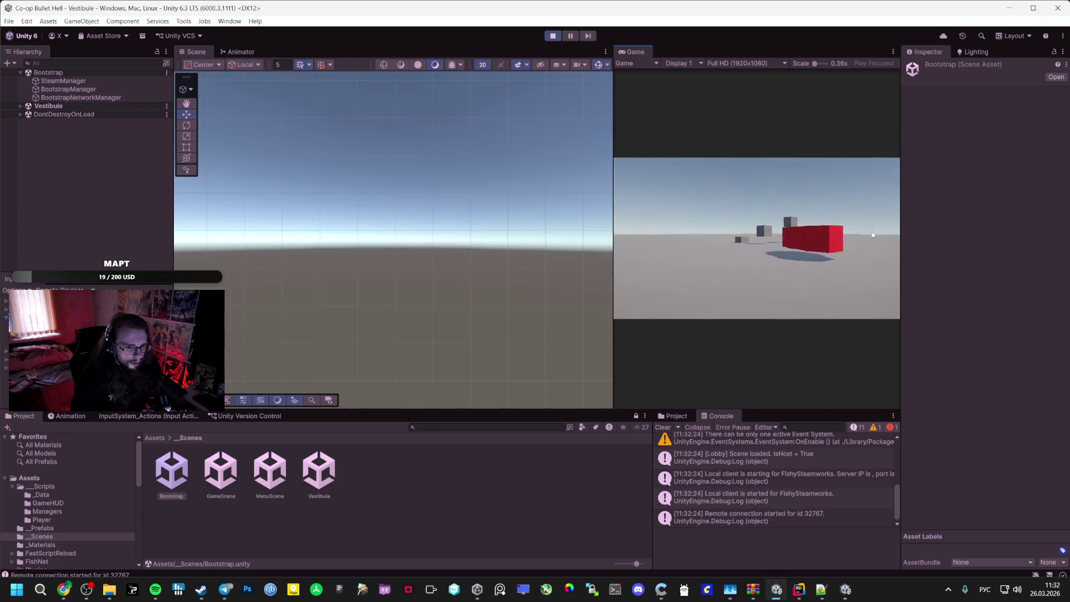
key(Escape)
key(alt+Tab)
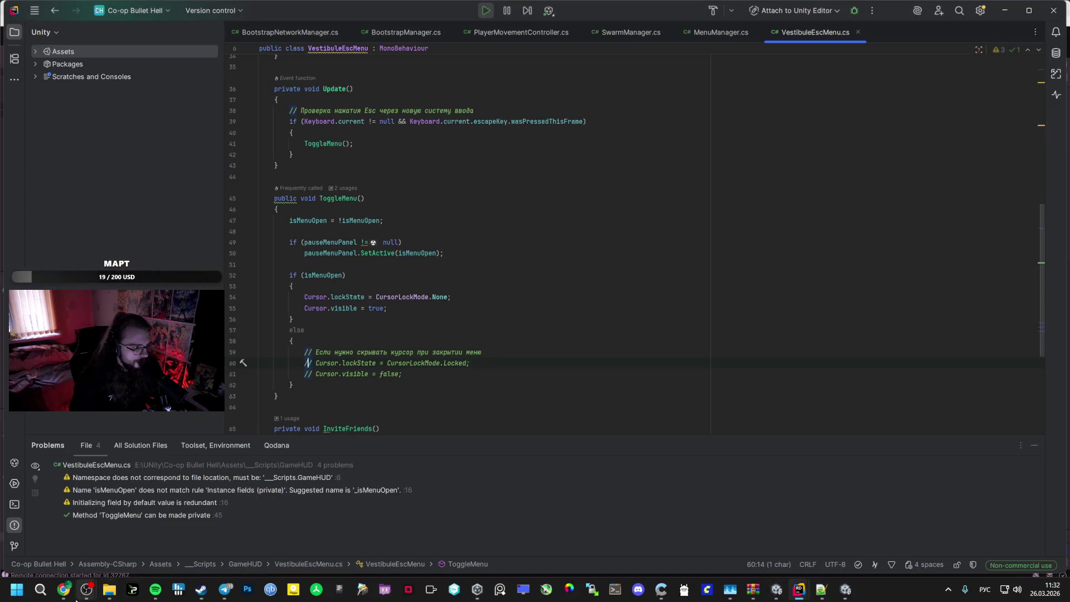
click(71, 542)
click(378, 537)
Send Gemini a follow-up: Cinemachine is used and the camera keeps rotating in the menu
text(Curуы)
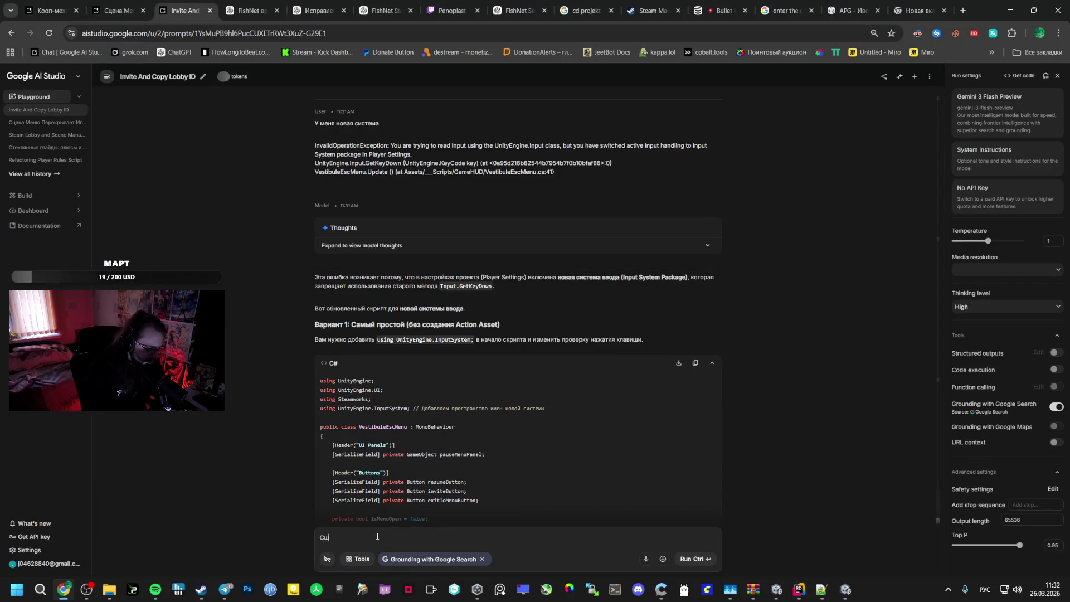
key(BackSpace)
key(BackSpace)
key(BackSpace)
text(я использу)
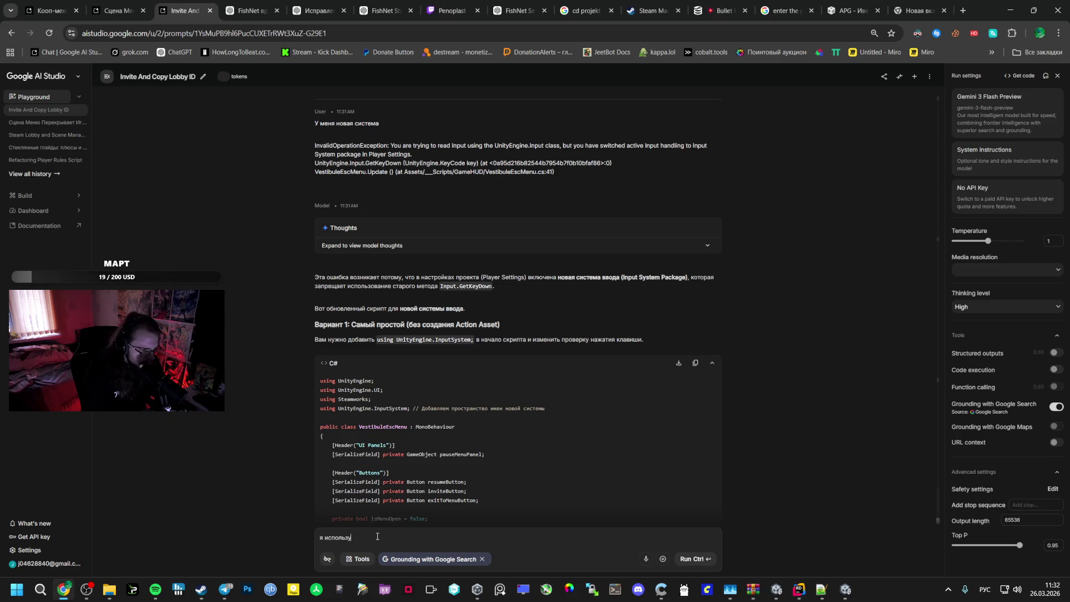
text(ю Cinemachine)
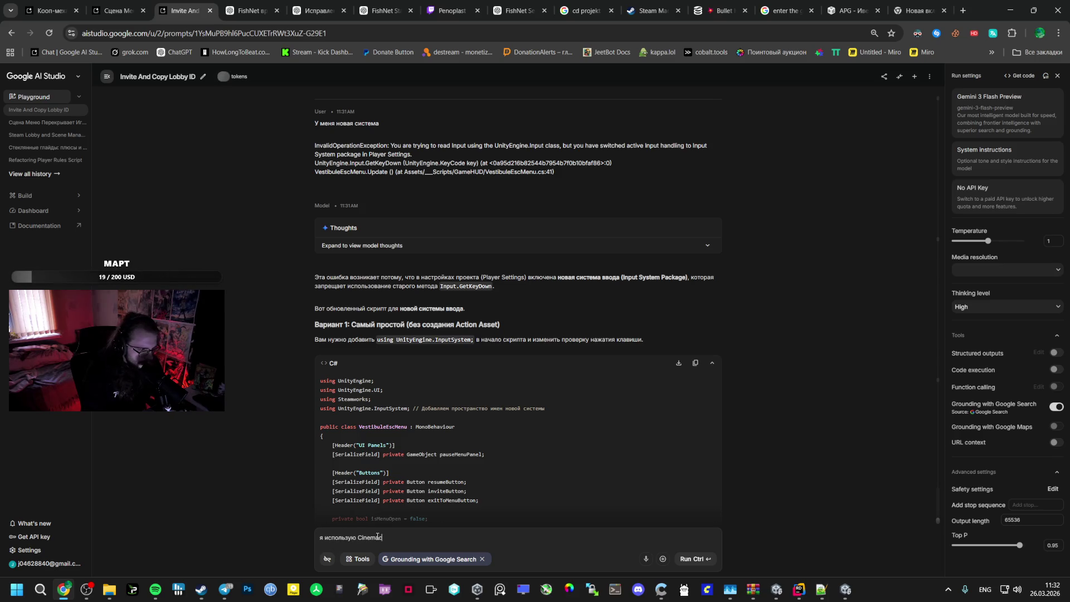
key(alt+shift)
text( и камер)
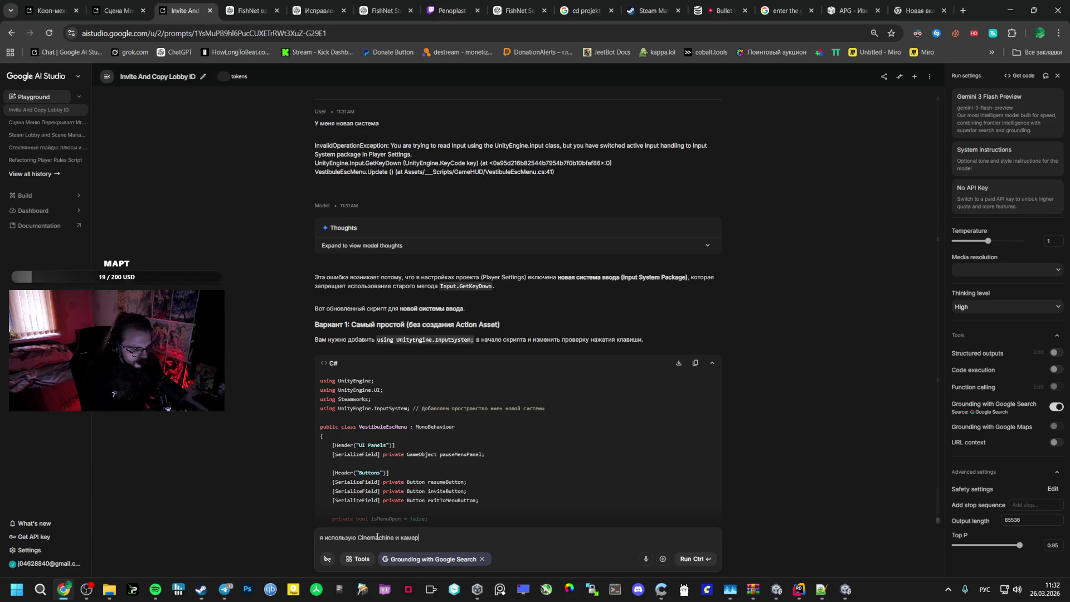
text(а крутится в меню)
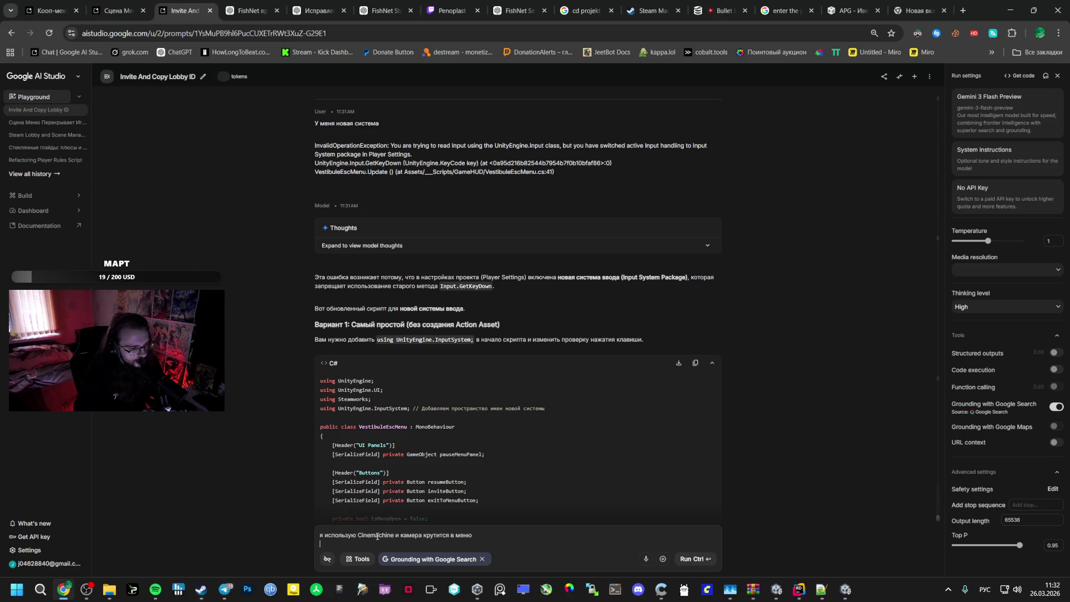
key(ctrl+Return)
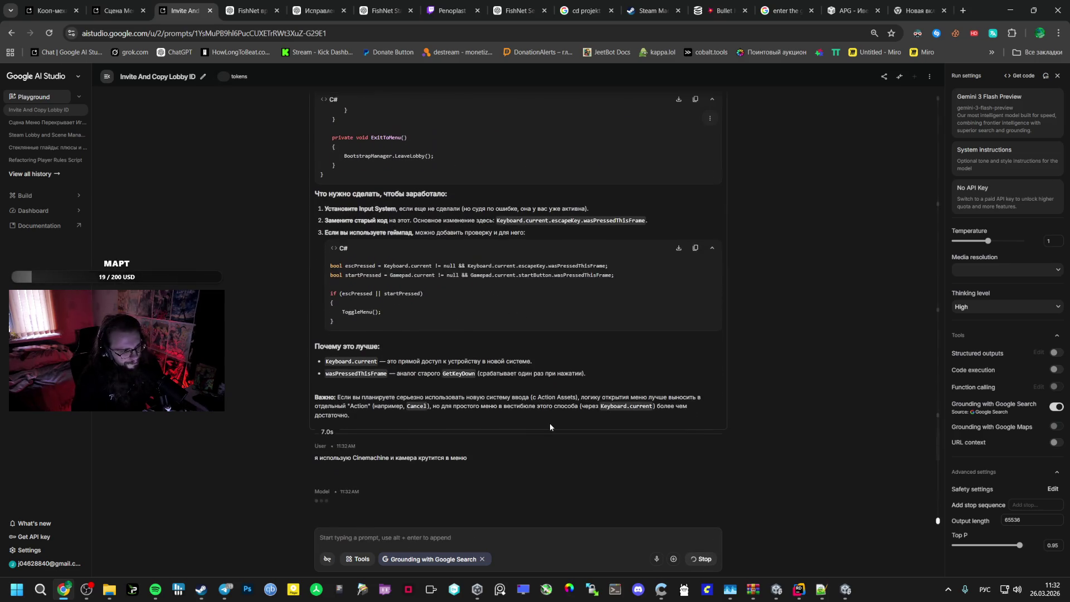
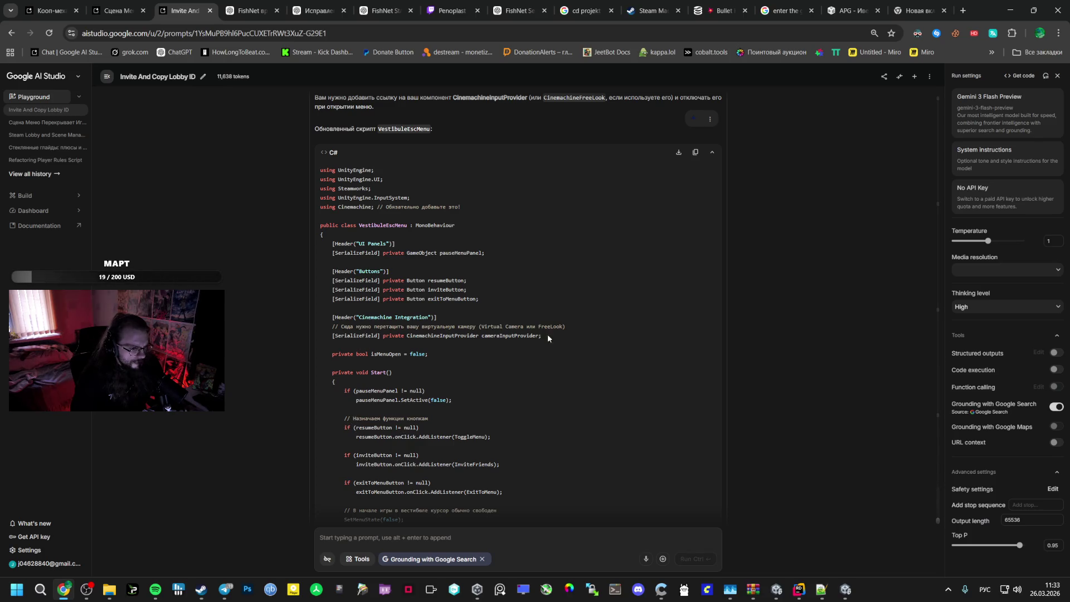
Highlight the suggested Cinemachine integration field lines, then switch to the universal project's VestibuleManager.cs in Rider
mouse_move(547, 336)
mouse_down()
mouse_move(325, 336)
mouse_move(332, 318)
mouse_up()
mouse_move(805, 595)
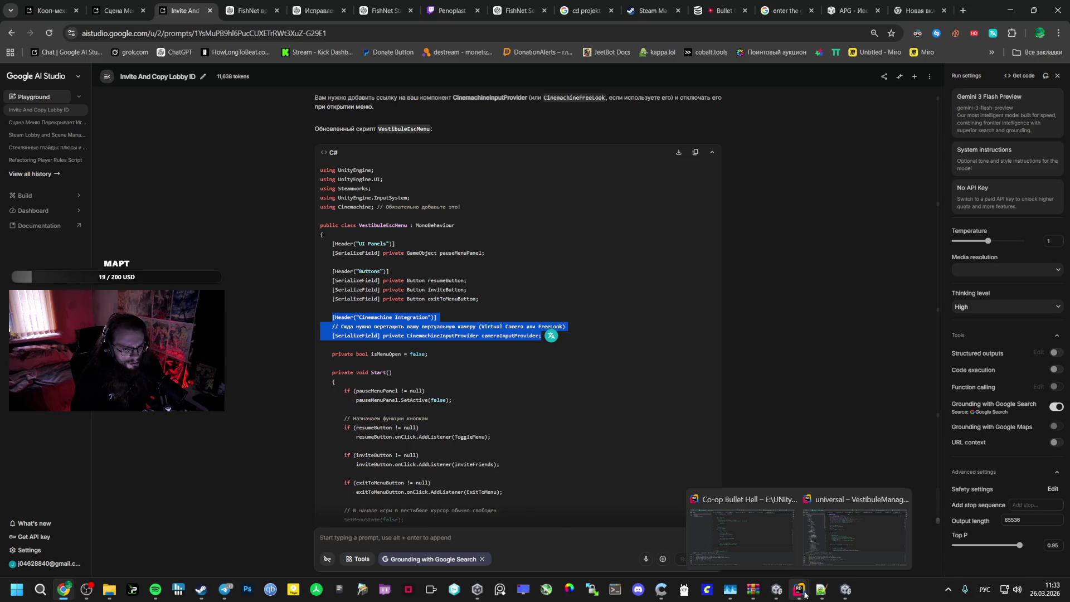
click(853, 533)
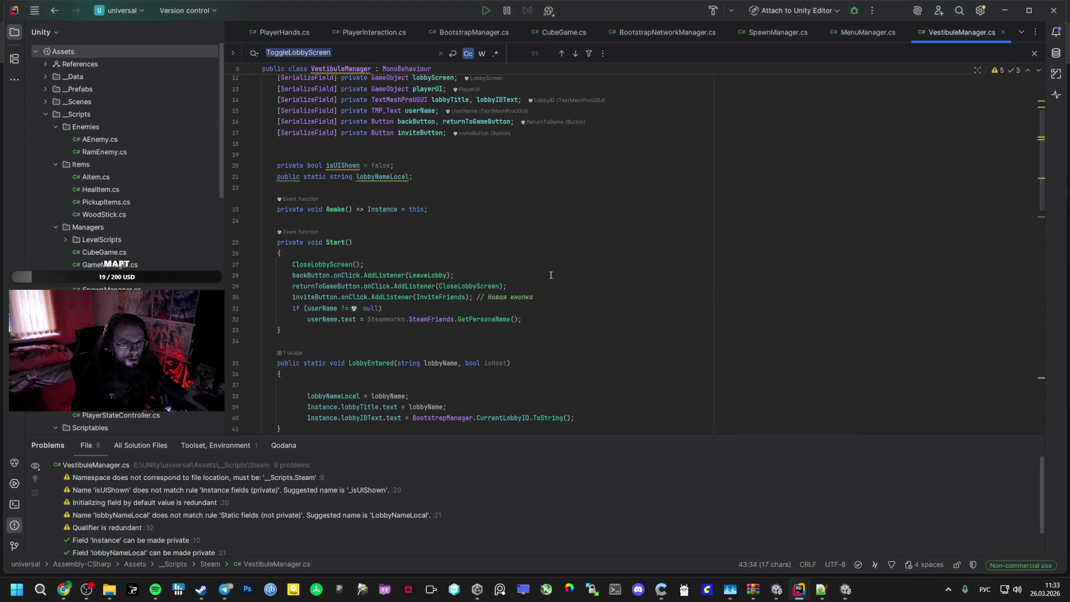
Review the player lookup and player controller check inside ToggleLobbyScreen
scroll(541, 281, down, 3)
scroll(518, 290, up, 5)
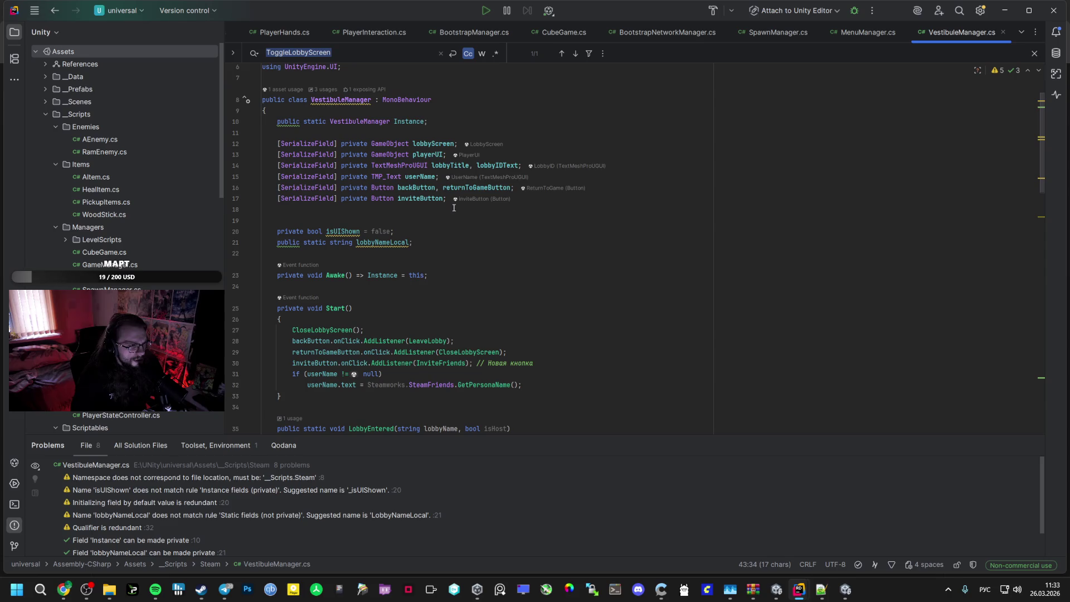
scroll(429, 344, down, 5)
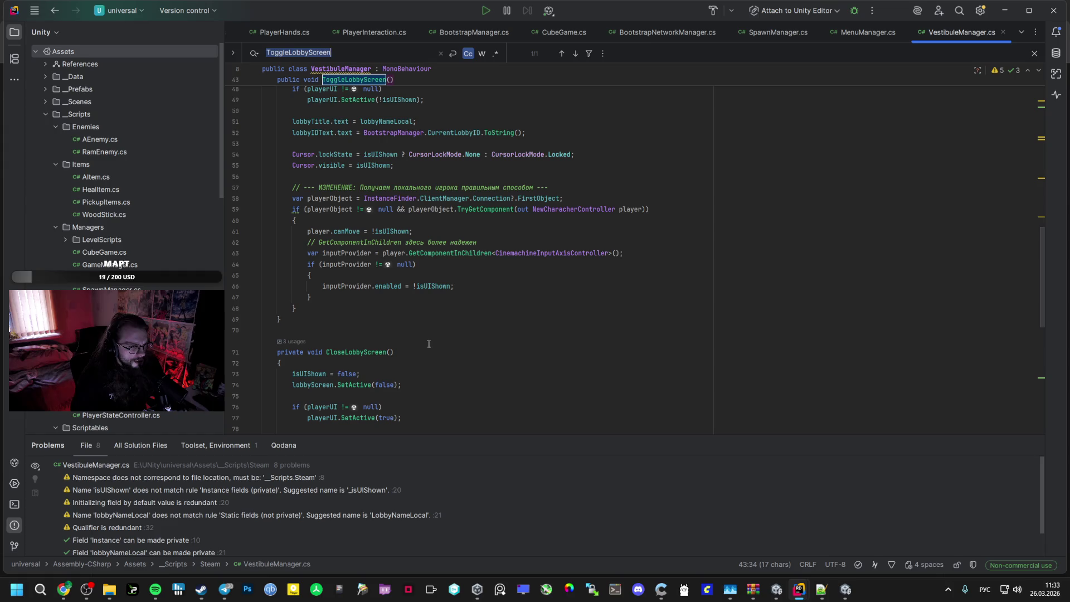
click(289, 187)
scroll(289, 204, up, 3)
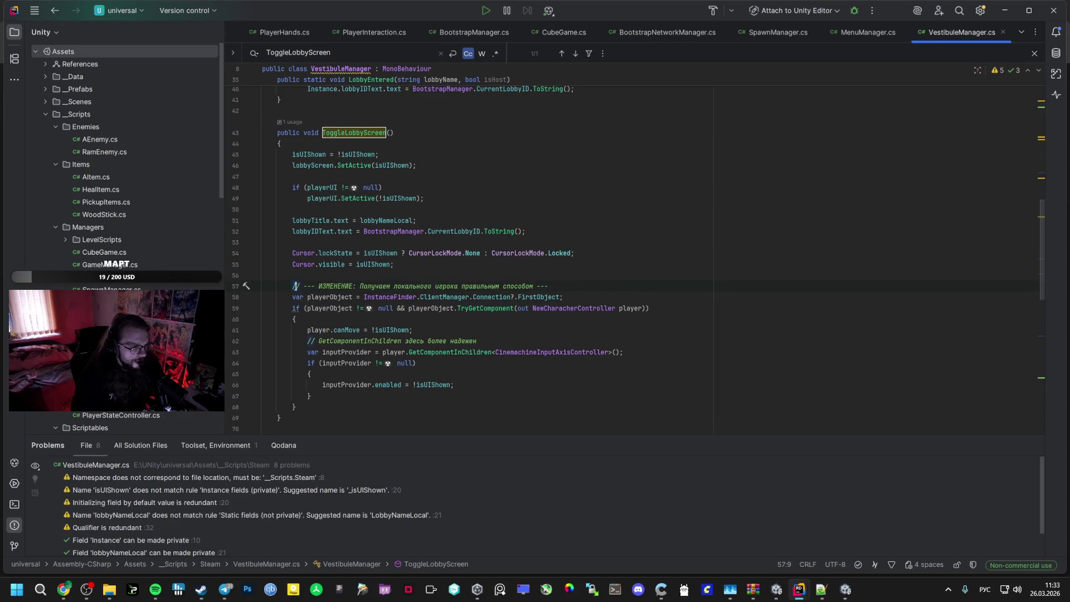
click(297, 308)
scroll(296, 308, down, 4)
scroll(291, 342, up, 2)
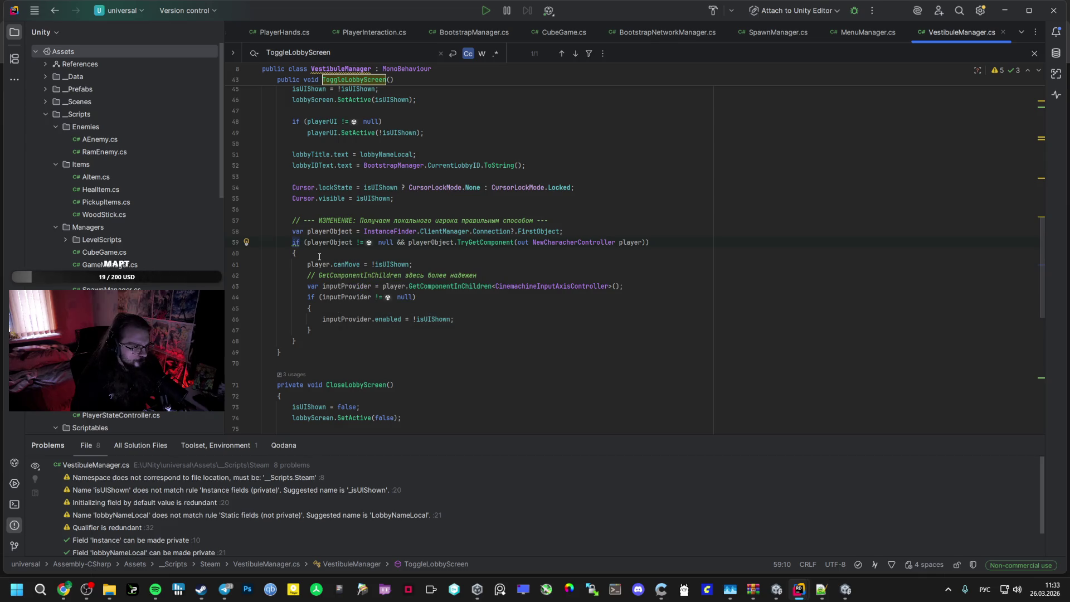
Select the entire ToggleLobbyScreen method with Ctrl+W and return to the AI Studio chat
mouse_move(293, 218)
mouse_down()
mouse_move(401, 287)
mouse_move(411, 339)
mouse_up()
key(ctrl+w)
key(ctrl+w)
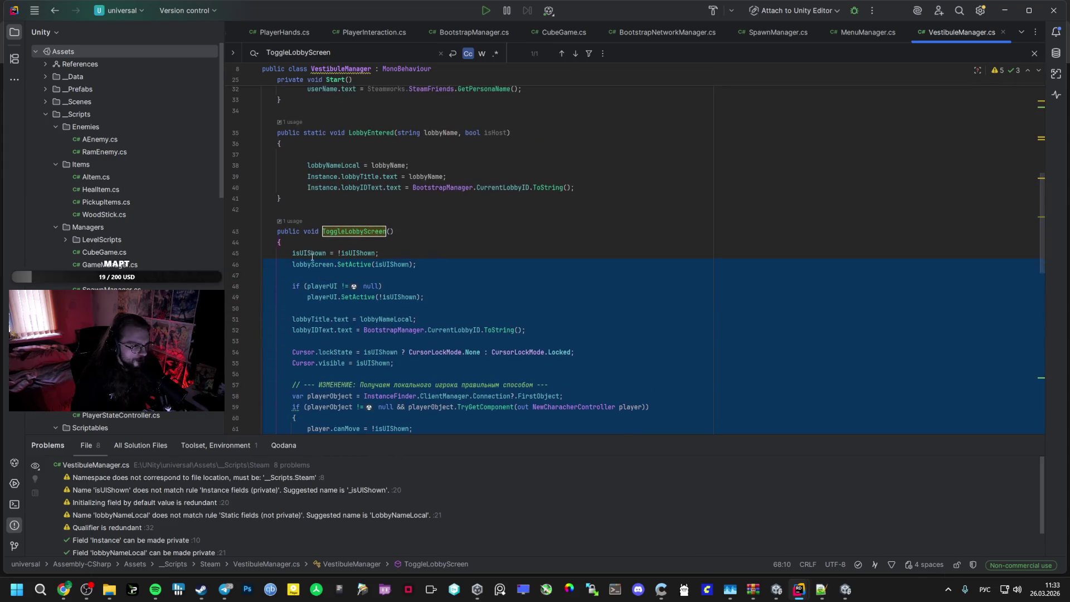
key(alt+Tab)
scroll(376, 516, down, 10)
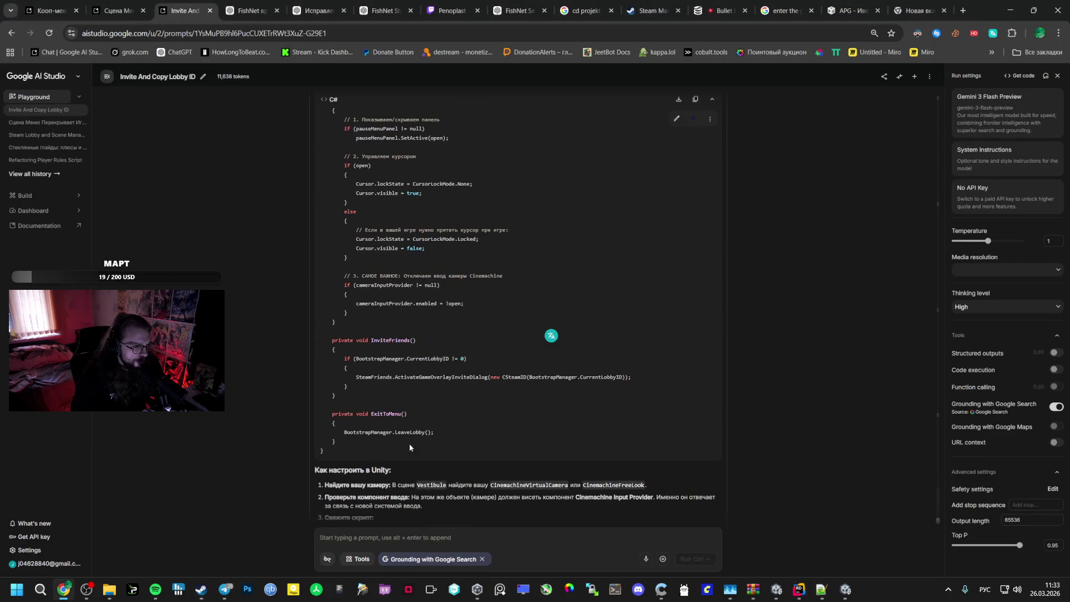
Send the model the note 'Раньше я делал так' followed by the pasted ToggleLobbyScreen code
click(363, 540)
text(Раньше я)
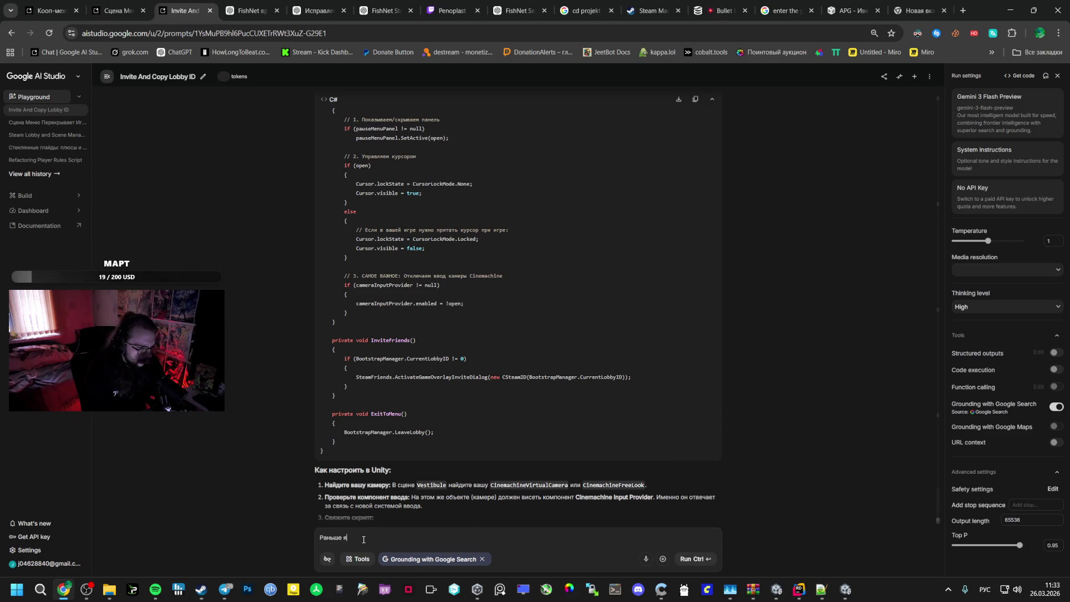
text( делал так)
key(Return)
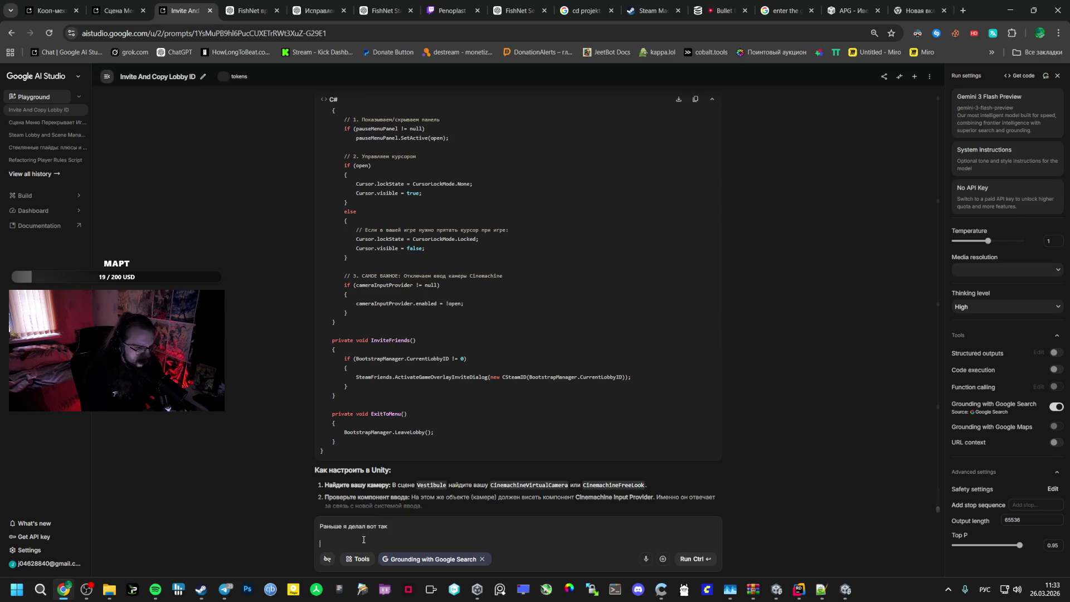
key(ctrl+v)
click(694, 559)
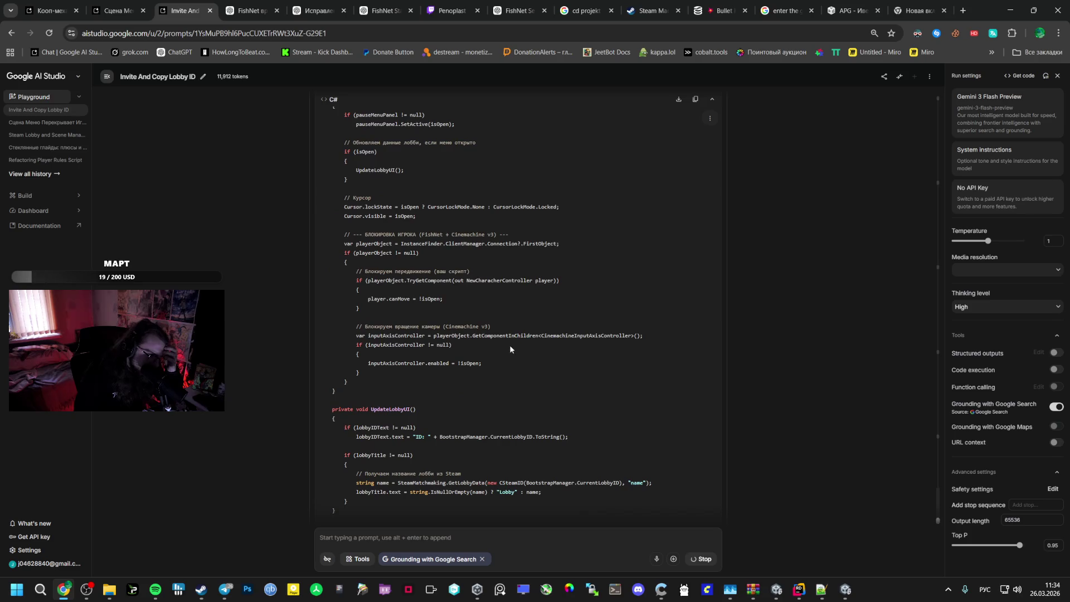
Copy the model's revised script and replace the whole VestibuleEscMenu.cs contents in Rider
scroll(496, 328, up, 5)
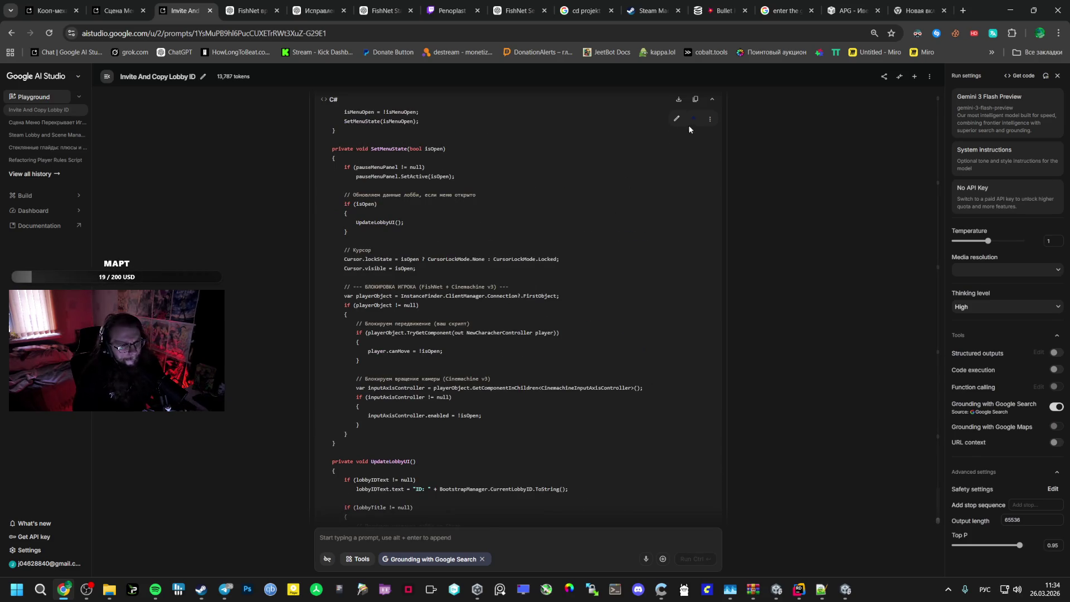
click(695, 100)
mouse_move(804, 595)
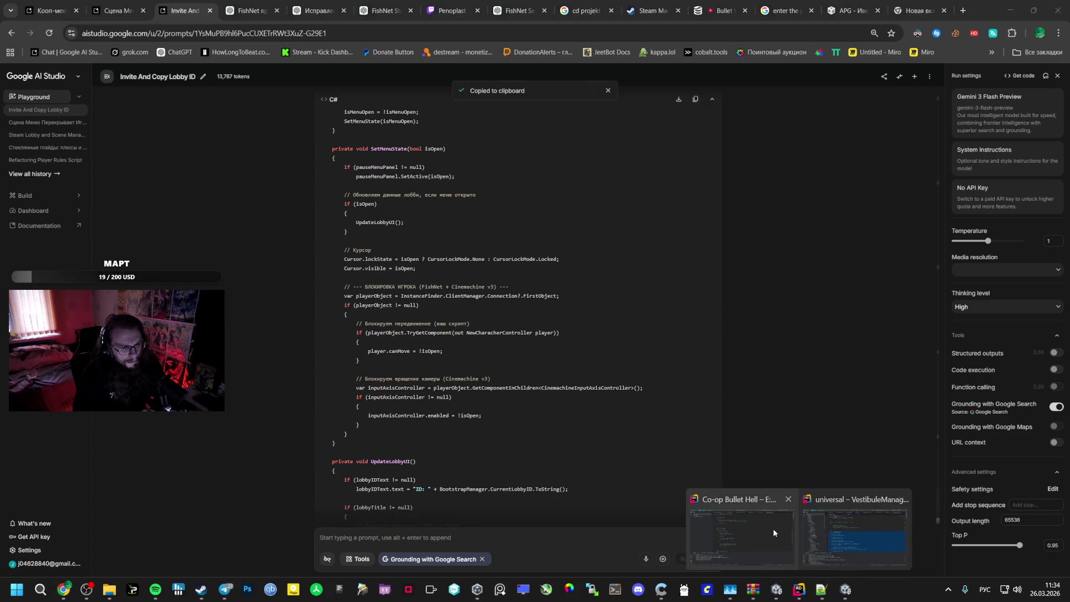
click(774, 528)
click(579, 329)
key(ctrl+a)
key(ctrl+v)
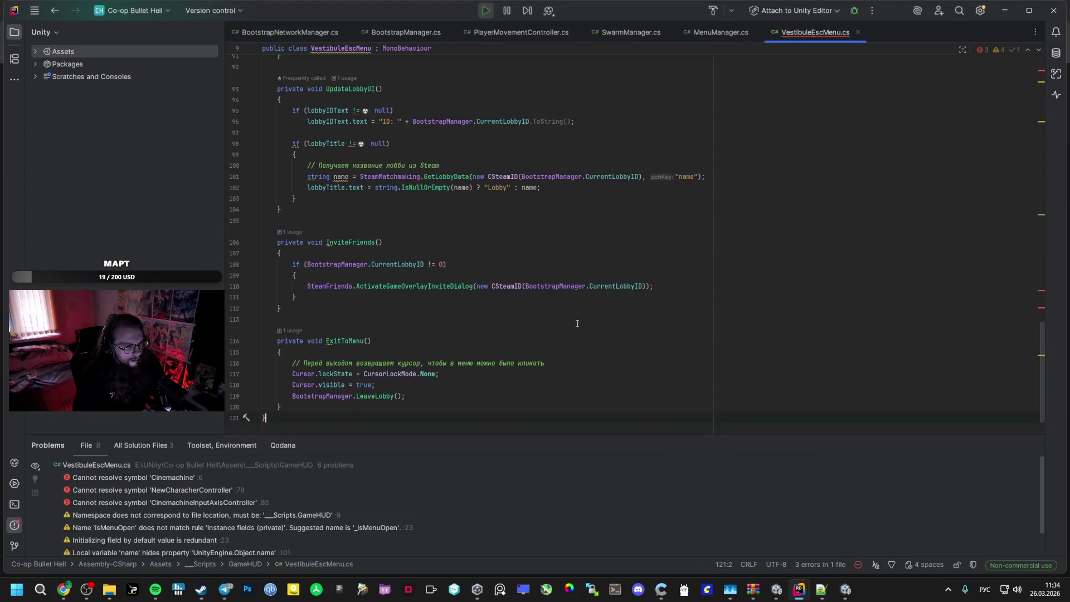
Import the CinemachineInputAxisController namespace and replace NewCharacherController with PlayerMovementController
scroll(574, 251, up, 5)
click(571, 188)
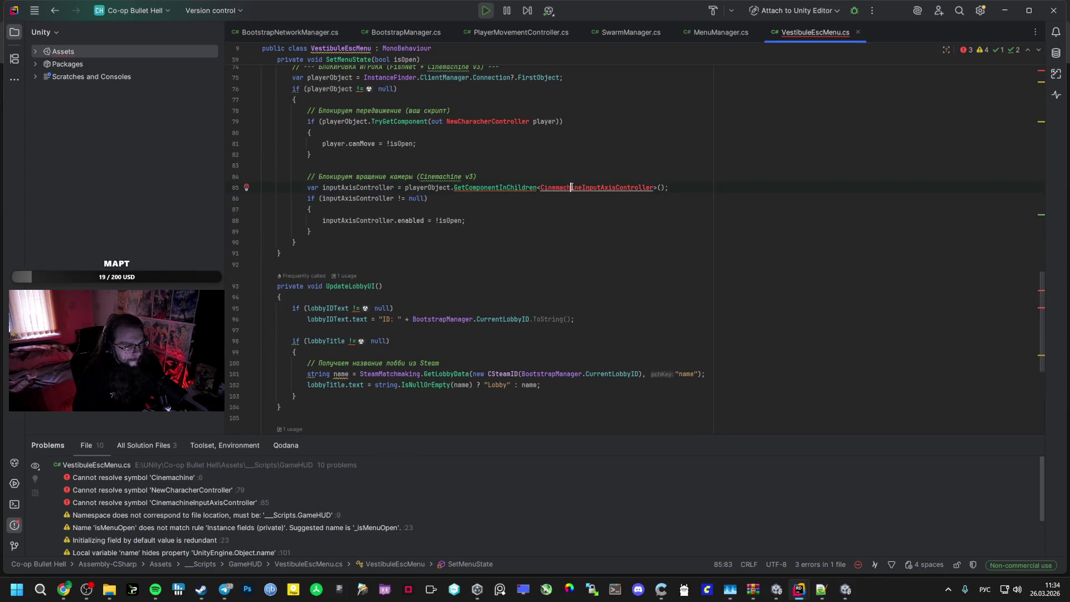
key(alt+Return)
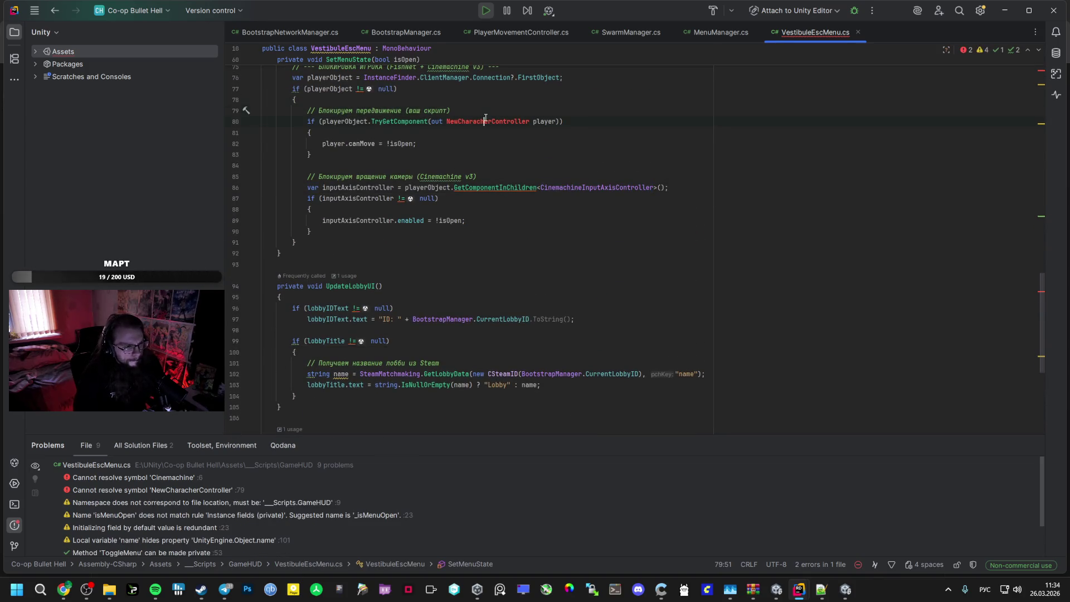
click(484, 121)
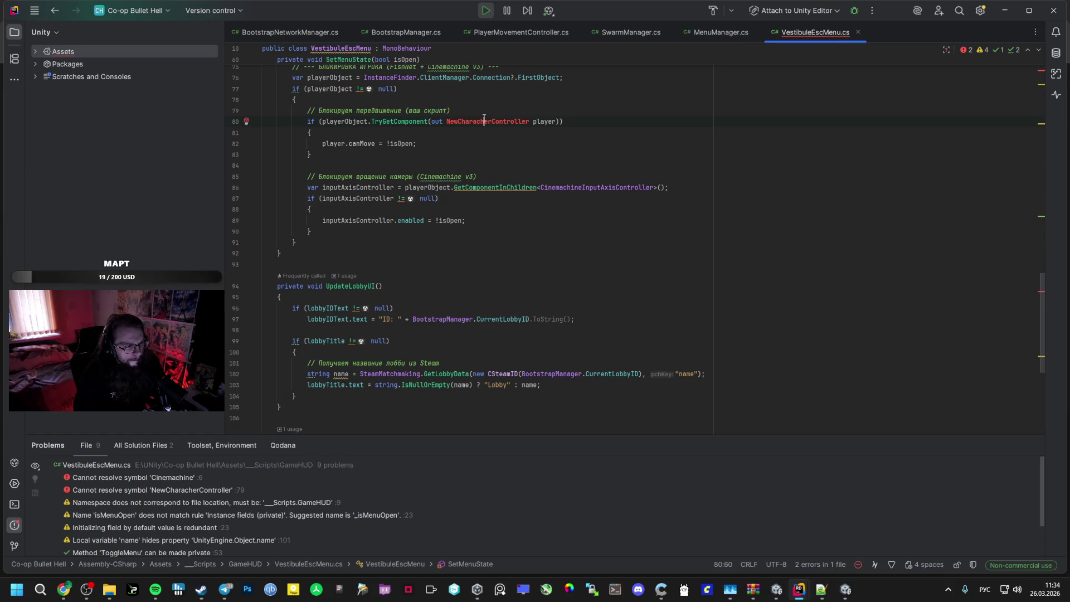
click(523, 33)
scroll(388, 156, up, 10)
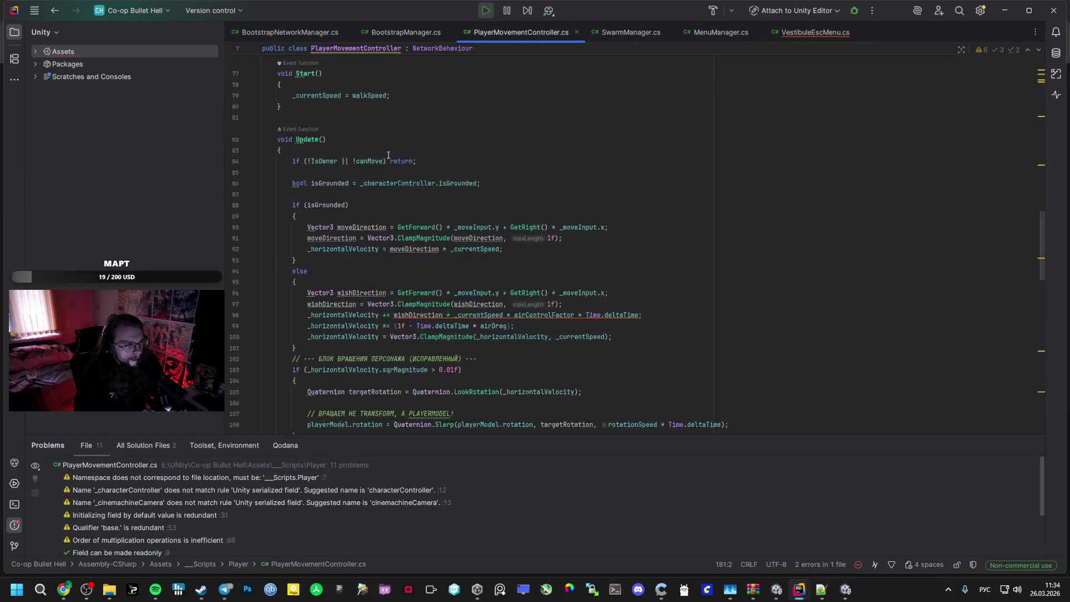
scroll(388, 155, up, 15)
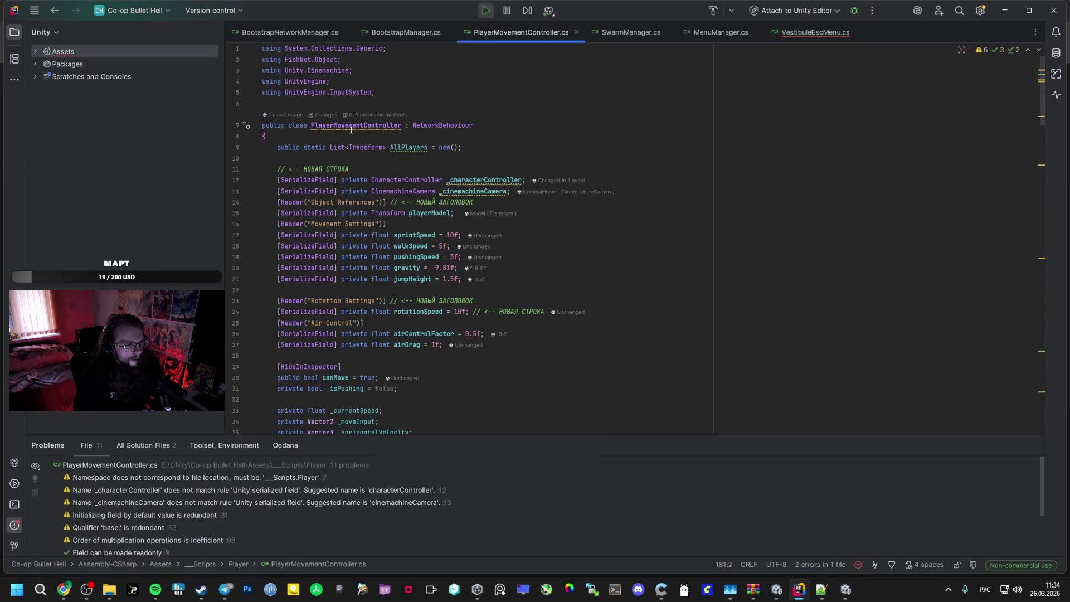
double_click(352, 126)
click(801, 32)
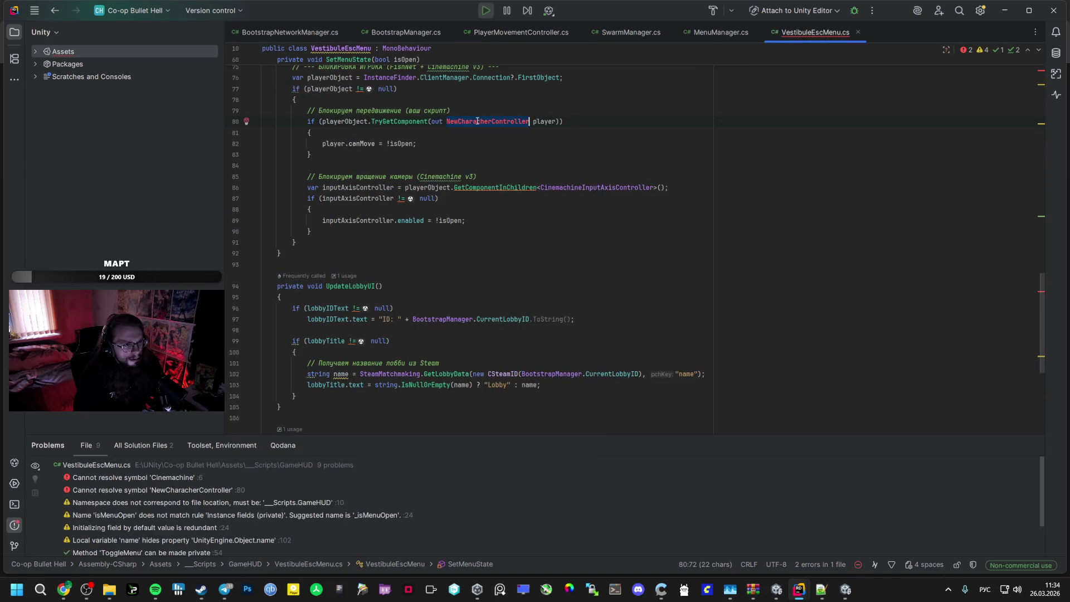
key(ctrl+v)
Stop play mode in Unity, then apply the Unity.Cinemachine namespace quick fix in VestibuleEscMenu.cs
key(alt+Tab)
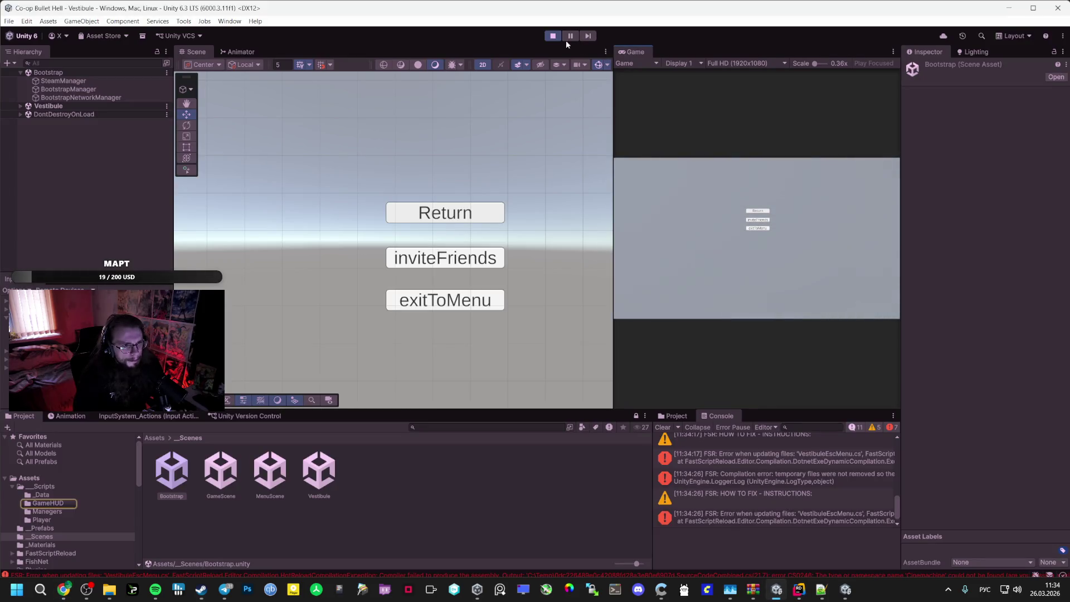
click(553, 36)
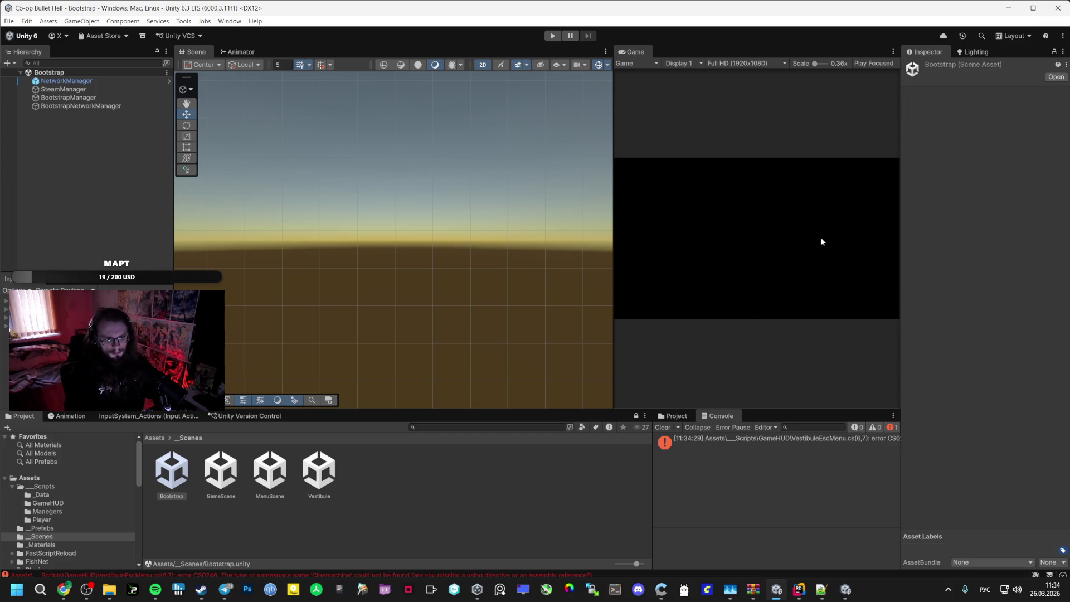
mouse_move(803, 592)
click(746, 526)
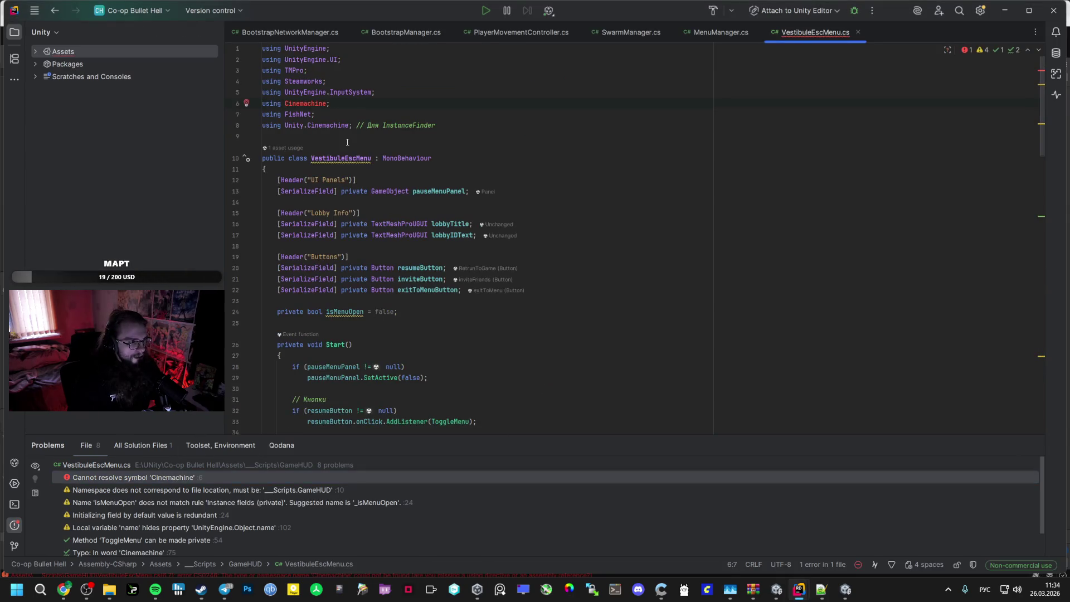
key(alt+Return)
click(354, 108)
Compare against VestibuleManager's imports, delete the duplicate Cinemachine using on line 8, and return to Unity
mouse_move(799, 590)
click(853, 535)
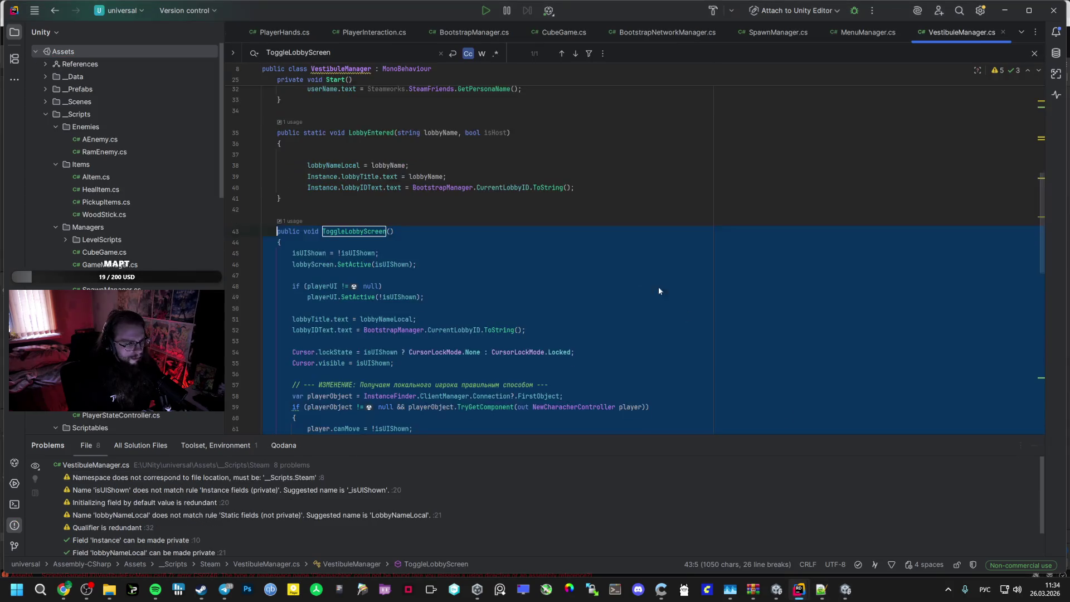
click(323, 101)
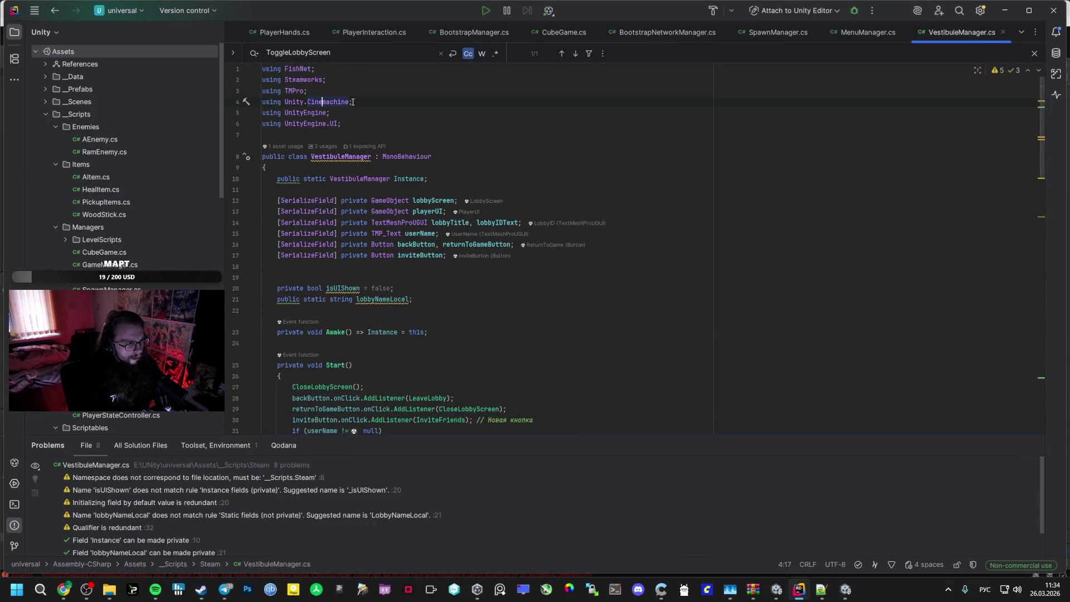
key(alt+Tab)
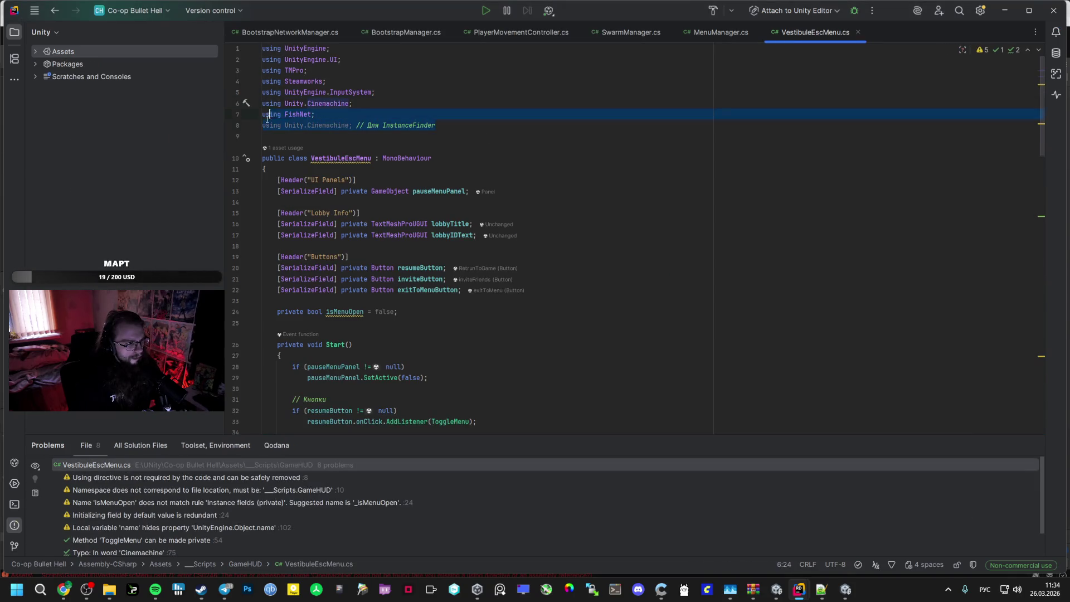
drag(268, 118, 258, 123)
key(BackSpace)
key(alt+Tab)
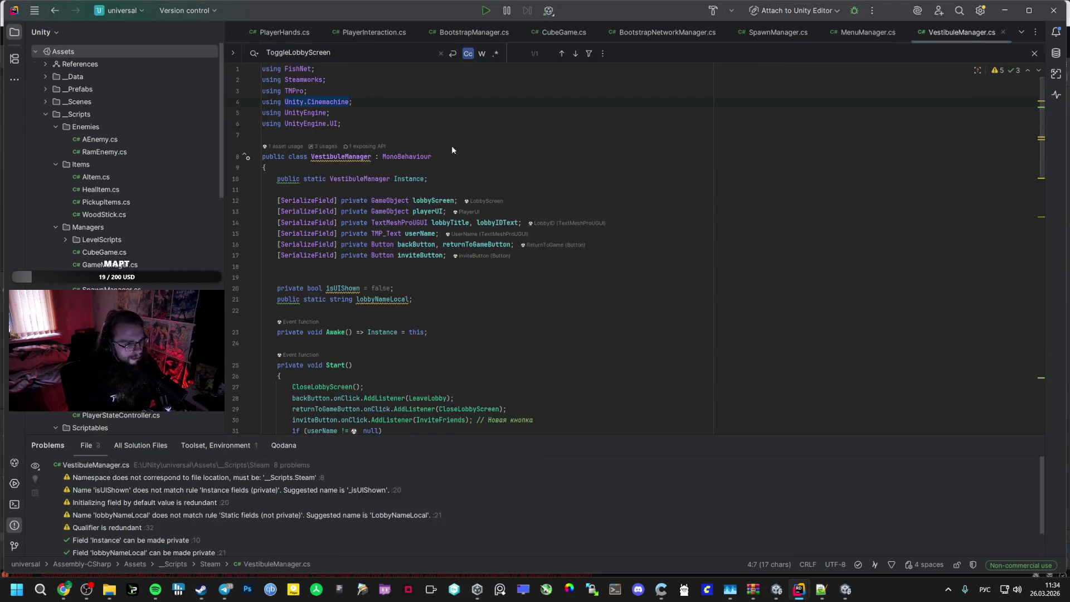
click(492, 150)
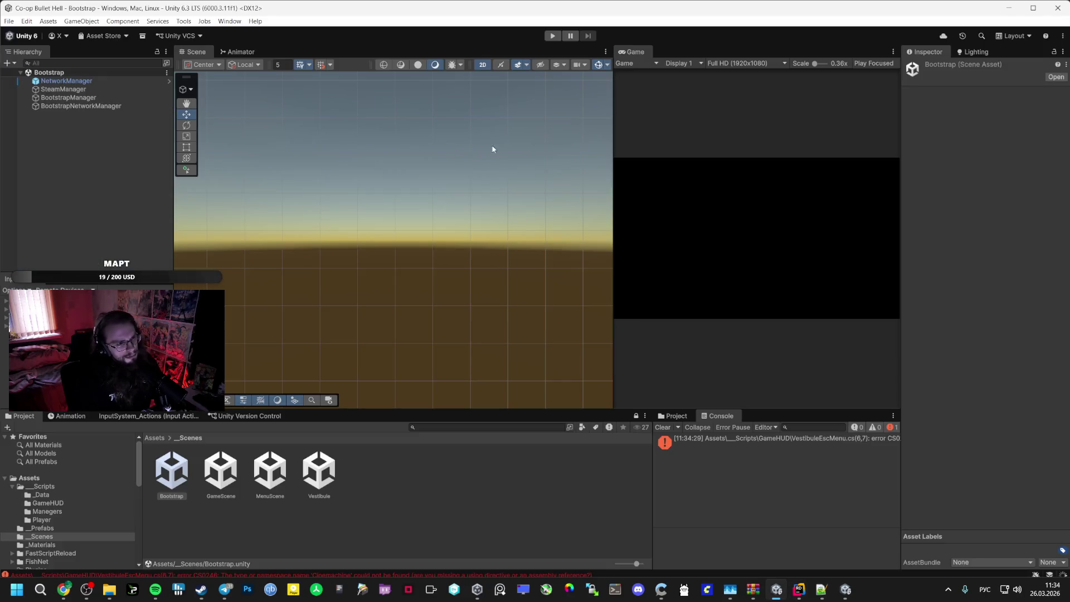
Play-test the pause menu, Steam friend invite, exit to main menu and hosting a lobby, then stop
click(549, 39)
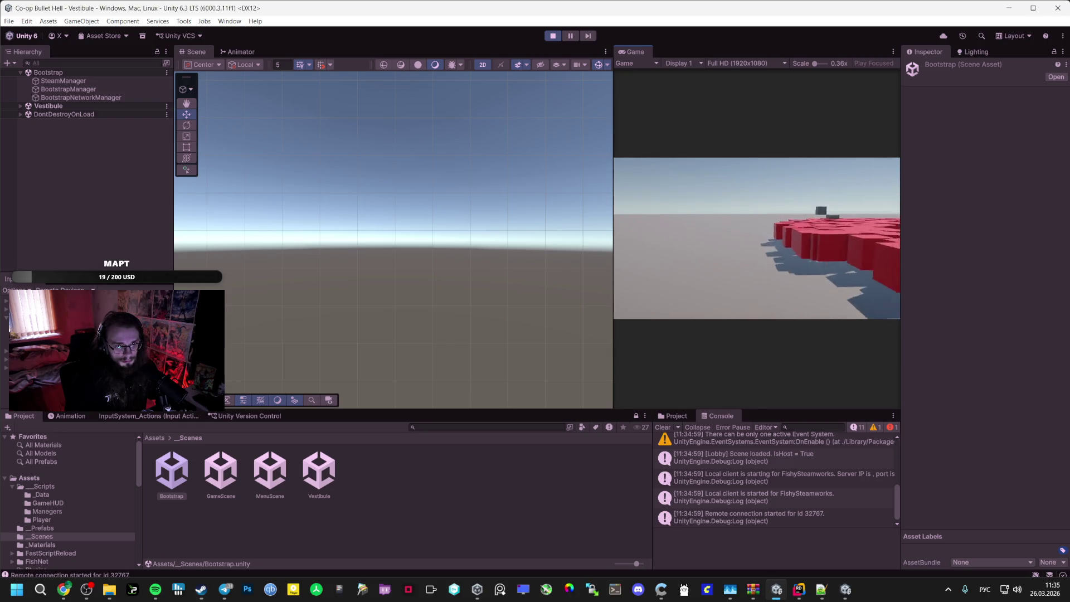
key(Escape)
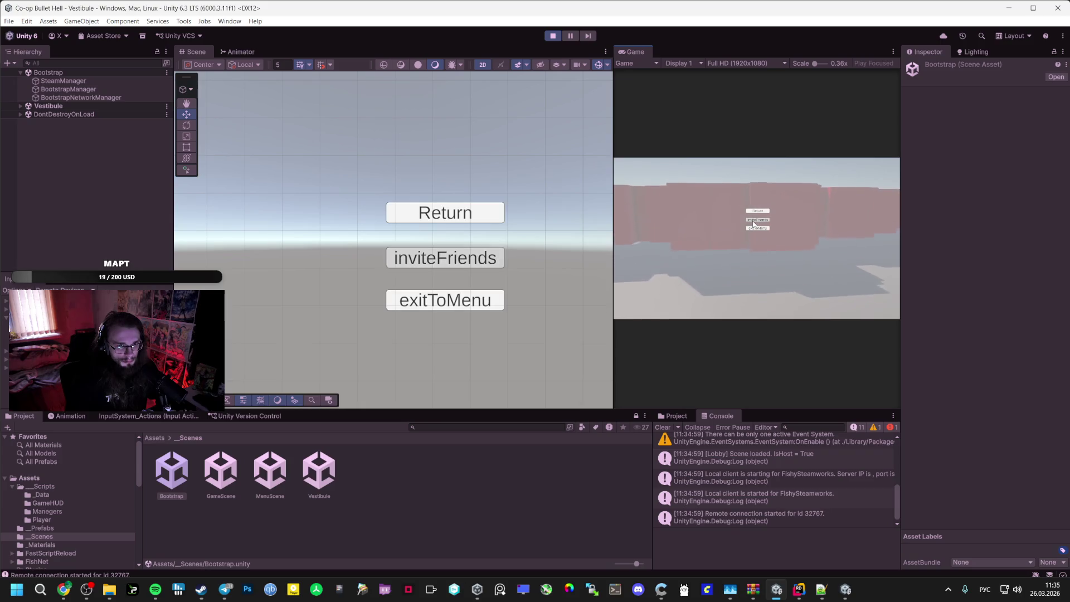
click(754, 221)
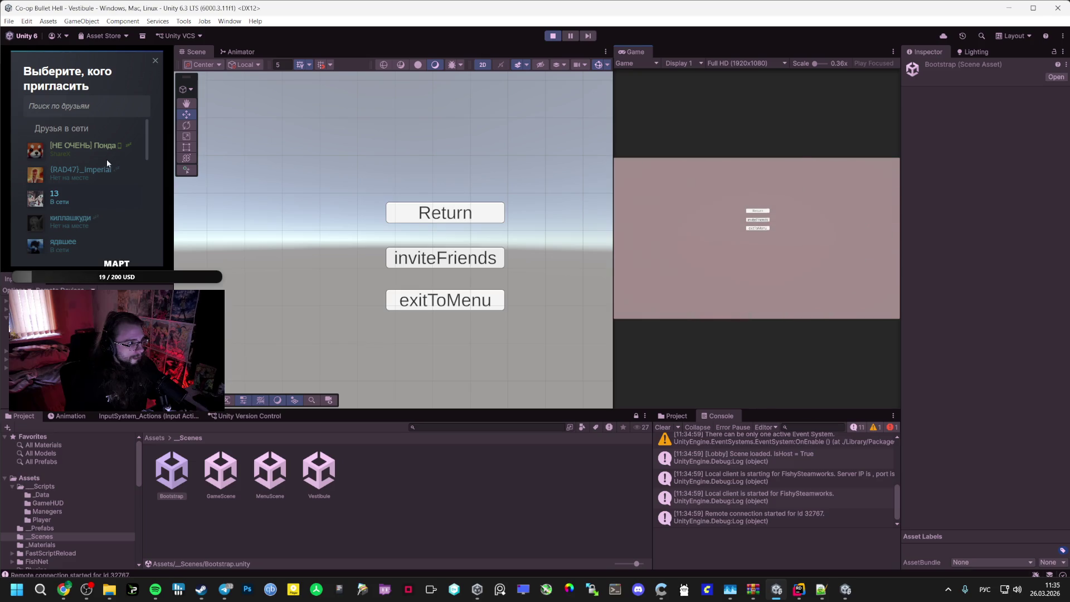
key(Escape)
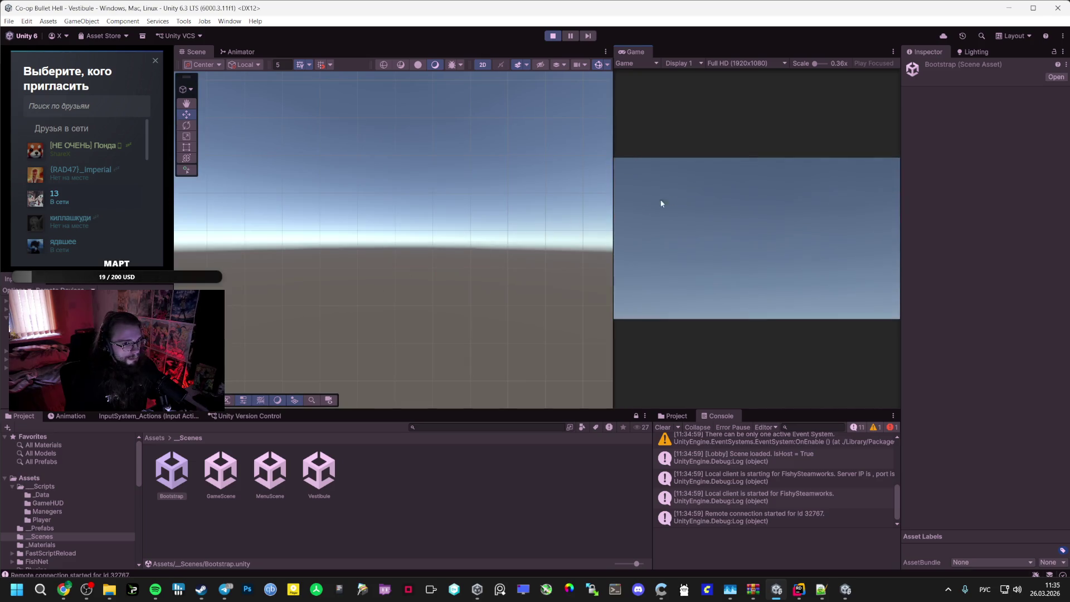
key(Escape)
key(Escape)
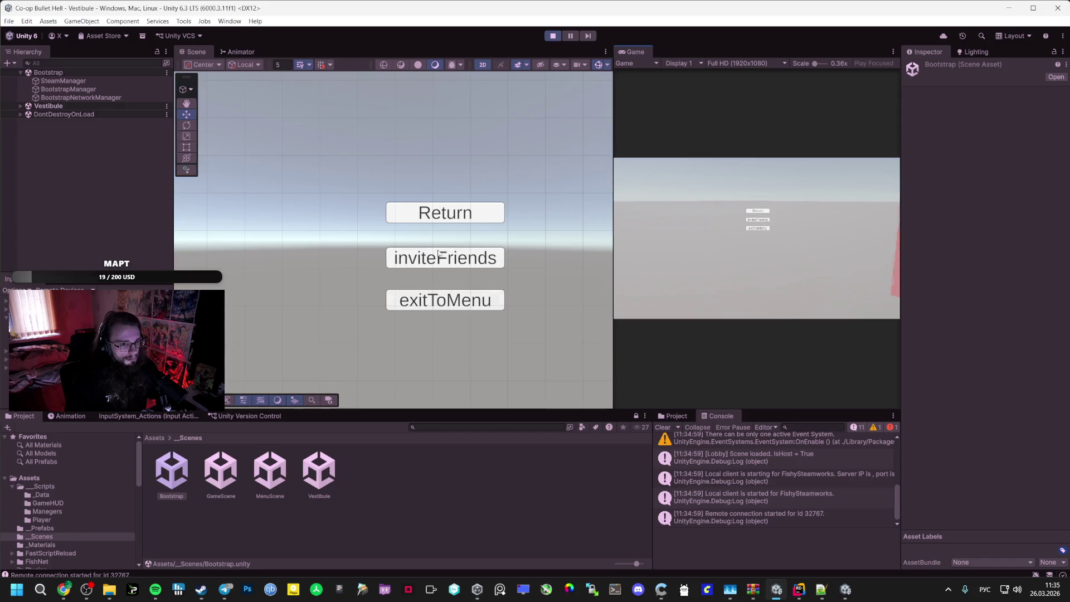
click(757, 210)
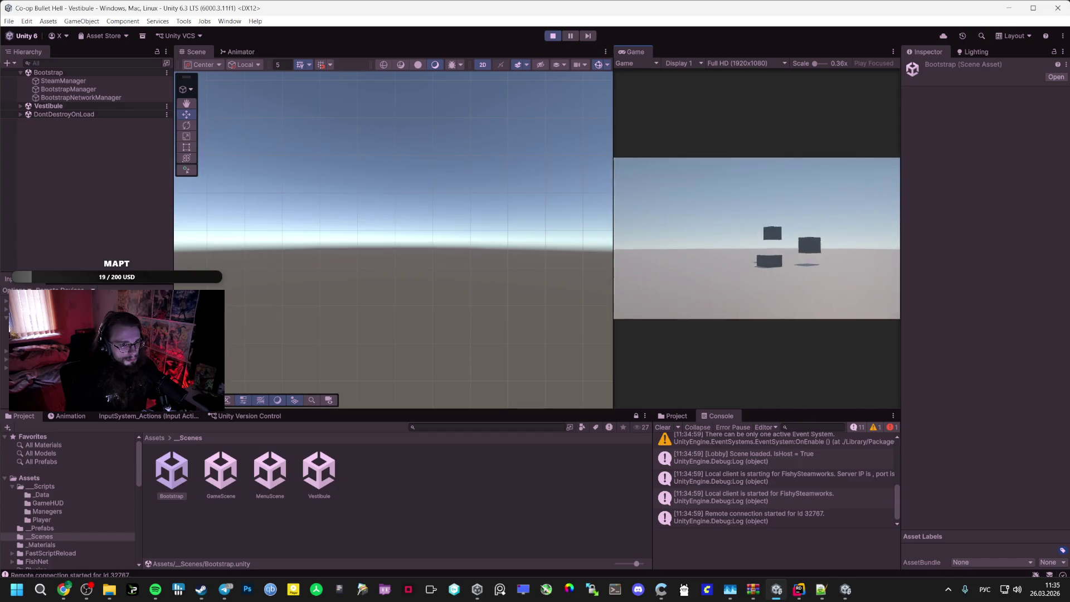
key(Escape)
click(757, 228)
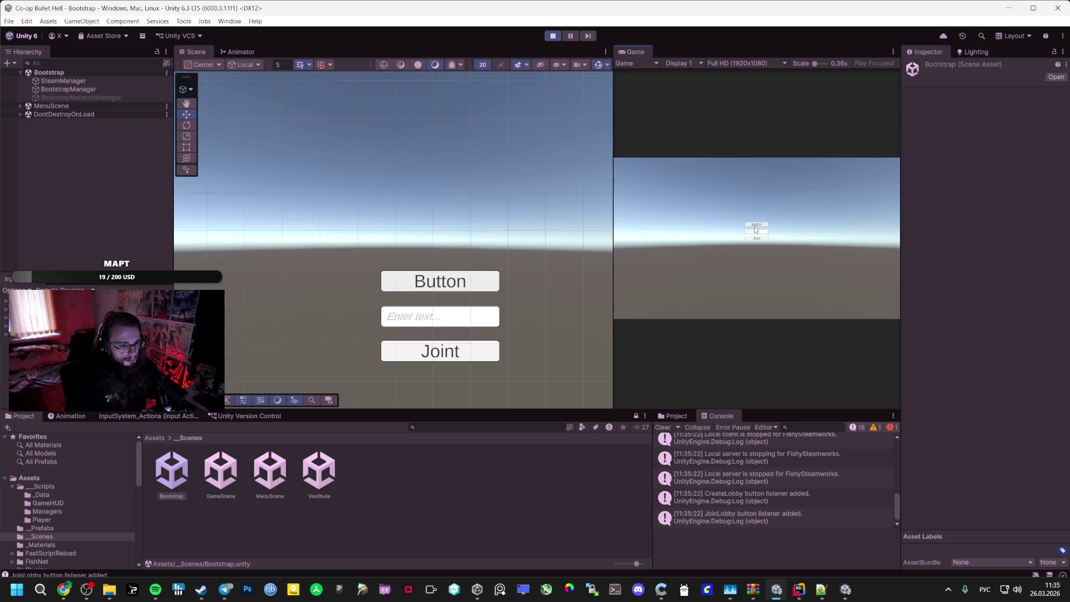
click(754, 224)
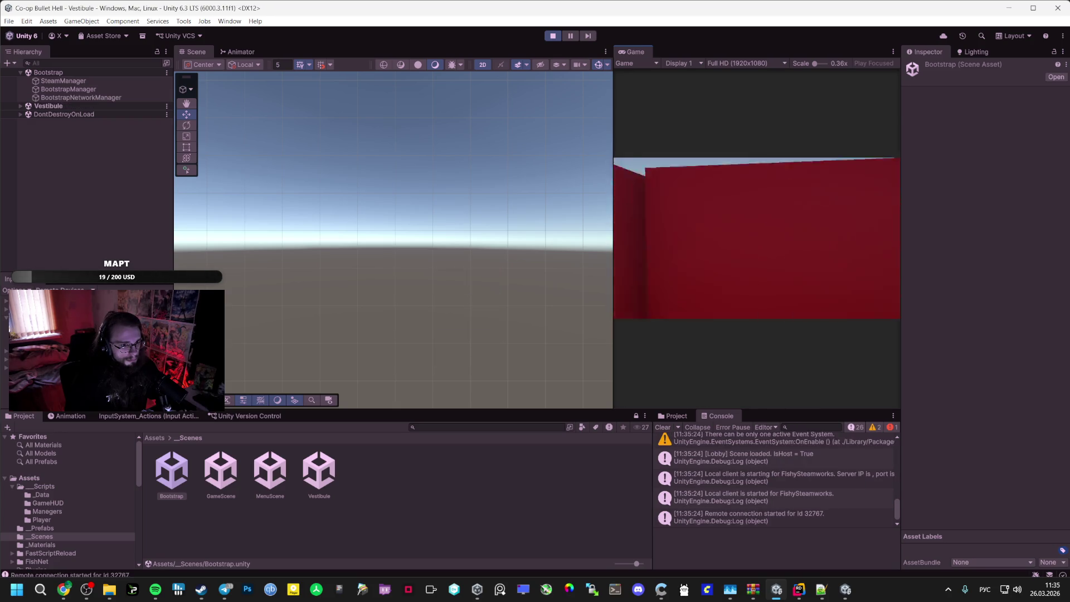
key(Escape)
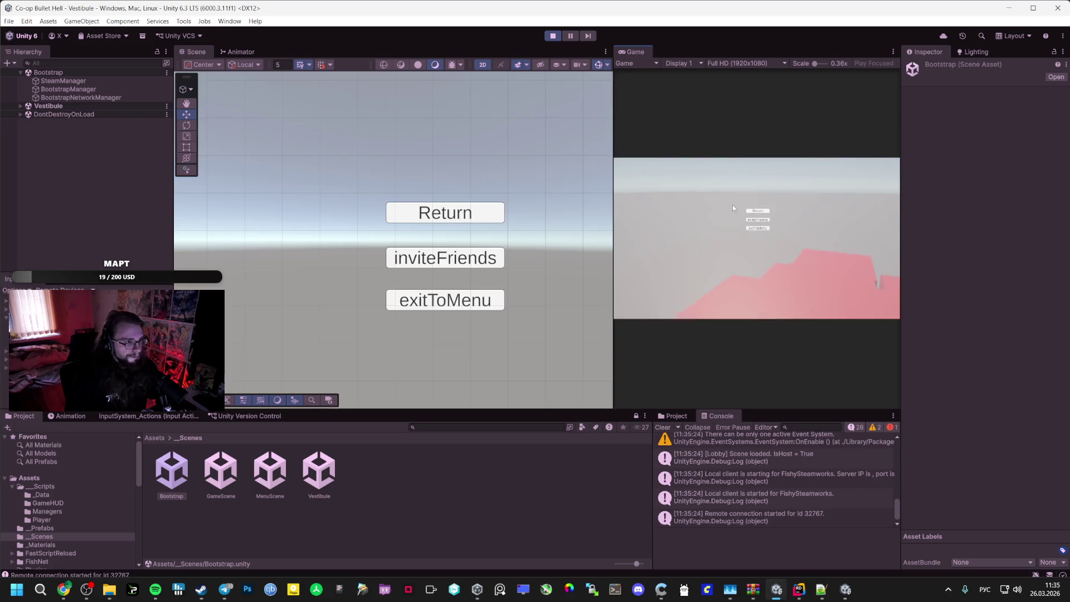
key(ctrl+p)
Open the Vestibule scene, select SwarmManager, switch the Scene view to 3D and show all layers
click(305, 471)
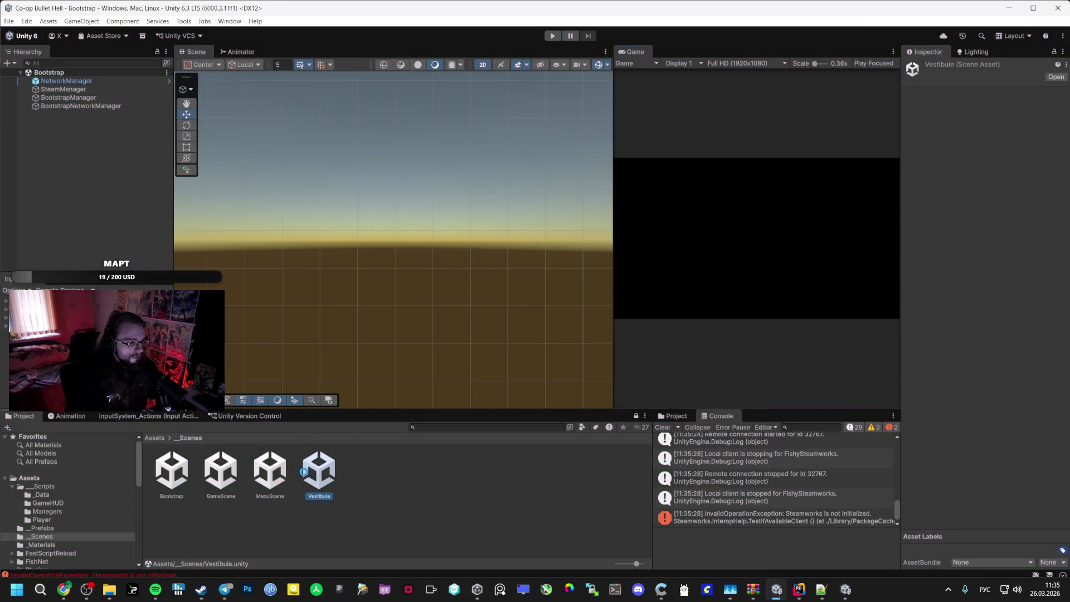
double_click(318, 471)
click(76, 123)
click(85, 114)
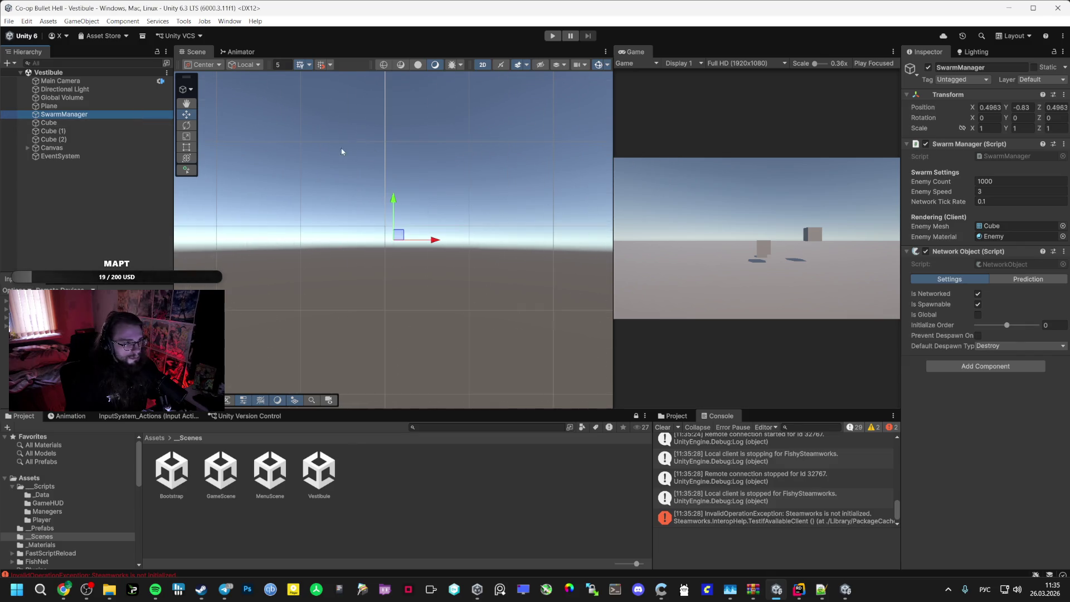
click(483, 65)
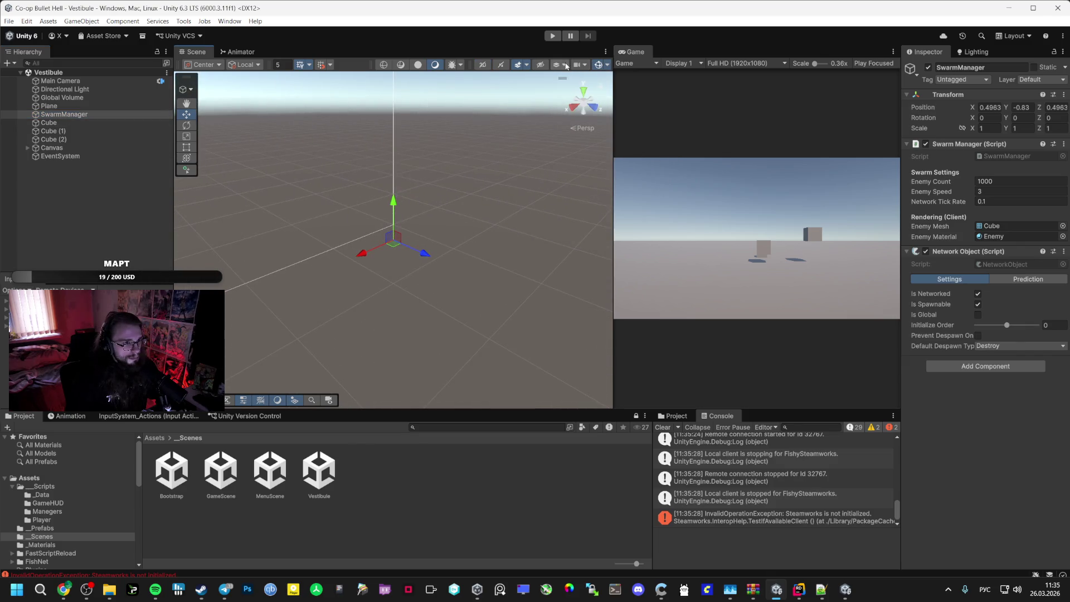
click(565, 66)
click(632, 85)
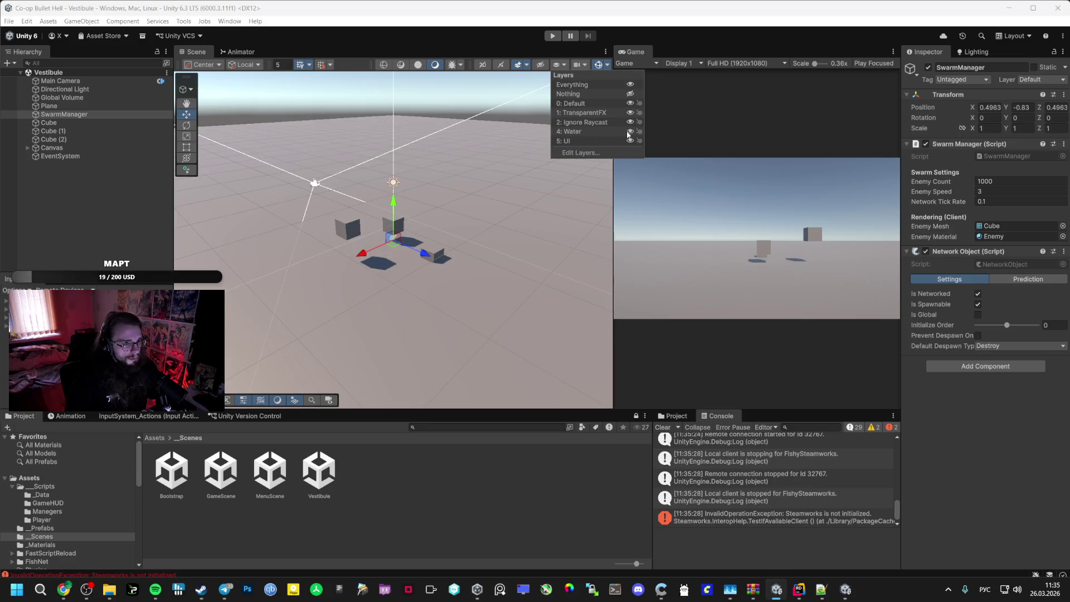
Hide the UI layer and zero SwarmManager's position
click(631, 141)
click(394, 203)
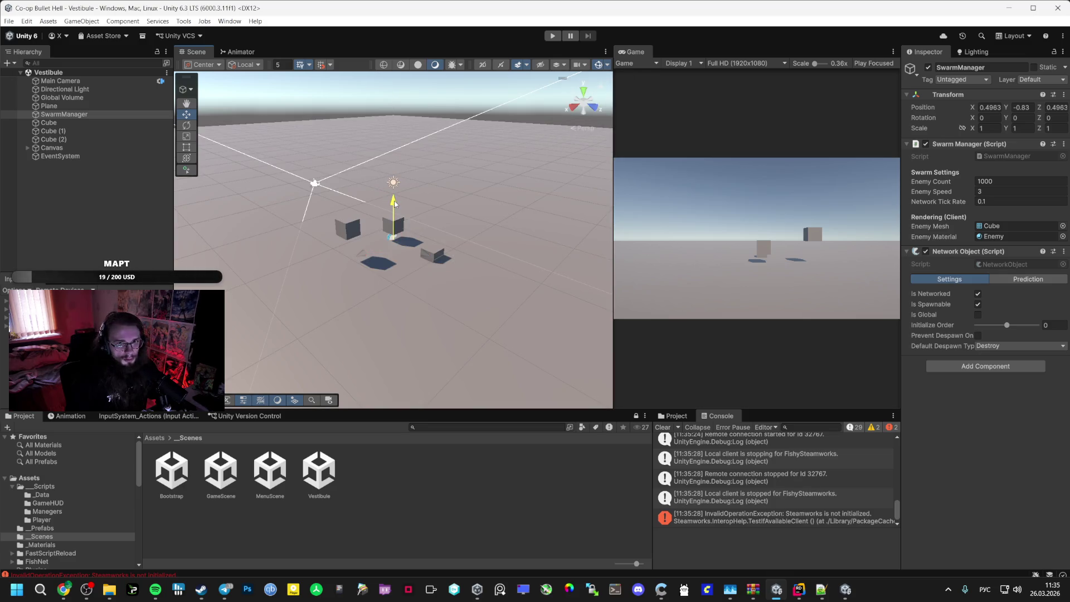
text(0)
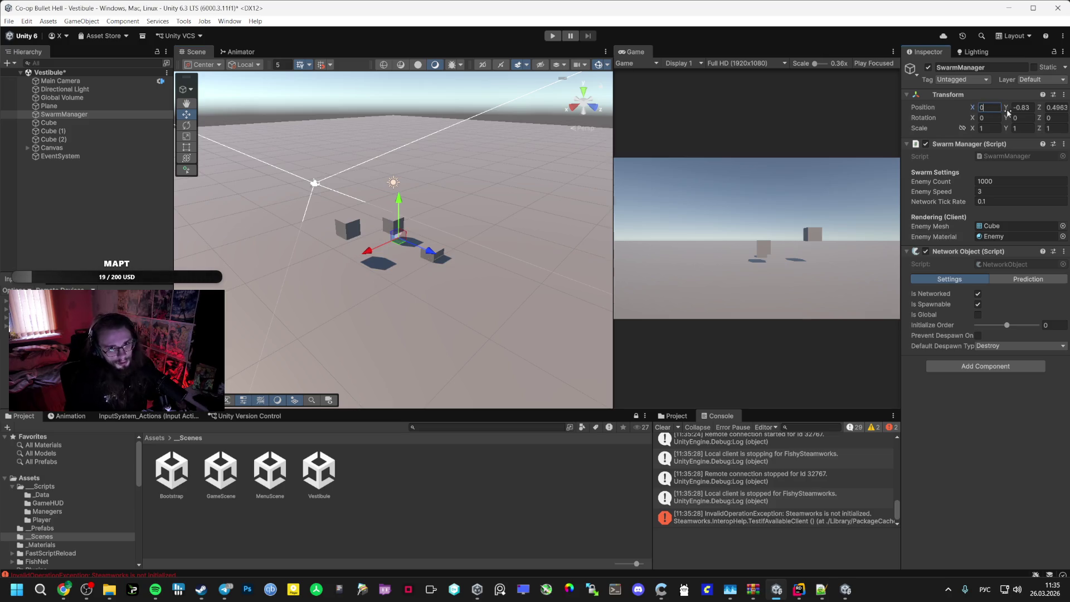
click(1024, 107)
text(00)
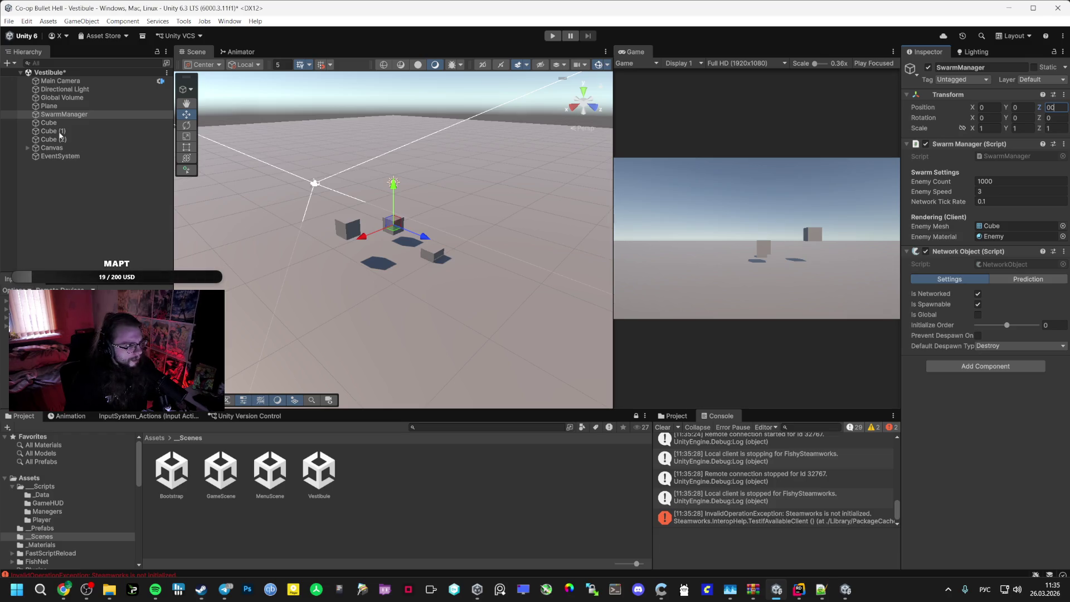
Set the Plane's Y position to 0 and start Play mode
click(63, 108)
click(1021, 107)
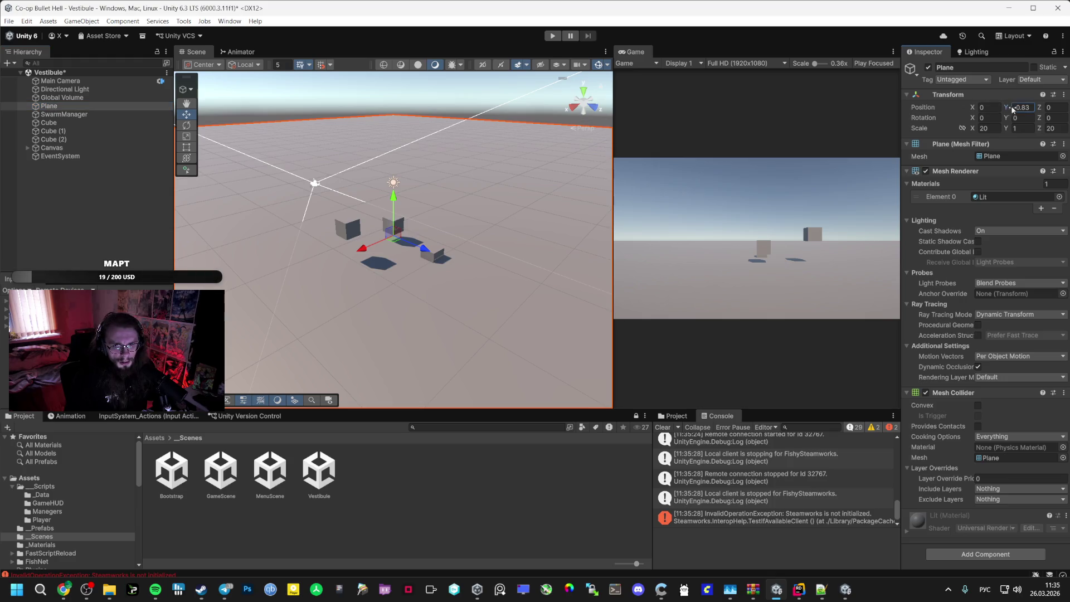
text(0)
key(Return)
click(68, 158)
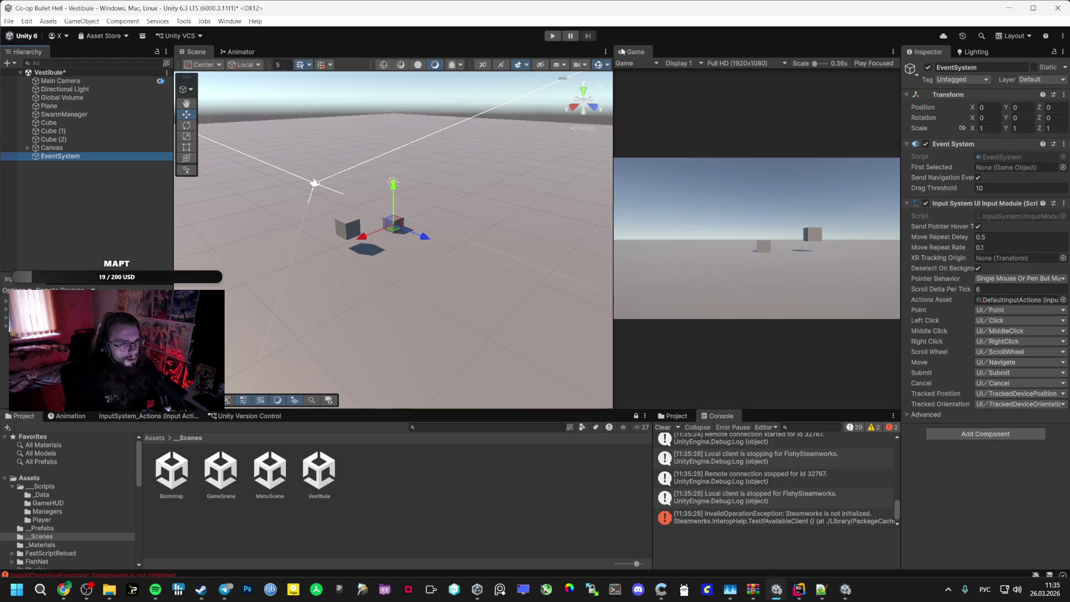
key(ctrl+p)
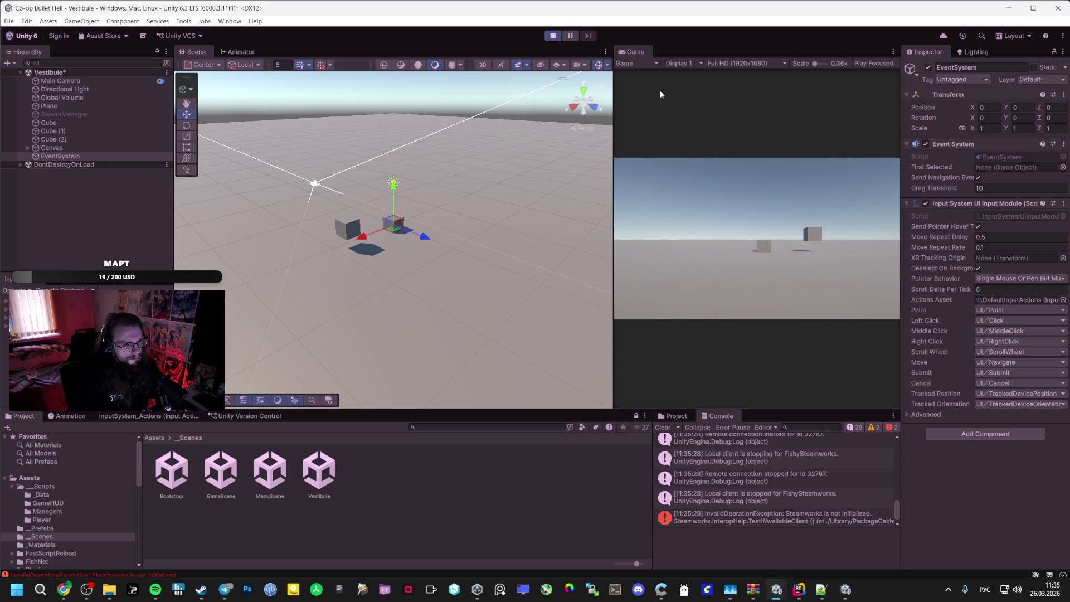
Stop the game, open the Bootstrap scene and save the modified scenes
key(ctrl+p)
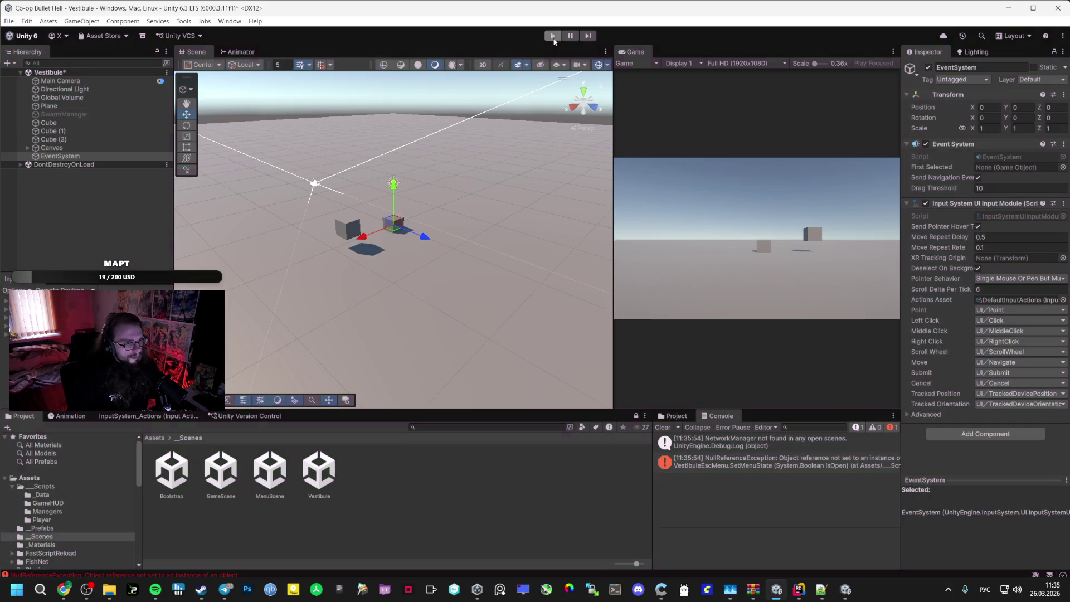
double_click(171, 471)
click(156, 592)
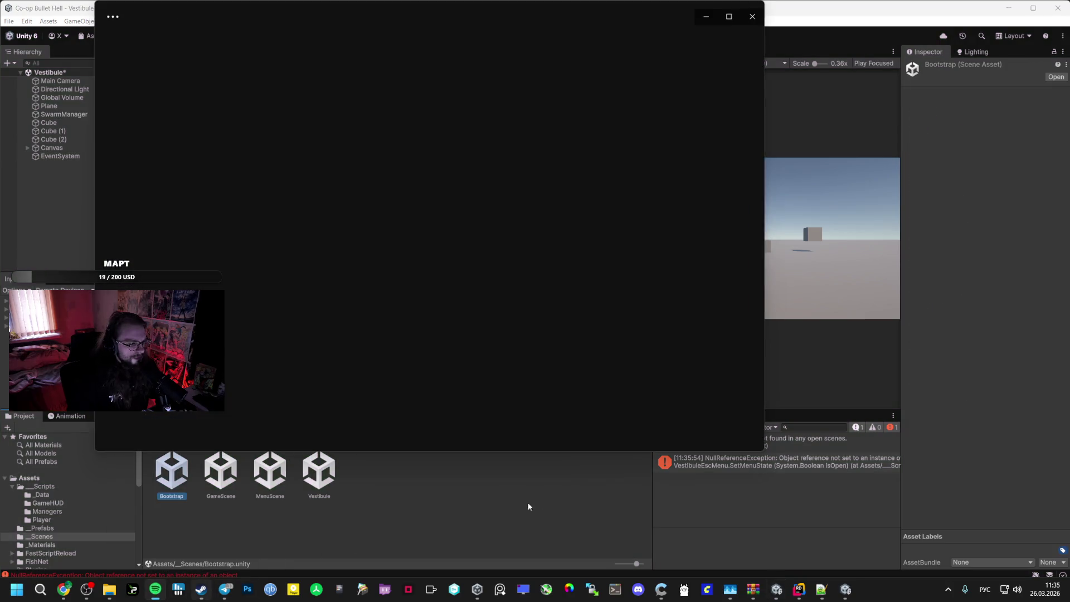
click(454, 424)
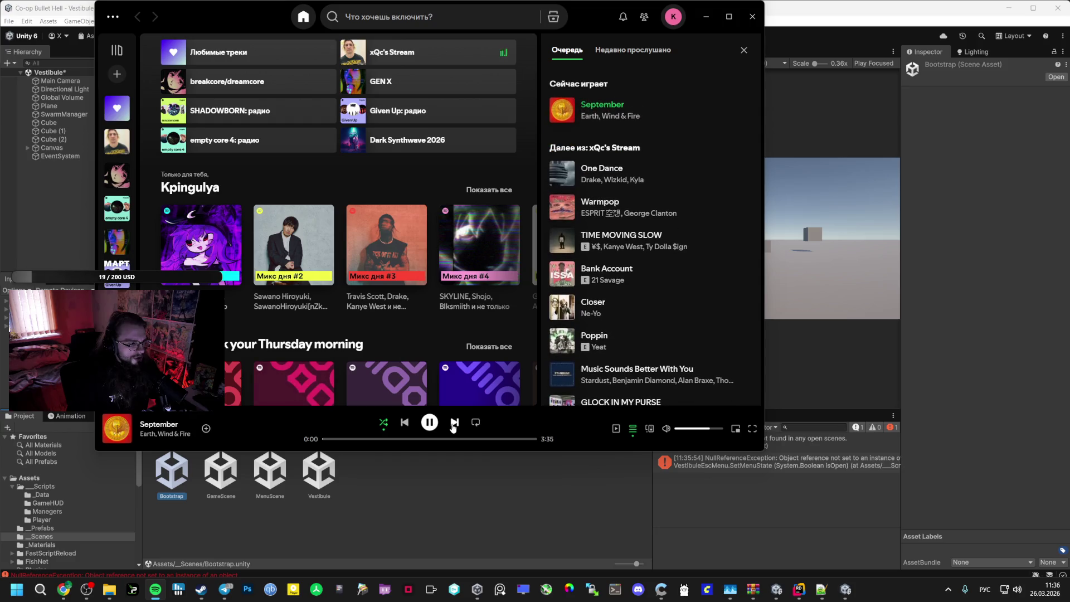
key(alt+Tab)
click(513, 320)
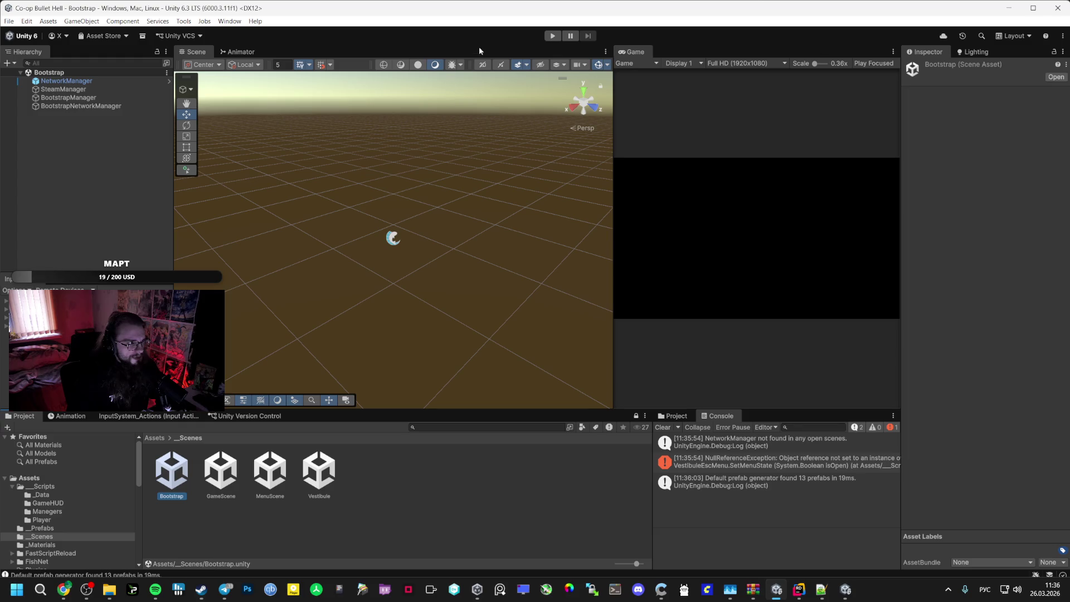
Play from Bootstrap, create a lobby, walk the player around the Vestibule, pause, then stop
click(554, 36)
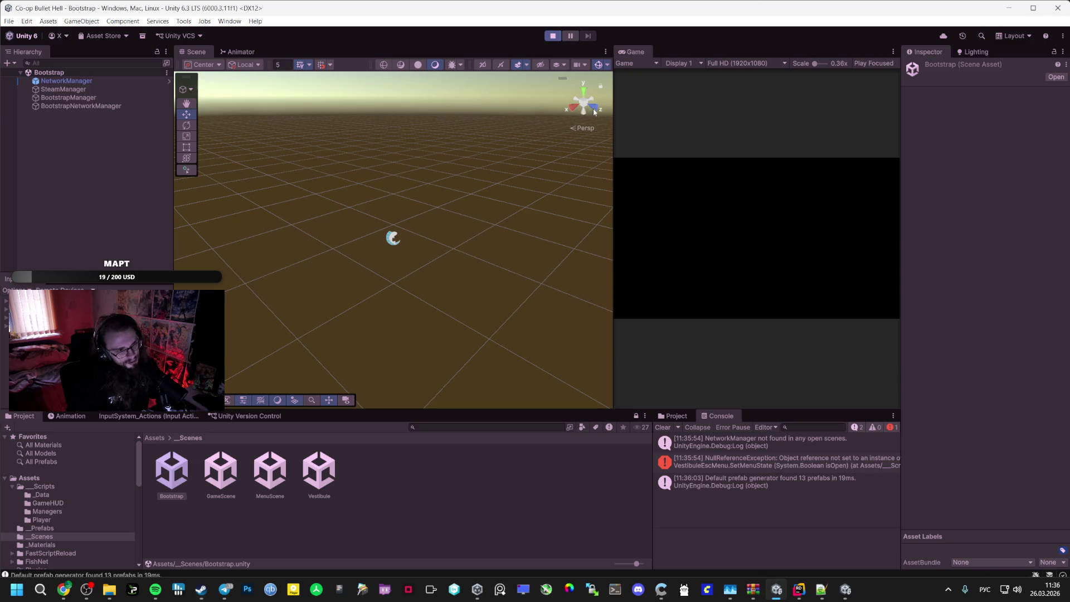
click(750, 225)
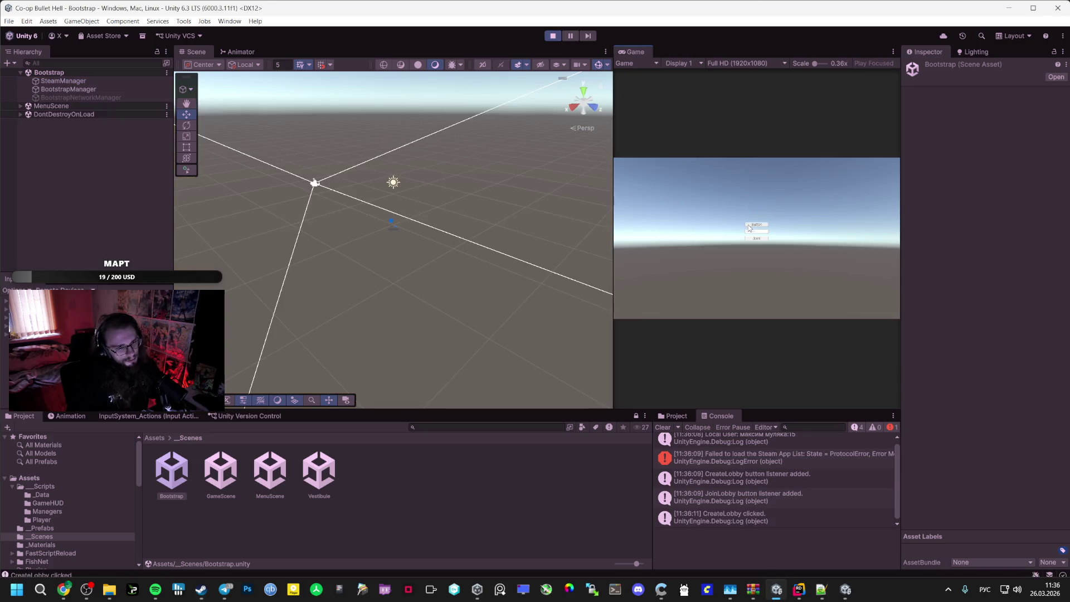
key(w)
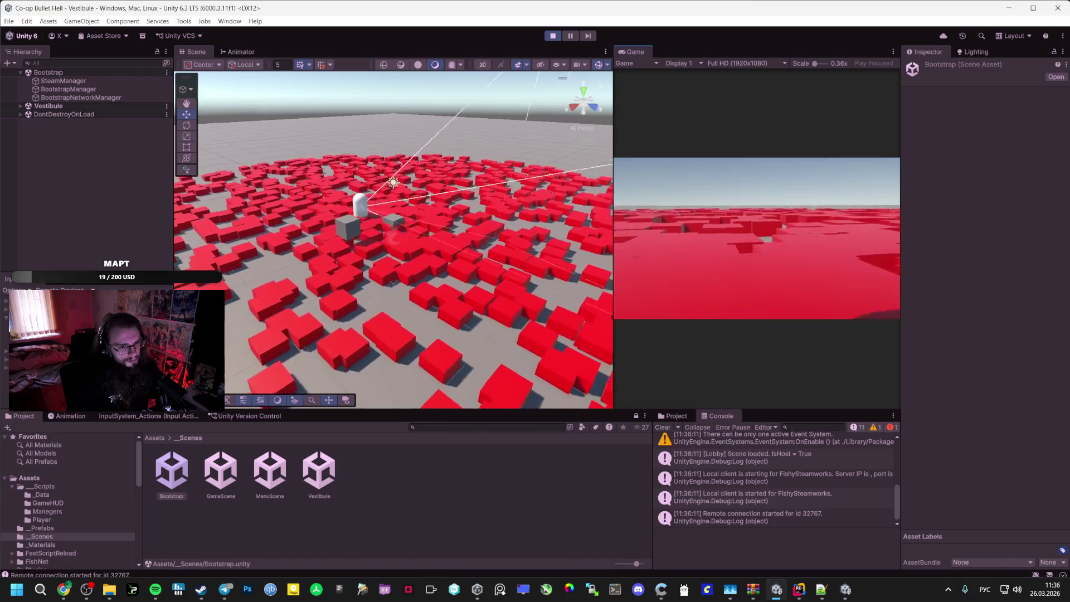
key(w)
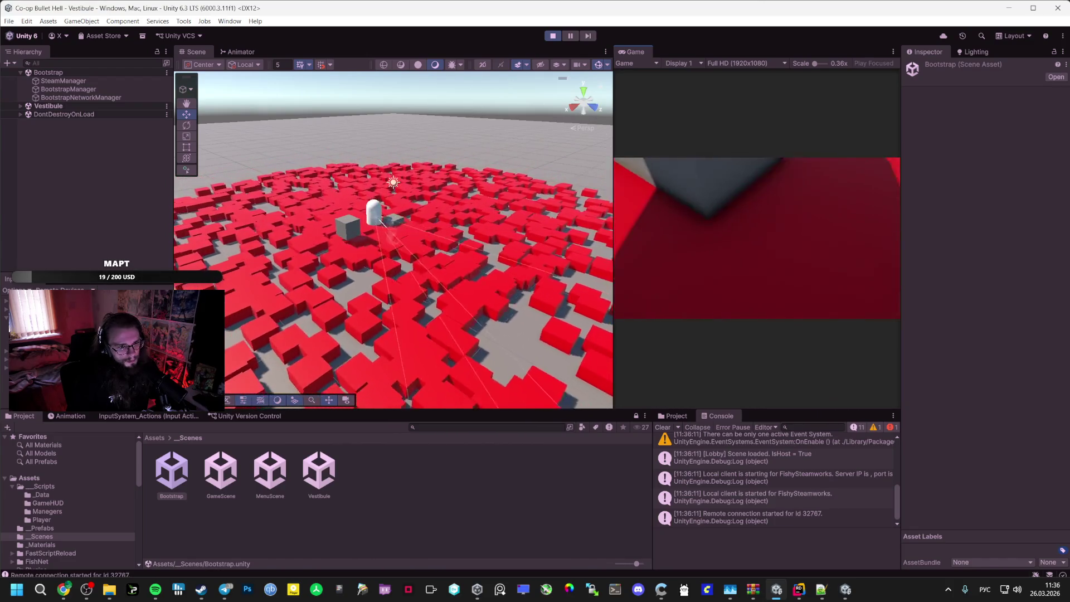
key(w)
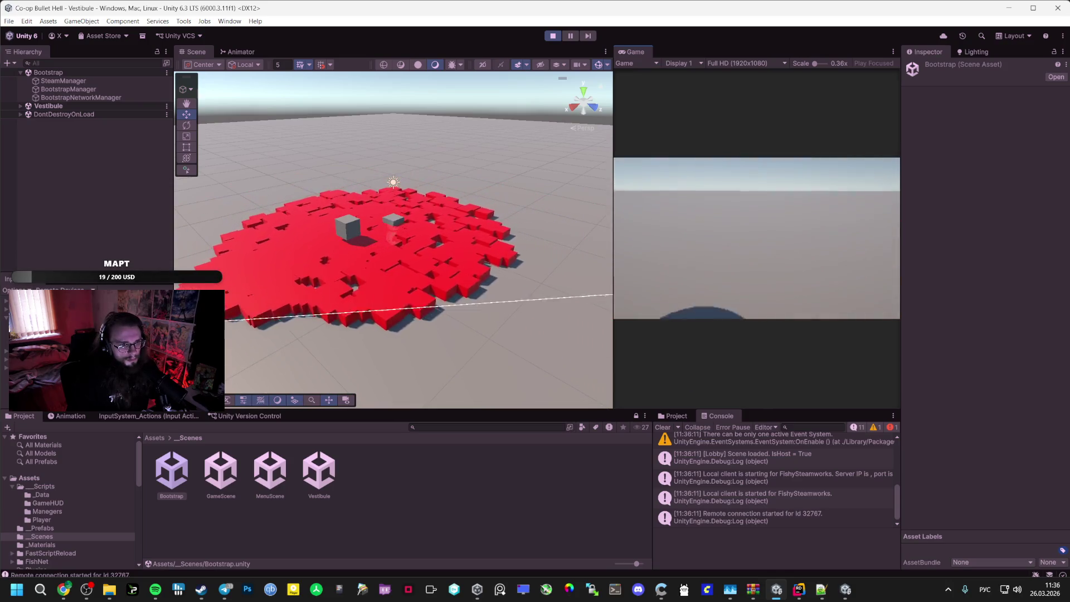
key(Escape)
key(Escape)
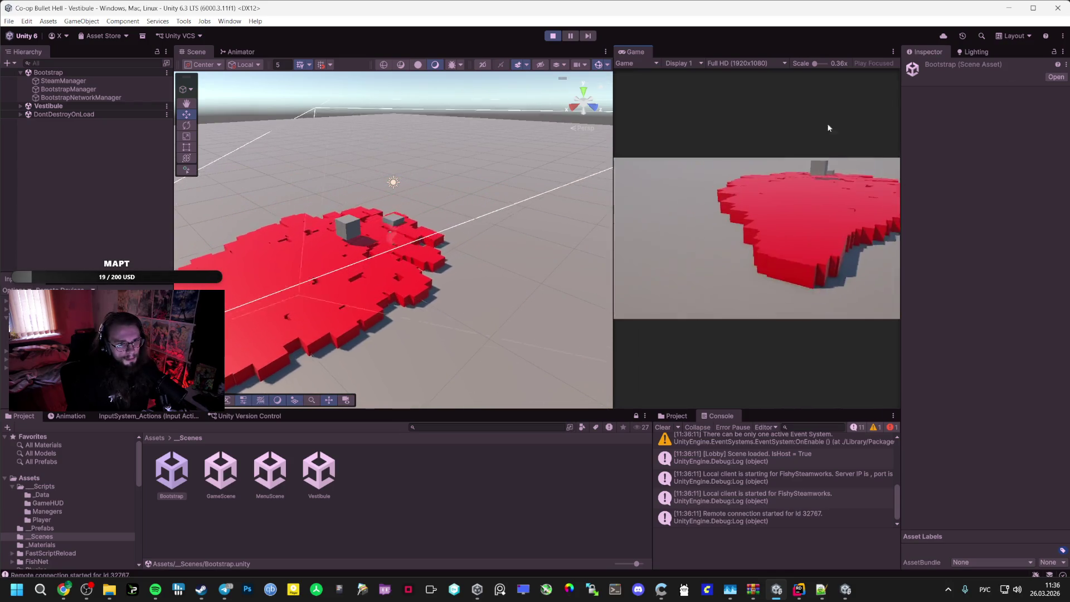
key(Escape)
key(Escape)
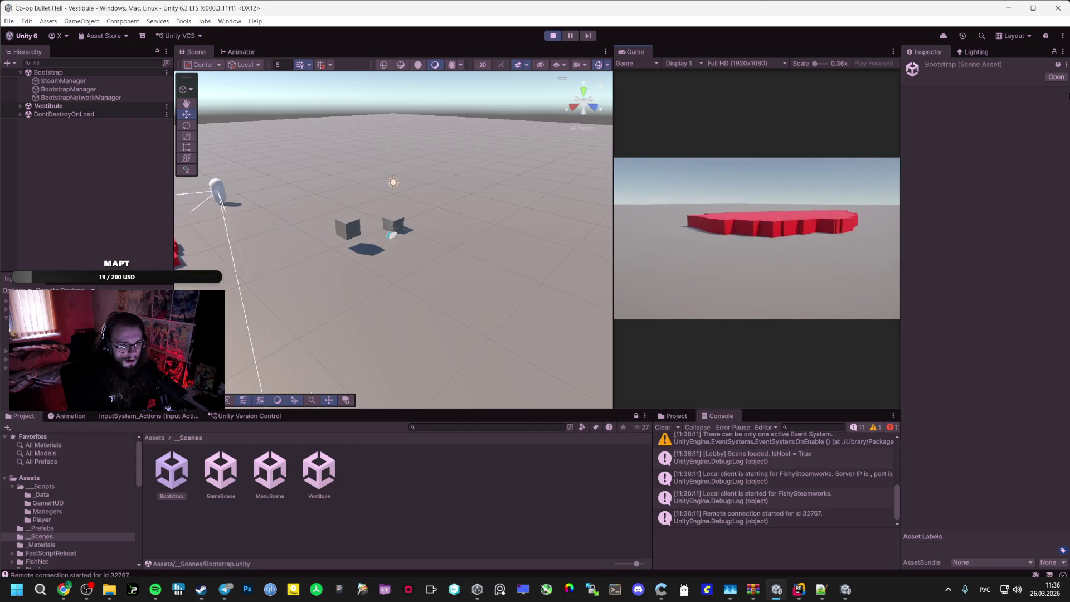
key(Escape)
click(553, 35)
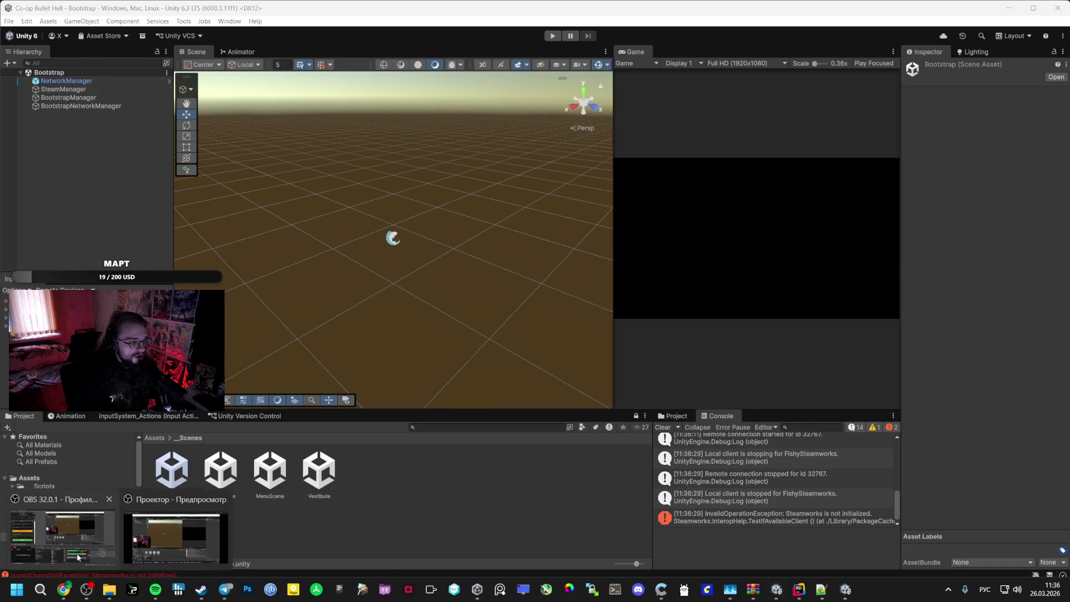
Close the Vestibule project's Unity window choosing Don't Save, then bring up the Co-op Bullet Hell Bootstrap project
click(90, 592)
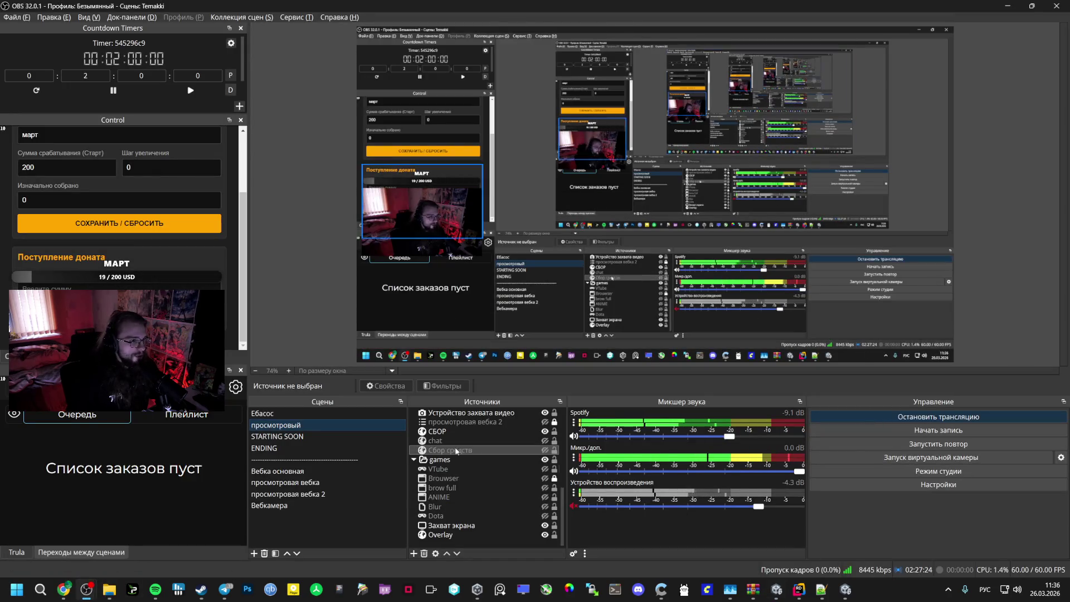
mouse_move(846, 589)
click(832, 554)
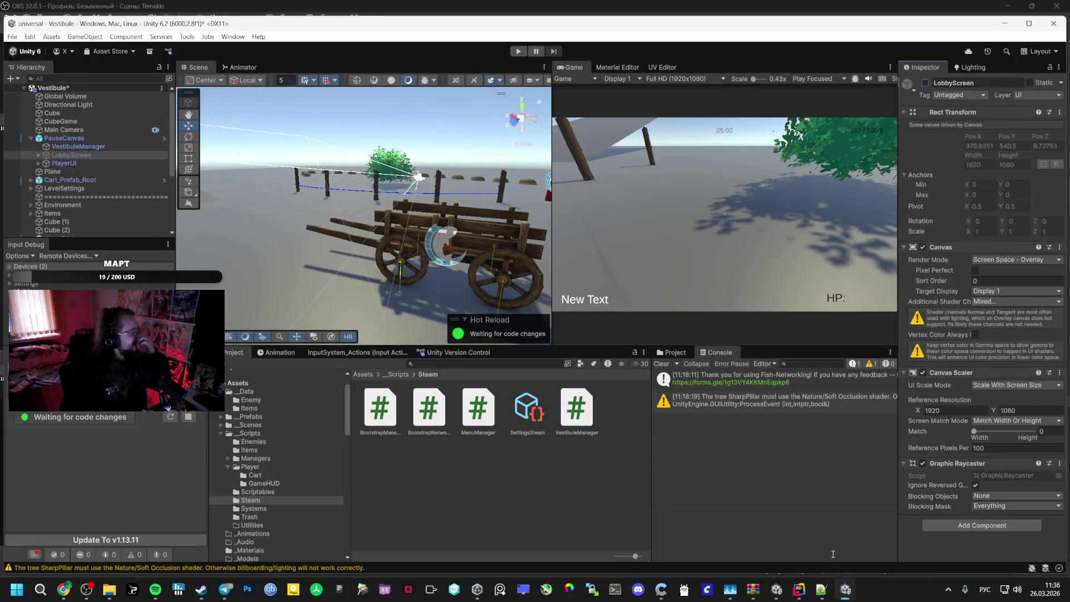
click(1054, 23)
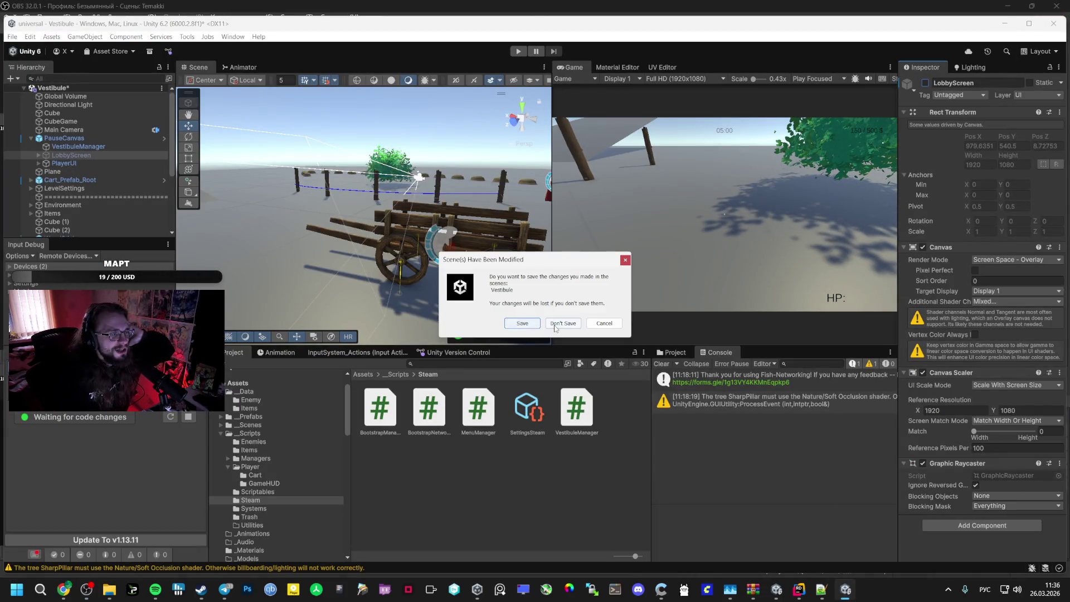
click(604, 324)
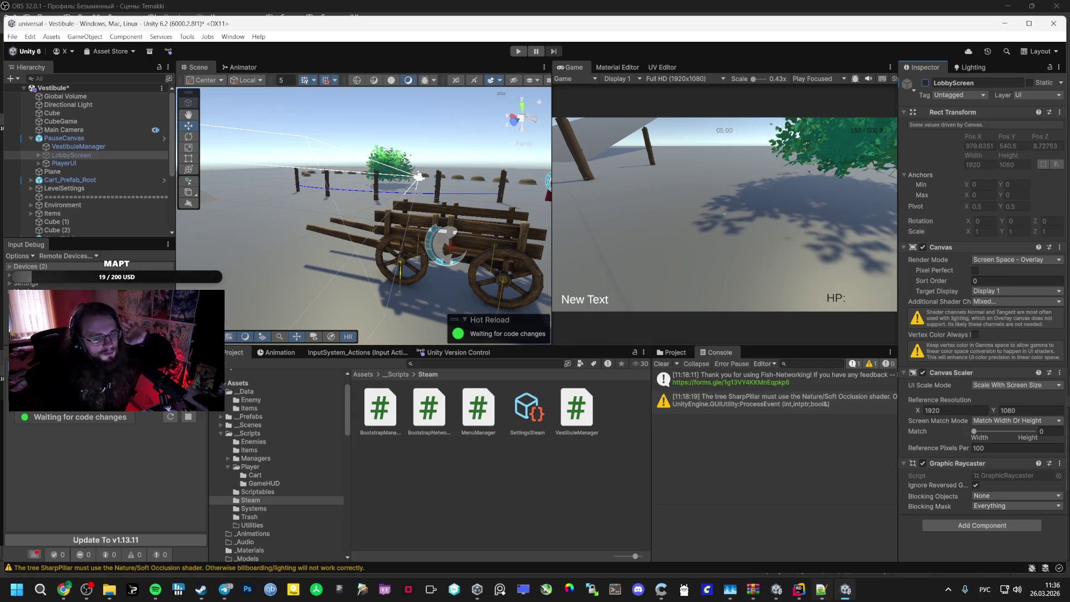
mouse_move(777, 590)
click(755, 544)
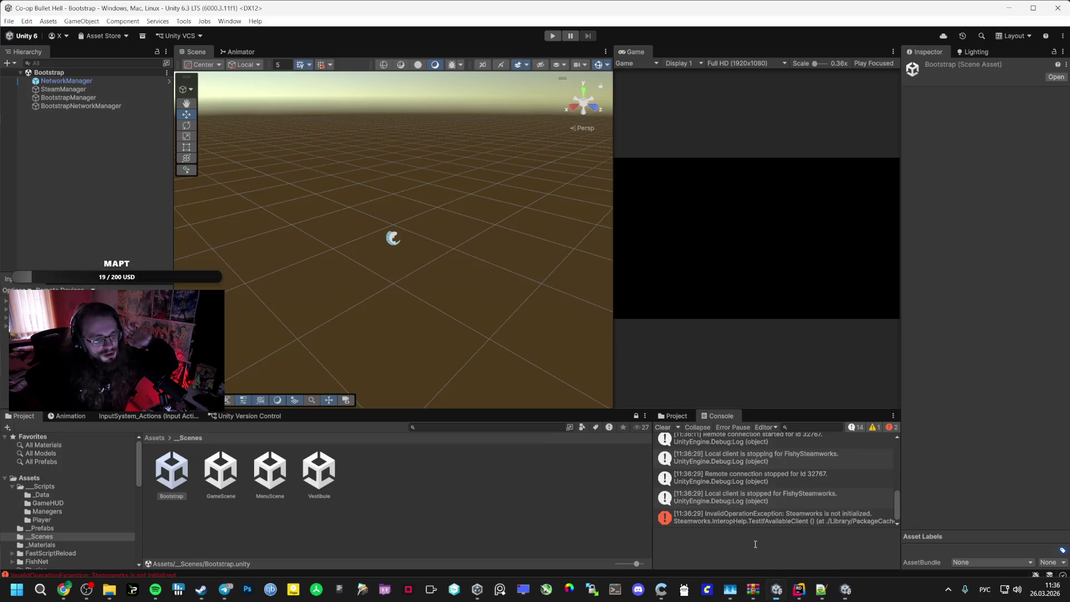
Close the universal project's VestibuleManager Rider window and bring up Co-op Bullet Hell's VestibuleEscMenu.cs
click(845, 589)
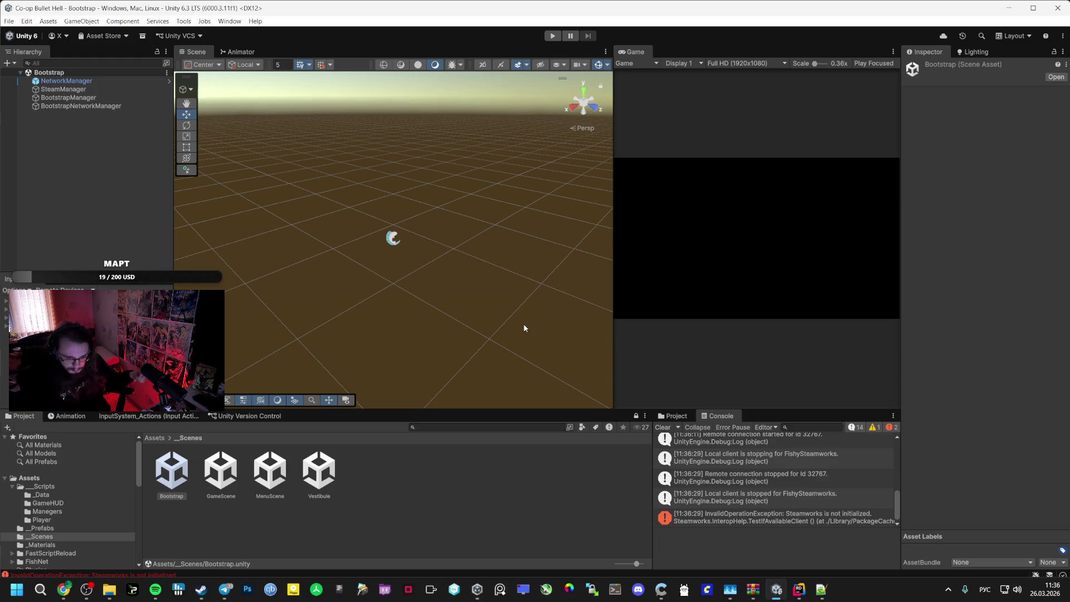
mouse_move(794, 591)
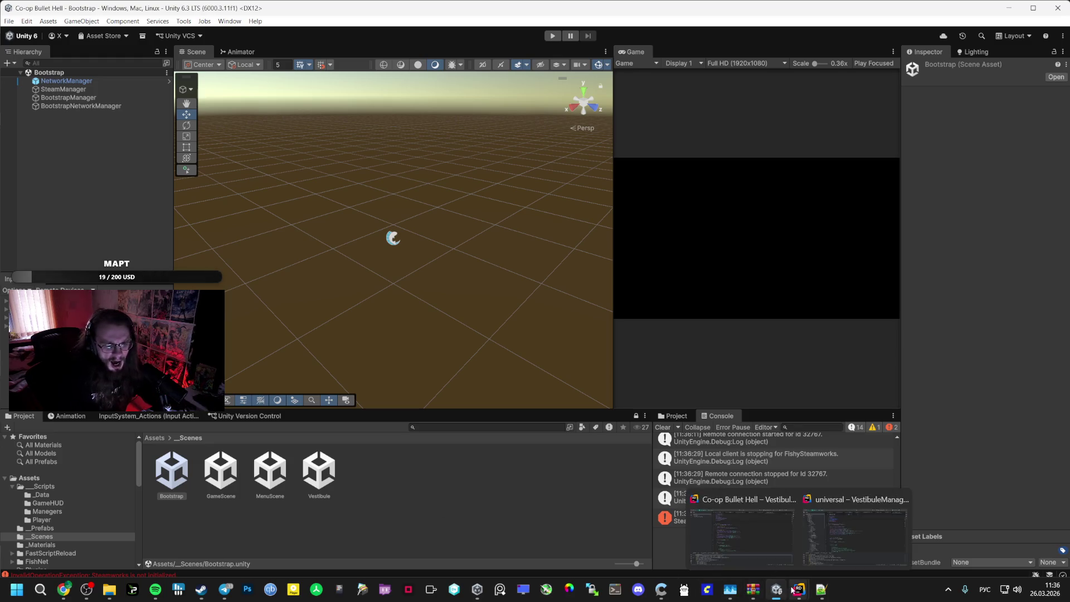
click(903, 499)
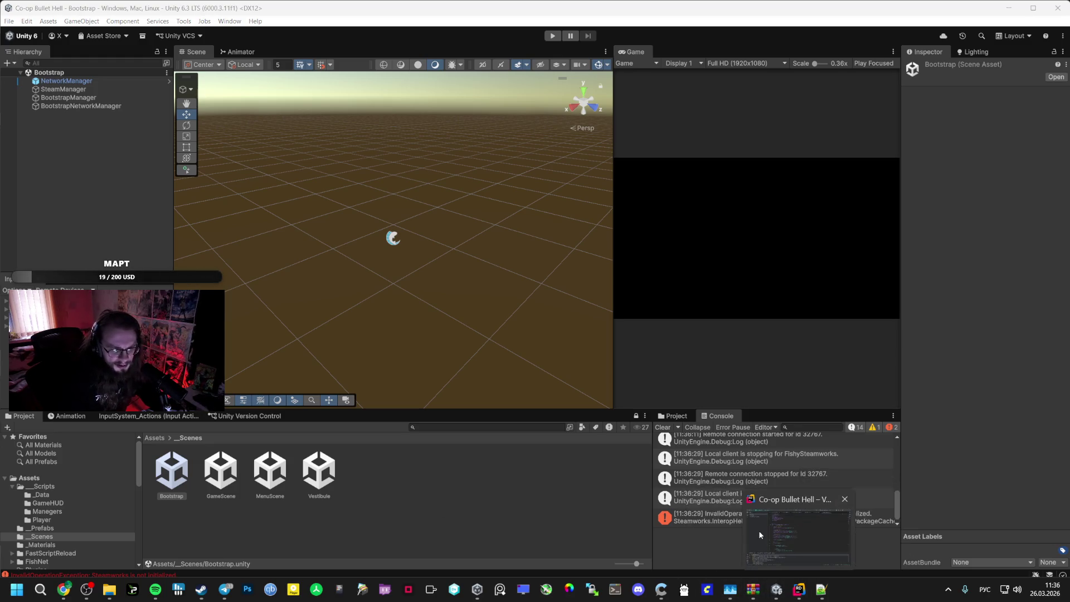
click(760, 534)
scroll(519, 78, down, 15)
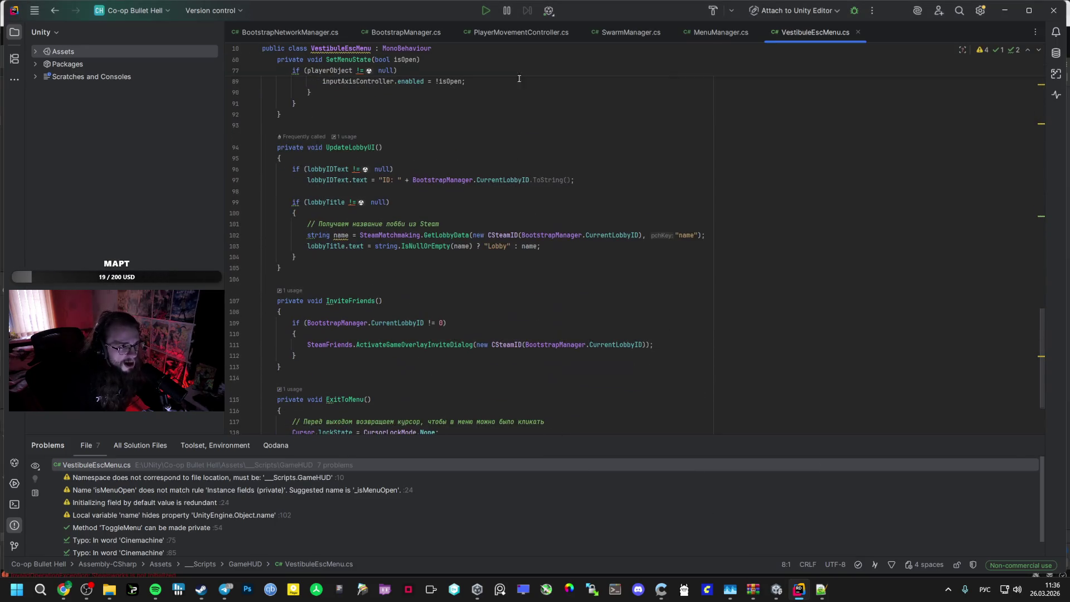
In BootstrapManager.cs, replace the "Vestibule" string on line 154 with the vestibuleScene field
click(377, 35)
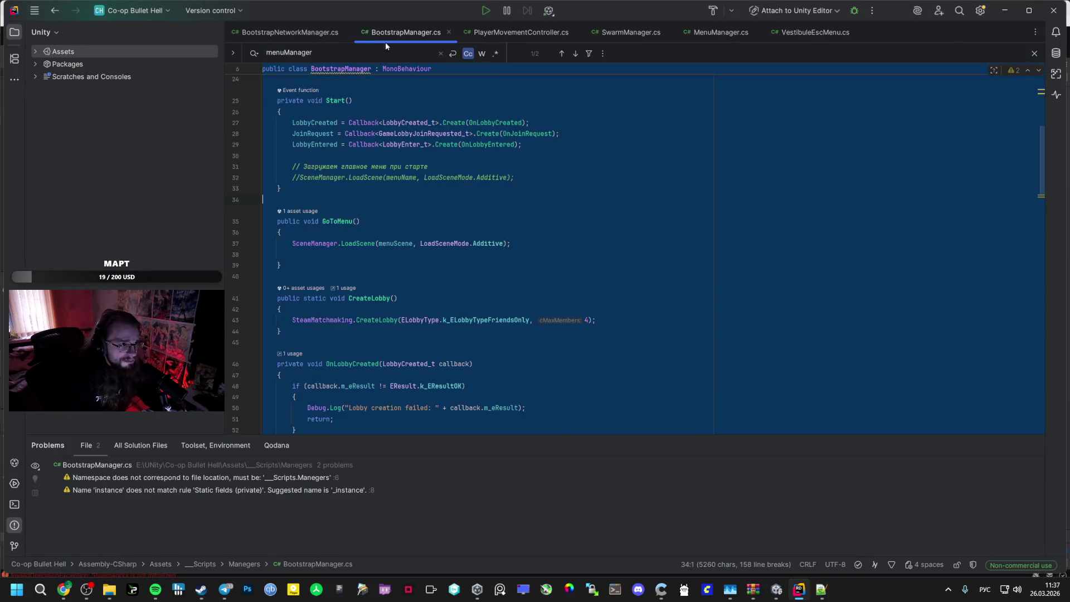
scroll(427, 286, down, 20)
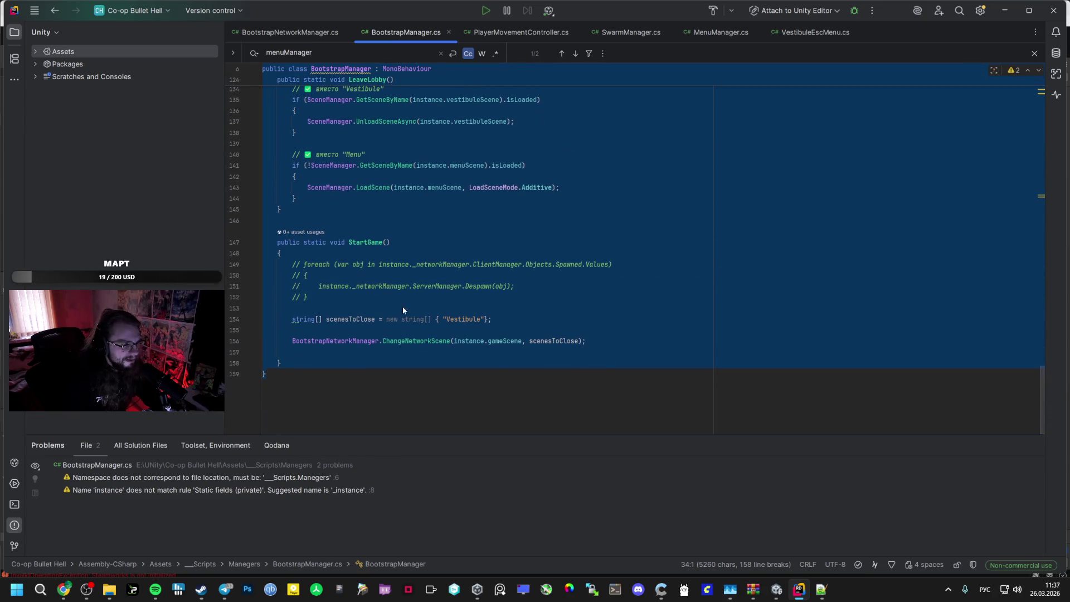
click(450, 319)
drag(448, 319, 459, 319)
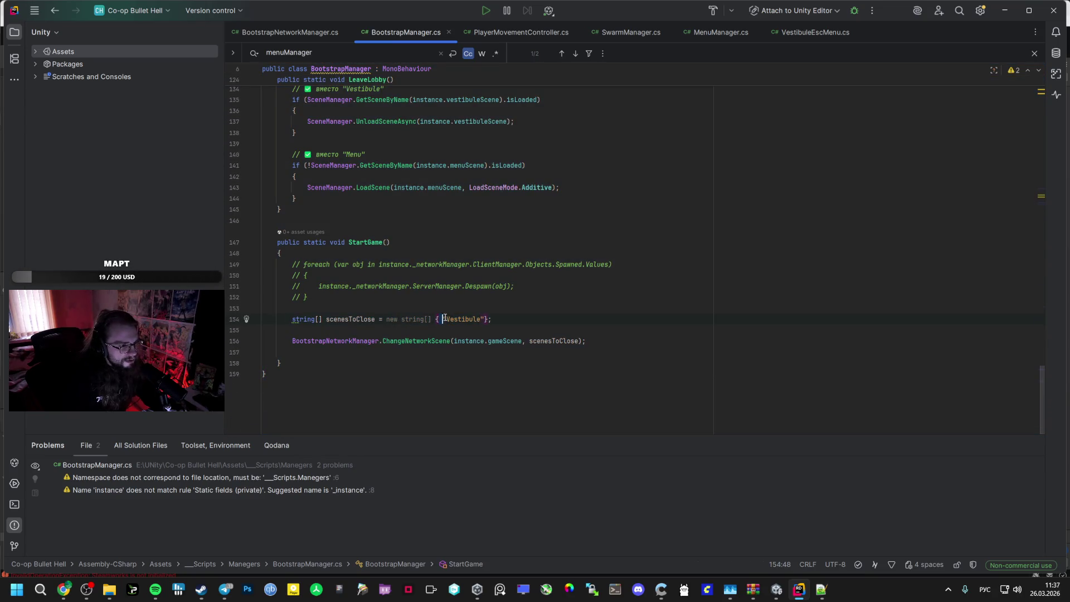
scroll(1032, 82, up, 20)
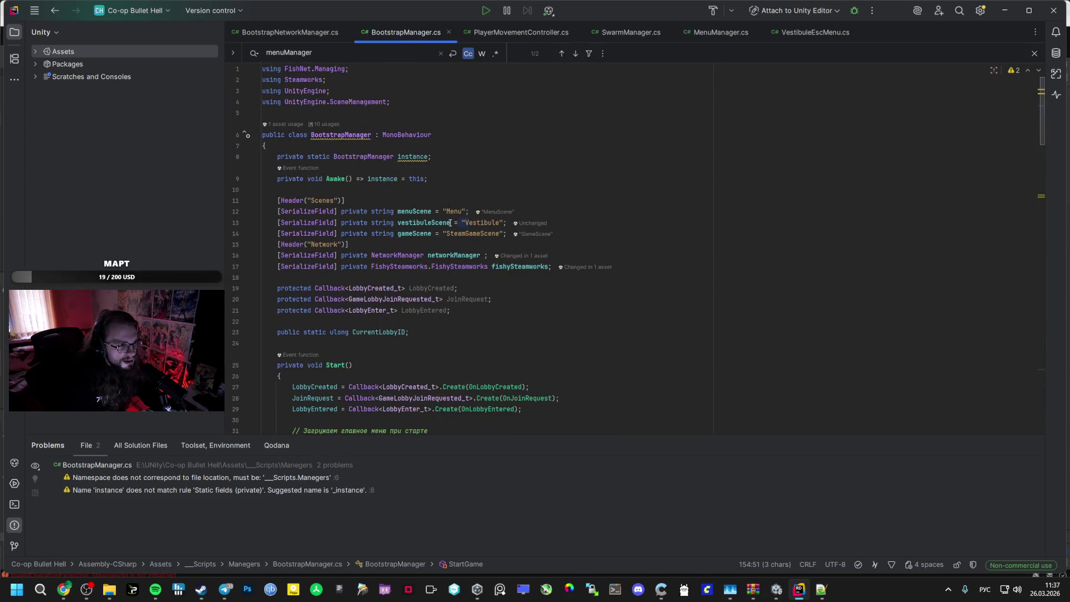
drag(446, 223, 404, 223)
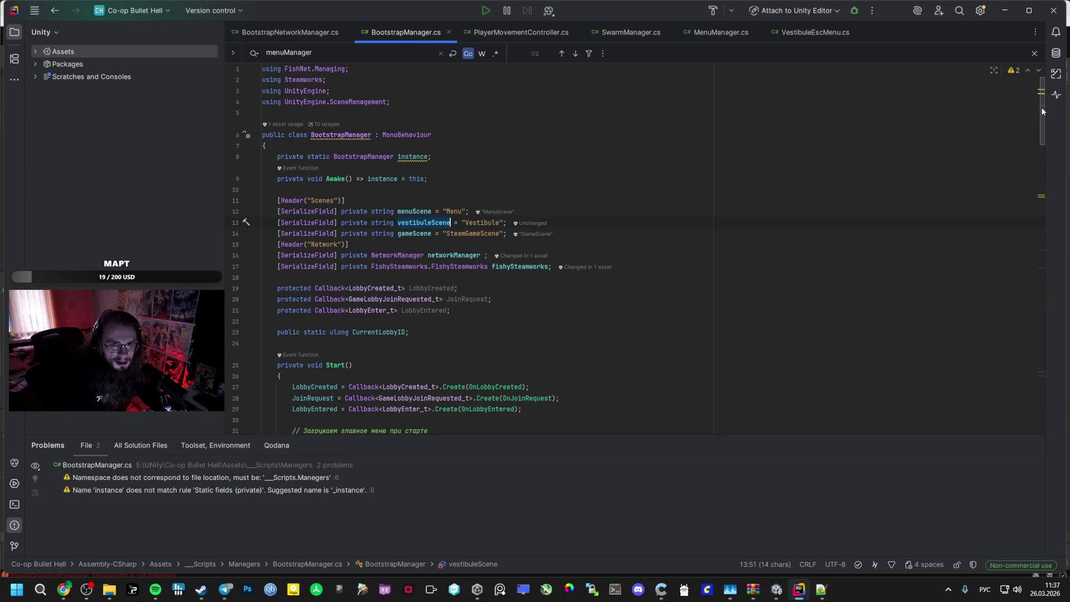
drag(1042, 111, 1029, 449)
double_click(447, 319)
text(vestibuleScene)
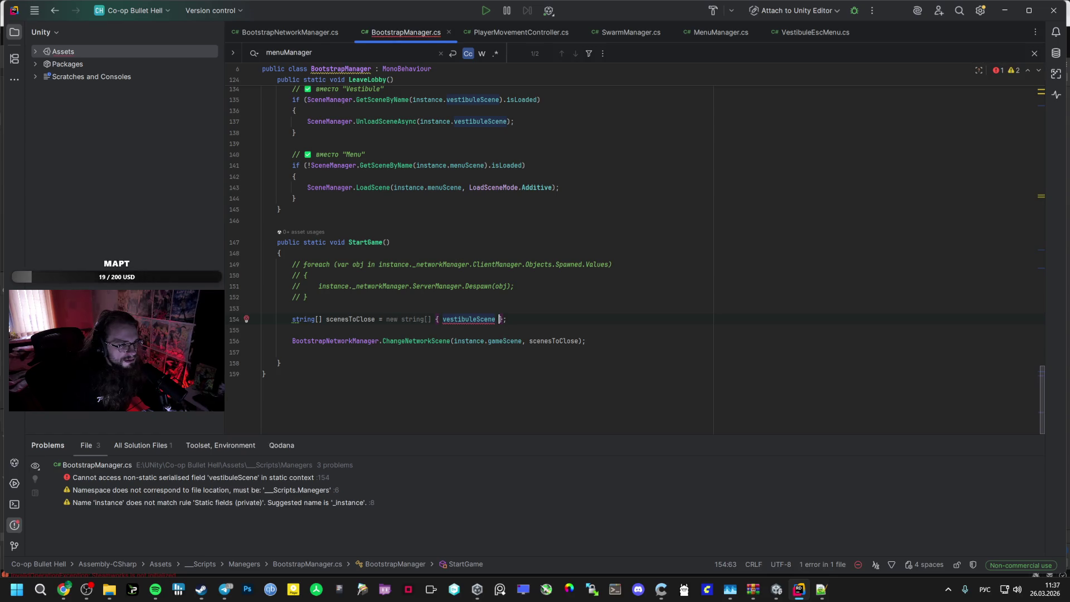
Copy the instance. prefix from line 156
mouse_move(477, 320)
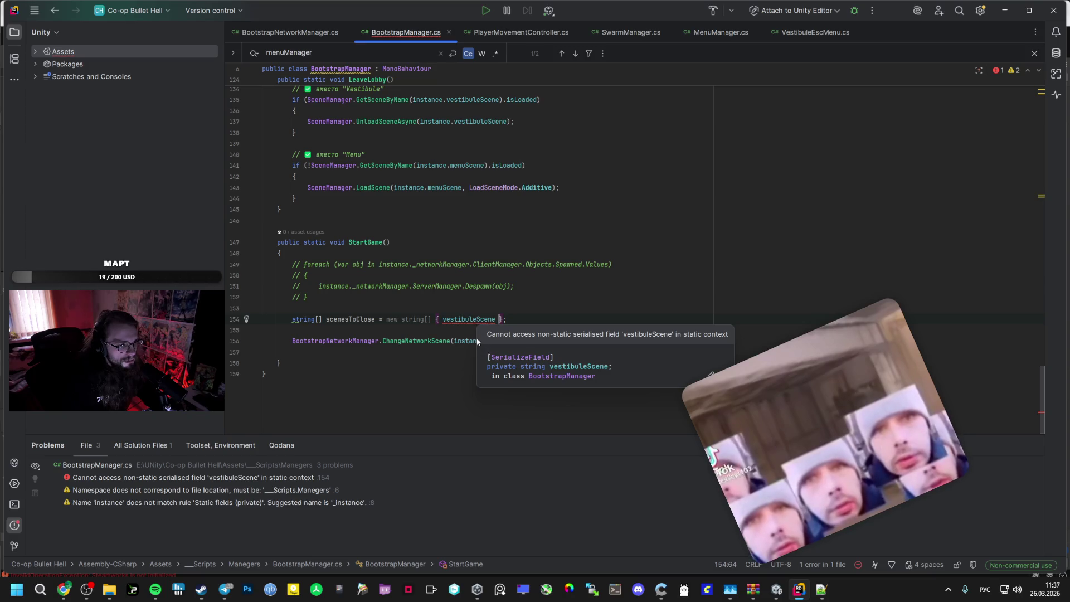
drag(488, 340, 455, 341)
key(ctrl+c)
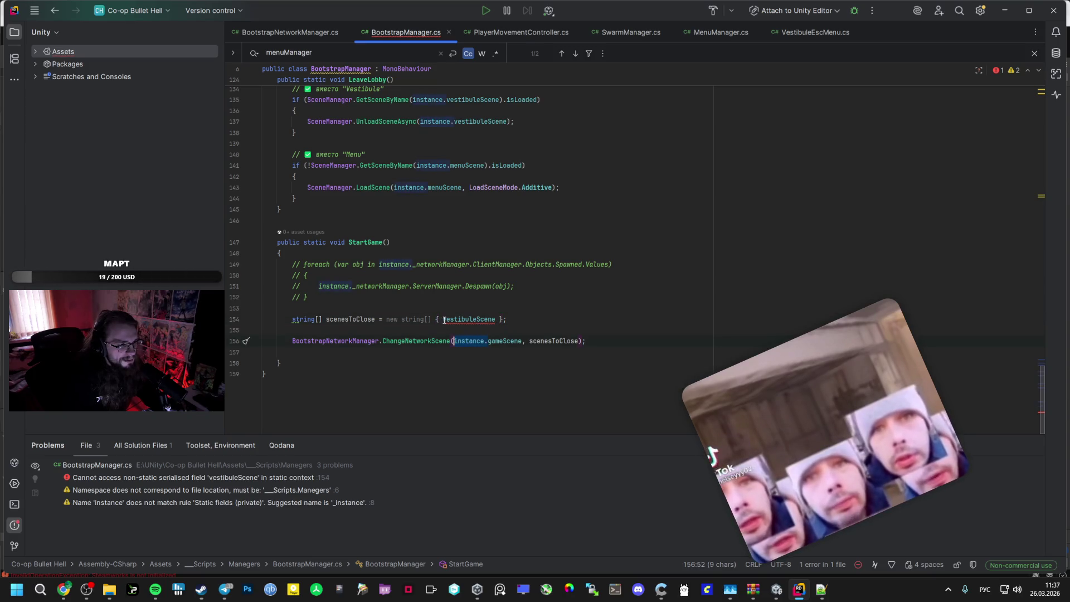
Paste 'instance.' before vestibuleScene on line 154 of BootstrapManager.cs
click(443, 319)
key(ctrl+v)
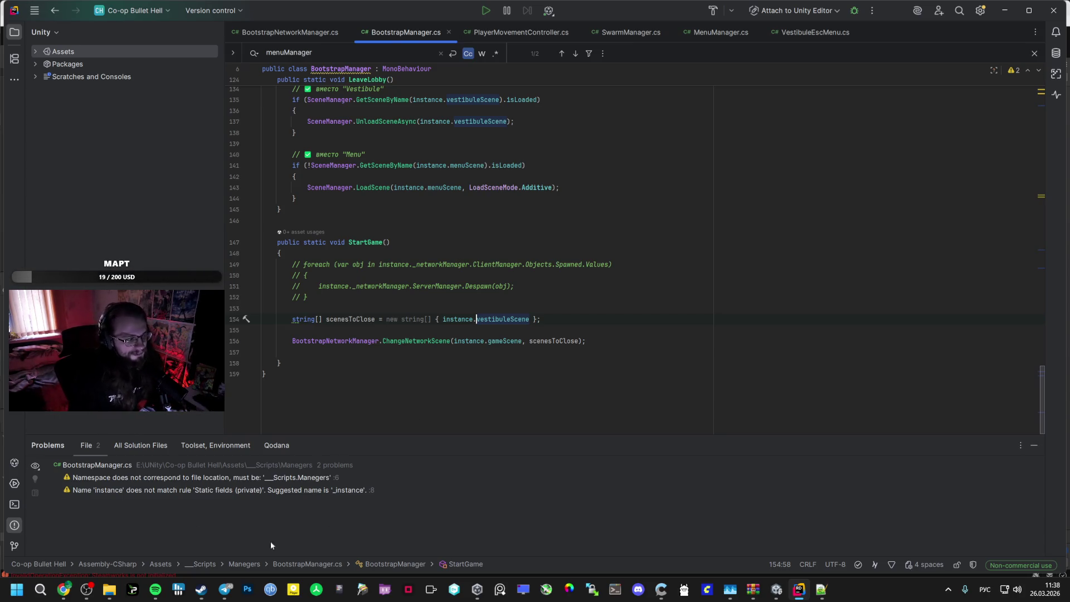
click(61, 592)
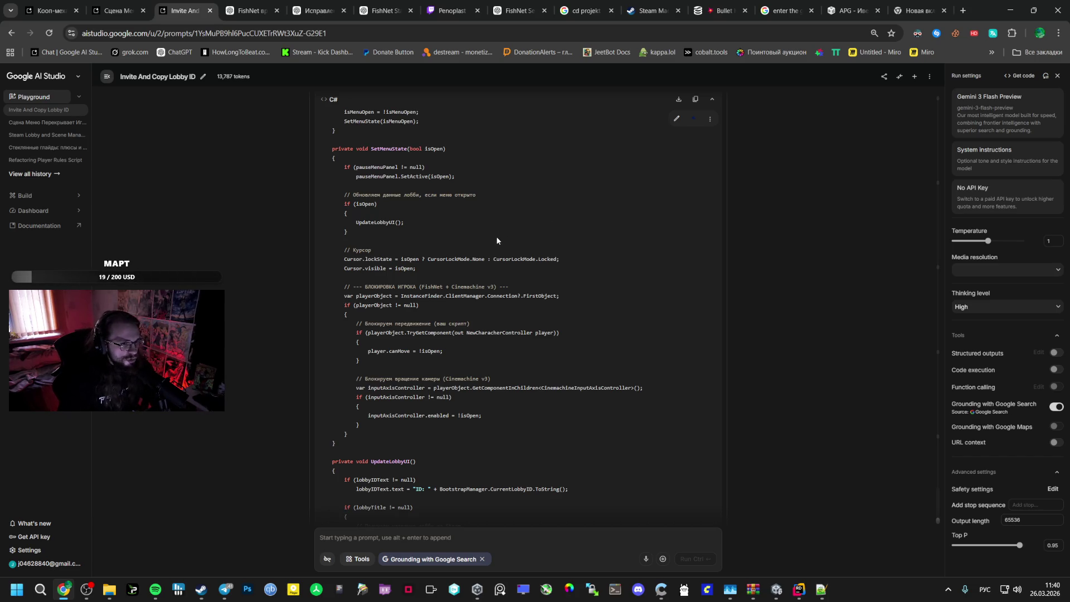
Review the generated VestibuleEscMenu script, then bring up OBS's Docks menu
scroll(496, 239, up, 3)
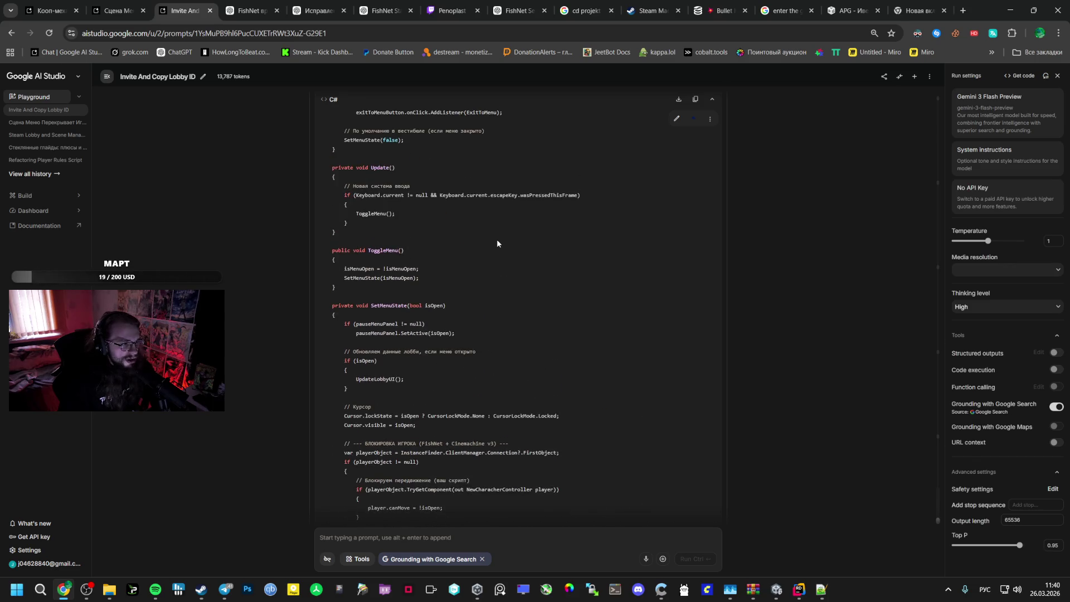
scroll(497, 243, up, 5)
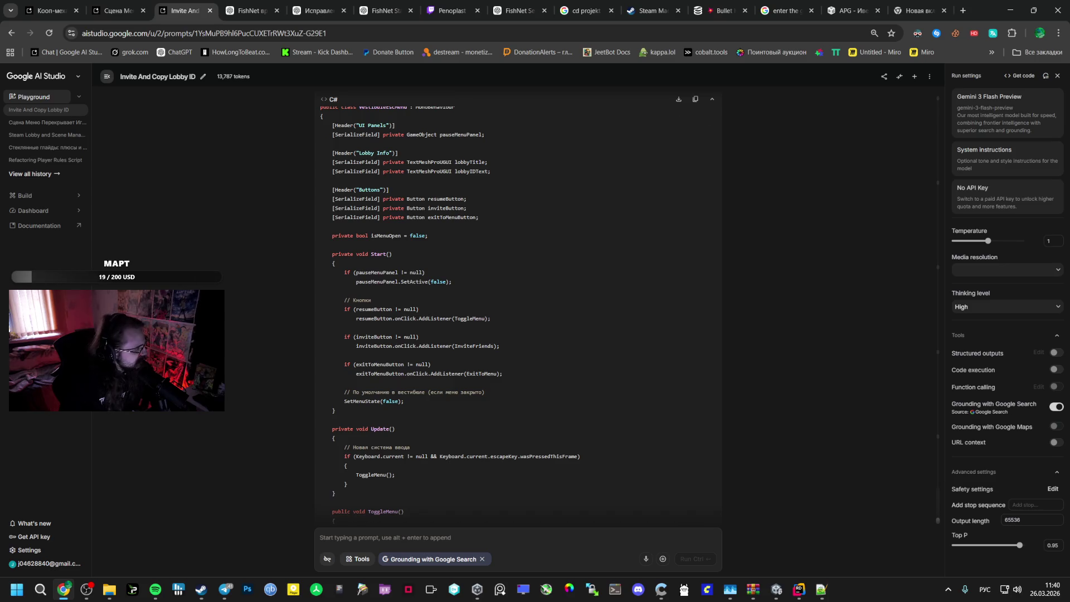
key(alt+Tab)
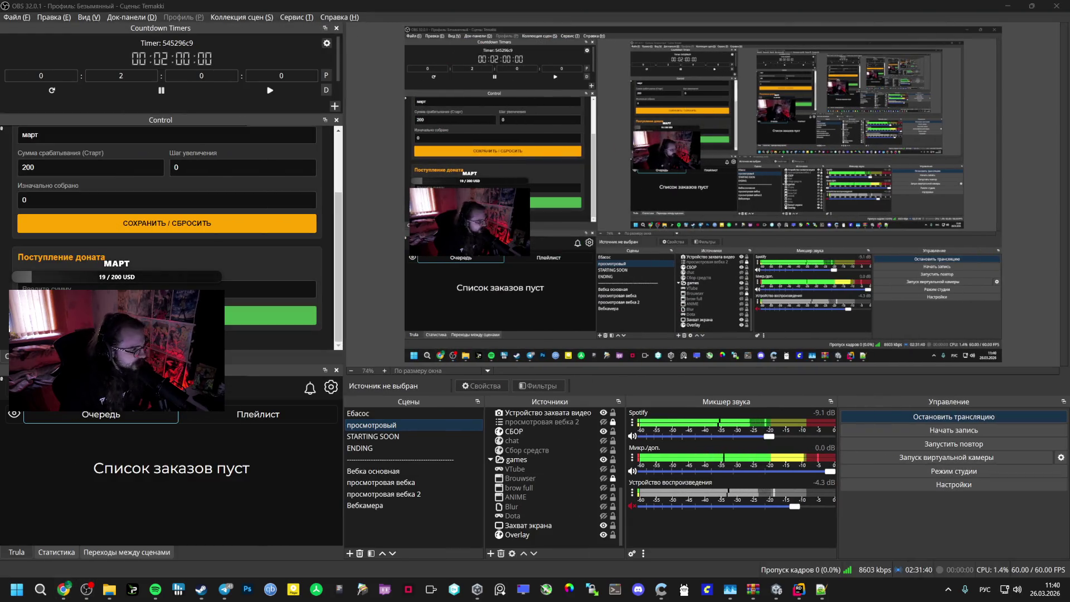
click(132, 17)
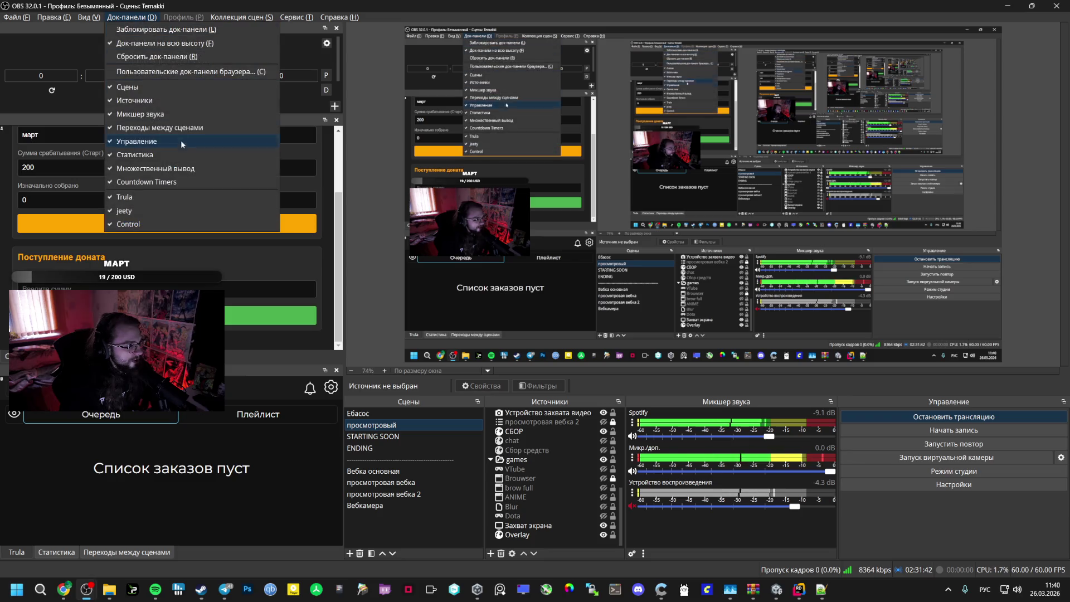
Close OBS's Stats dock and return to the Invite And Copy Lobby ID chat
click(168, 155)
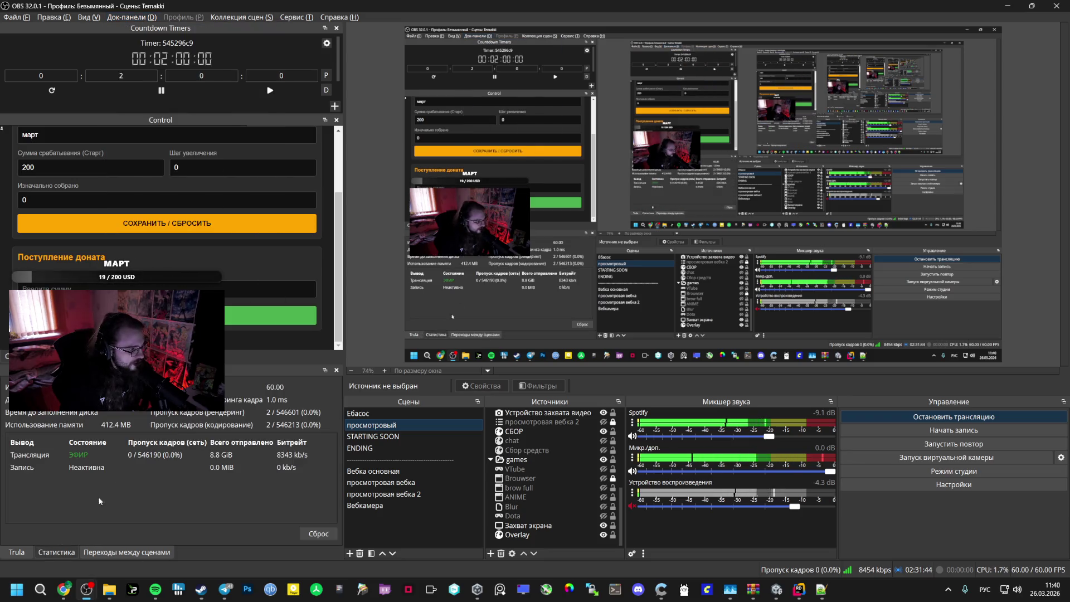
click(336, 370)
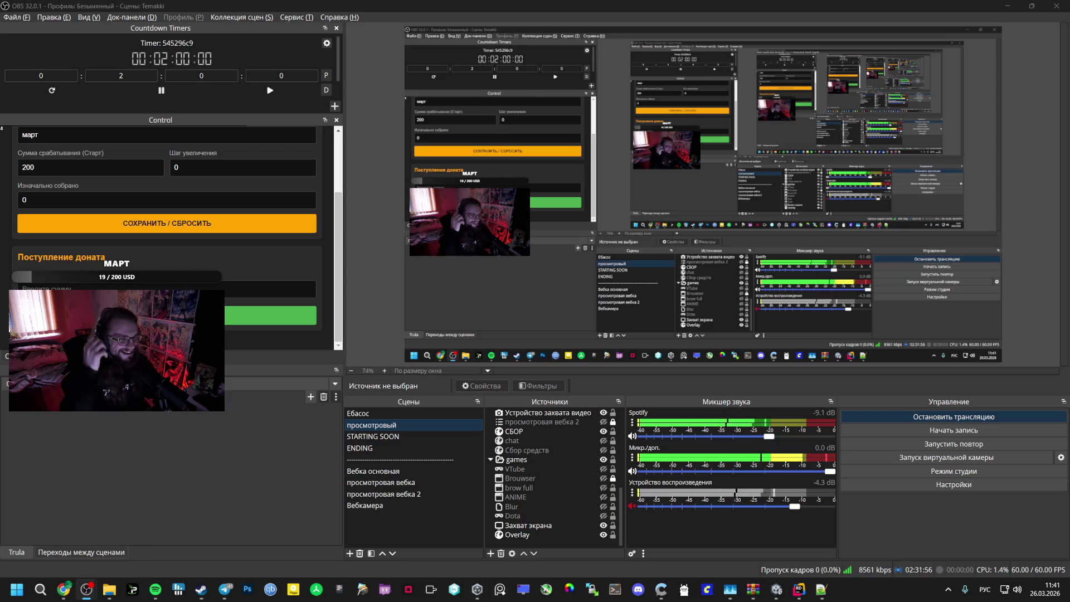
click(64, 589)
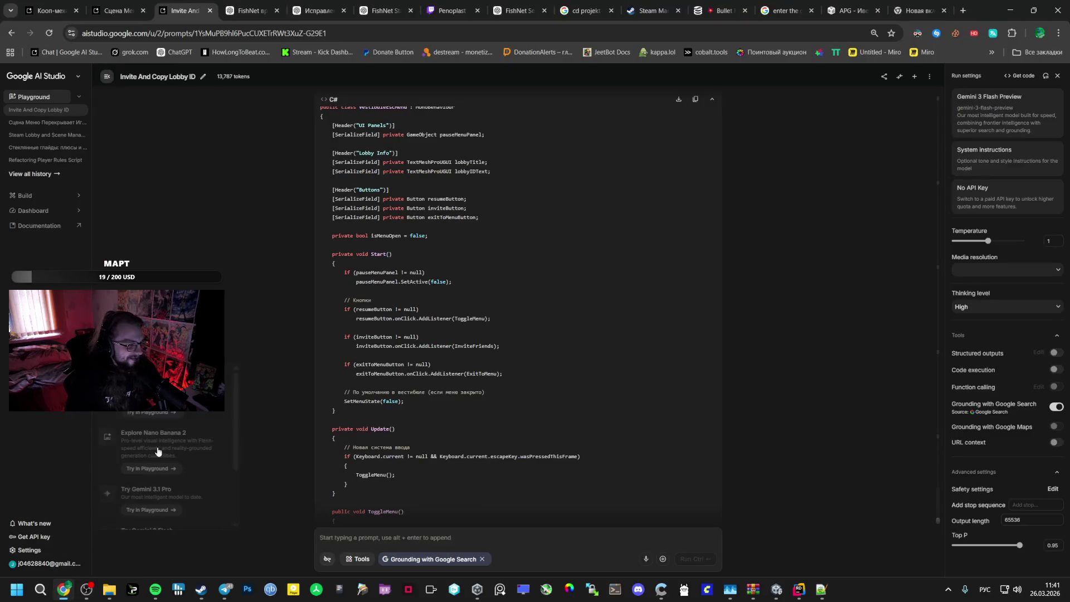
Scroll through the VestibuleEscMenu script's Start, Update and ToggleMenu methods
scroll(427, 226, down, 6)
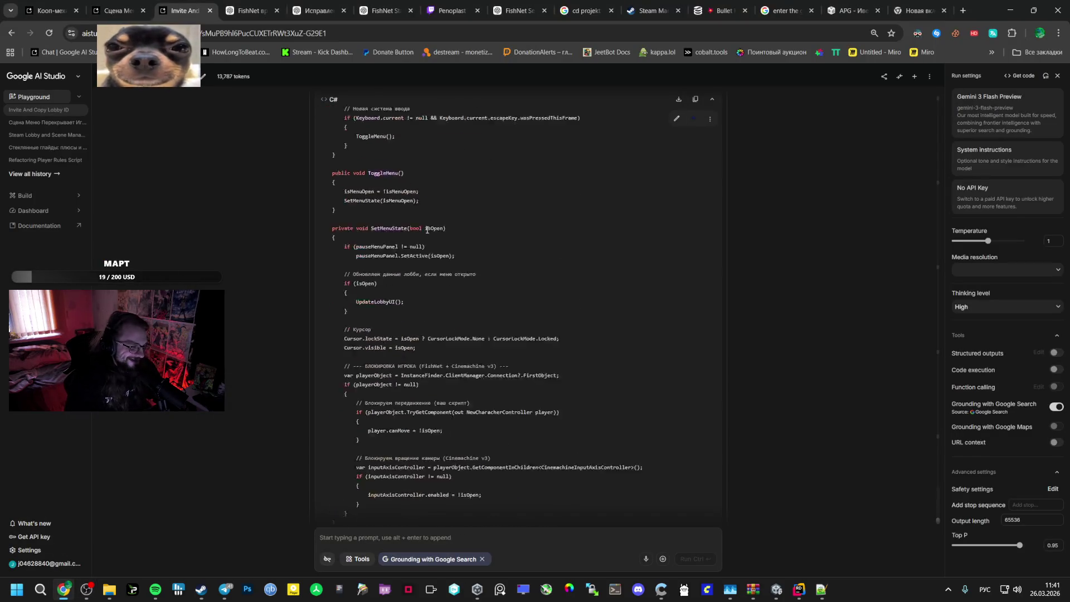
scroll(427, 229, down, 10)
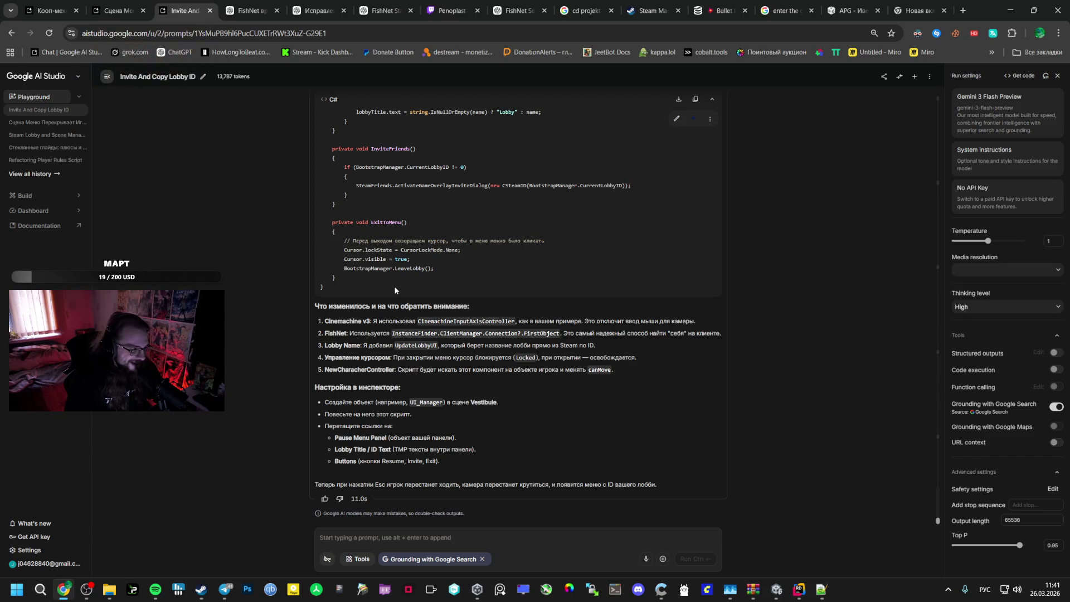
scroll(393, 286, up, 5)
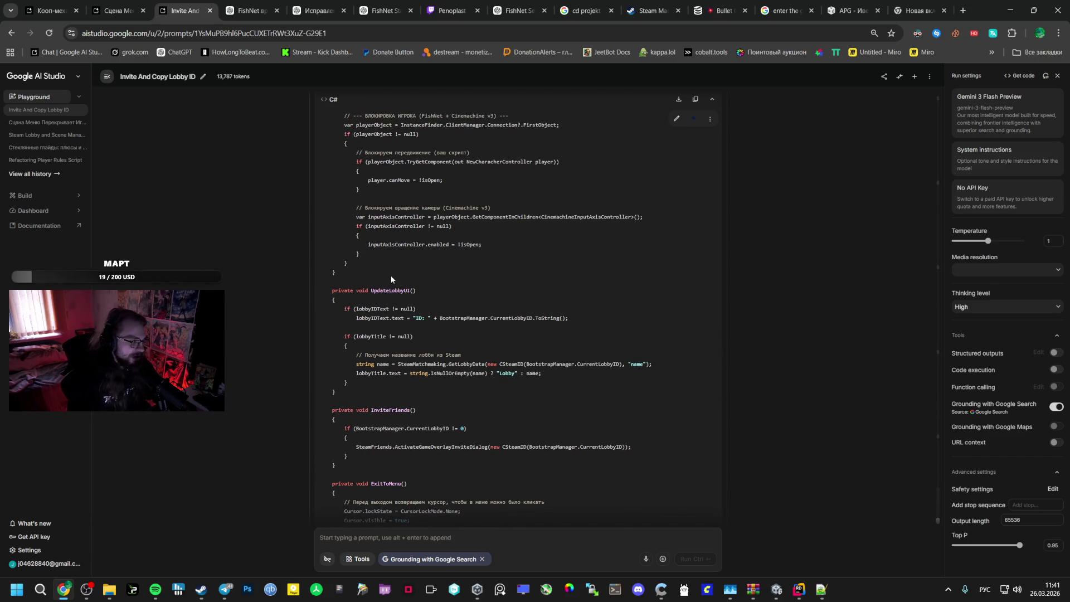
key(alt+Tab)
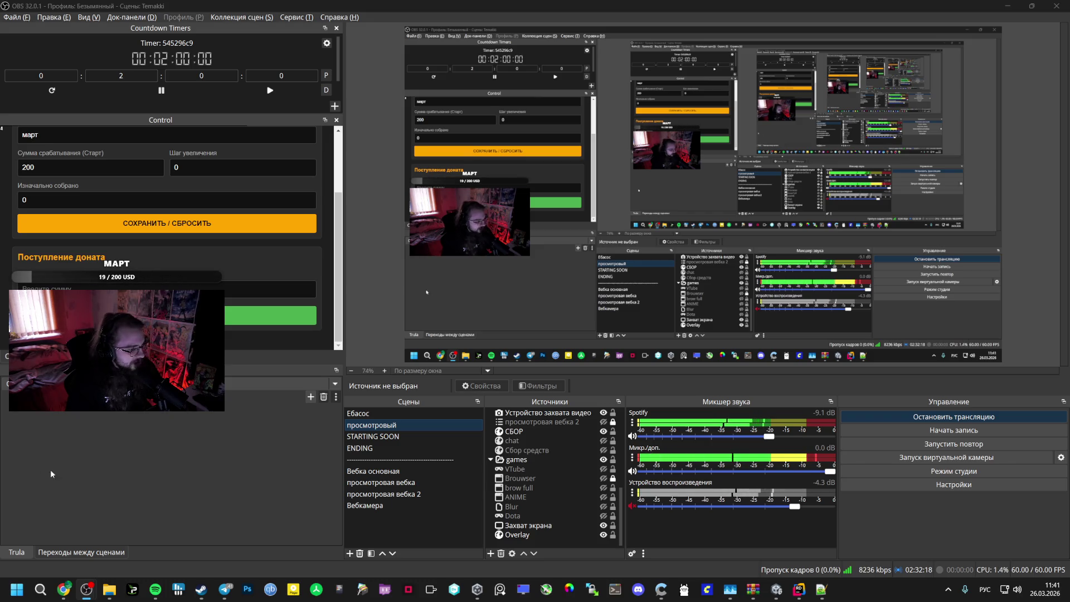
key(alt+Tab)
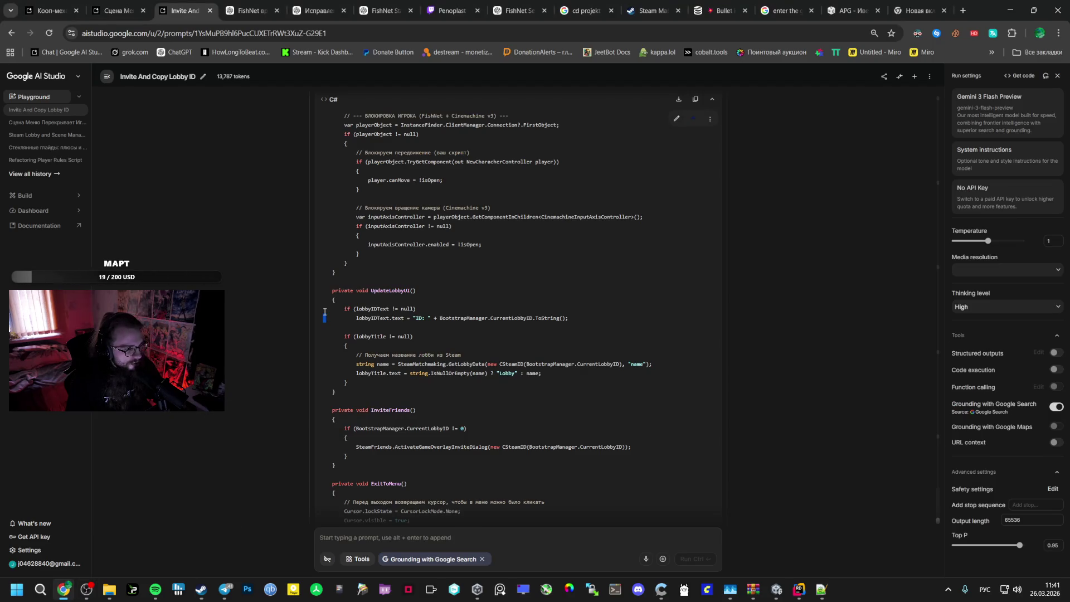
scroll(324, 313, up, 5)
scroll(324, 312, down, 15)
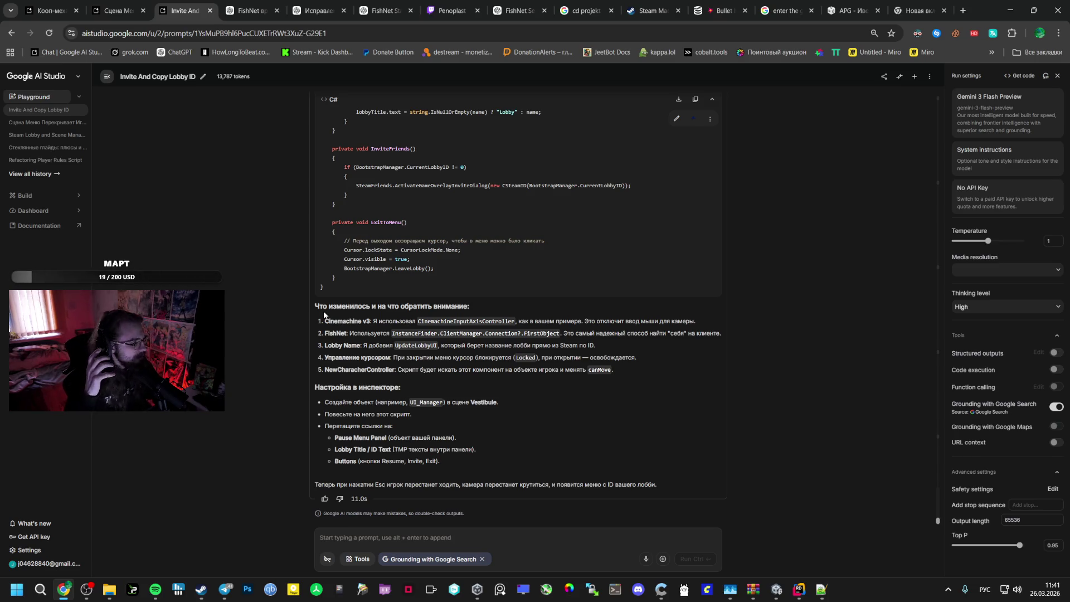
scroll(462, 279, up, 5)
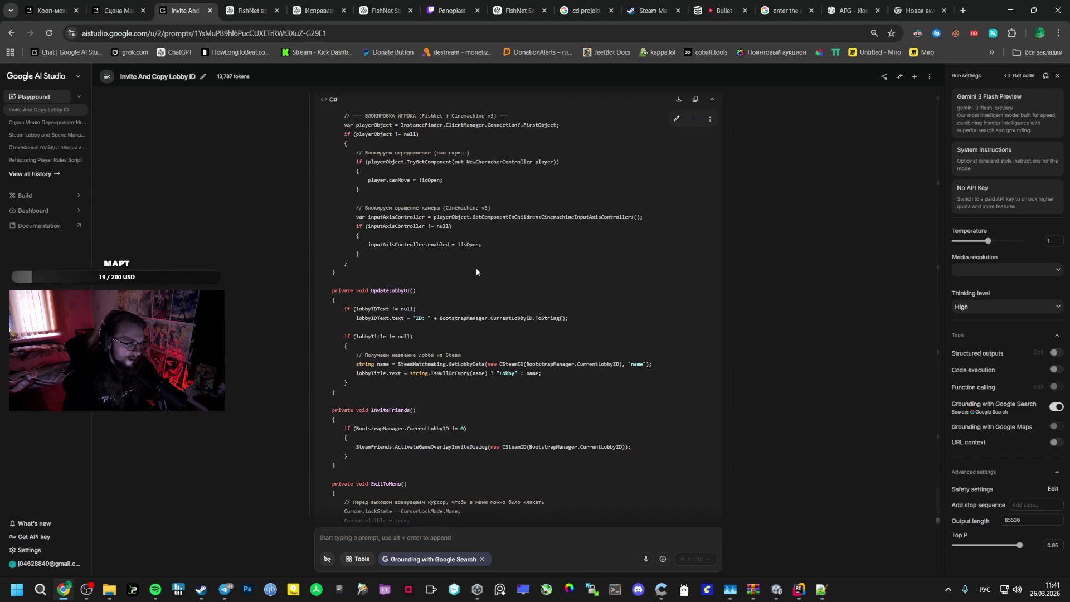
scroll(490, 256, down, 2)
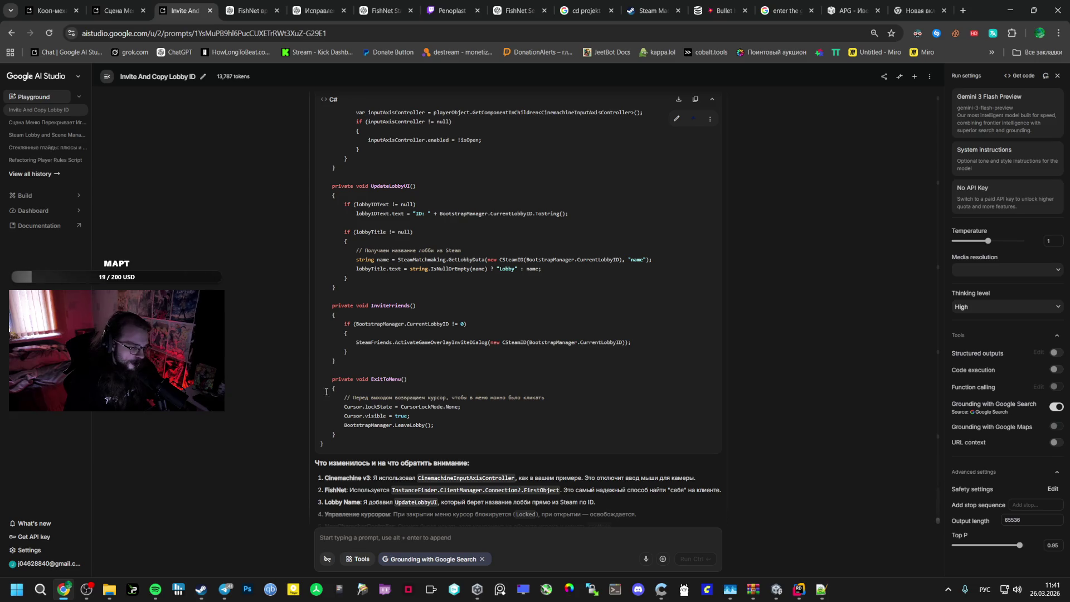
Skip to the next Spotify track and open the co-op mechanics conversation tab
click(155, 589)
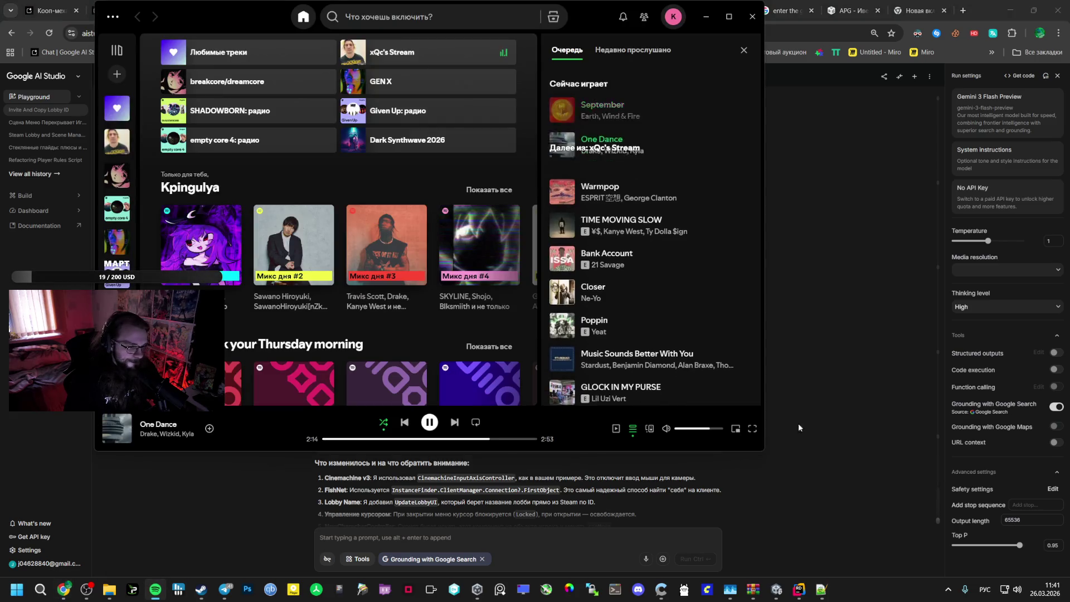
click(459, 422)
click(807, 340)
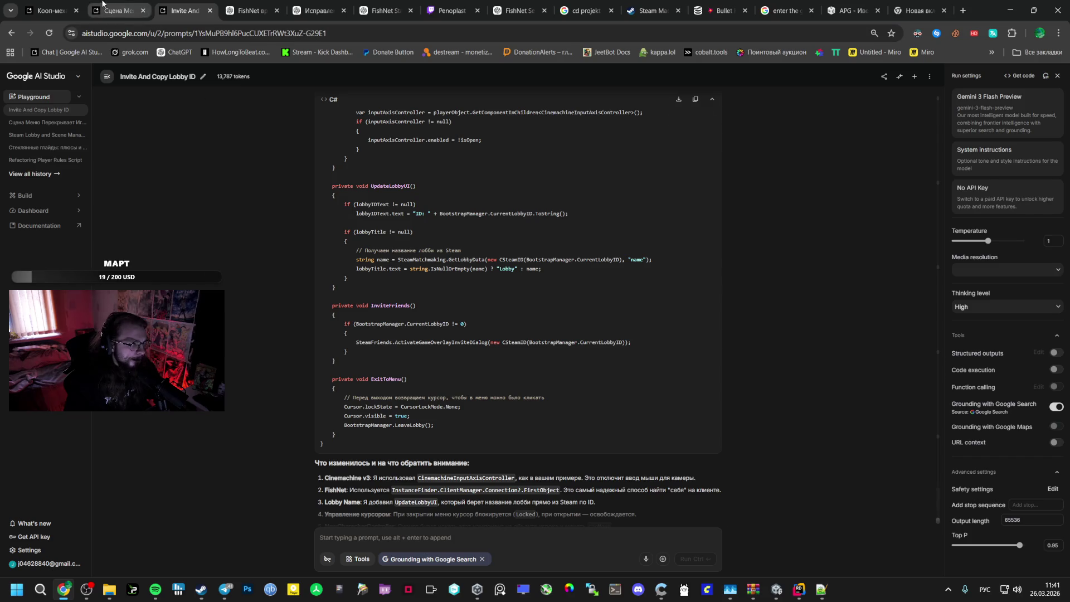
click(102, 5)
click(47, 4)
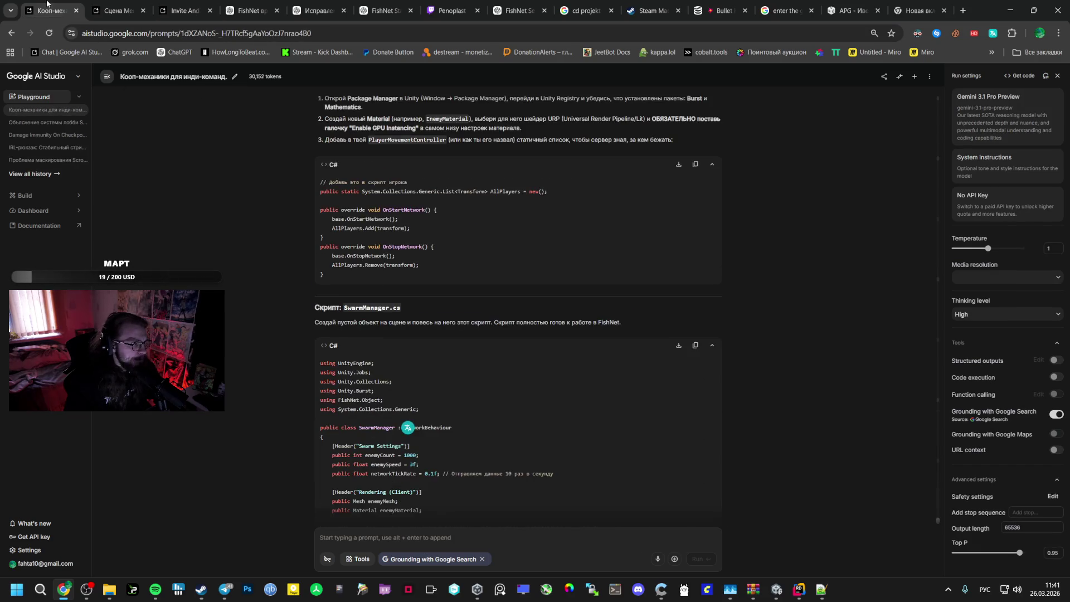
Delete the latest SwarmManager code response and reload the AI Studio page
scroll(844, 554, down, 5)
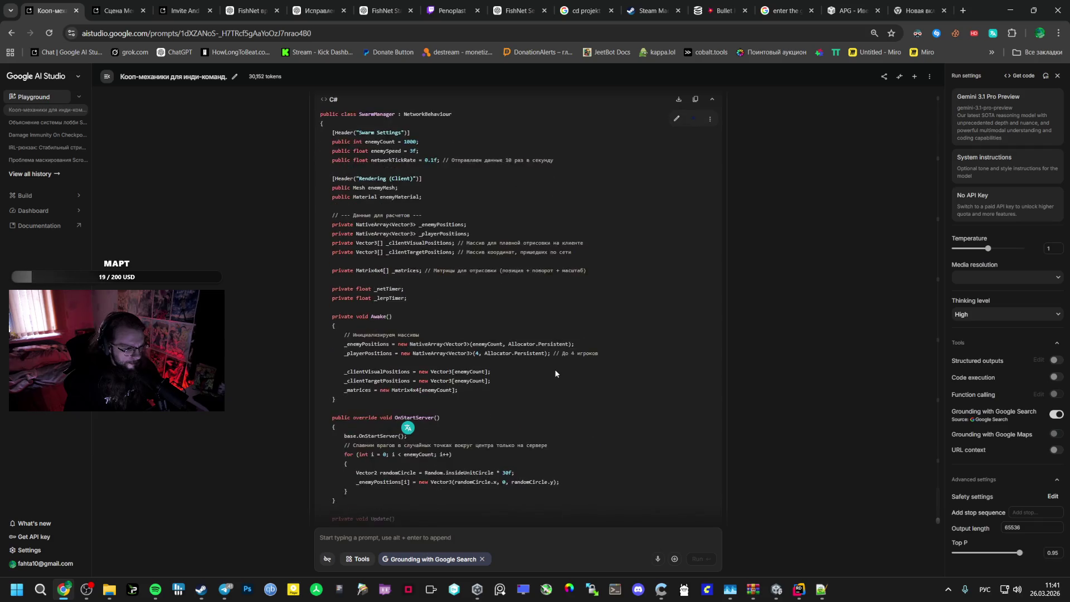
scroll(552, 372, down, 15)
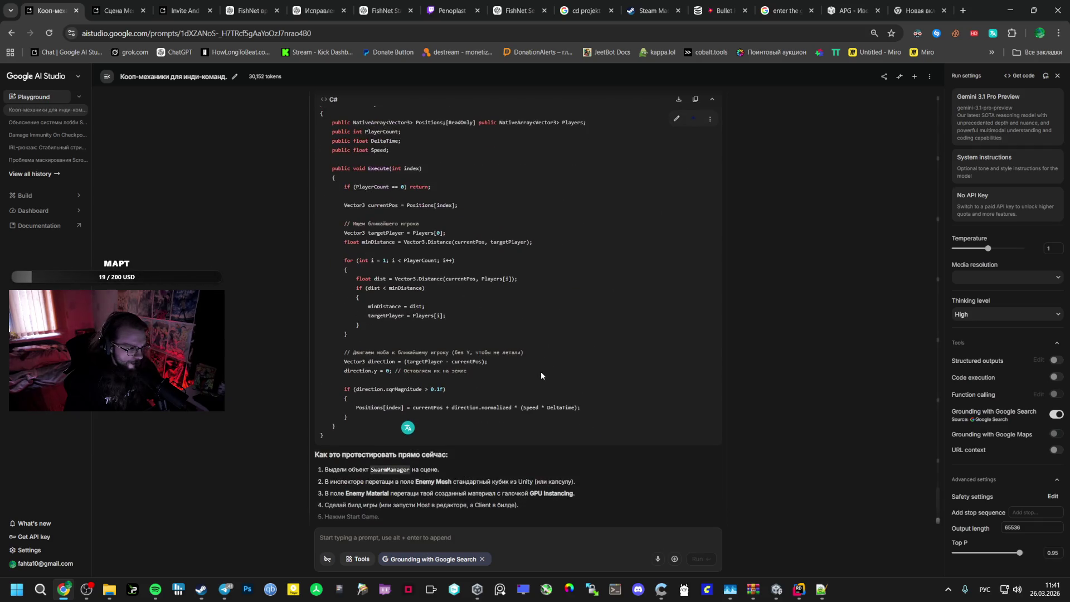
scroll(540, 376, down, 3)
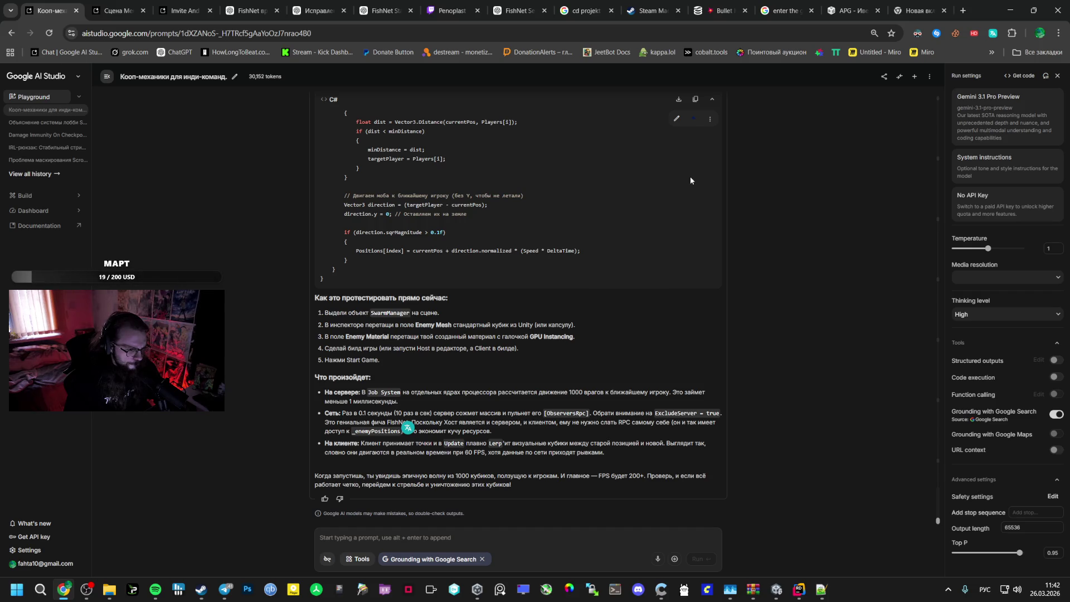
click(711, 118)
click(716, 139)
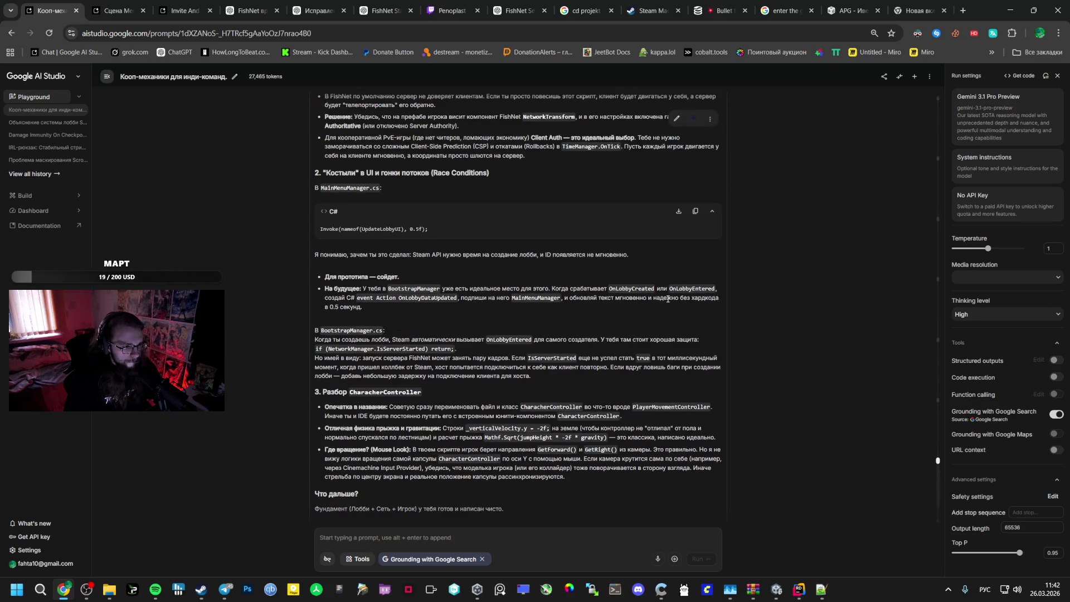
scroll(685, 363, down, 4)
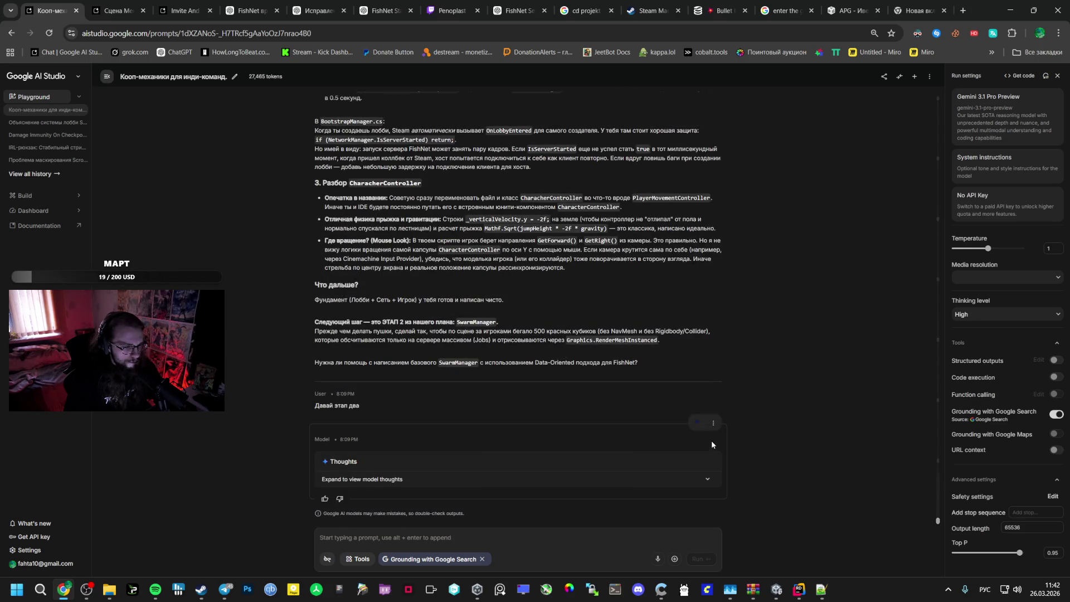
click(713, 423)
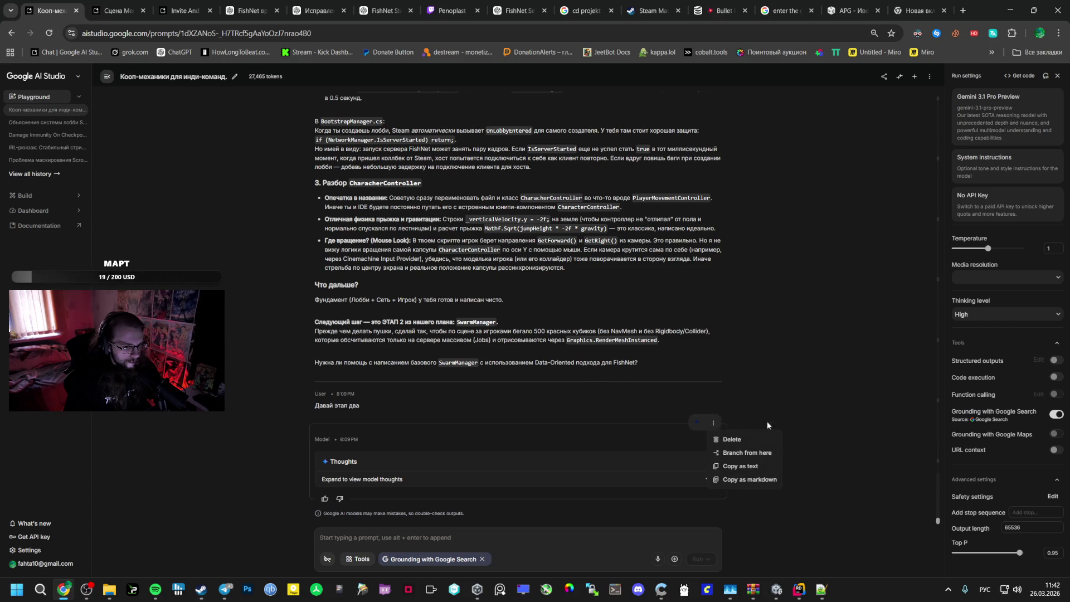
right_click(824, 375)
click(856, 175)
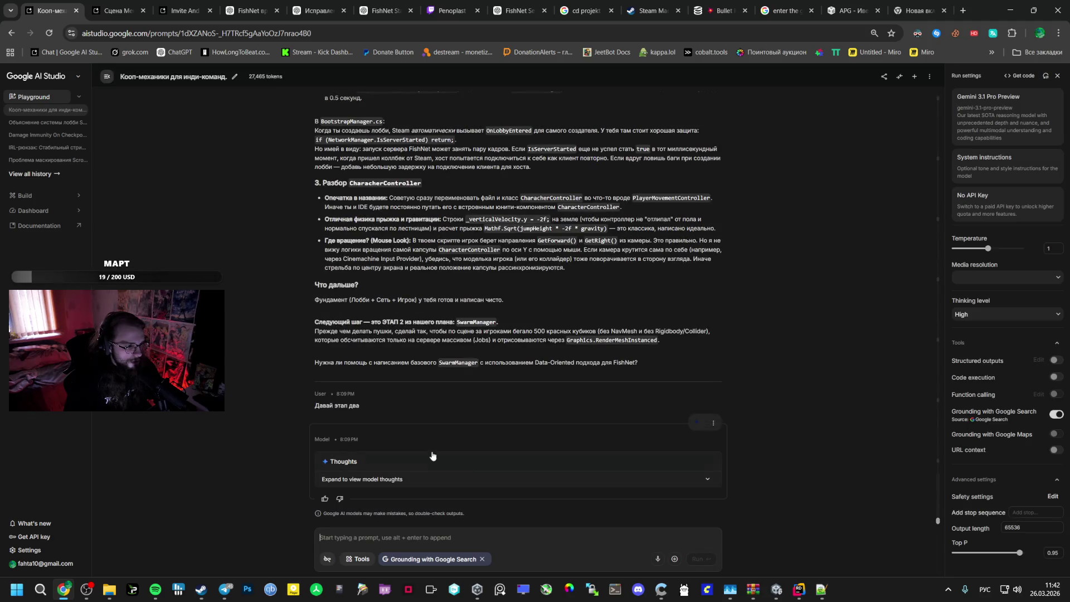
Branch the conversation from the ЭТАП 5 game-loop plan reply
scroll(462, 397, up, 15)
scroll(458, 394, up, 5)
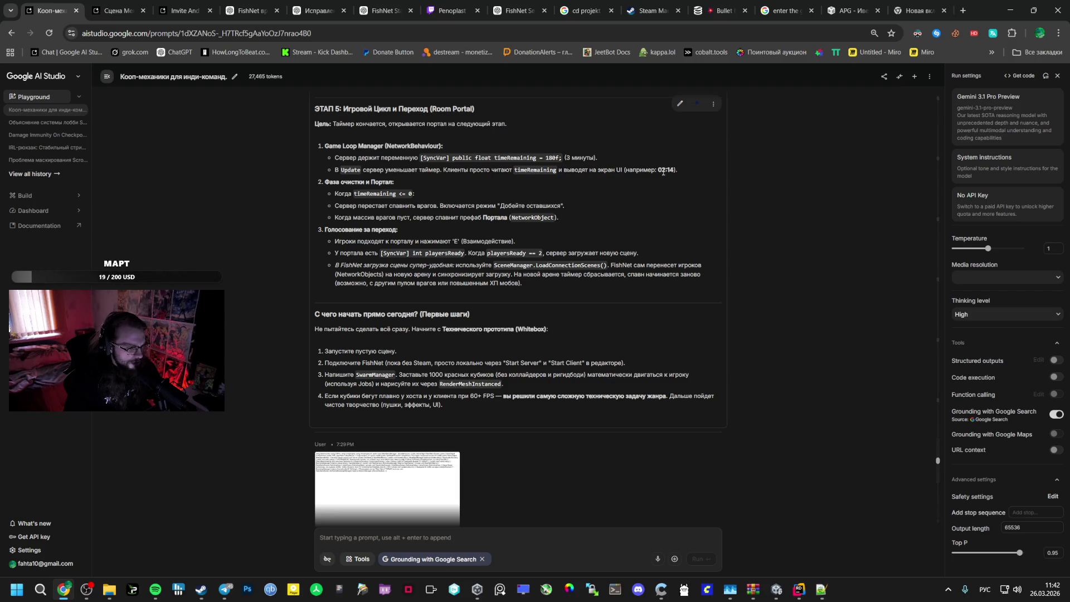
click(713, 104)
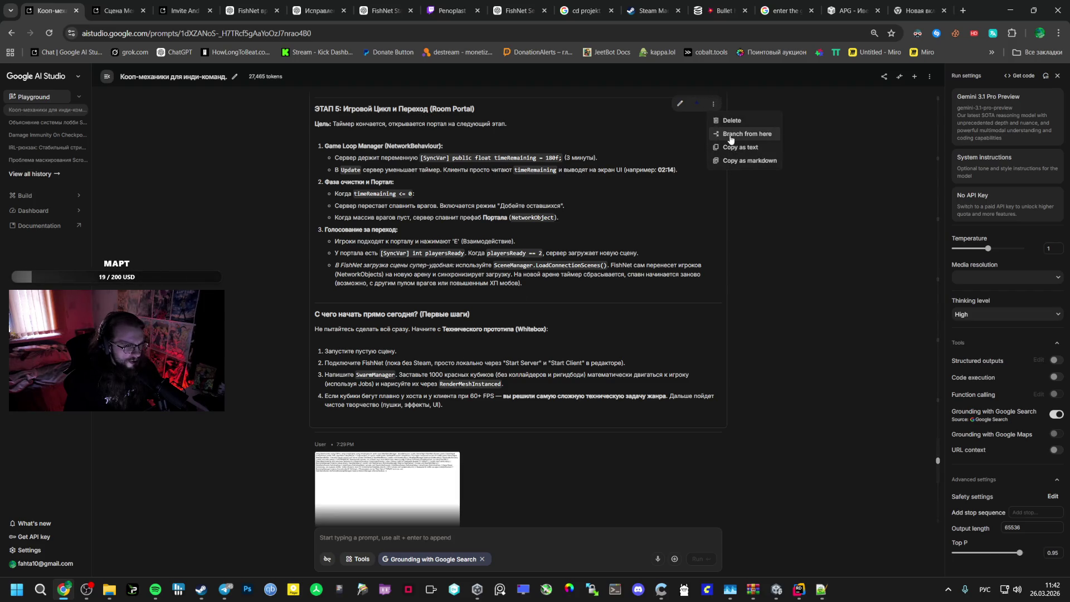
click(723, 140)
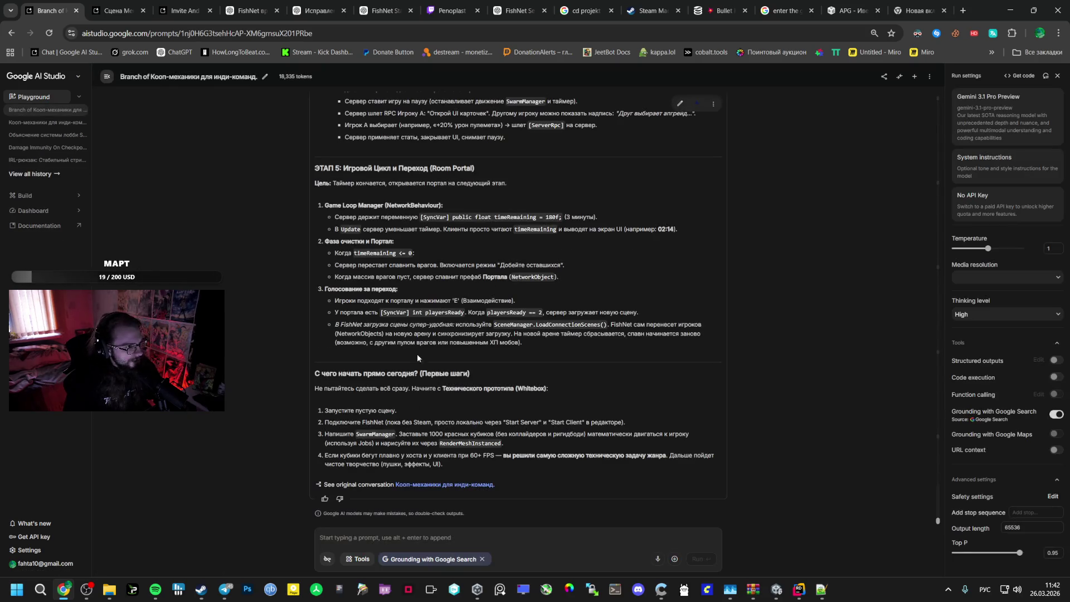
click(777, 589)
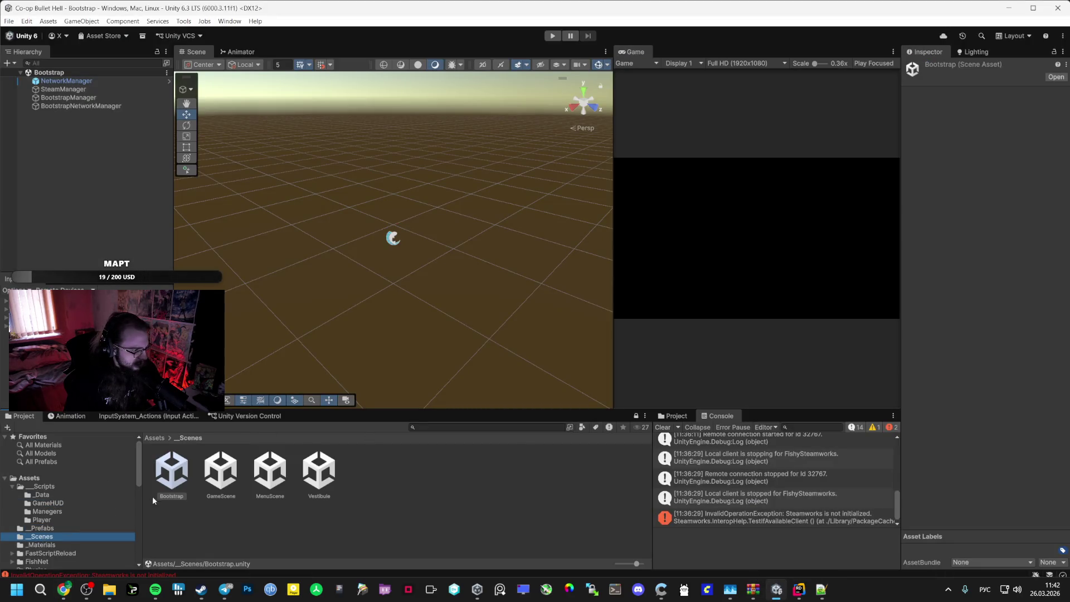
Drop BootstrapManager, BootstrapNetworkManager, MenuManager, SpawnManager and SwarmManager into the branch chat's prompt
click(67, 495)
click(66, 488)
click(62, 511)
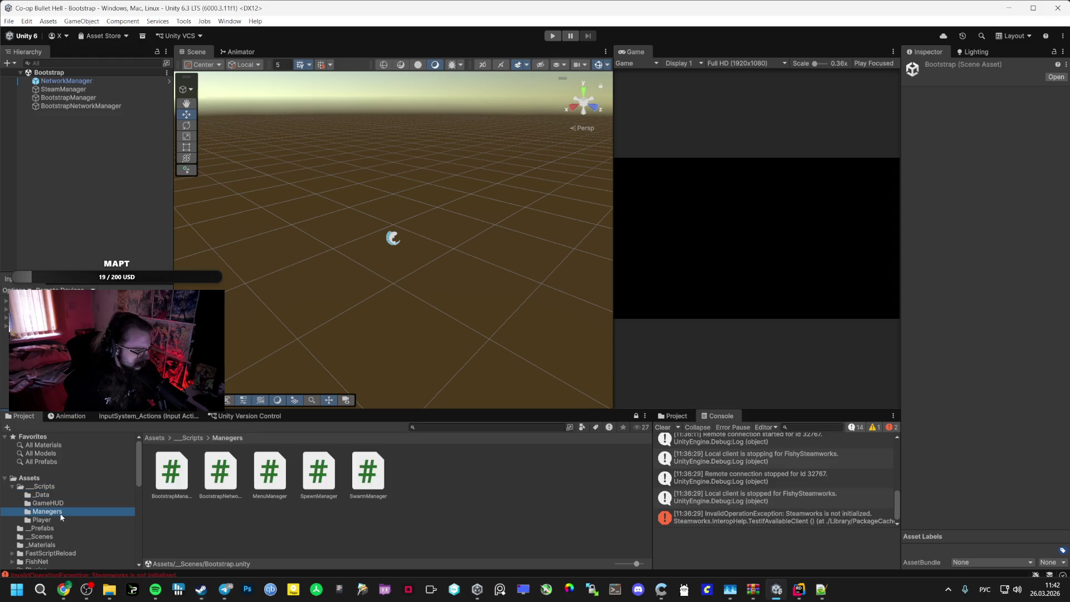
click(183, 486)
ctrl+click(228, 486)
ctrl+click(270, 479)
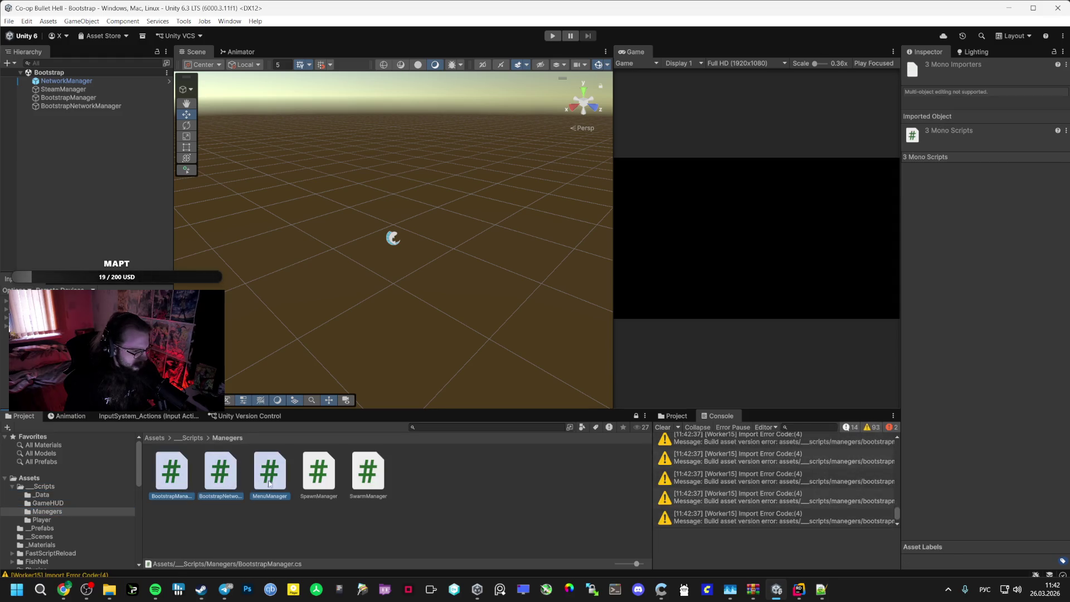
ctrl+click(315, 486)
ctrl+click(356, 483)
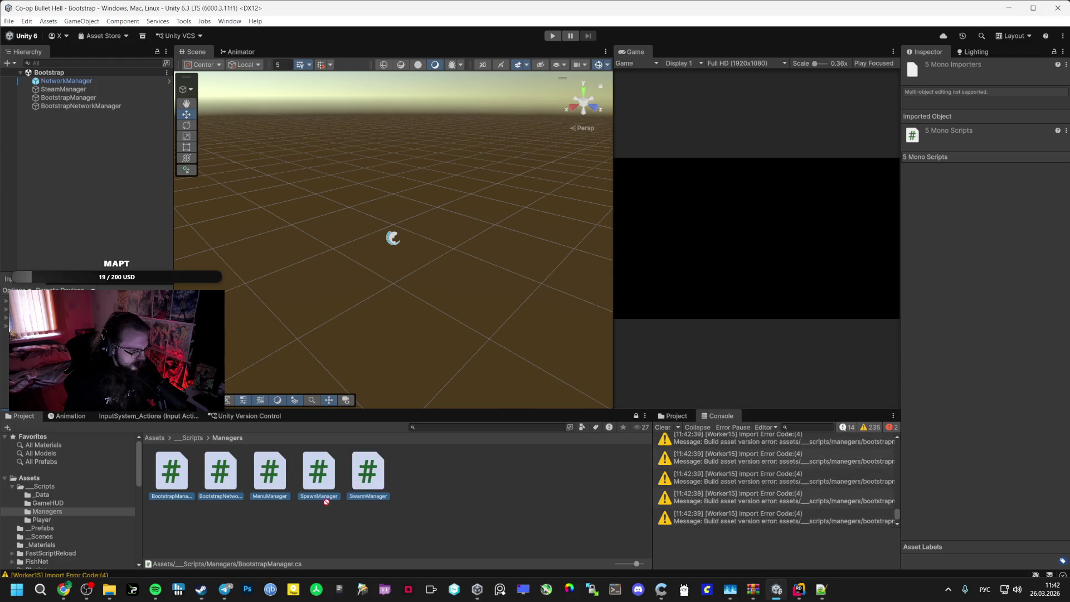
key(alt+Tab)
mouse_move(326, 501)
mouse_down()
mouse_move(310, 503)
mouse_move(384, 518)
mouse_move(385, 507)
mouse_up()
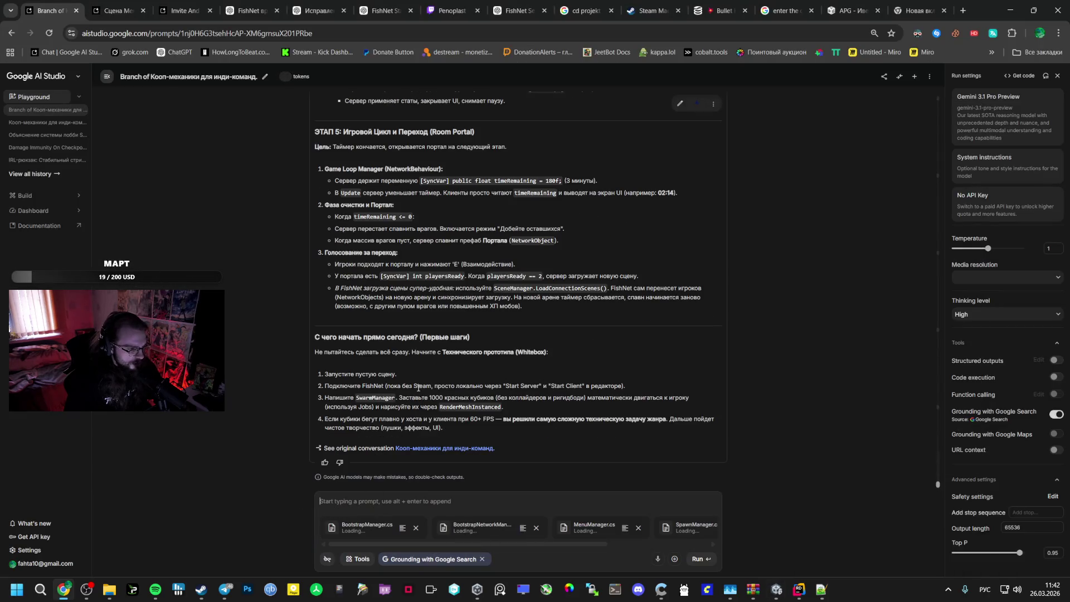
Open the original co-op chat in a new tab and copy the earlier lobby-system message
click(119, 3)
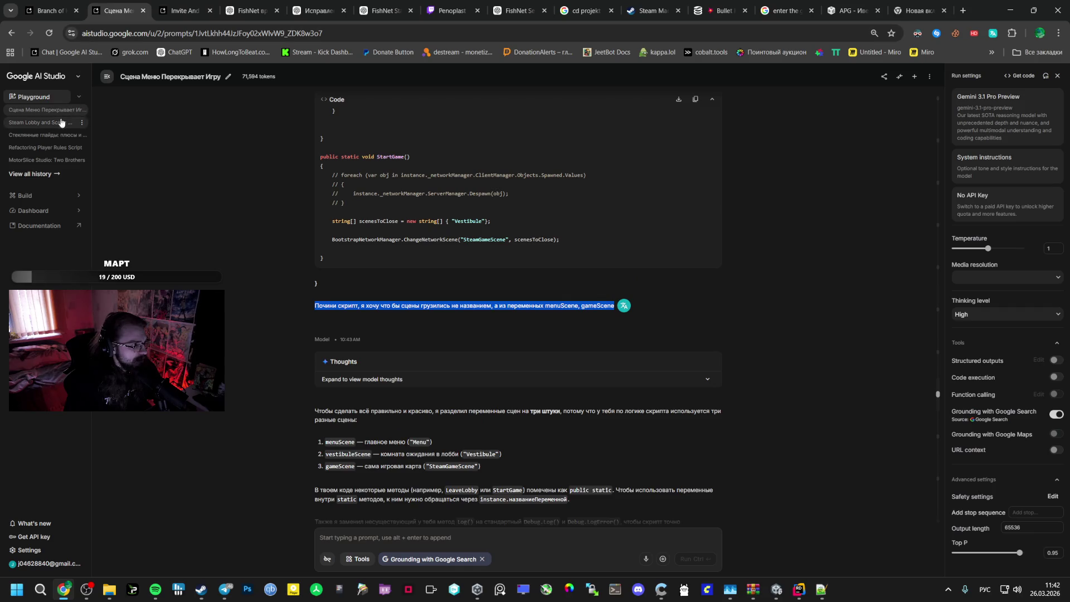
key(ctrl+shift+Tab)
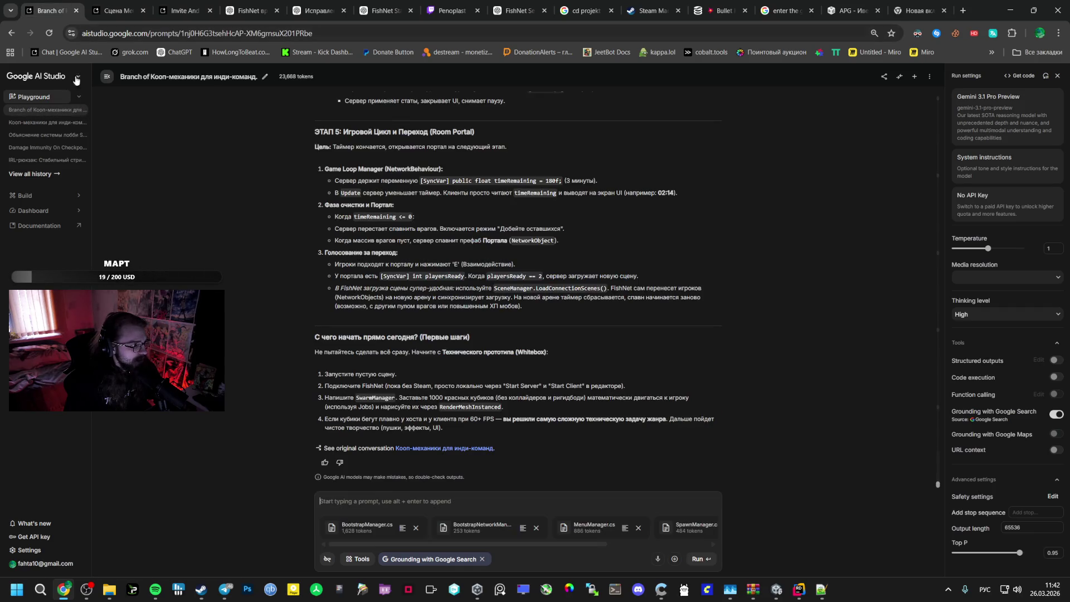
middle_click(42, 122)
click(113, 3)
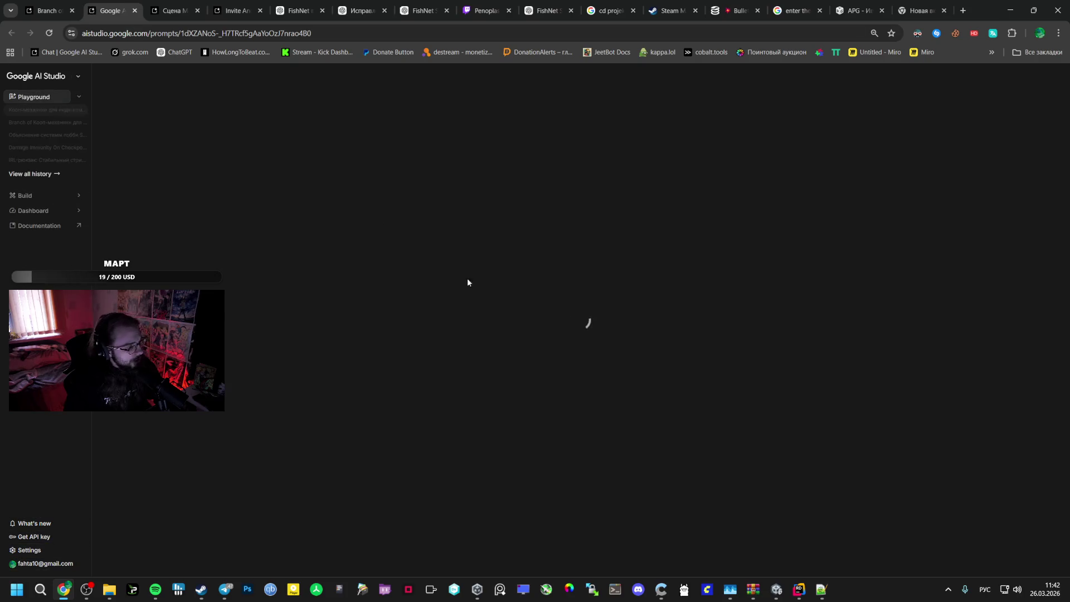
scroll(420, 343, up, 15)
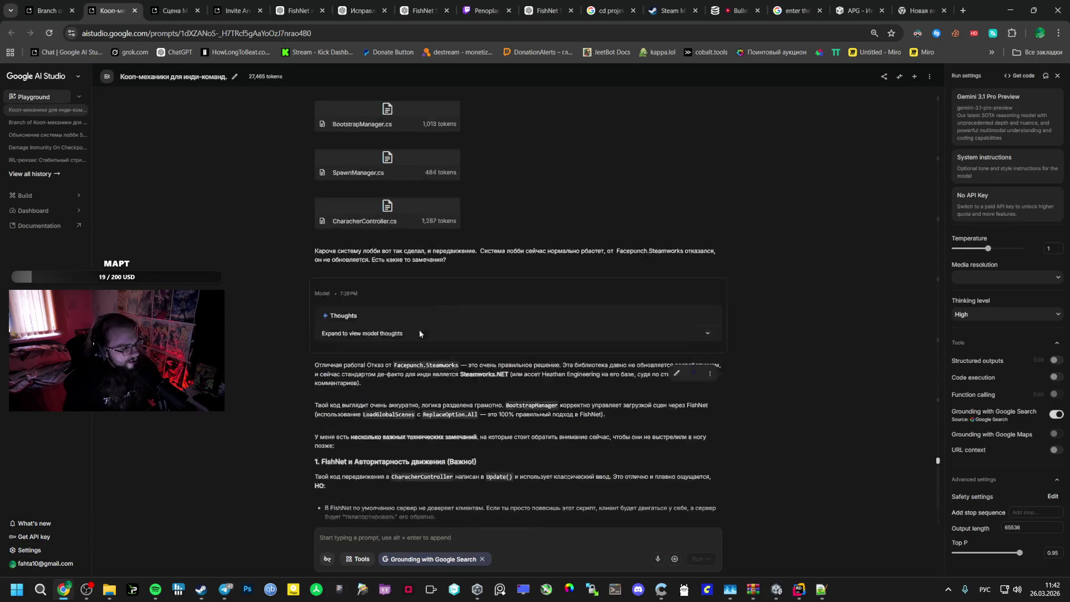
drag(454, 310, 282, 313)
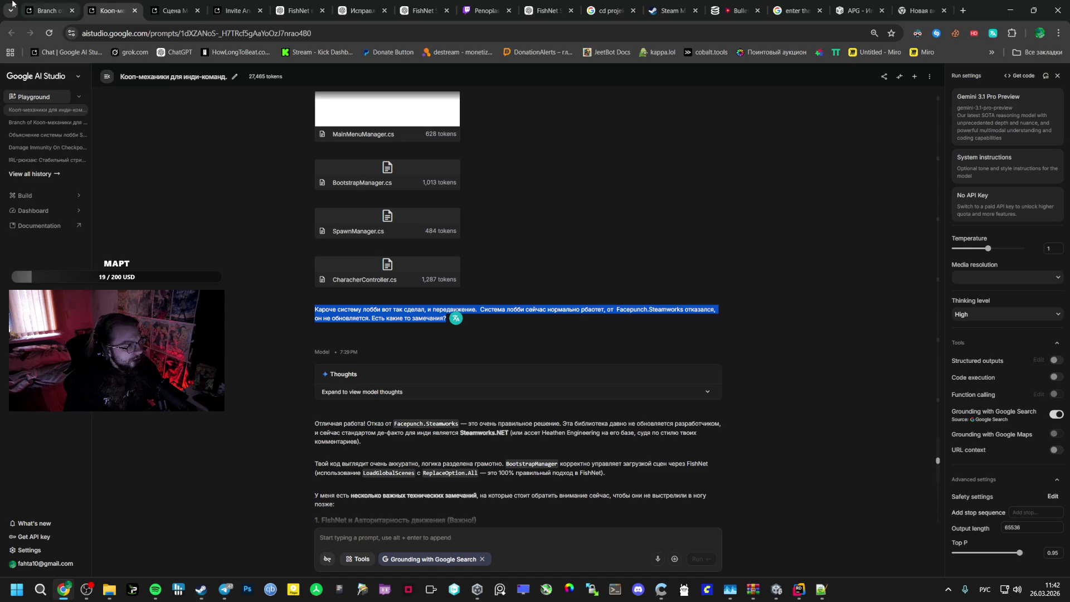
Paste the message into the branch prompt, replacing its closing question with 'Так же начал второй этап.'
click(49, 10)
text(Короче систему лобби вот так сделал, и передвижение.  Система лобби сейчас нормально рботает, от  Facepunch.Steamworks отказался, он не обновляется. Есть какие то замечания?)
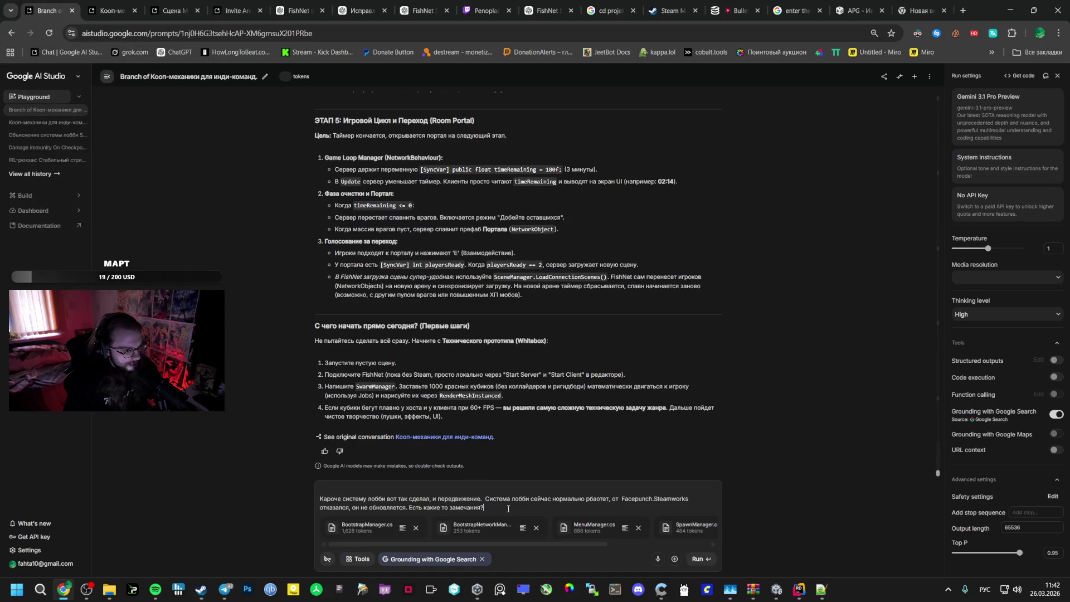
drag(484, 507, 409, 507)
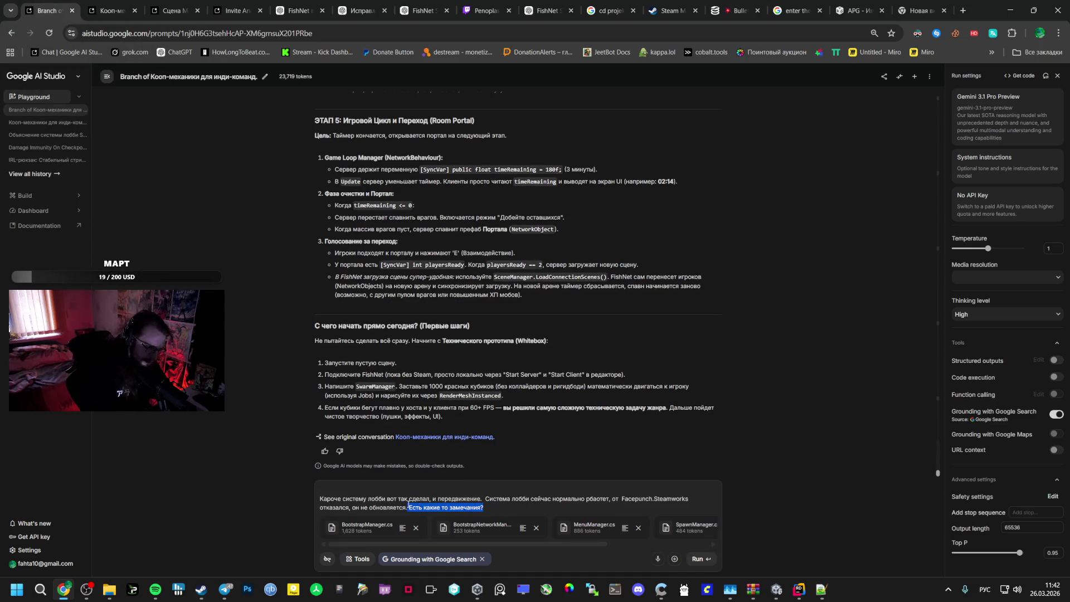
text(Так же )
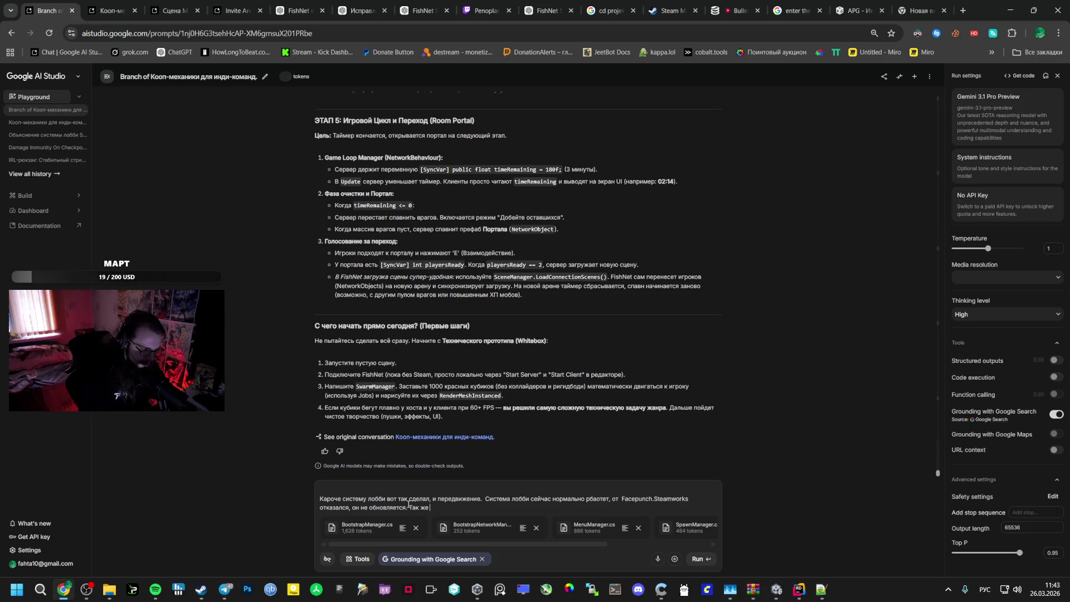
text(начал второй этап)
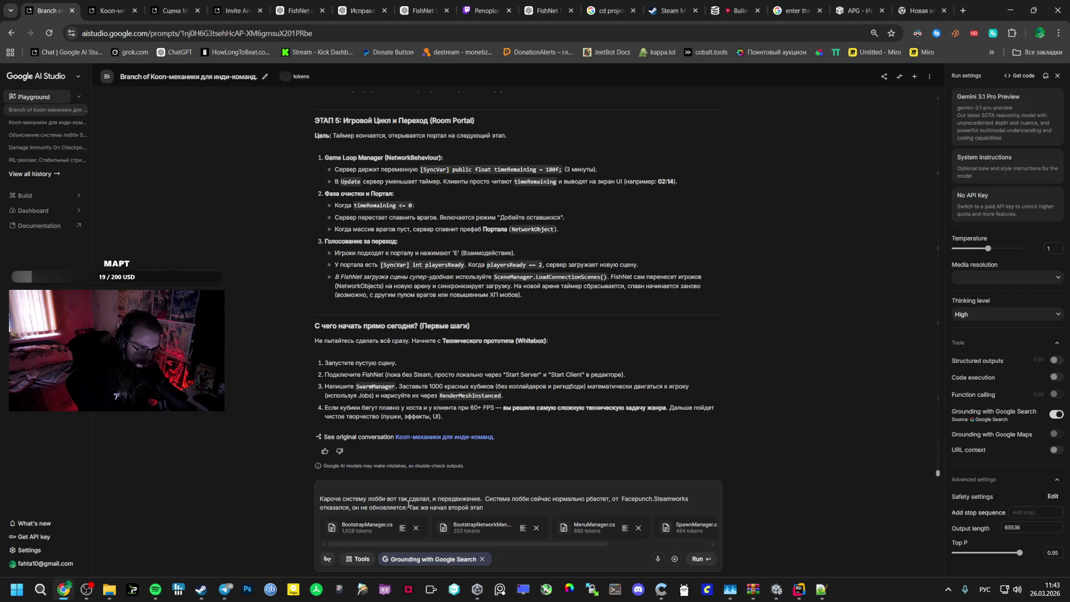
text(.)
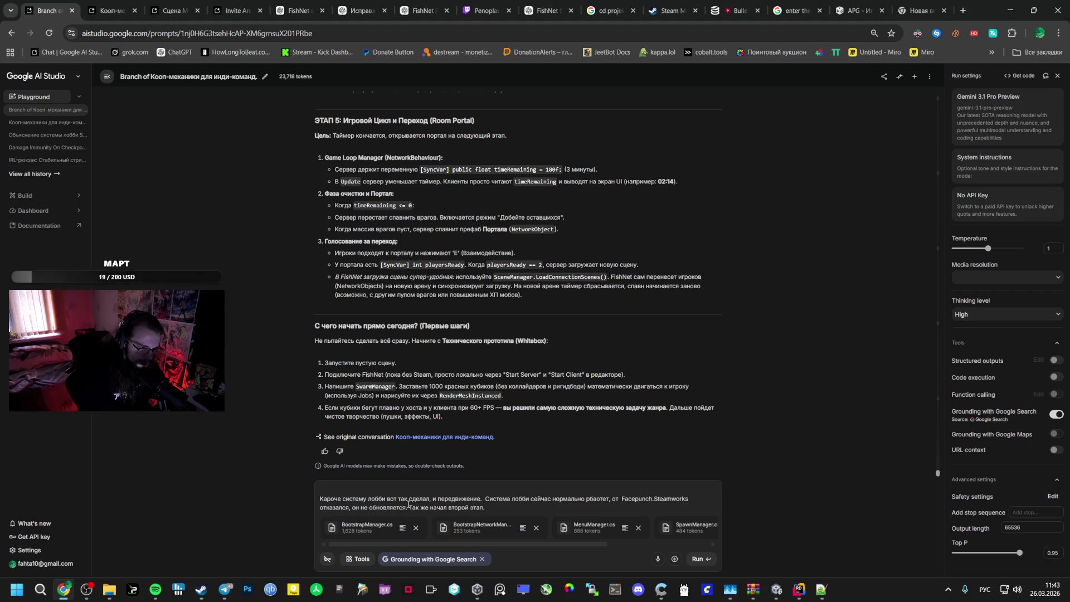